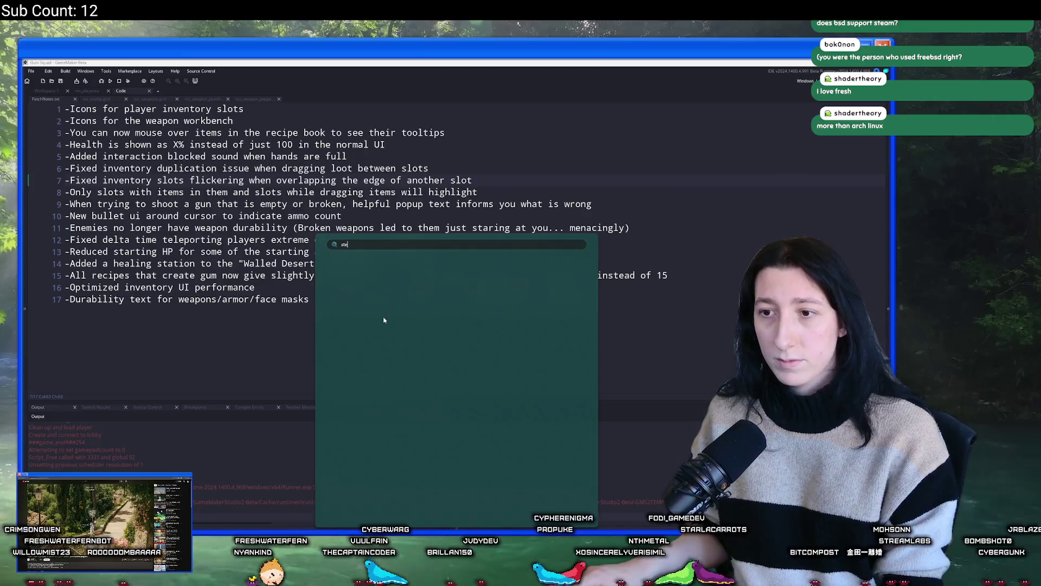
# Step: Browse Gum Squad's Steam library entries, Supporter Pack and game page, then its store page
pyautogui.press('Return')
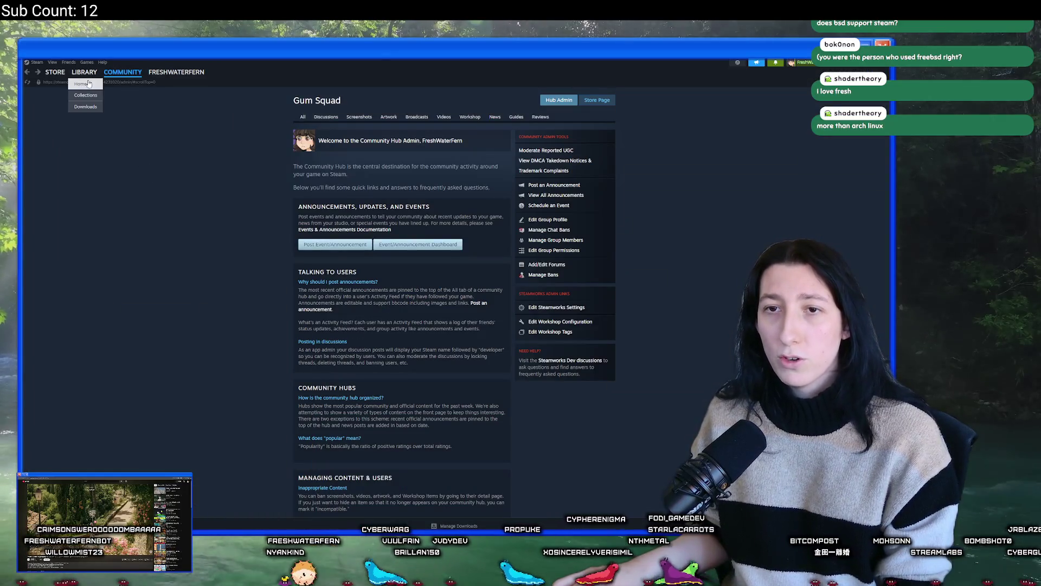
pyautogui.click(89, 83)
pyautogui.click(111, 148)
pyautogui.click(81, 138)
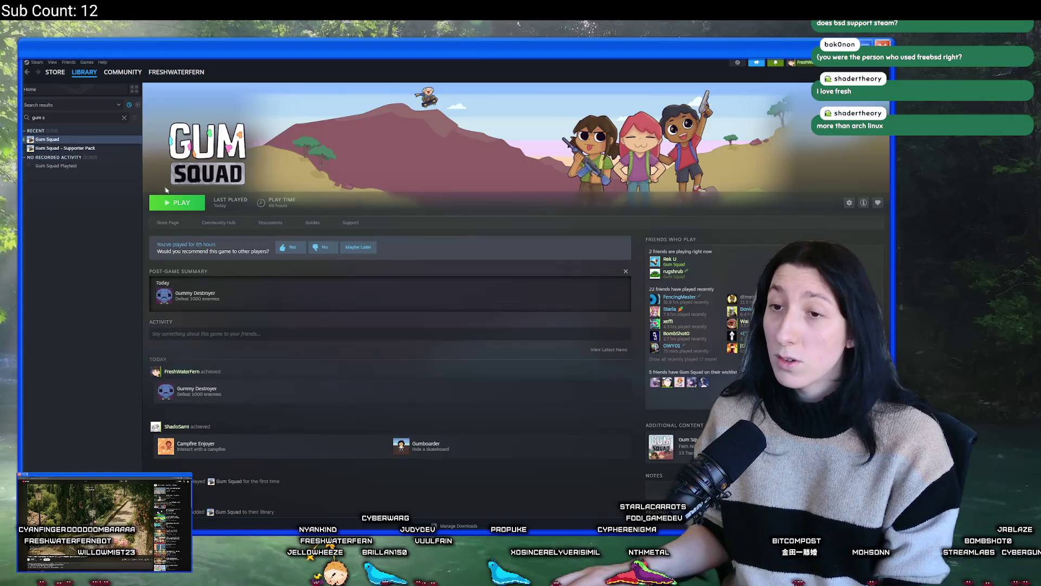
pyautogui.click(174, 222)
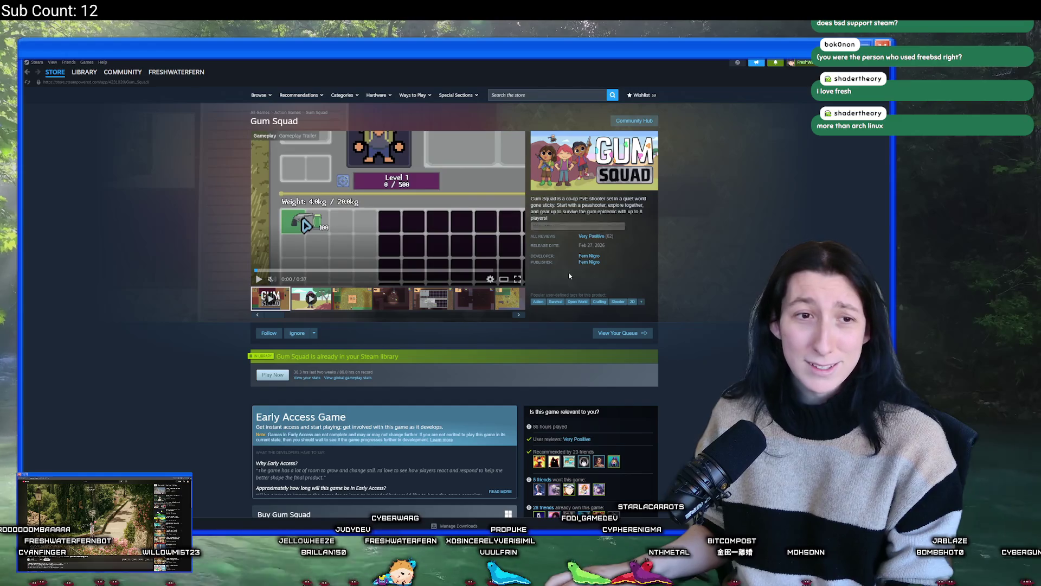
pyautogui.scroll(-2, 590, 217)
# Step: Open the newest Gum Squad discussion post from Steam's notifications
pyautogui.click(775, 63)
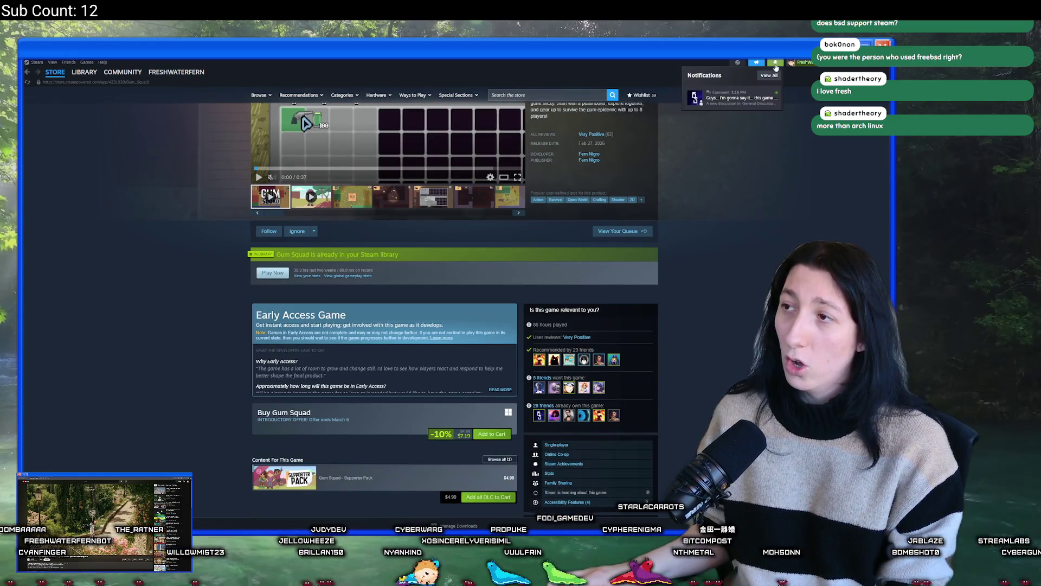
pyautogui.click(732, 92)
pyautogui.moveTo(431, 164)
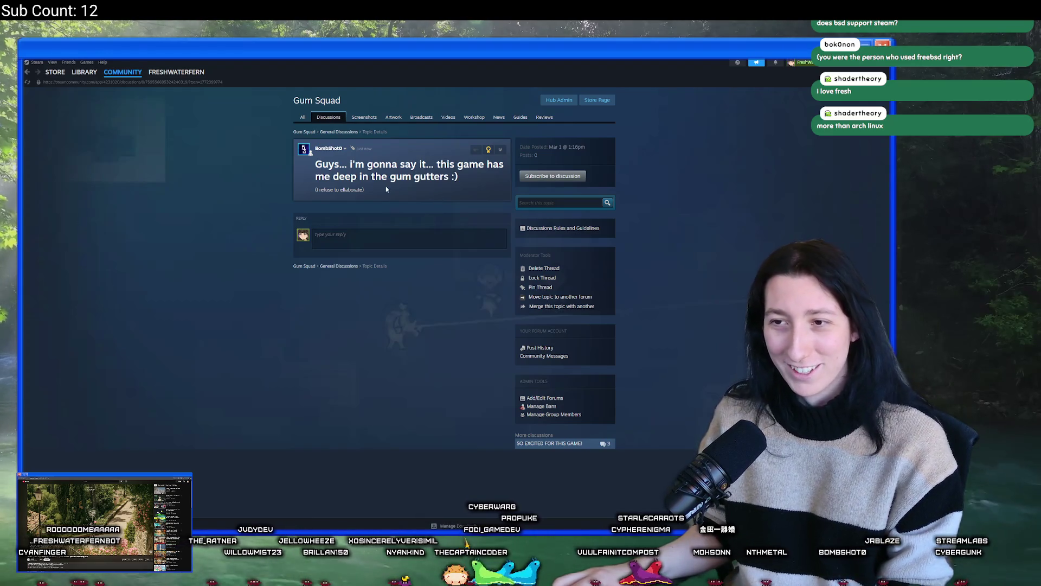
# Step: Give the gum gutters discussion post a Fire award, paid with Steam Points
pyautogui.click(488, 150)
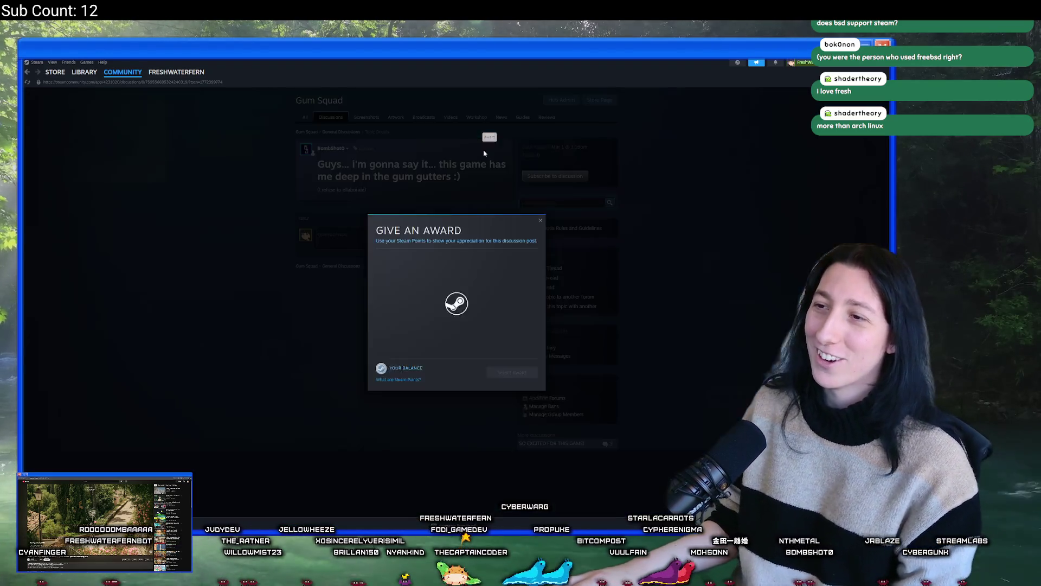
pyautogui.click(437, 242)
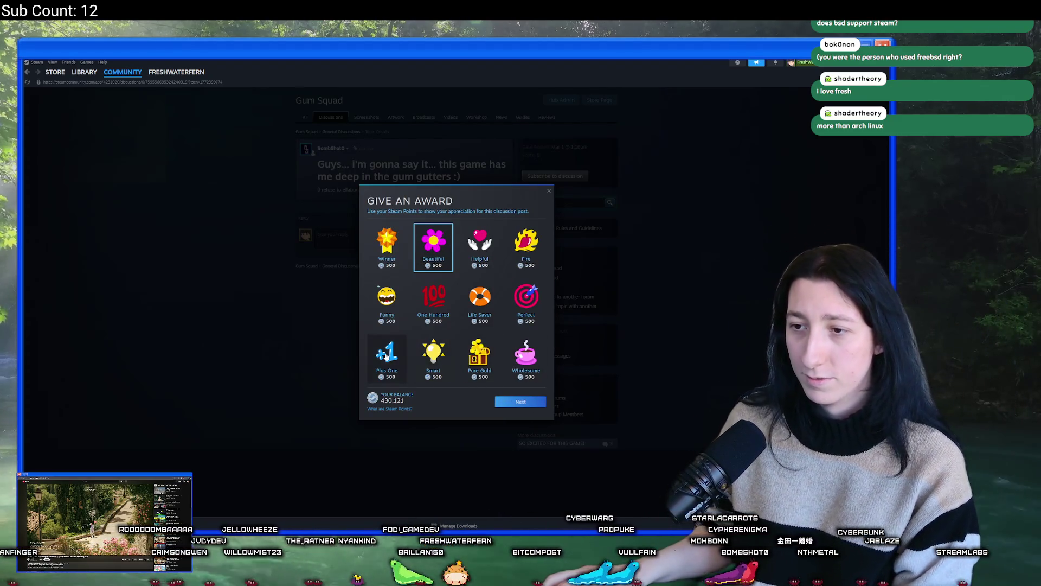
pyautogui.click(398, 361)
pyautogui.click(526, 245)
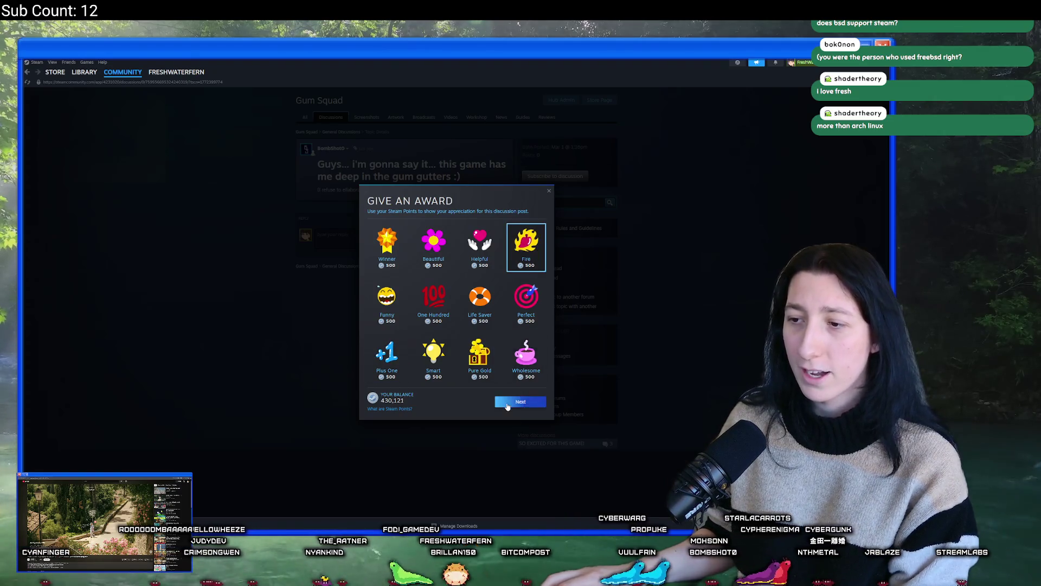
pyautogui.click(502, 402)
pyautogui.click(512, 359)
pyautogui.click(512, 358)
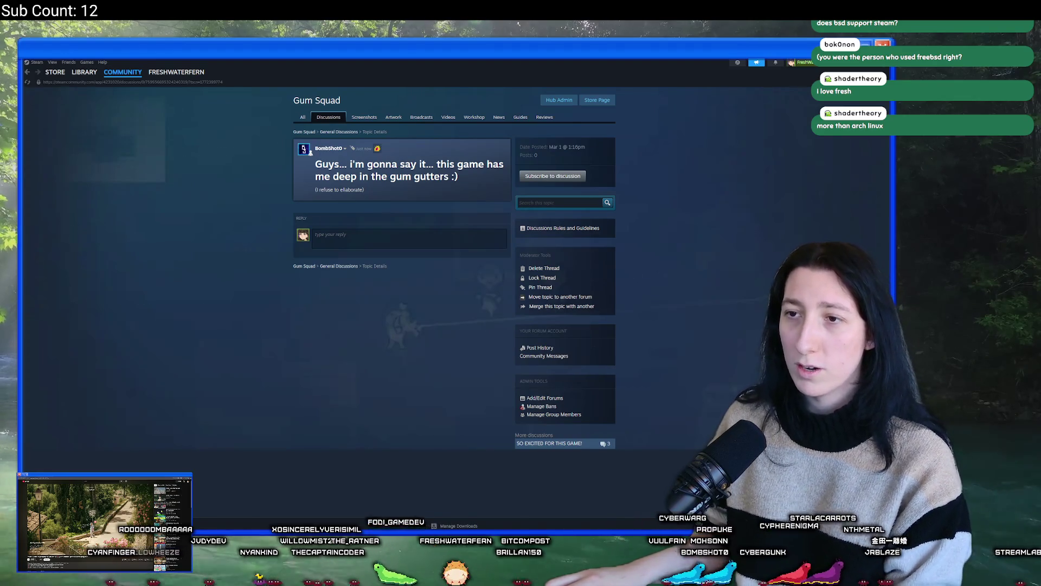
pyautogui.hotkey('alt', 'Tab')
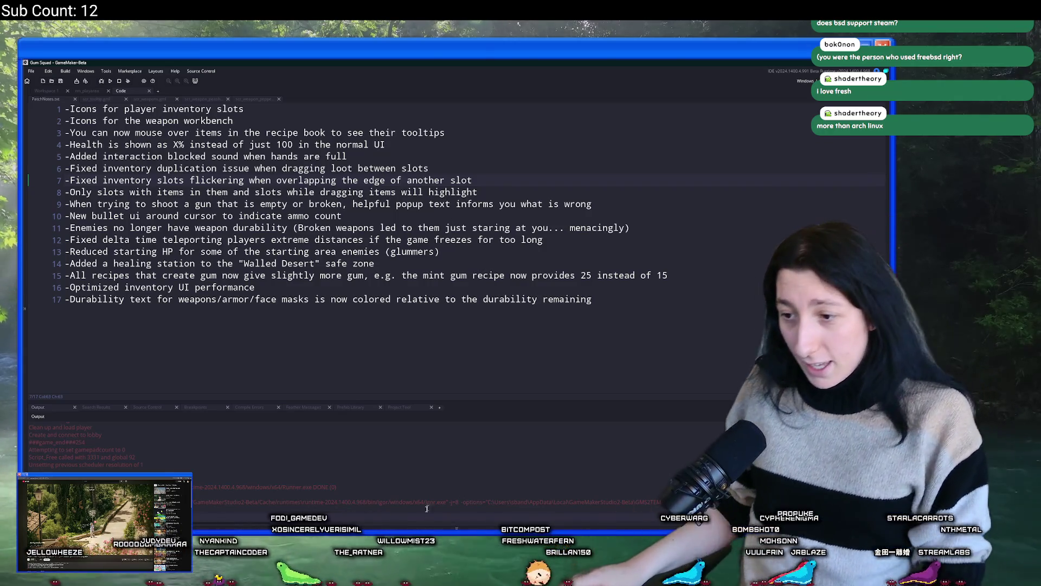
# Step: Dismiss the Start menu and switch to the Gum Squad Discord window
pyautogui.press('super')
pyautogui.press('Escape')
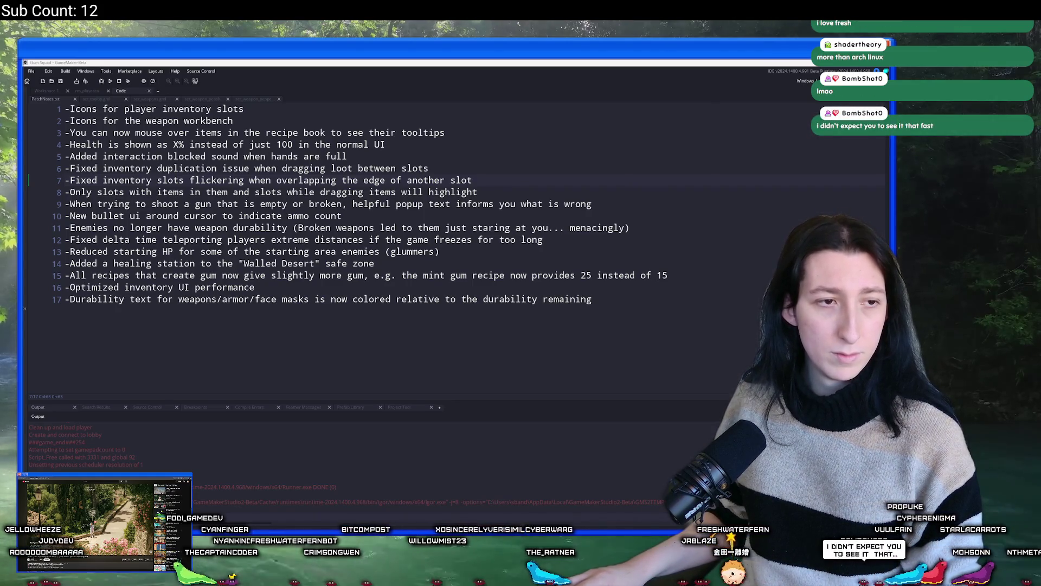
pyautogui.hotkey('alt', 'Tab')
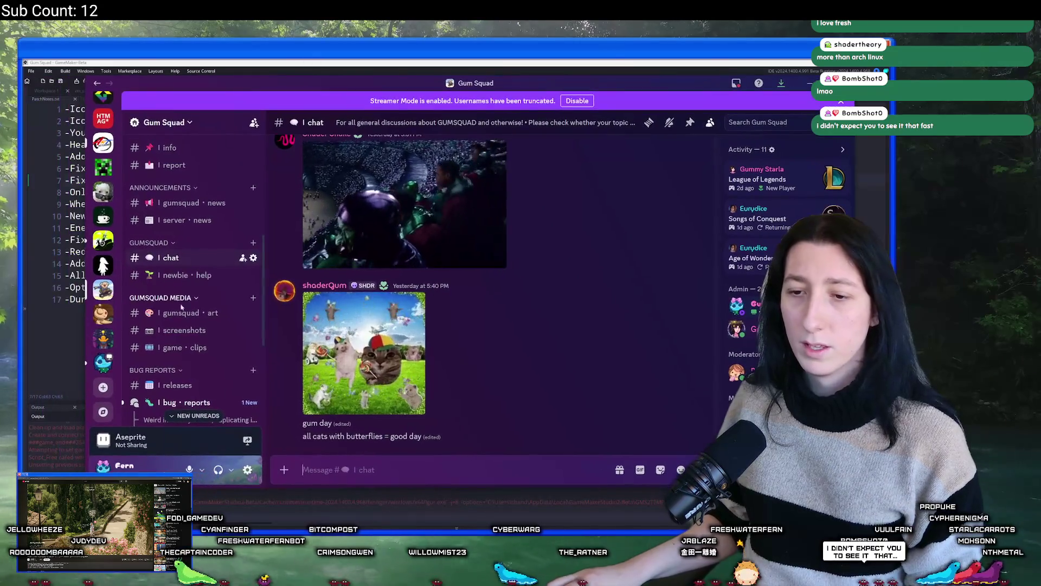
# Step: Open the 'Item cell hovering oddity' bug report and play its 0:31 video, skipping ahead
pyautogui.click(188, 386)
pyautogui.click(184, 402)
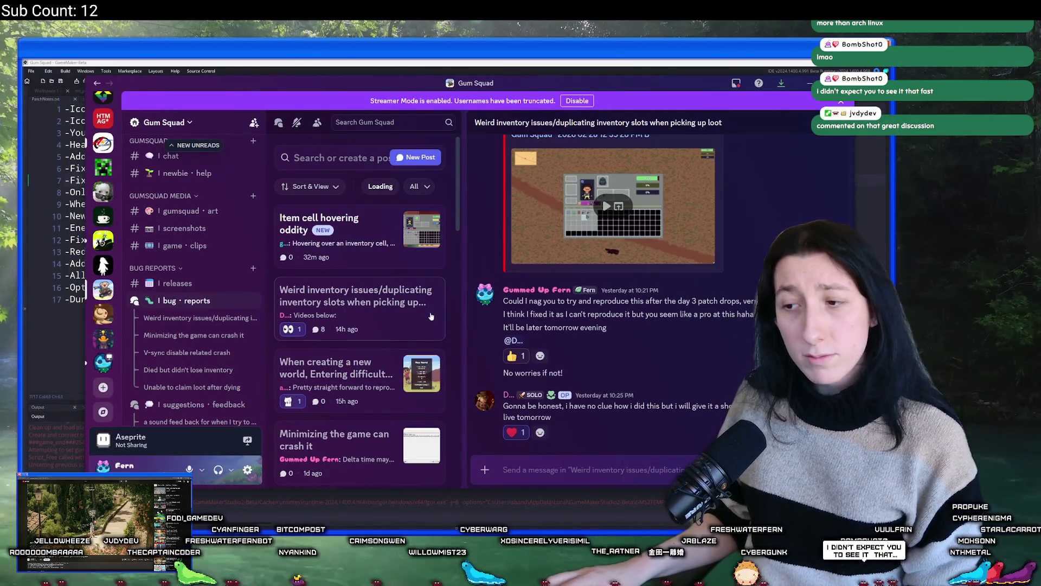
pyautogui.click(334, 222)
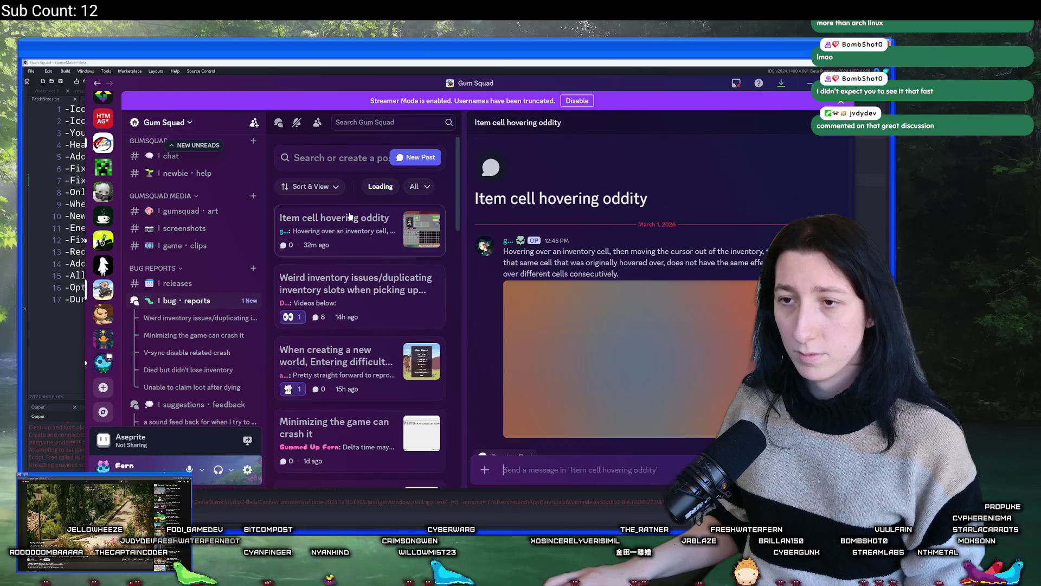
pyautogui.click(643, 358)
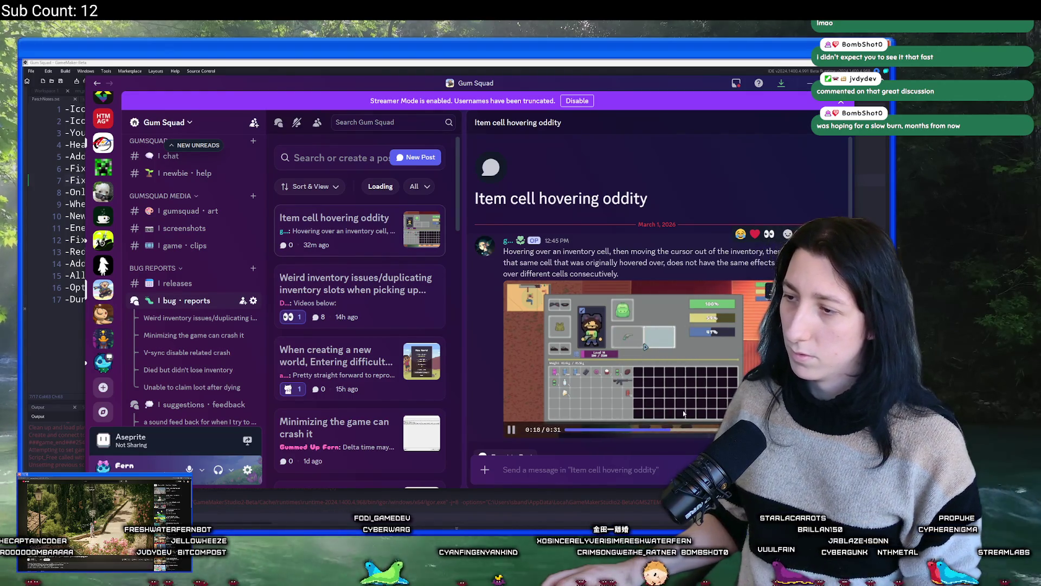
pyautogui.press('Right')
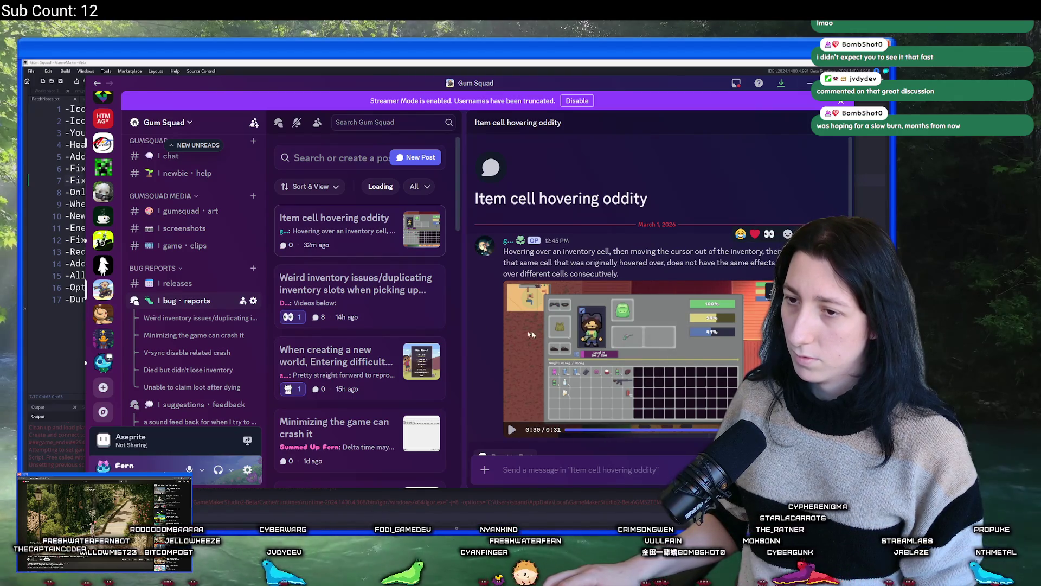
# Step: Scroll the bug-reports list and open the 'Recursive bags made the game laggy' post
pyautogui.scroll(-1, 371, 303)
pyautogui.scroll(-1, 277, 305)
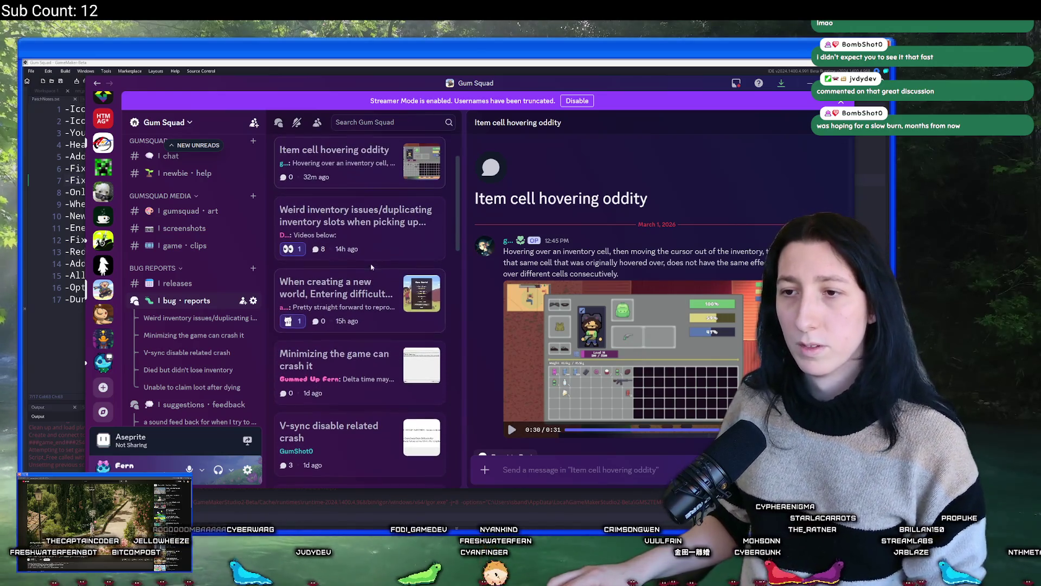
pyautogui.scroll(-8, 276, 305)
pyautogui.scroll(-3, 191, 271)
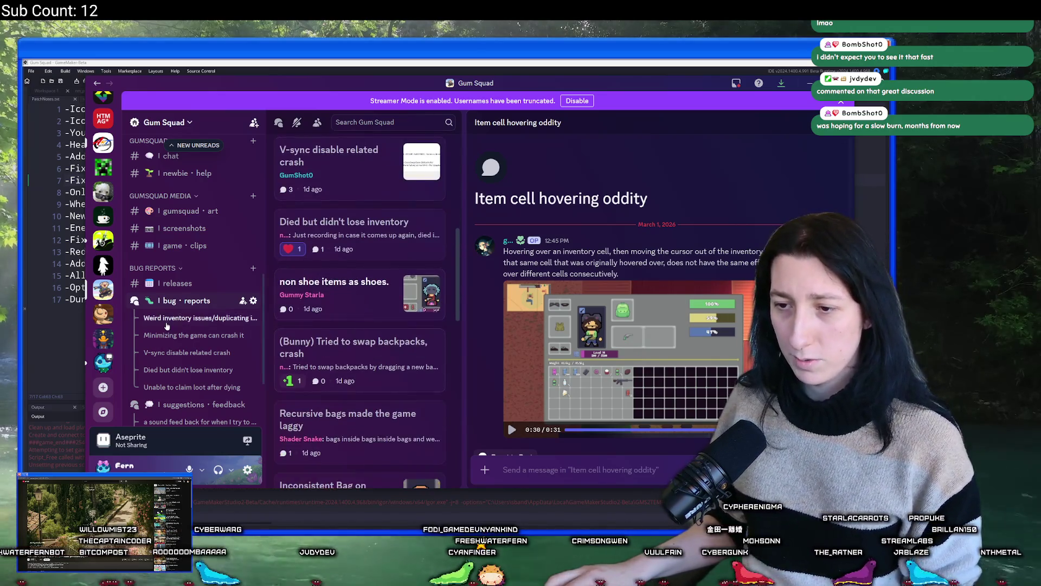
pyautogui.scroll(-4, 333, 292)
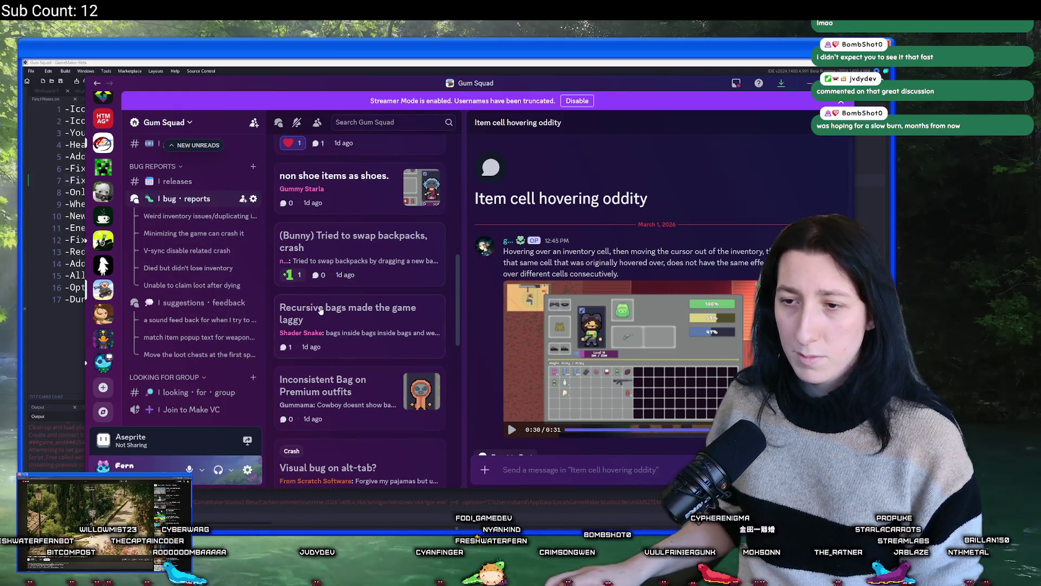
pyautogui.scroll(-1, 333, 291)
pyautogui.click(354, 241)
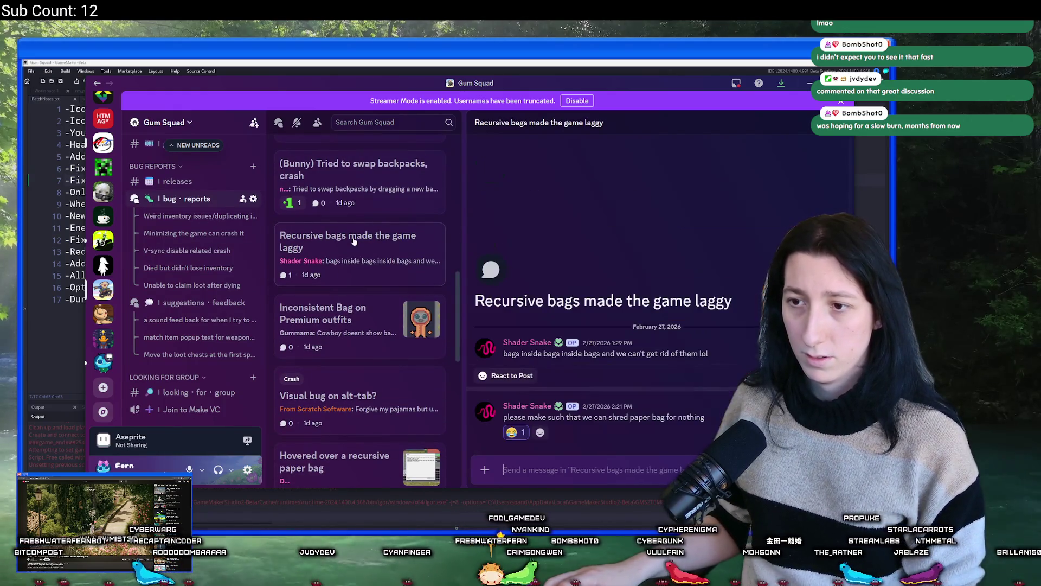
# Step: Read the 'Unexpected end of data' and achievement-only-in-hosted-game bug reports
pyautogui.scroll(-1, 353, 241)
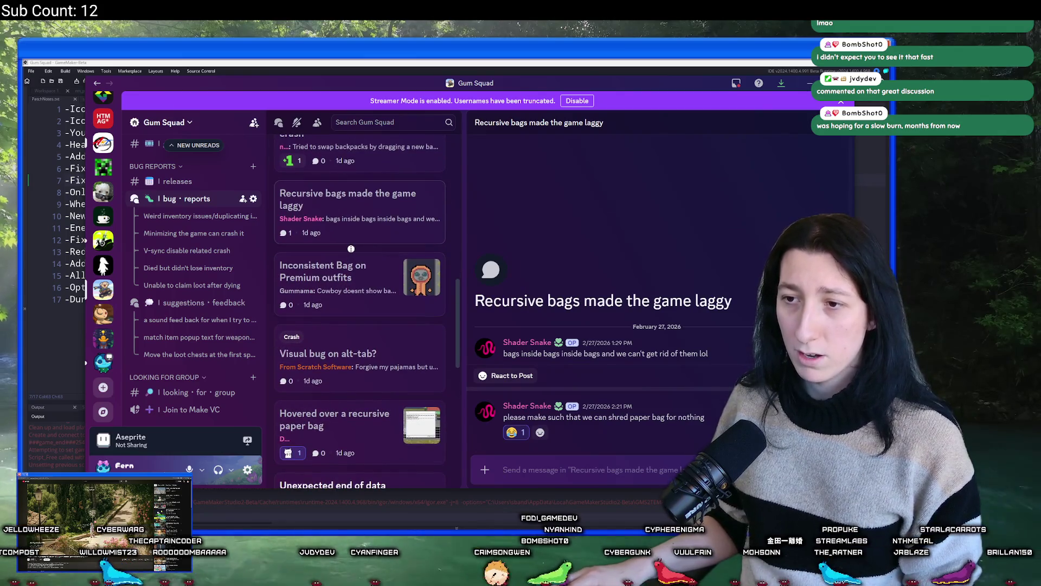
pyautogui.scroll(-6, 350, 249)
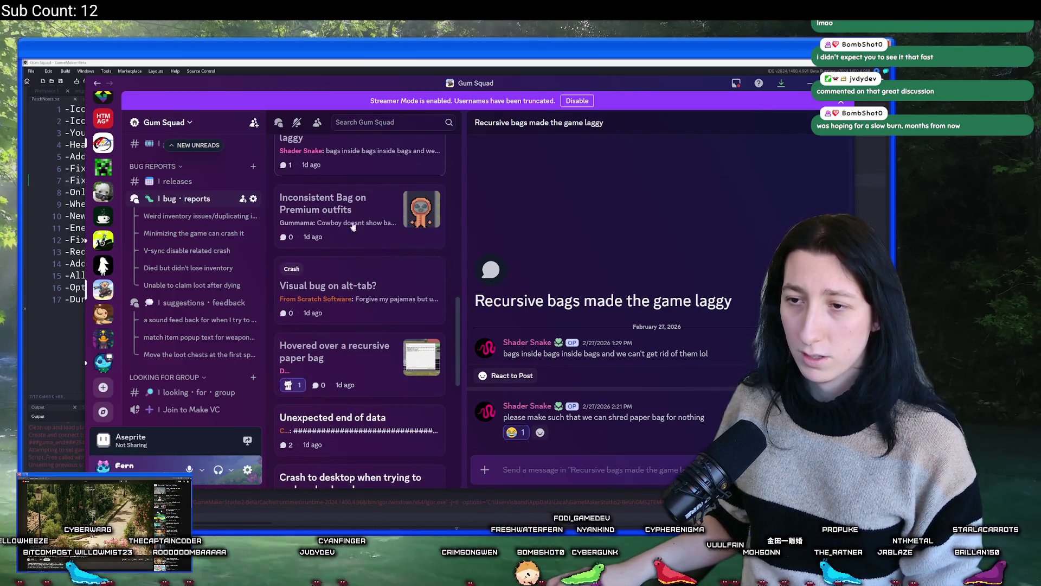
pyautogui.click(353, 256)
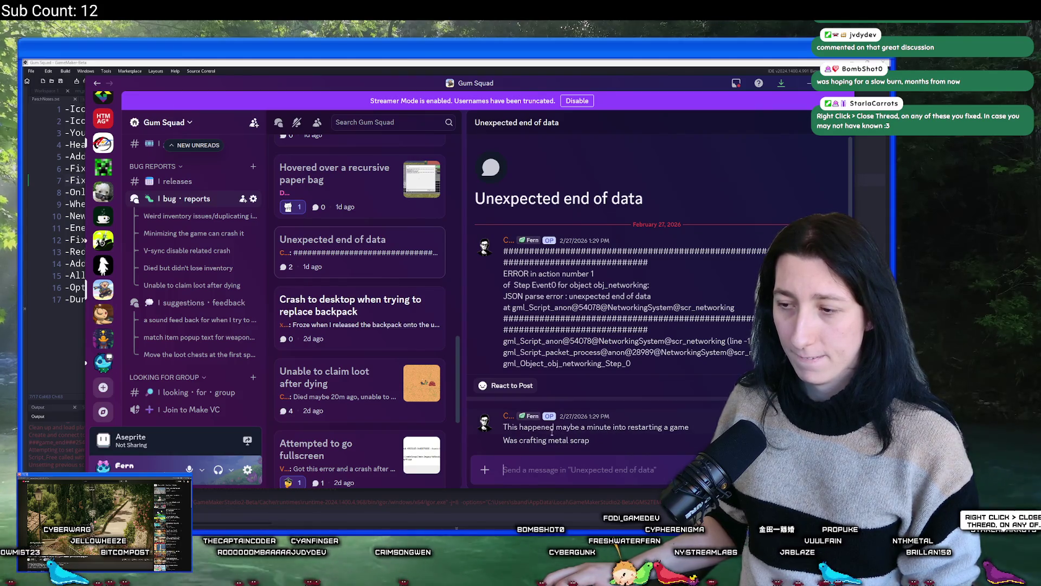
pyautogui.scroll(-3, 336, 322)
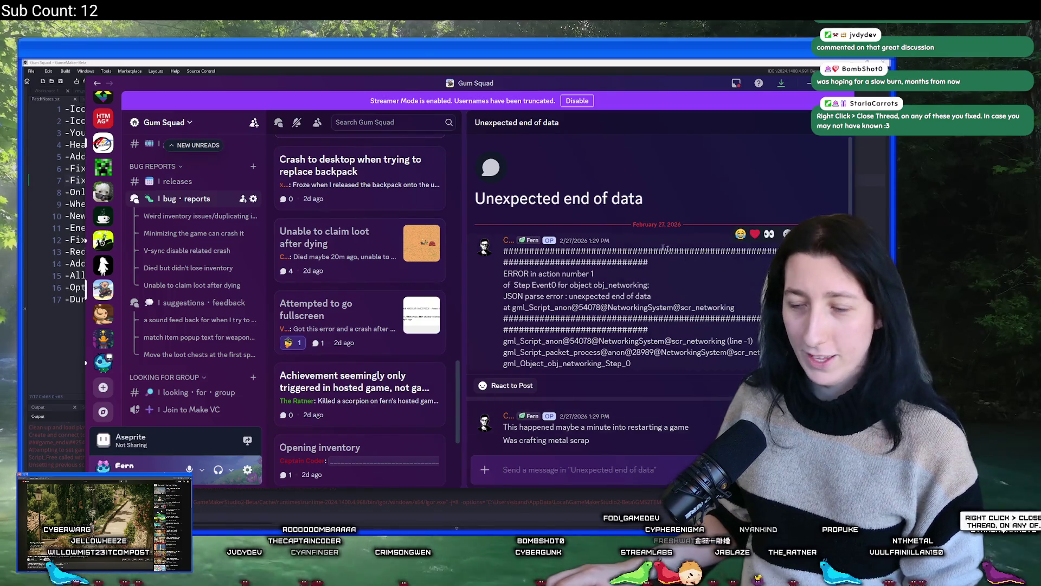
pyautogui.click(370, 394)
# Step: Open the full-hands chest sound feedback thread and the suggestions · feedback forum list
pyautogui.scroll(-4, 373, 338)
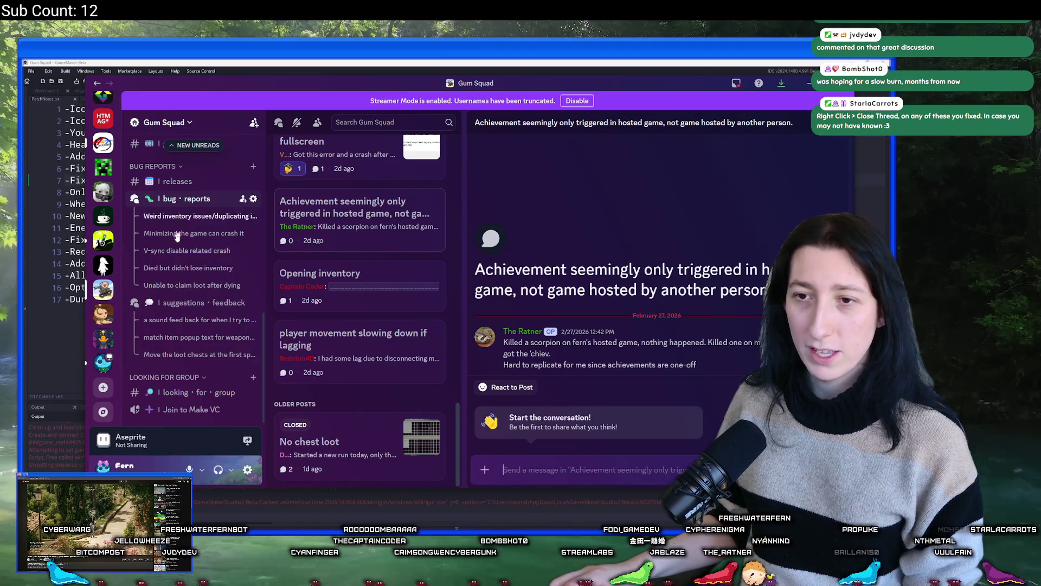
pyautogui.click(174, 320)
pyautogui.click(185, 303)
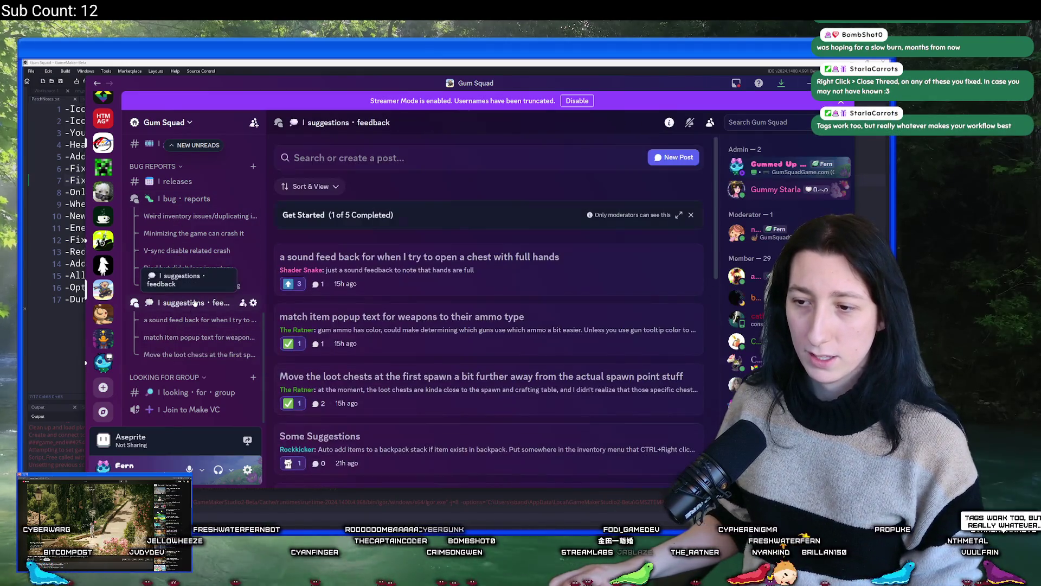
# Step: Scroll the suggestions · feedback list down to 'Grace period when joining' and 'Quality of life improvements'
pyautogui.scroll(-3, 397, 266)
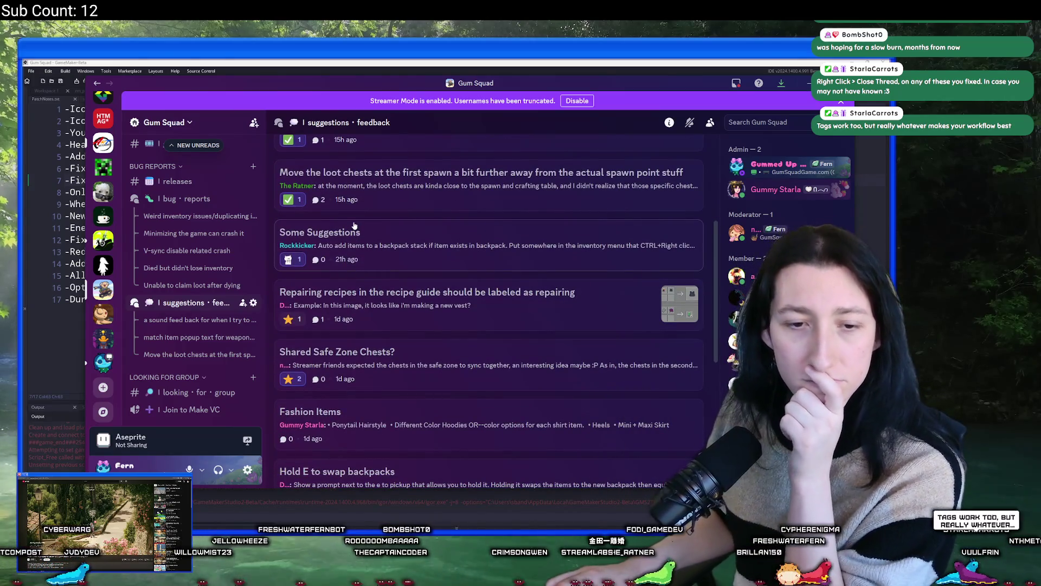
pyautogui.scroll(3, 380, 225)
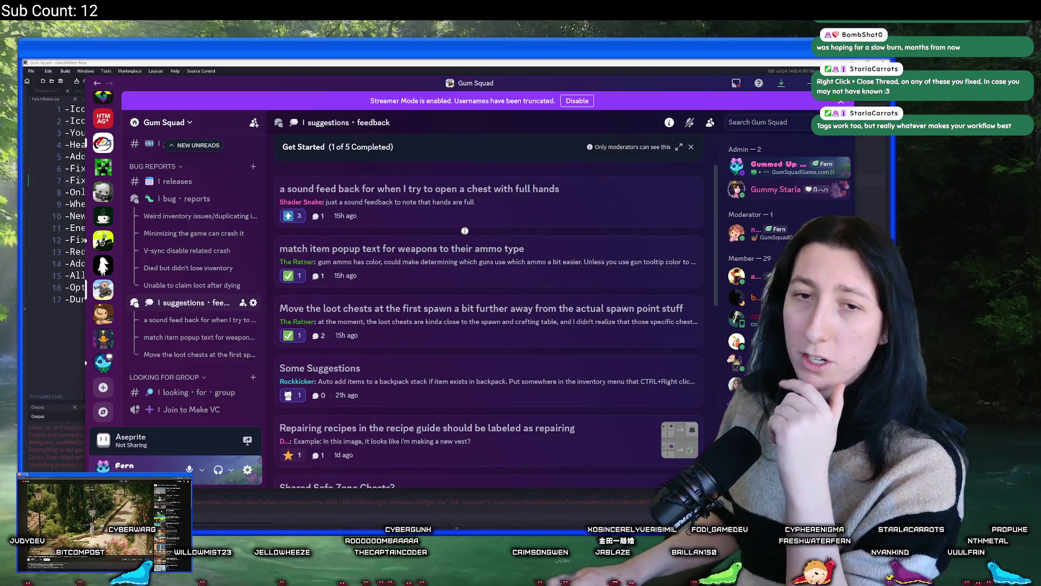
pyautogui.middleClick(430, 289)
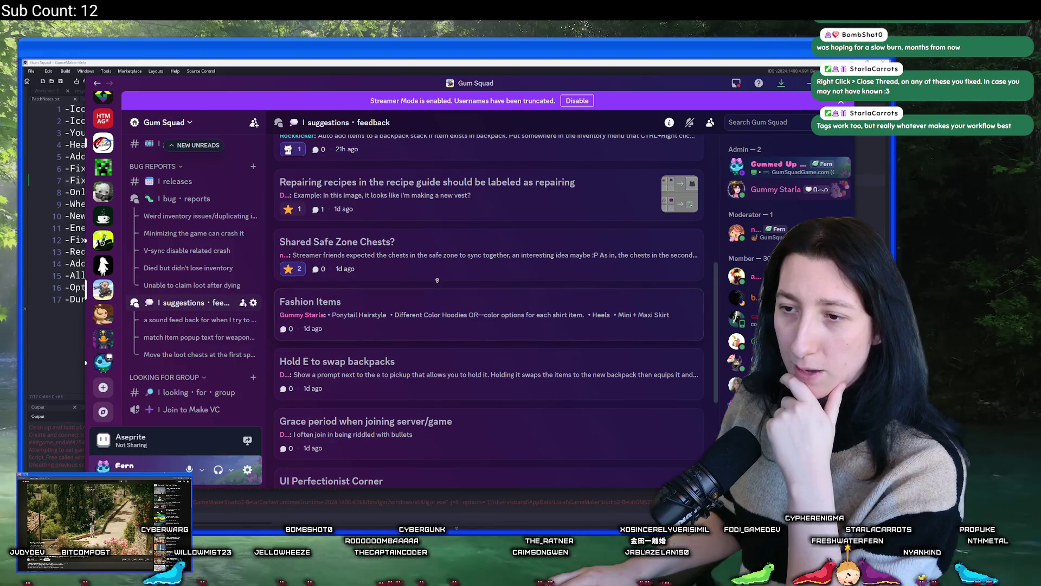
pyautogui.scroll(-3, 441, 271)
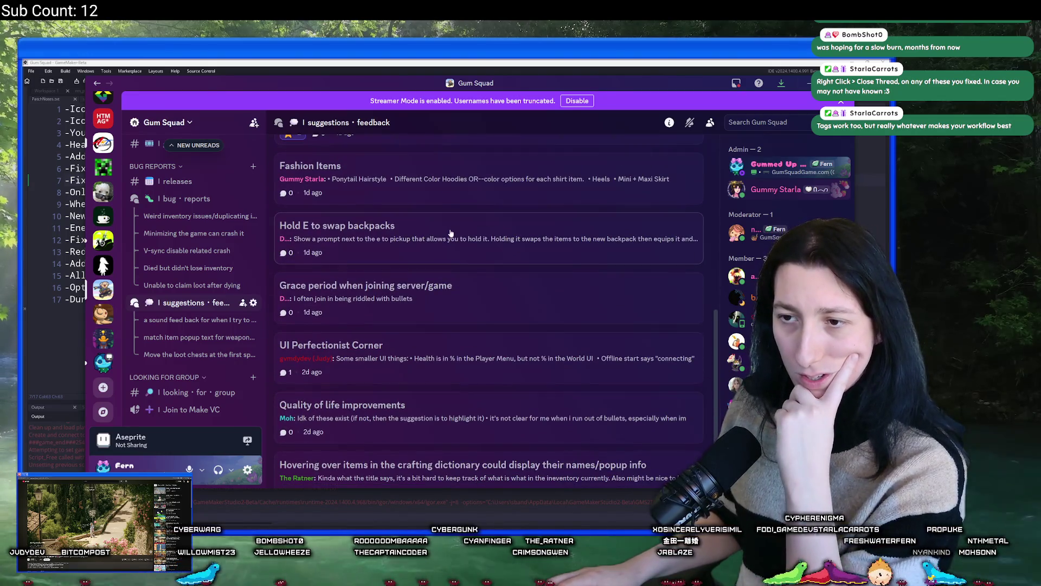
pyautogui.rightClick(408, 250)
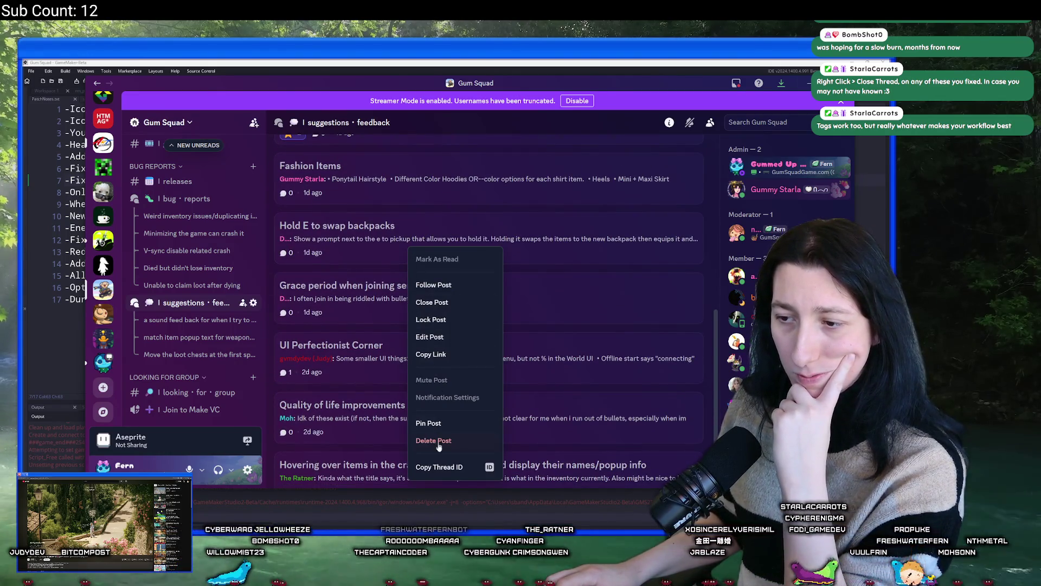
pyautogui.click(614, 257)
pyautogui.click(560, 248)
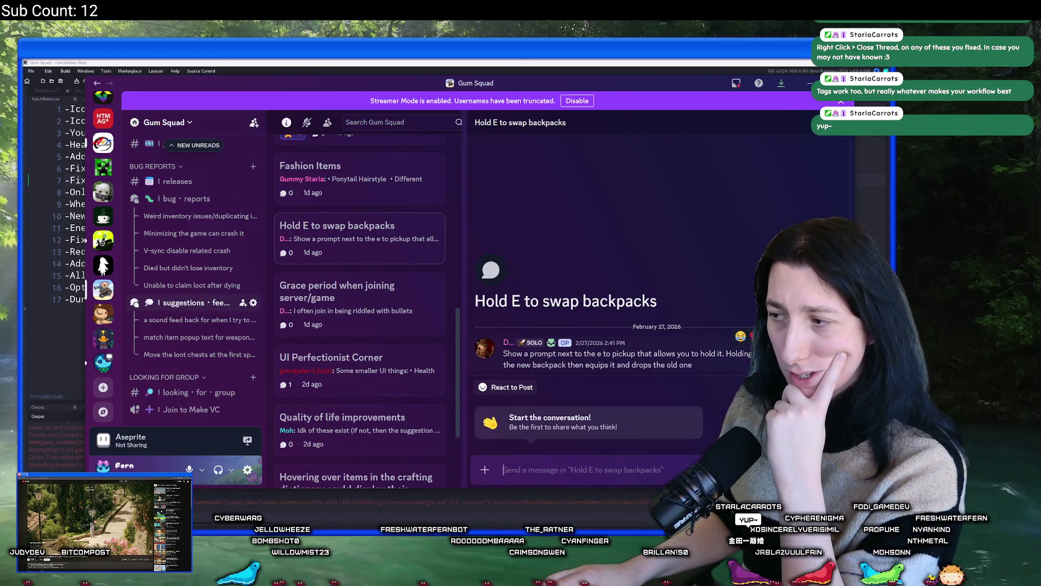
pyautogui.rightClick(418, 239)
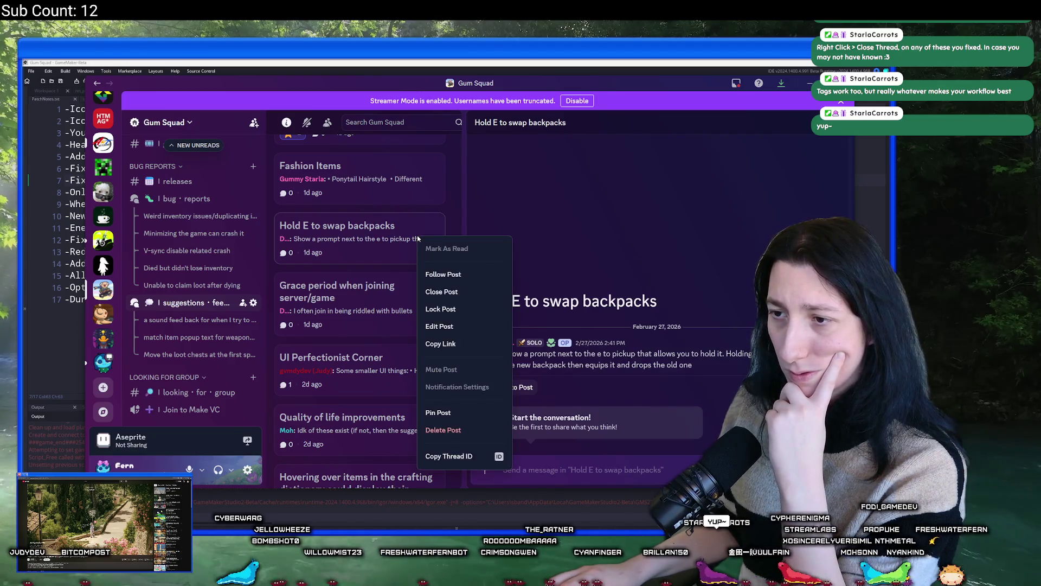
pyautogui.click(440, 328)
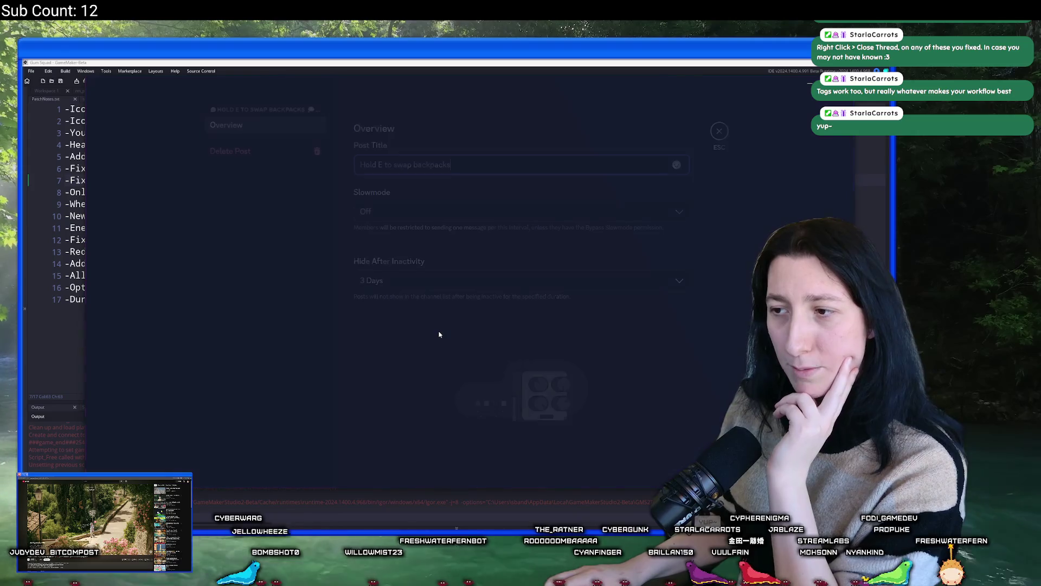
pyautogui.click(719, 132)
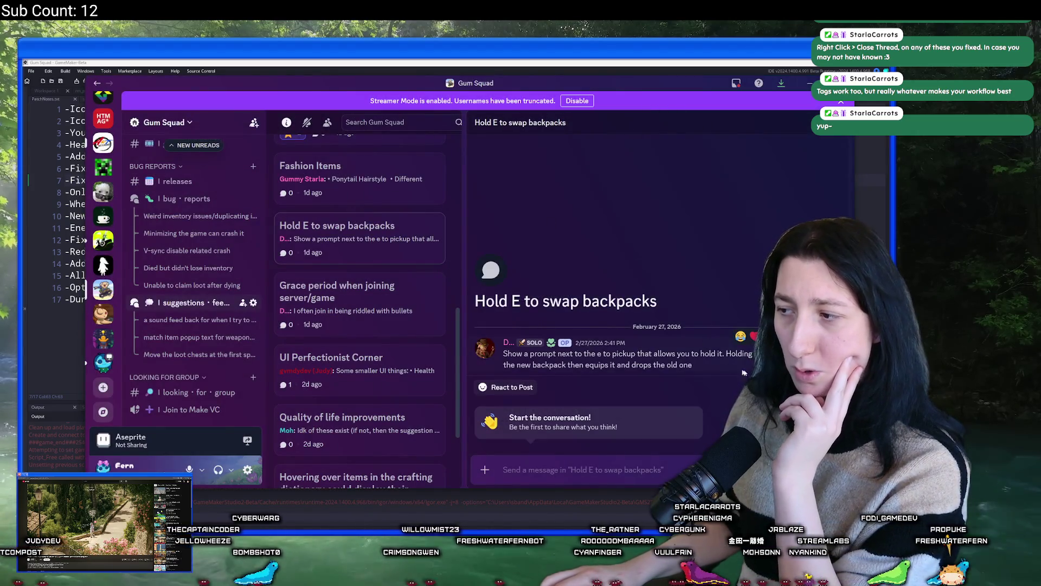
pyautogui.click(502, 387)
pyautogui.press('Escape')
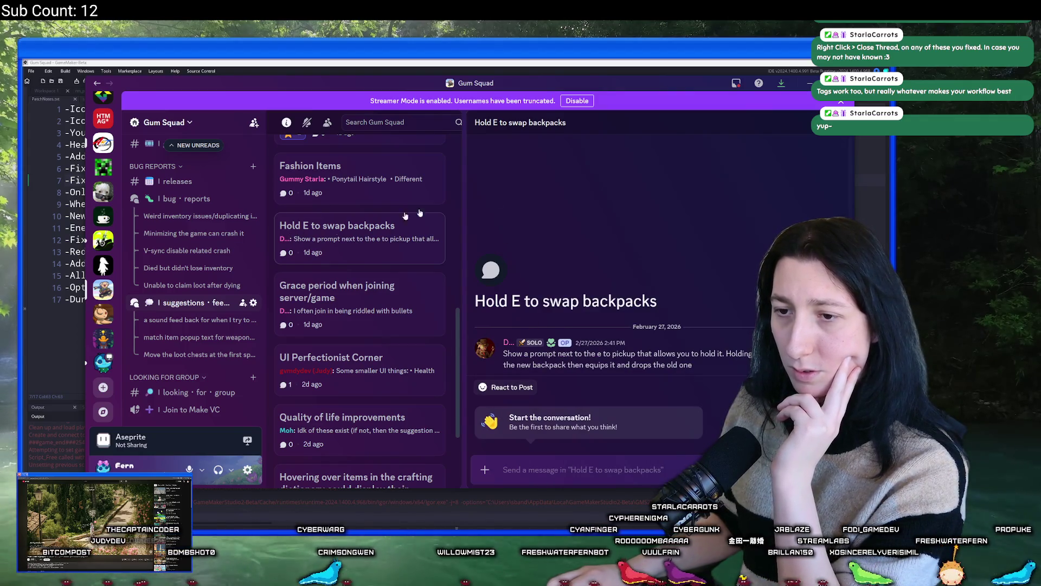
pyautogui.click(833, 122)
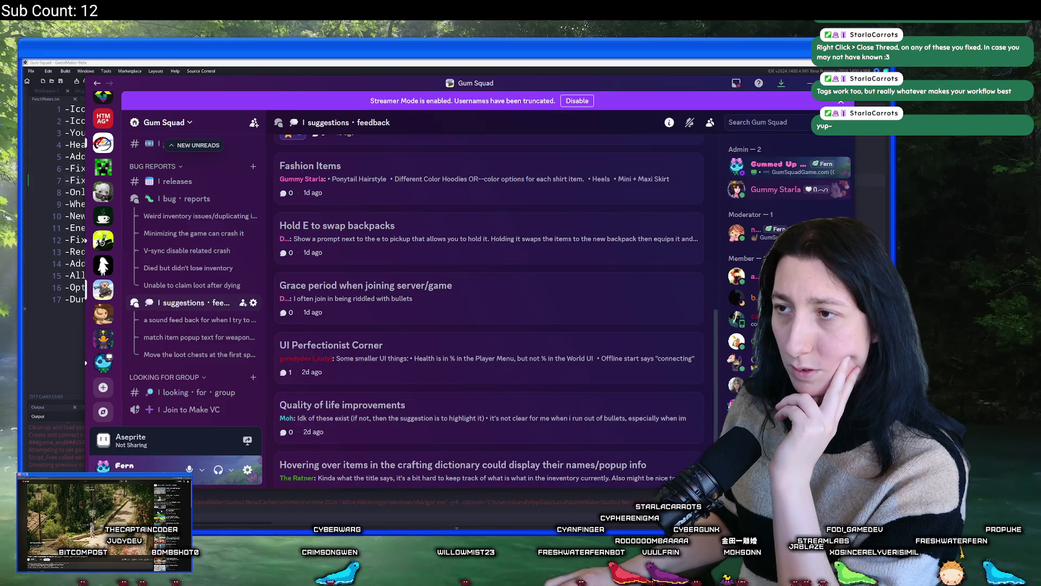
pyautogui.rightClick(306, 318)
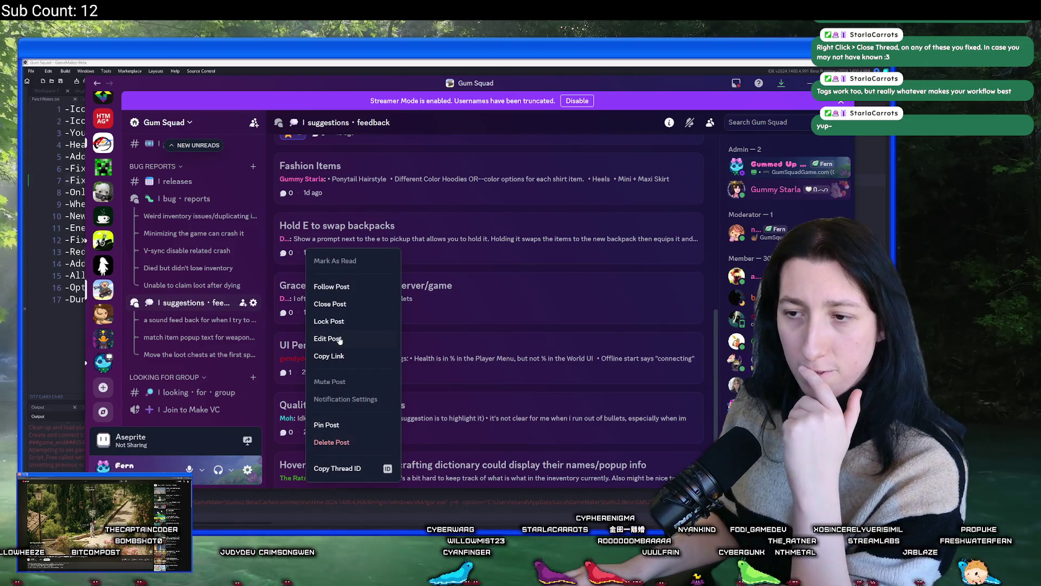
pyautogui.click(328, 338)
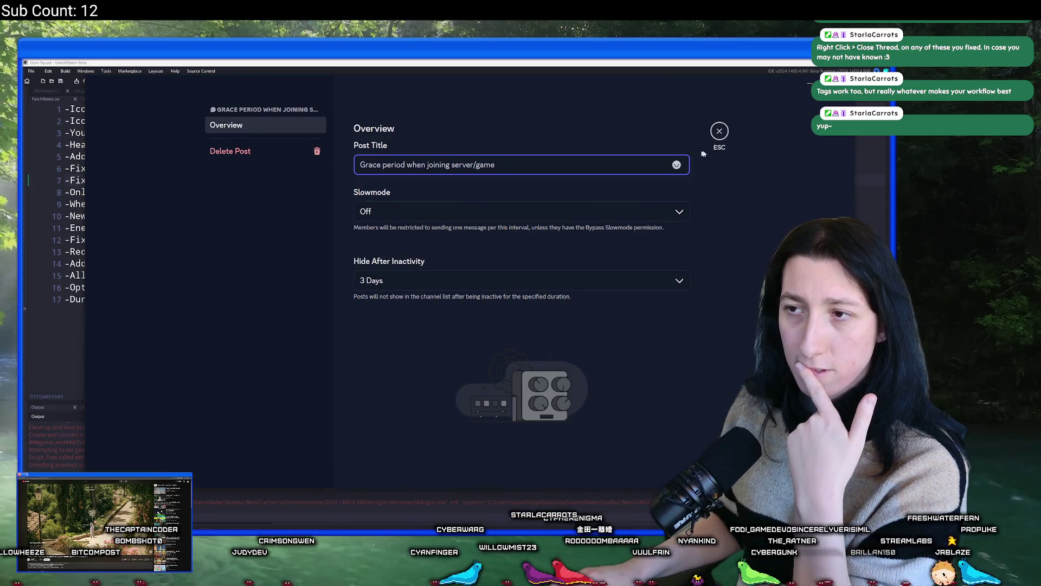
pyautogui.click(677, 165)
pyautogui.click(684, 141)
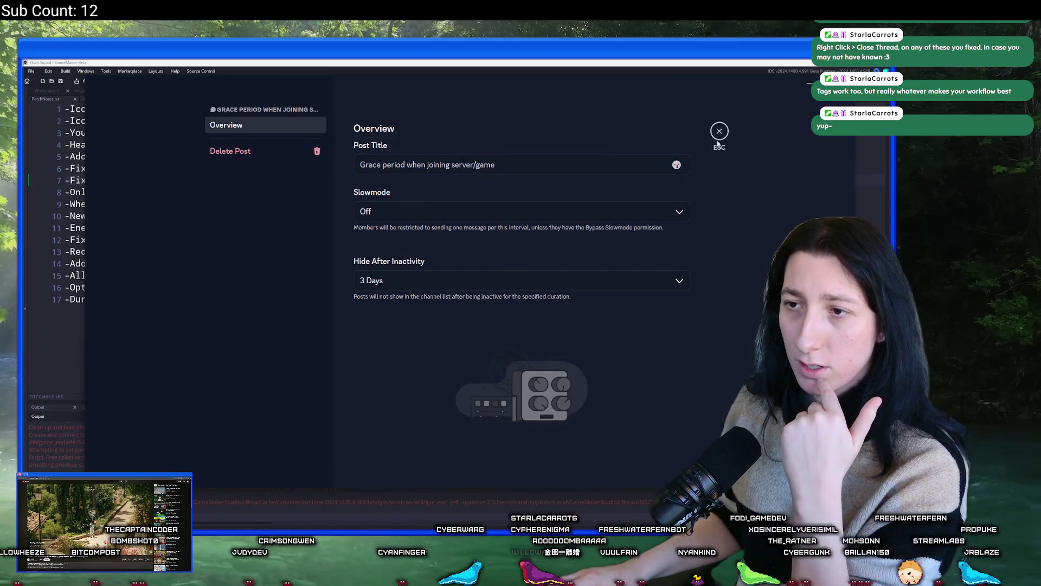
pyautogui.click(719, 130)
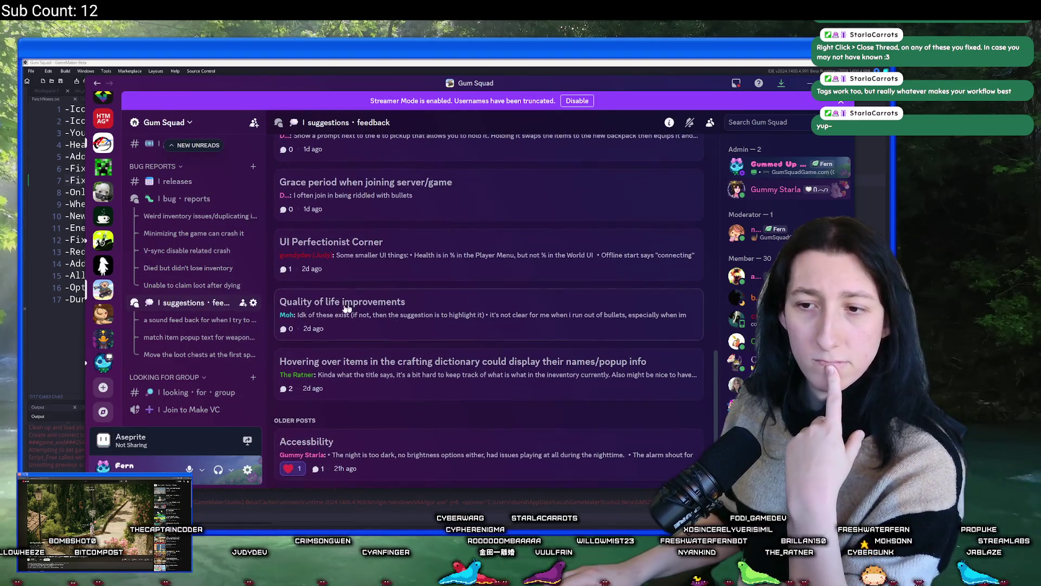
pyautogui.rightClick(202, 304)
pyautogui.click(175, 324)
pyautogui.rightClick(175, 324)
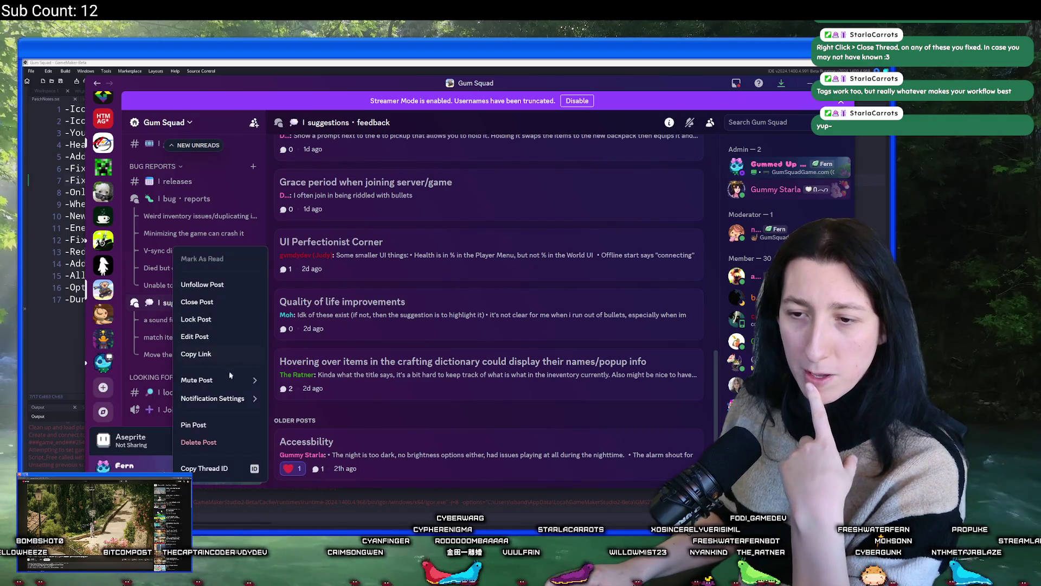
pyautogui.moveTo(220, 407)
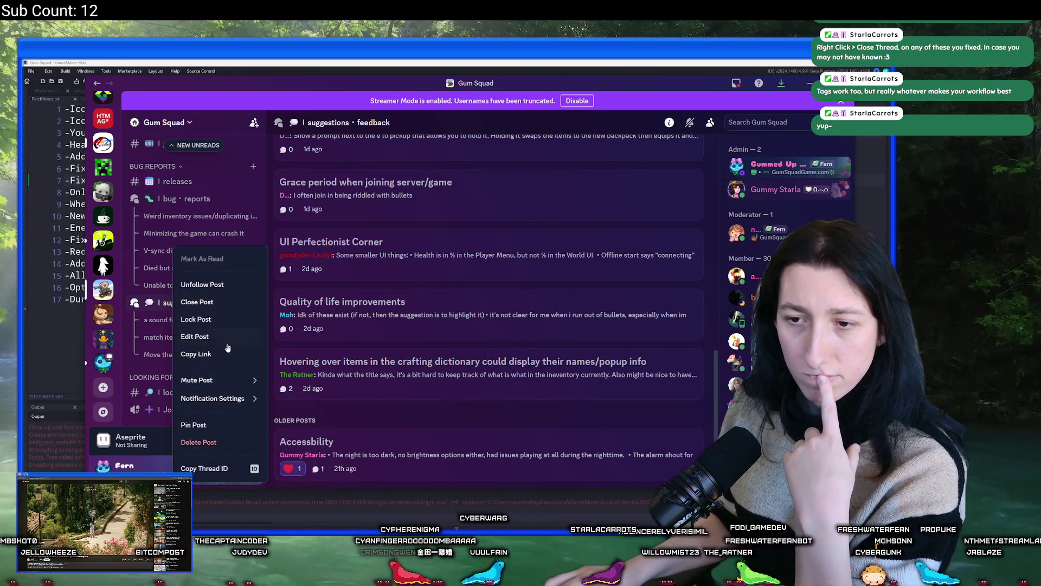
pyautogui.click(412, 419)
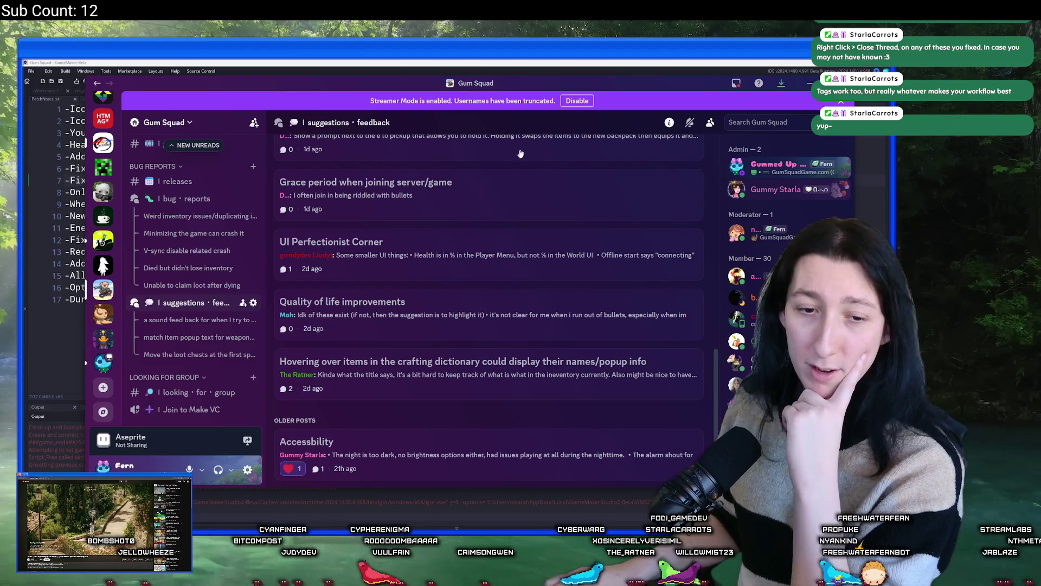
pyautogui.click(374, 320)
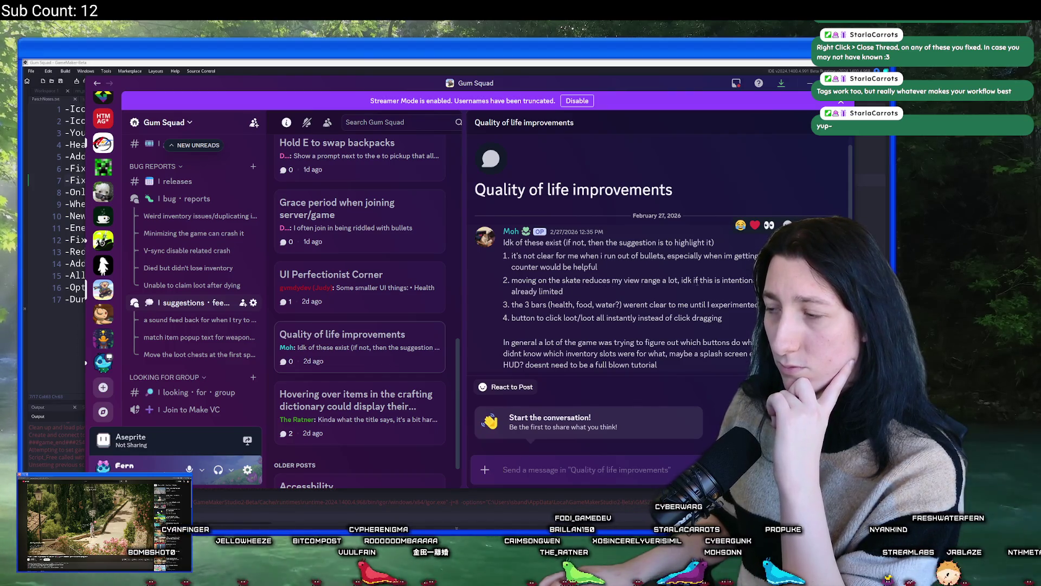
# Step: Highlight the Quality of life post's items, including instant looting, then return to GameMaker
pyautogui.moveTo(571, 295)
pyautogui.mouseDown()
pyautogui.moveTo(507, 289)
pyautogui.moveTo(548, 304)
pyautogui.moveTo(758, 305)
pyautogui.mouseUp()
pyautogui.moveTo(516, 318); pyautogui.dragTo(621, 328)
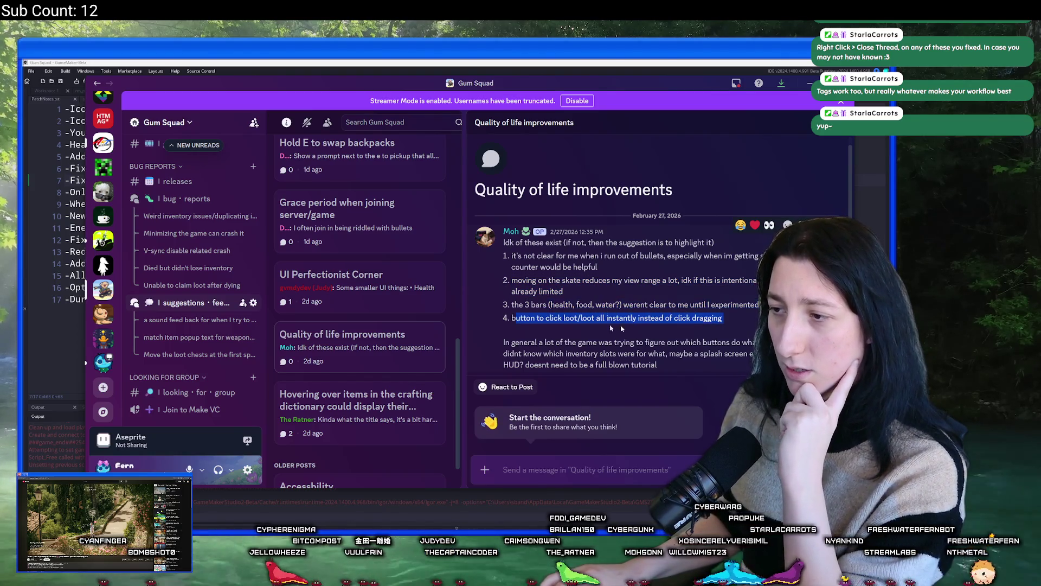
pyautogui.moveTo(696, 330)
pyautogui.mouseDown()
pyautogui.moveTo(594, 353)
pyautogui.moveTo(690, 354)
pyautogui.mouseUp()
pyautogui.click(676, 372)
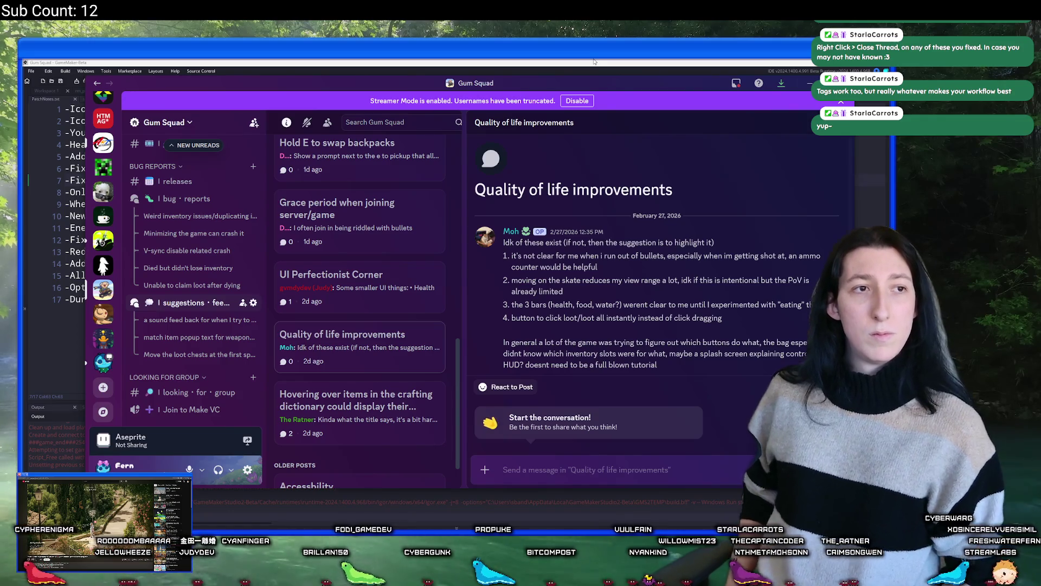
pyautogui.click(595, 61)
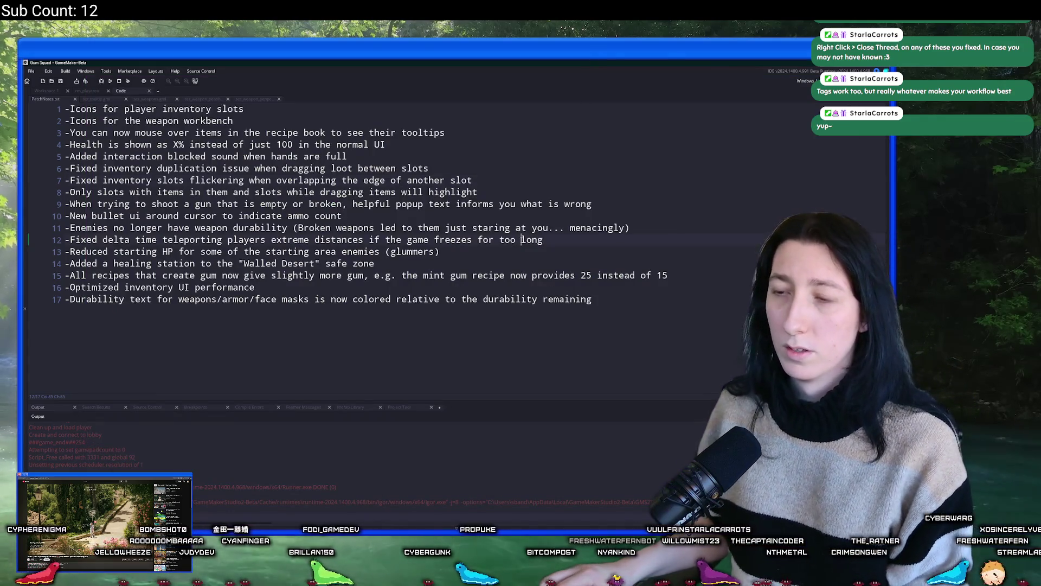
# Step: Run Gum Squad from GameMaker, maximize the game window, and choose New World
pyautogui.click(342, 216)
pyautogui.click(110, 80)
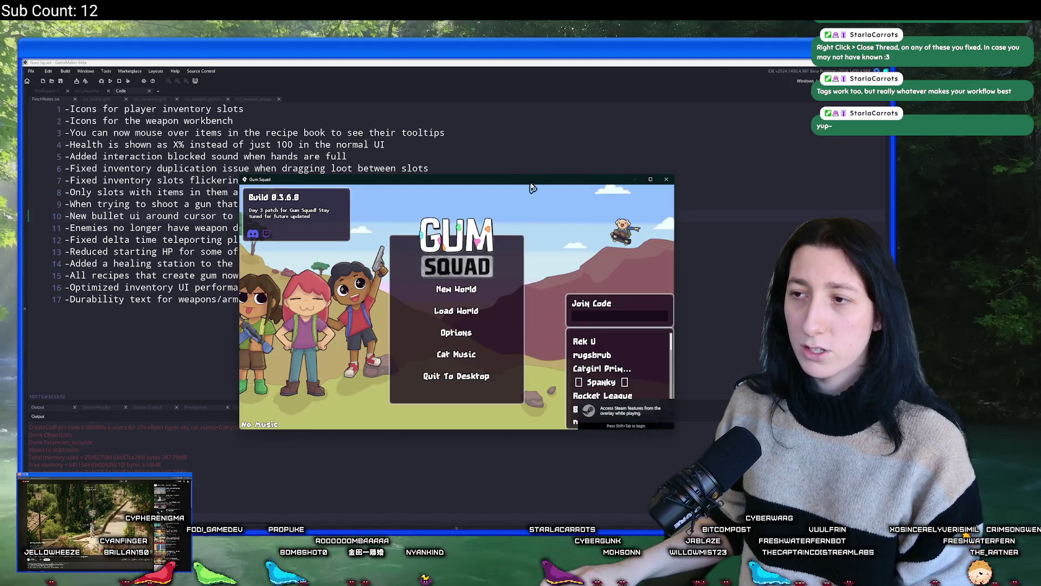
pyautogui.doubleClick(532, 183)
pyautogui.click(434, 271)
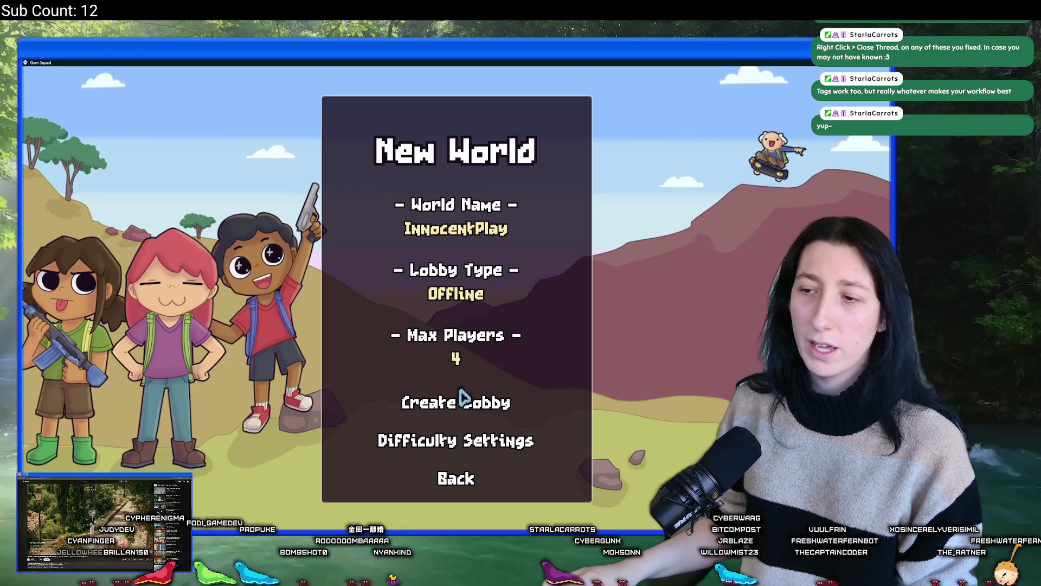
# Step: Create the offline lobby and walk the character past the Safe Zone
pyautogui.click(462, 401)
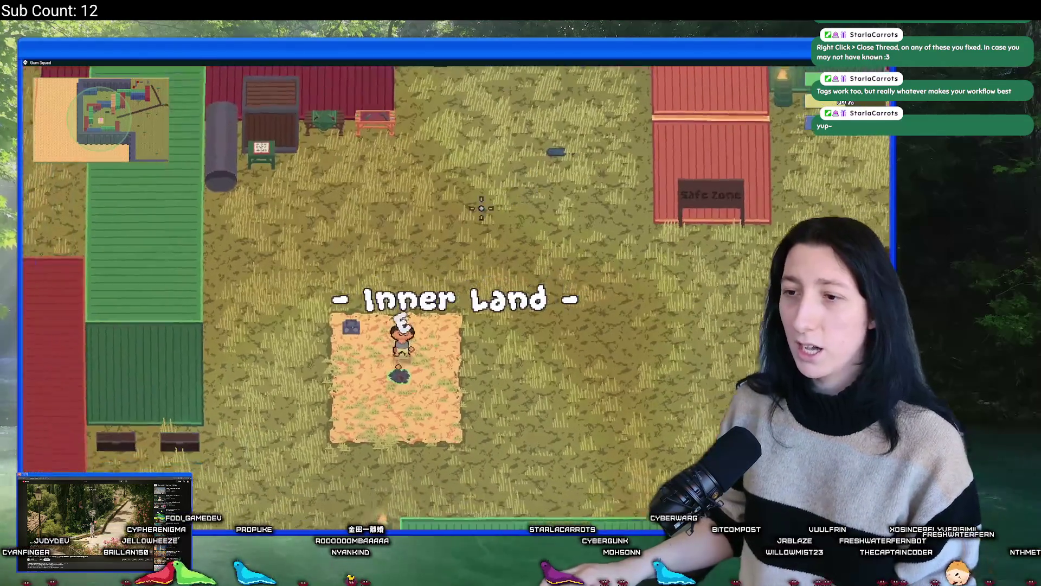
pyautogui.press('a')
pyautogui.press('s')
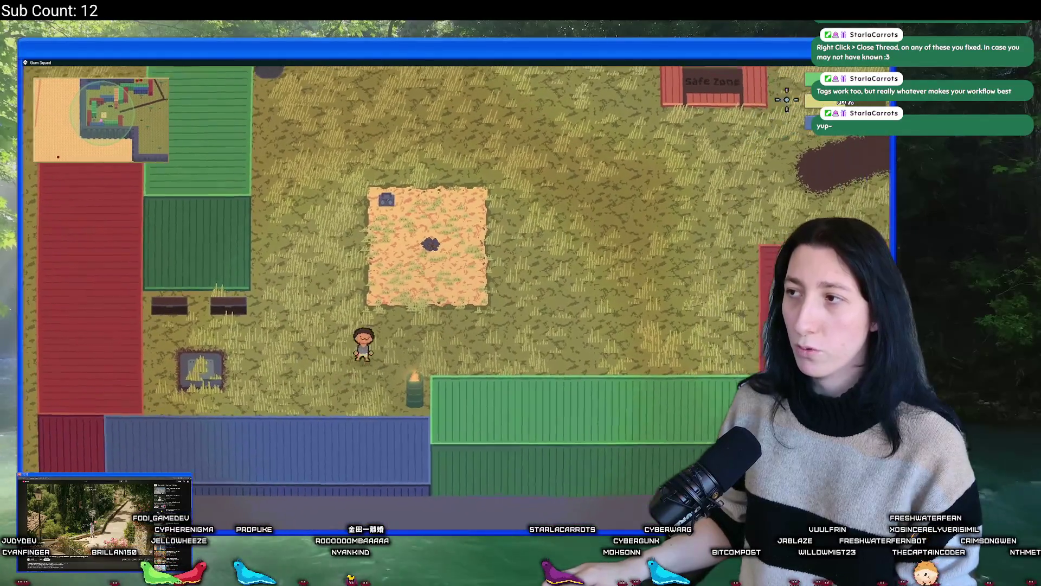
pyautogui.press('w')
pyautogui.press('w')
pyautogui.press('Tab')
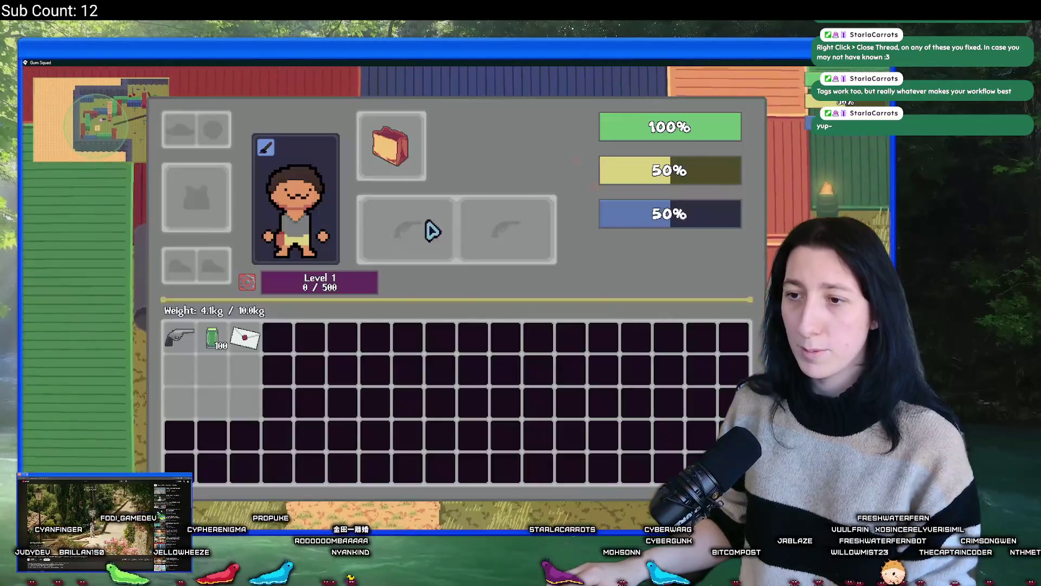
pyautogui.press('Tab')
pyautogui.press('d')
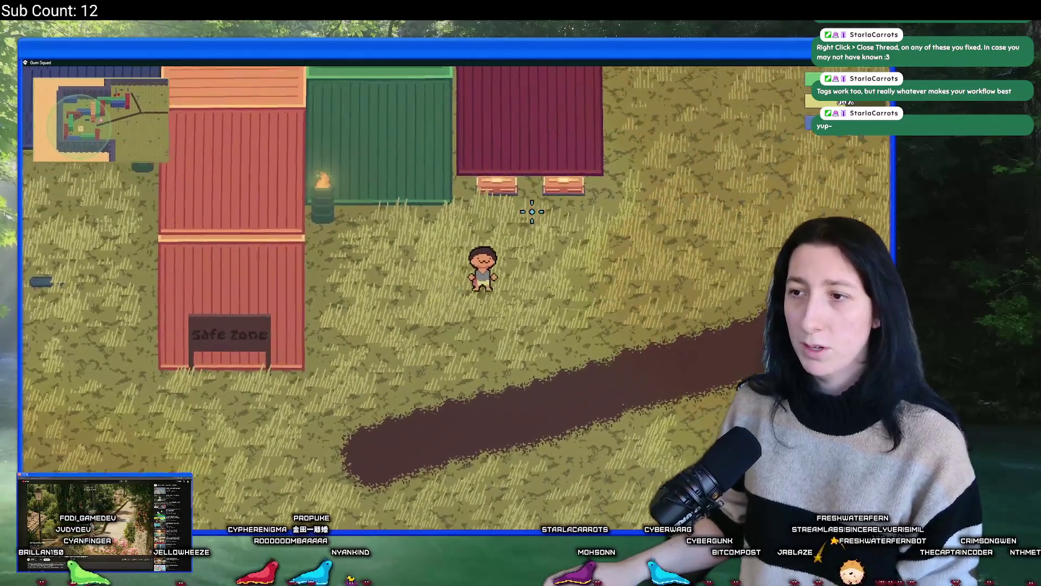
# Step: Loot the vest and Water Bottle from one container and drag the Steak from another
pyautogui.press('Tab')
pyautogui.keyDown('shift'); pyautogui.click(265, 152); pyautogui.keyUp('shift')
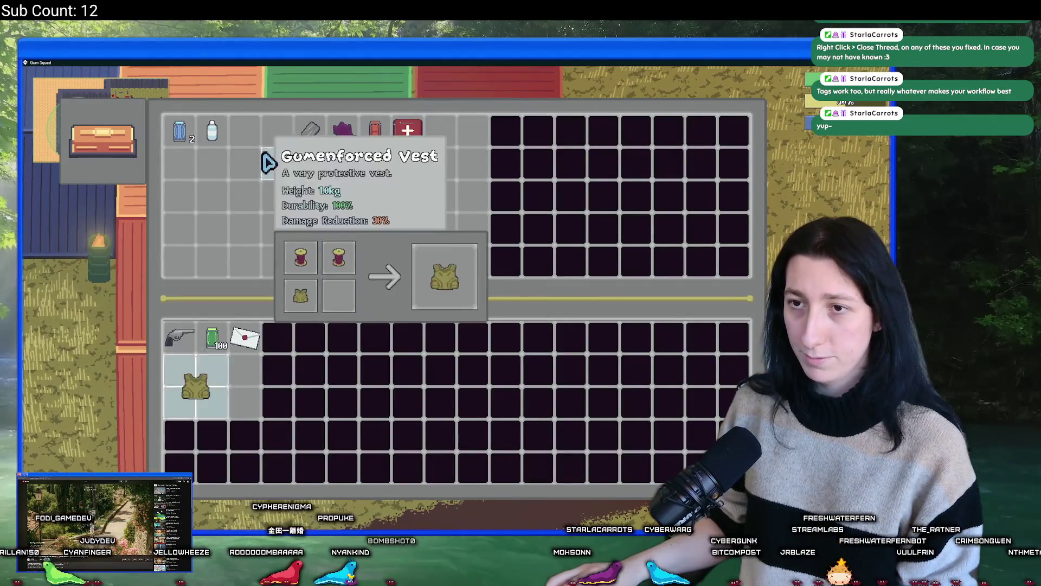
pyautogui.keyDown('shift'); pyautogui.click(224, 148); pyautogui.keyUp('shift')
pyautogui.press('Tab')
pyautogui.press('d')
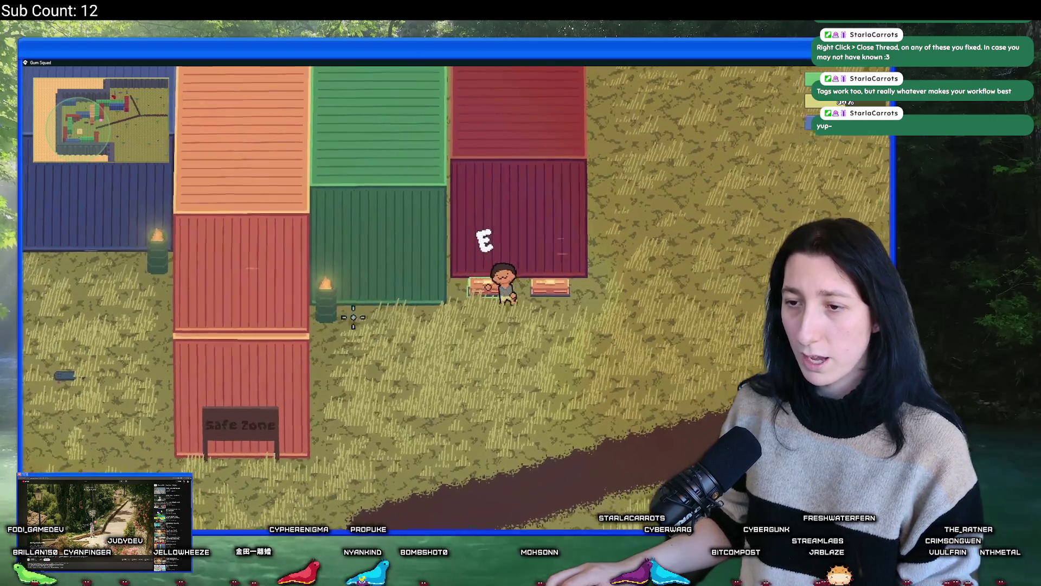
pyautogui.press('e')
pyautogui.moveTo(276, 130); pyautogui.dragTo(244, 399)
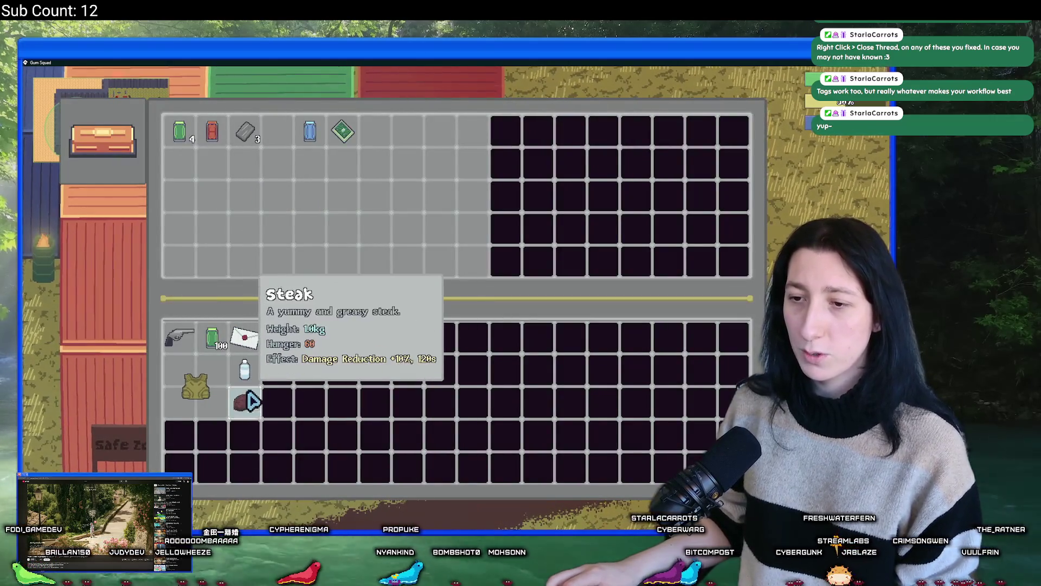
# Step: Eat the Steak from the character panel to refill hunger, then quit the game
pyautogui.press('e')
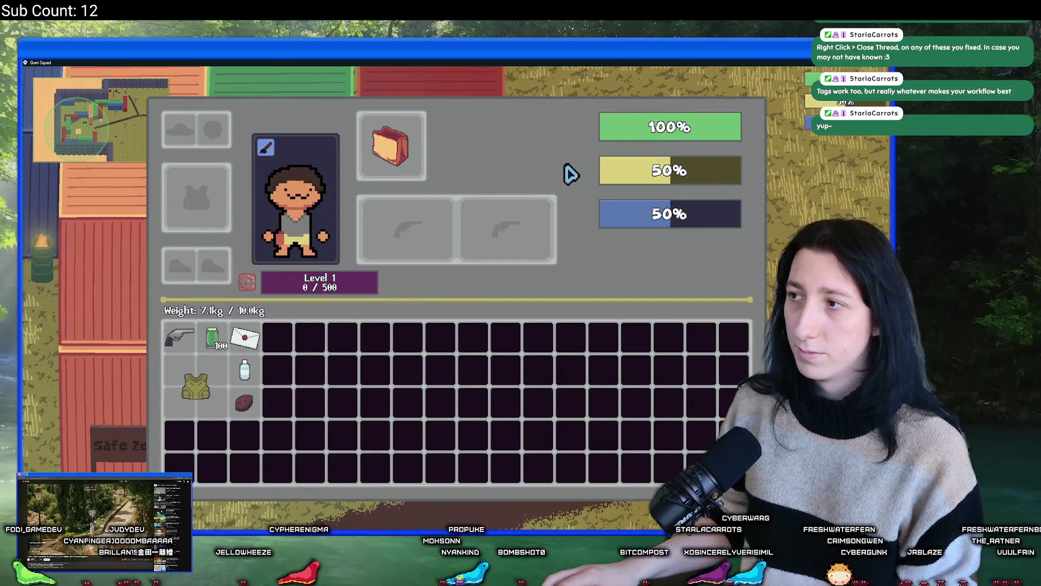
pyautogui.rightClick(238, 409)
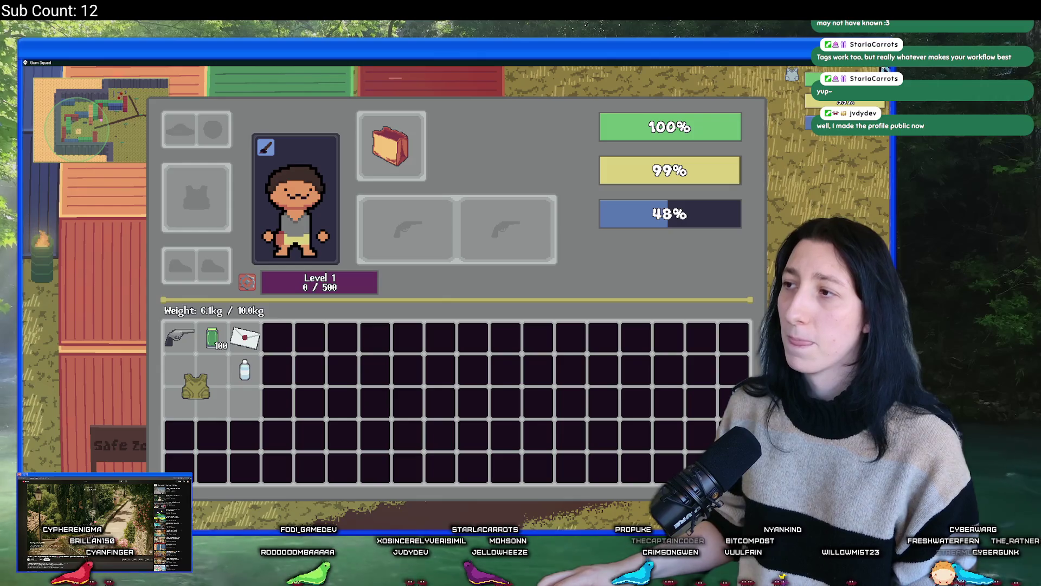
pyautogui.press('Escape')
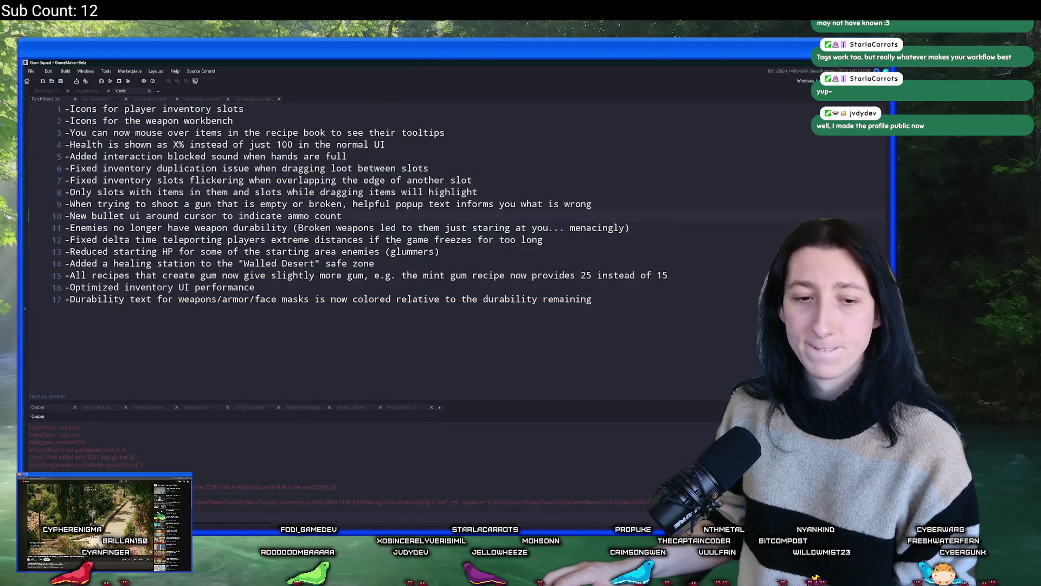
# Step: Return to GameMaker, then launch Steam by searching 'steam' from the Start menu
pyautogui.hotkey('alt', 'Tab')
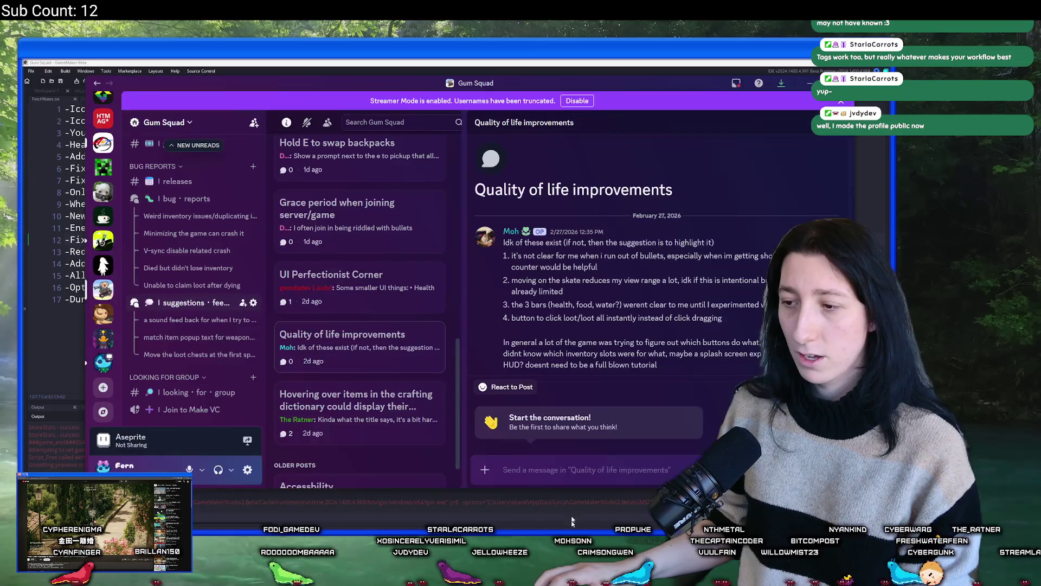
pyautogui.click(370, 497)
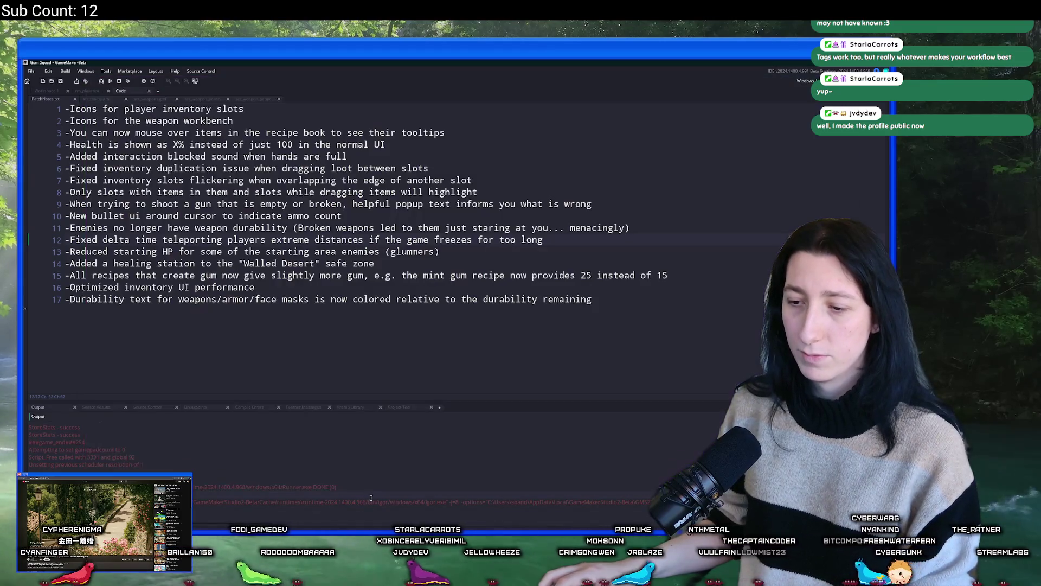
pyautogui.press('super')
pyautogui.write('steam')
pyautogui.press('Return')
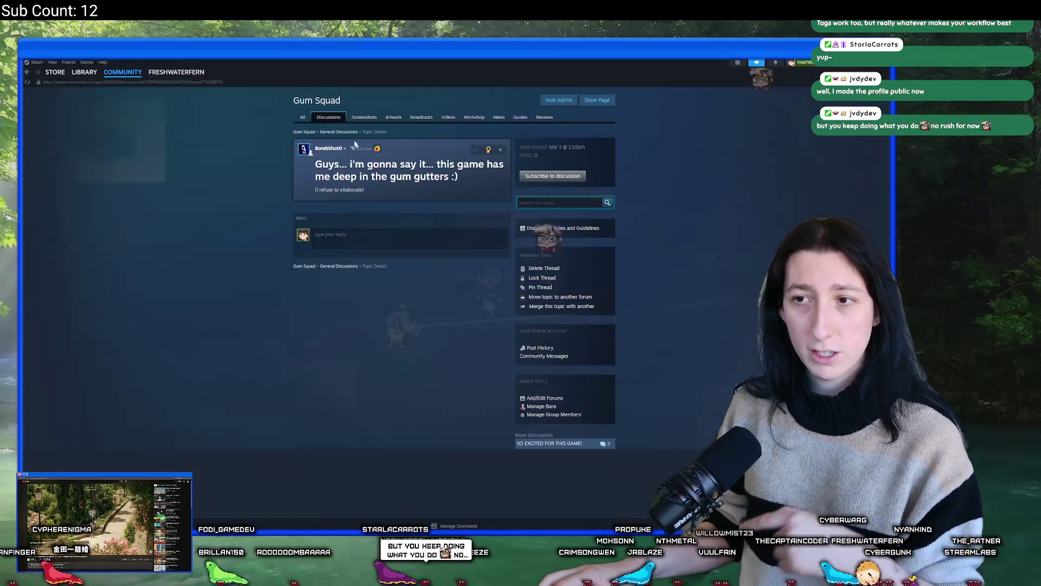
# Step: In Hub Admin member management, filter to Friends and promote one friend to Moderator
pyautogui.click(559, 99)
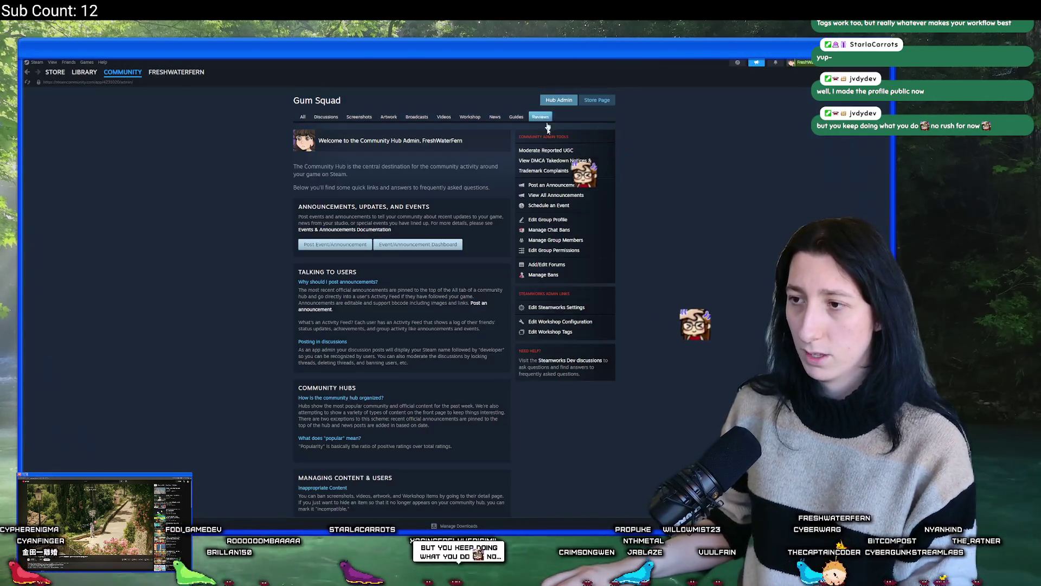
pyautogui.click(549, 240)
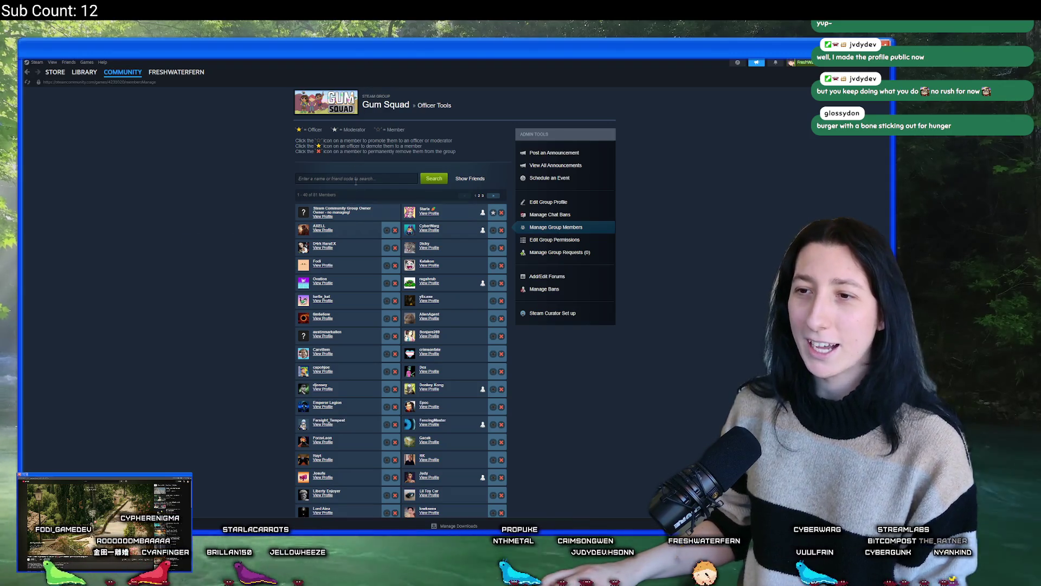
pyautogui.write('judy')
pyautogui.press('Return')
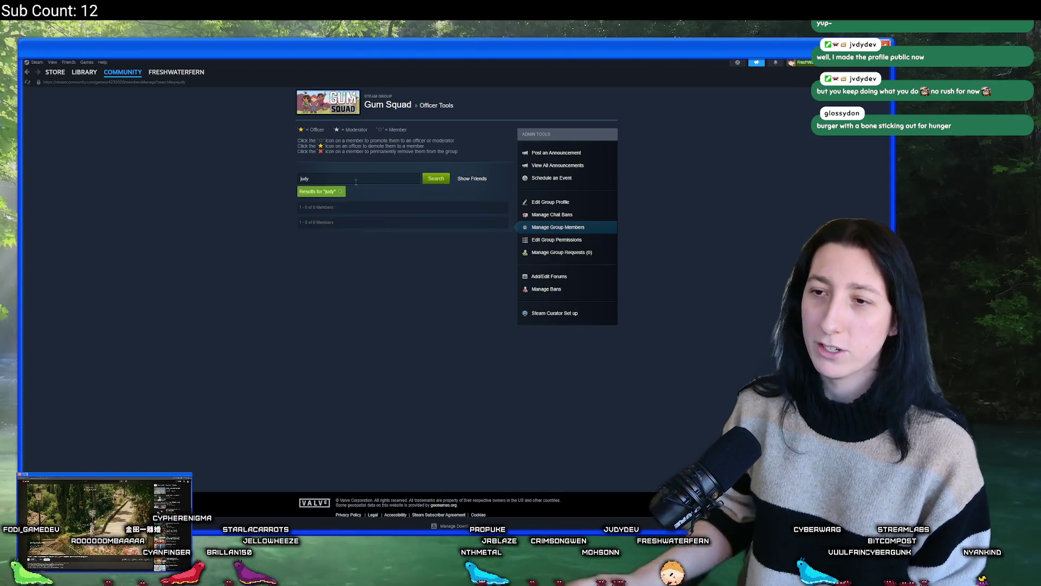
pyautogui.click(341, 192)
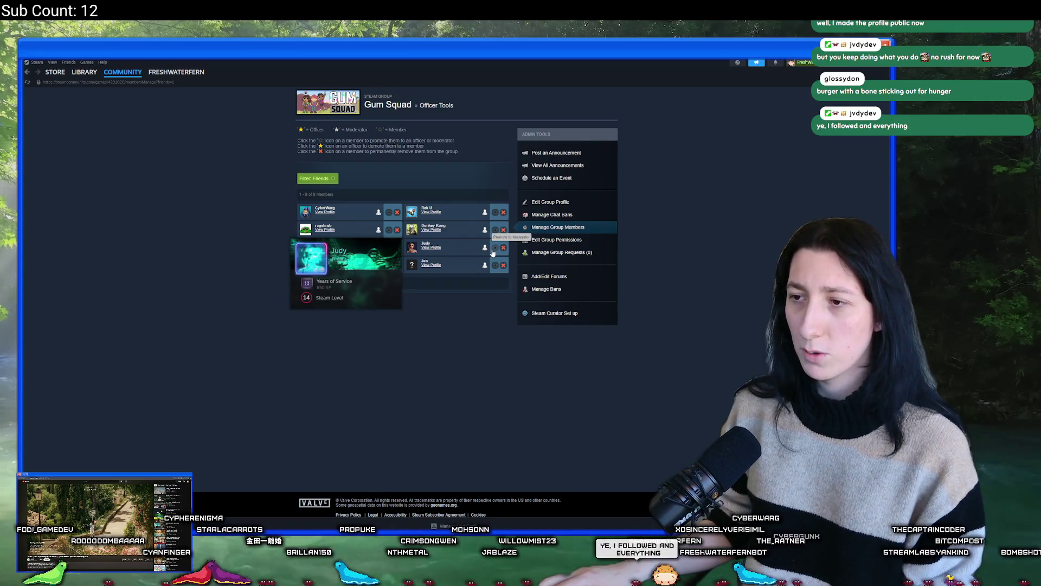
pyautogui.click(494, 248)
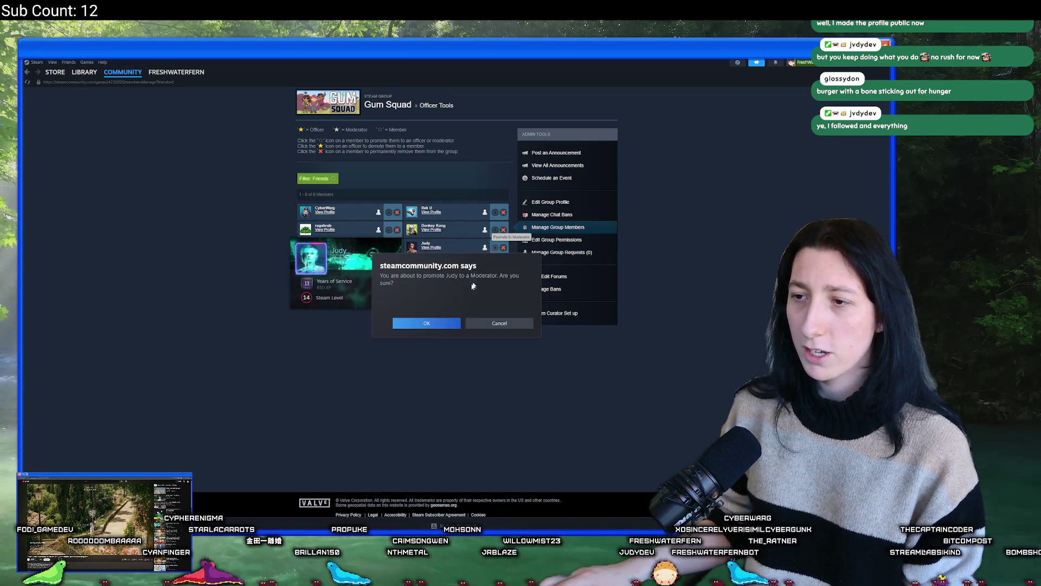
pyautogui.click(420, 324)
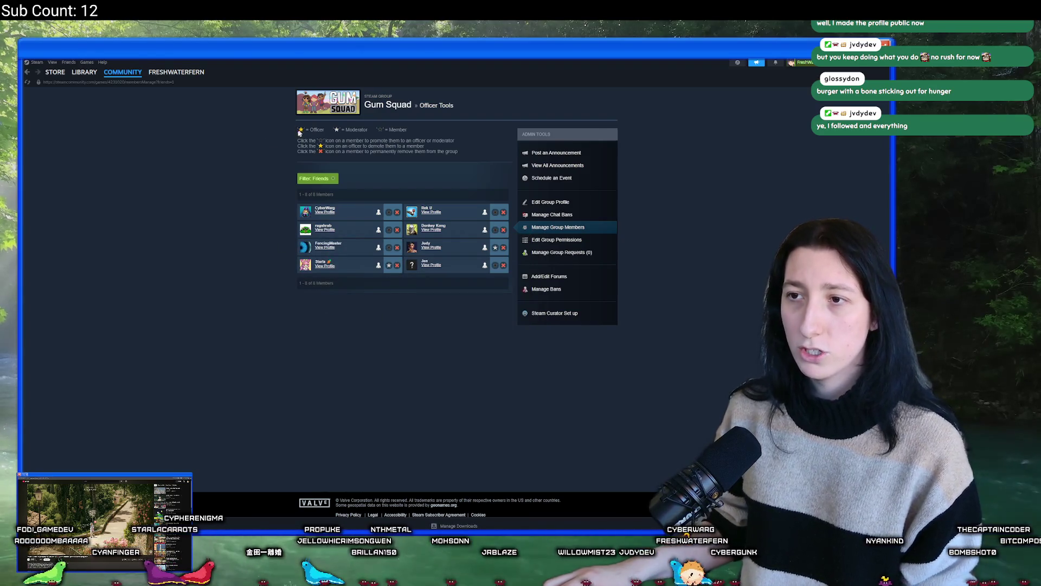
# Step: Step back through the previous Steam pages and switch back to the GameMaker patch notes
pyautogui.click(29, 73)
pyautogui.click(30, 74)
pyautogui.click(28, 72)
pyautogui.click(28, 73)
pyautogui.click(29, 73)
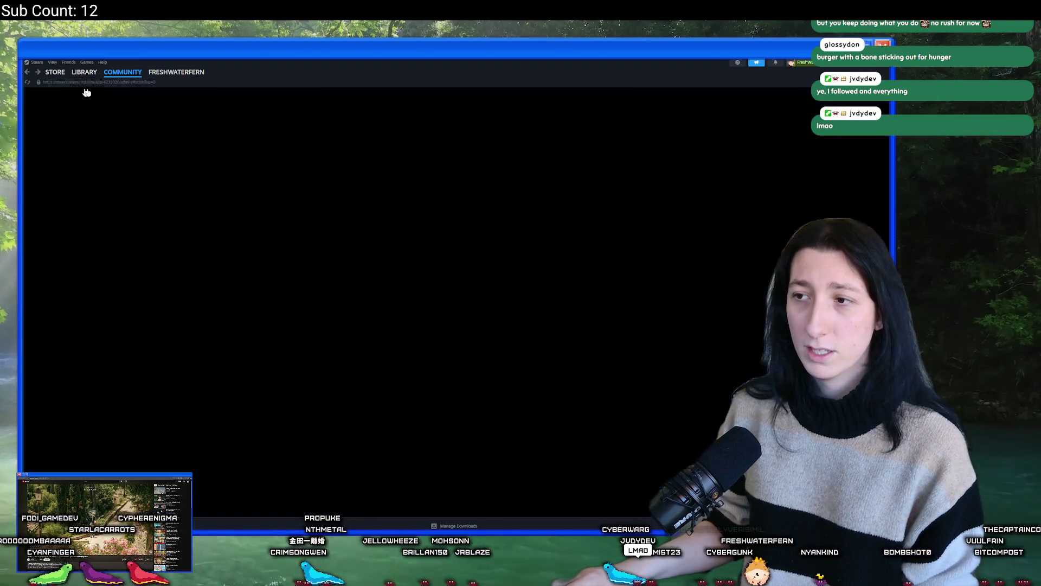
pyautogui.hotkey('alt', 'Tab')
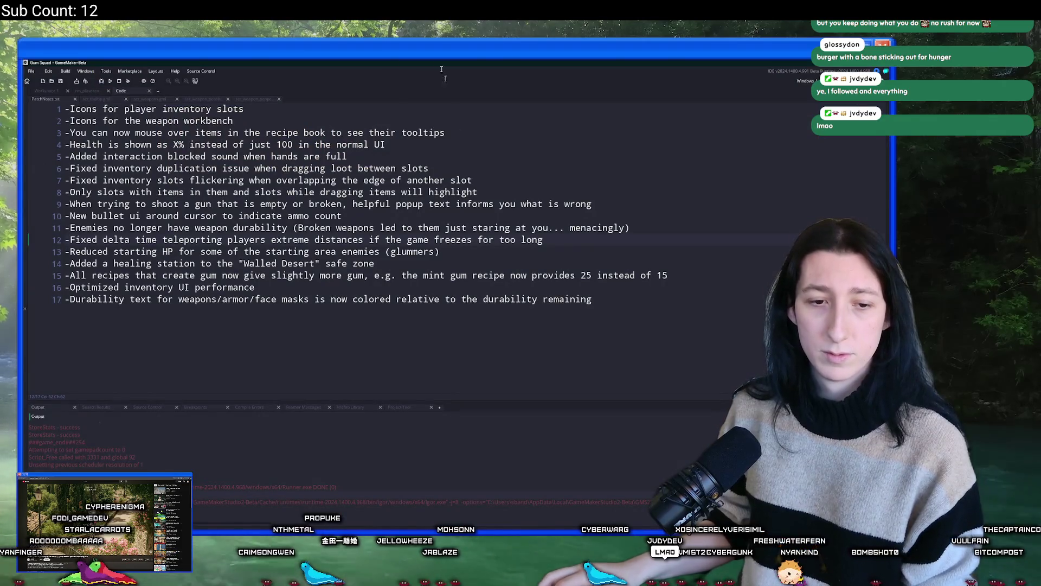
# Step: Create a new 32×32 sprite in Aseprite
pyautogui.hotkey('alt', 'Tab')
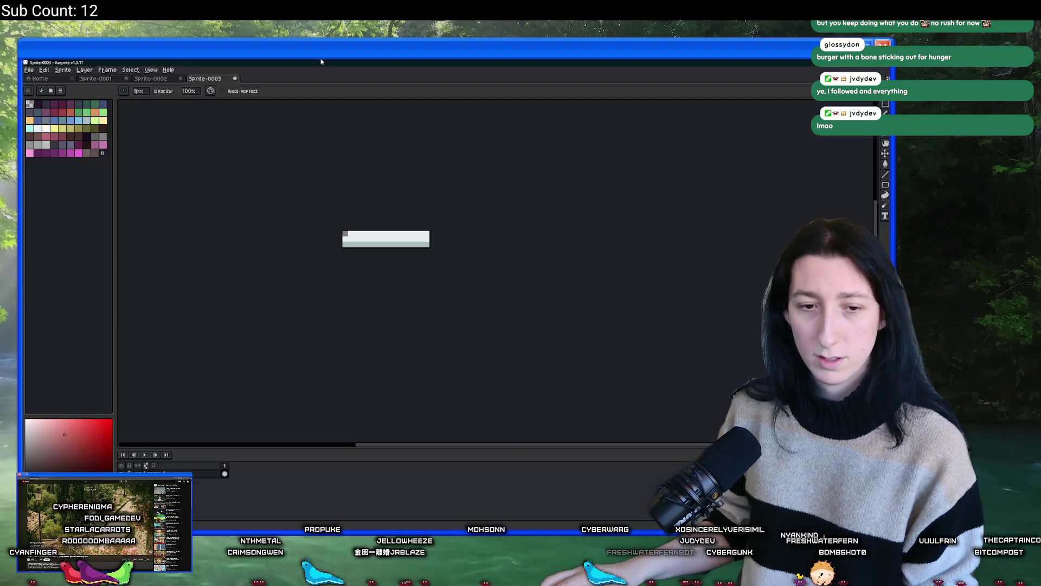
pyautogui.click(38, 78)
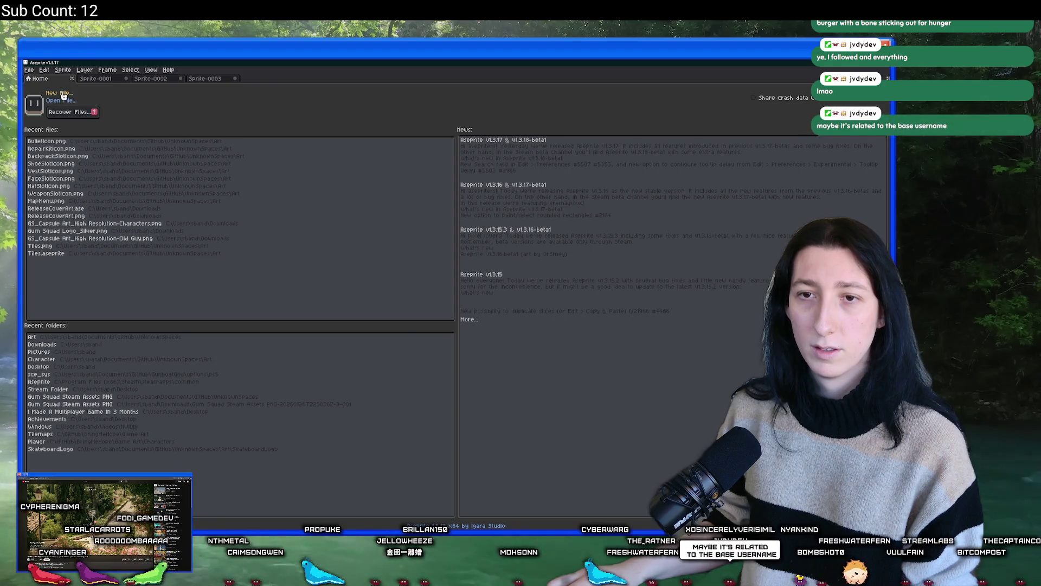
pyautogui.click(58, 93)
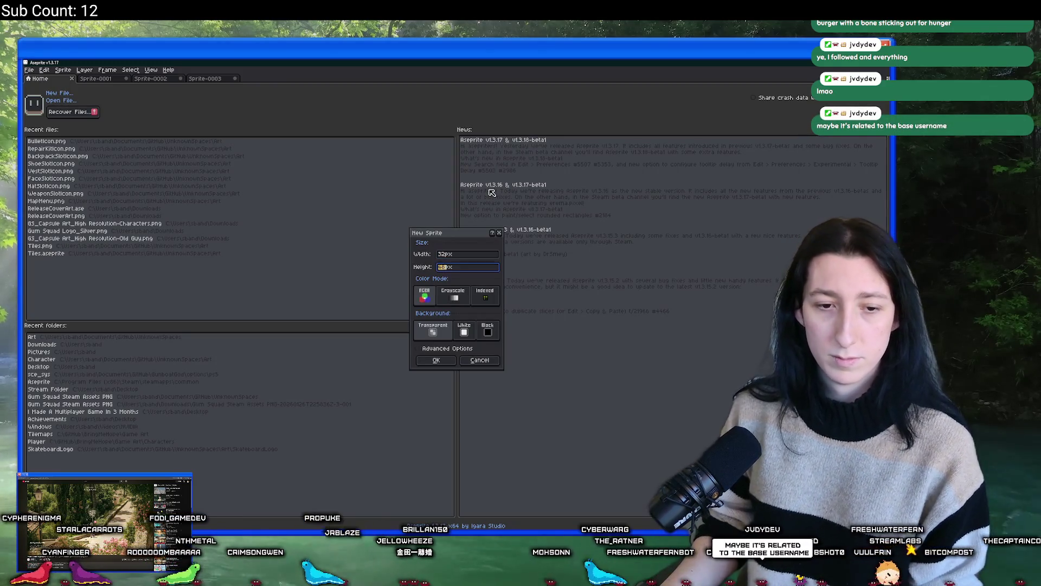
pyautogui.write('32')
pyautogui.press('Return')
# Step: Draw the curved bone-end outline in pale cream and fill the knob
pyautogui.scroll(8, 529, 213)
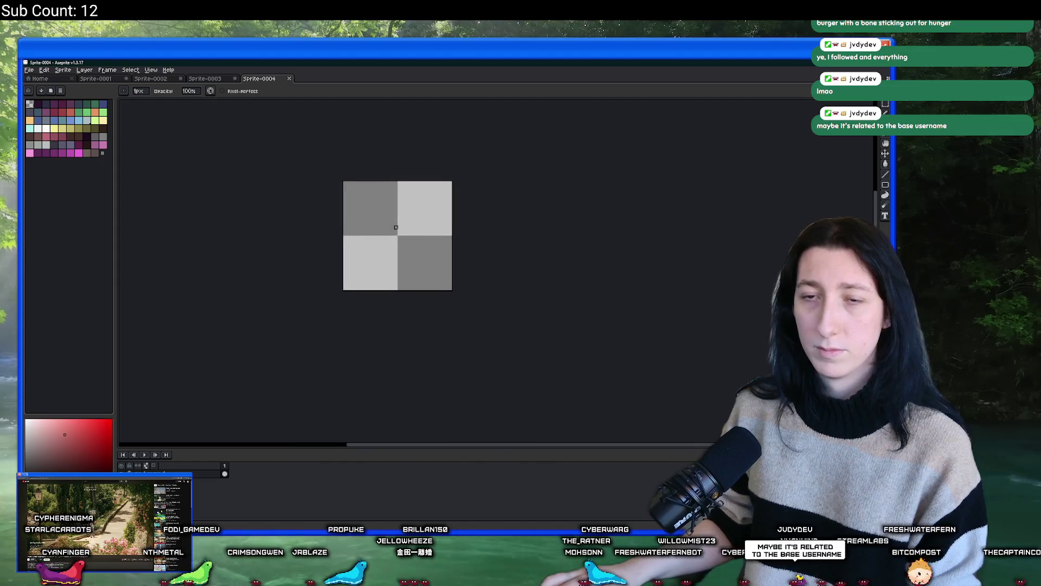
pyautogui.scroll(1, 225, 209)
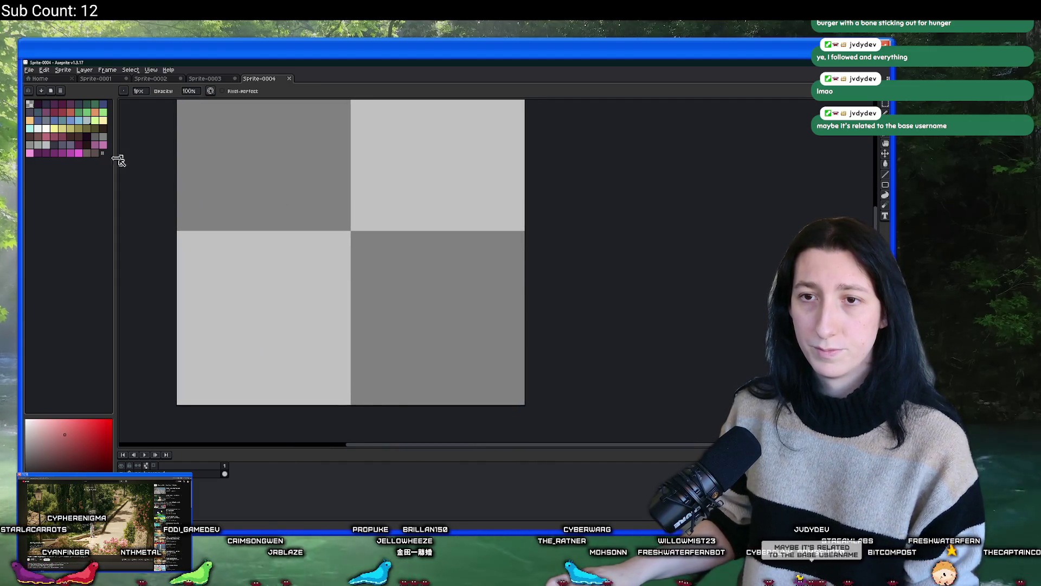
pyautogui.click(47, 128)
pyautogui.moveTo(267, 226)
pyautogui.mouseDown()
pyautogui.moveTo(360, 218)
pyautogui.moveTo(312, 221)
pyautogui.mouseUp()
pyautogui.moveTo(294, 338)
pyautogui.mouseDown()
pyautogui.moveTo(335, 325)
pyautogui.moveTo(316, 307)
pyautogui.moveTo(330, 275)
pyautogui.mouseUp()
pyautogui.press('g')
pyautogui.click(313, 316)
pyautogui.scroll(-1, 313, 316)
pyautogui.scroll(1, 313, 316)
# Step: Close the gap at the top of the bone and fill the shaft cream
pyautogui.press('b')
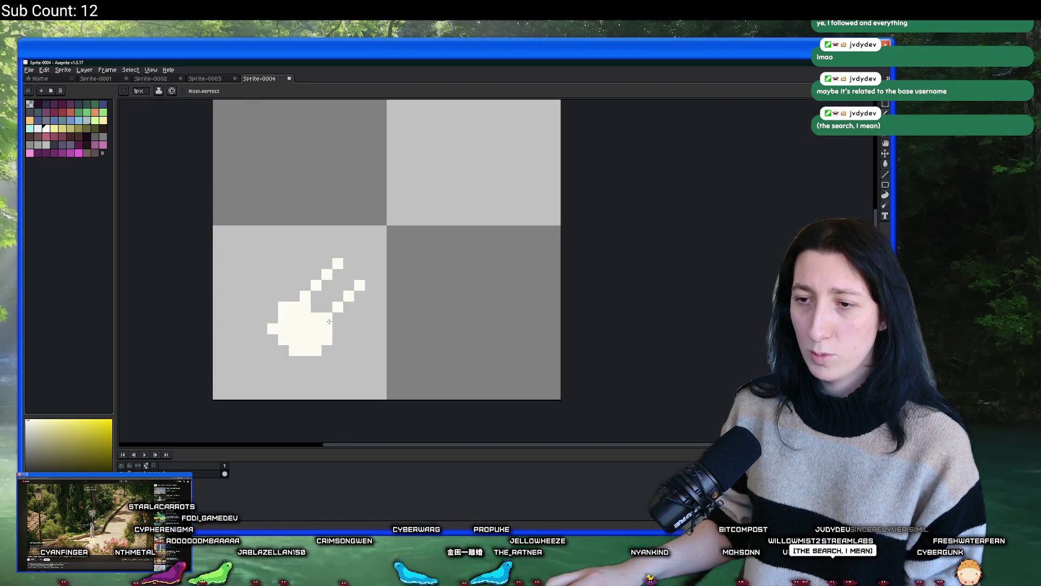
pyautogui.click(348, 273)
pyautogui.press('g')
pyautogui.click(332, 287)
pyautogui.scroll(-1, 332, 288)
pyautogui.scroll(1, 322, 293)
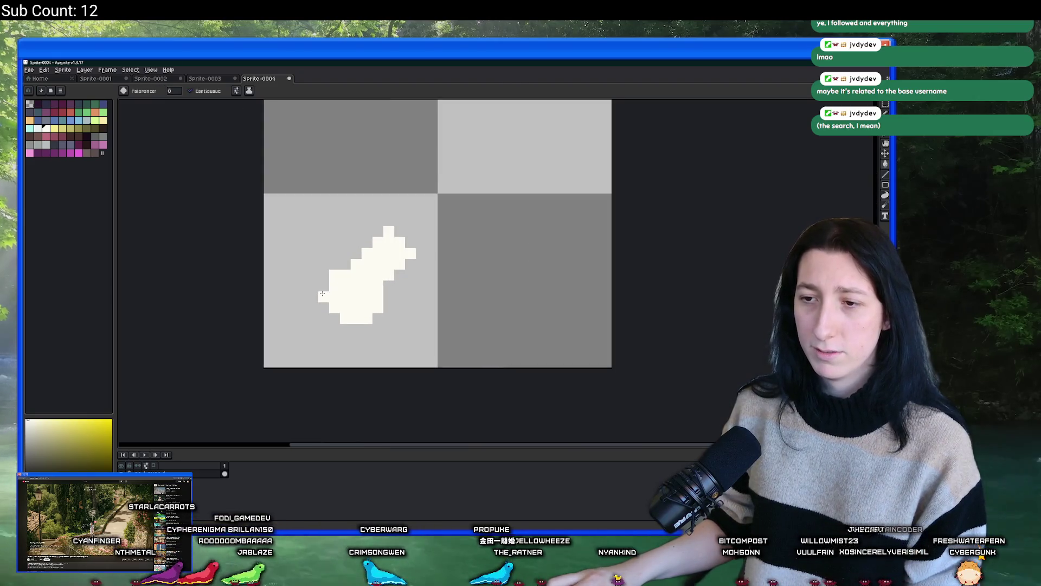
pyautogui.press('b')
# Step: Outline the drumstick's meat in dark brown-red and fill it
pyautogui.scroll(-2, 322, 294)
pyautogui.scroll(1, 336, 320)
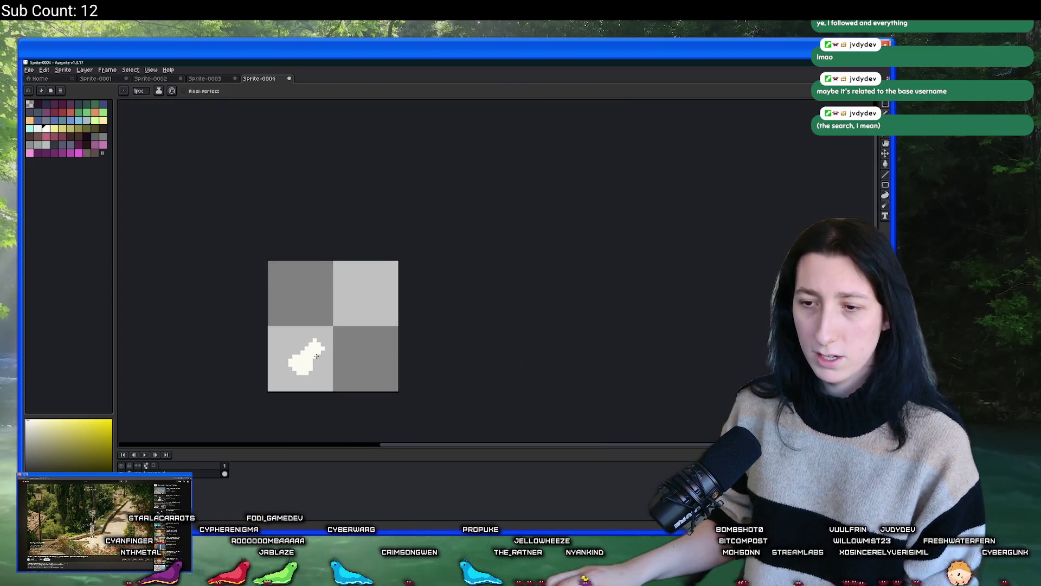
pyautogui.scroll(1, 316, 356)
pyautogui.click(72, 128)
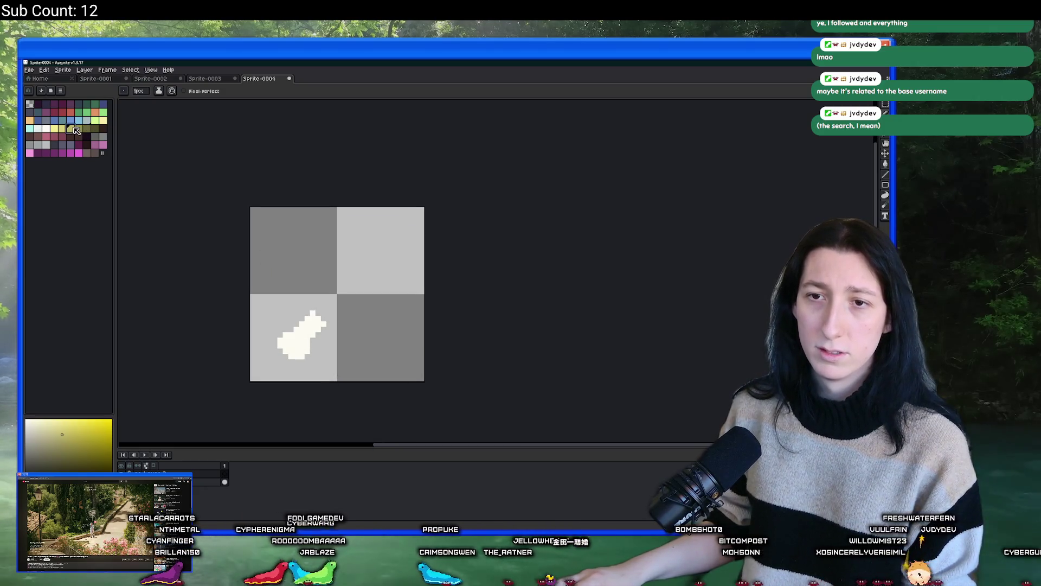
pyautogui.click(38, 136)
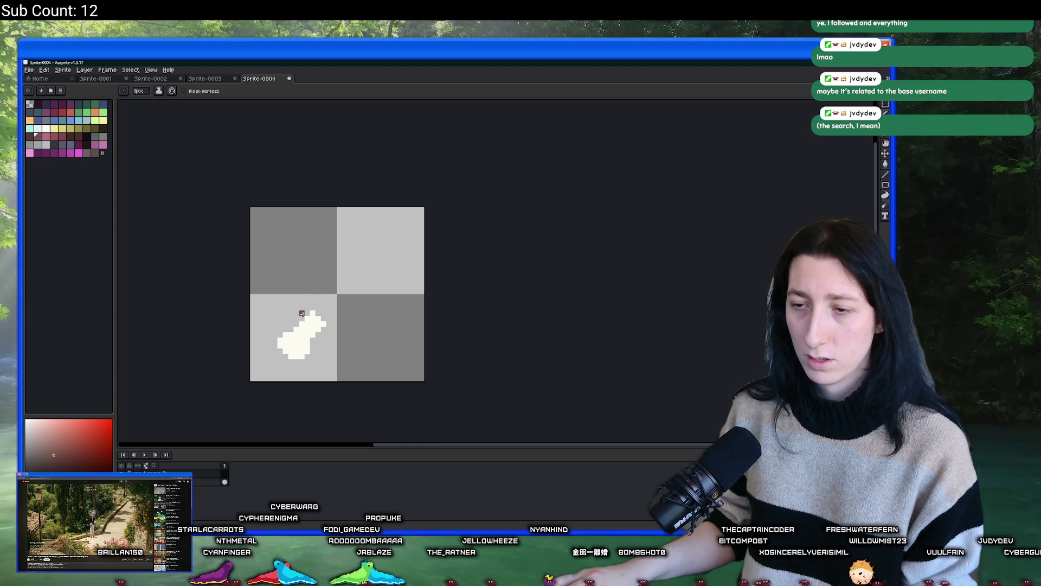
pyautogui.moveTo(349, 327)
pyautogui.mouseDown()
pyautogui.moveTo(388, 269)
pyautogui.moveTo(332, 247)
pyautogui.mouseUp()
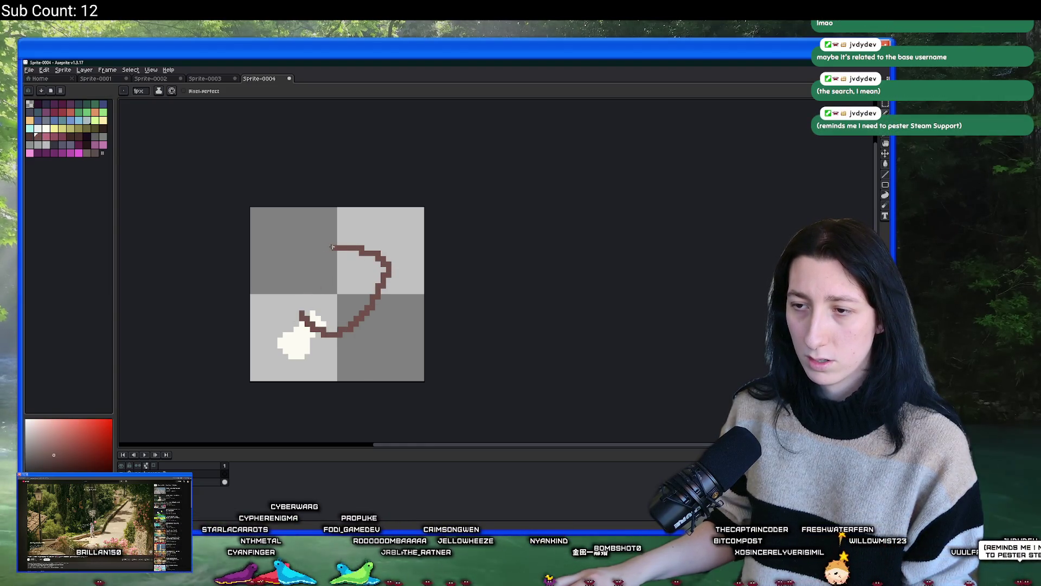
pyautogui.press('g')
pyautogui.click(302, 309)
pyautogui.scroll(-6, 349, 290)
pyautogui.scroll(5, 361, 326)
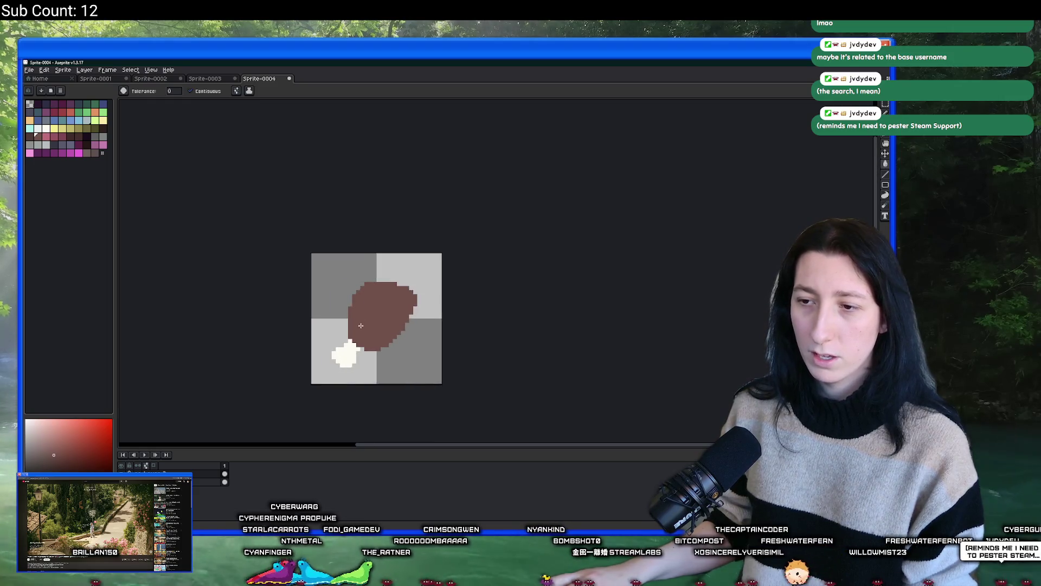
pyautogui.scroll(1, 361, 325)
# Step: Undo the accidental brown canvas fill, patch a pixel, and refill the meat brown
pyautogui.hotkey('ctrl', 'z')
pyautogui.hotkey('ctrl', 'z')
pyautogui.hotkey('ctrl', 'z')
pyautogui.click(340, 341)
pyautogui.hotkey('ctrl', 'z')
pyautogui.press('b')
pyautogui.click(337, 343)
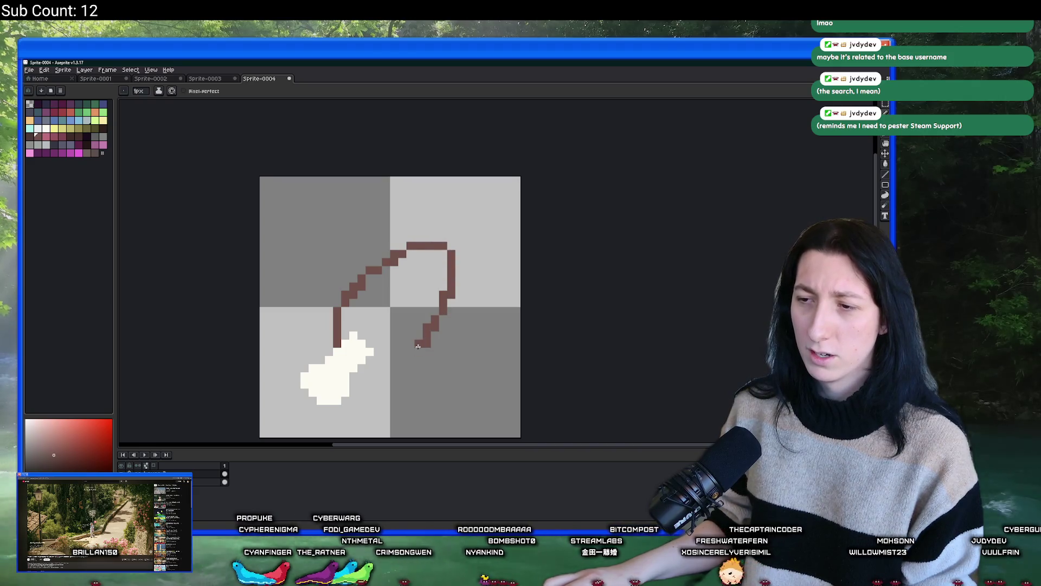
pyautogui.press('g')
pyautogui.click(358, 320)
pyautogui.scroll(-6, 379, 320)
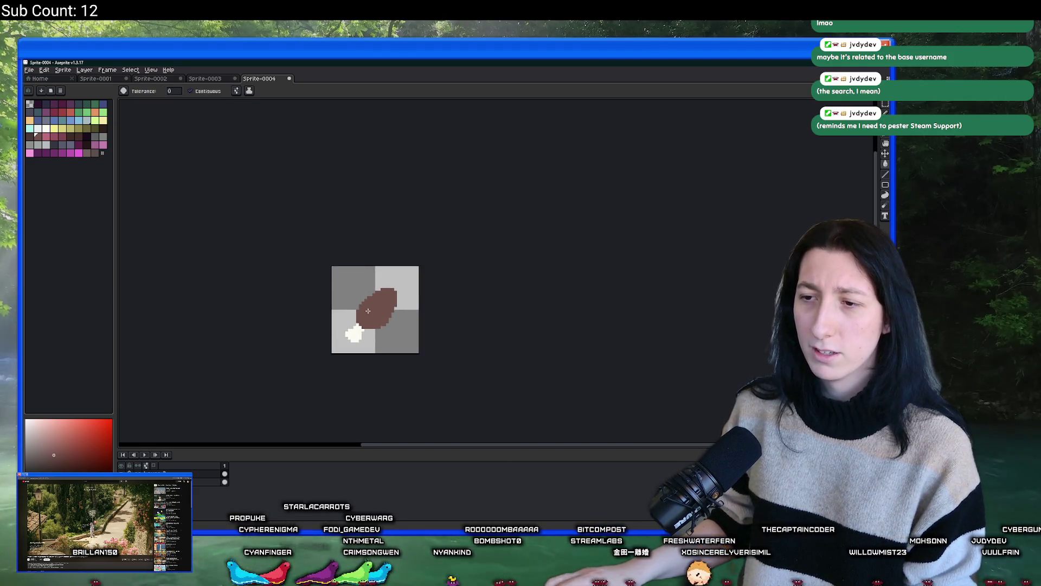
pyautogui.scroll(6, 392, 313)
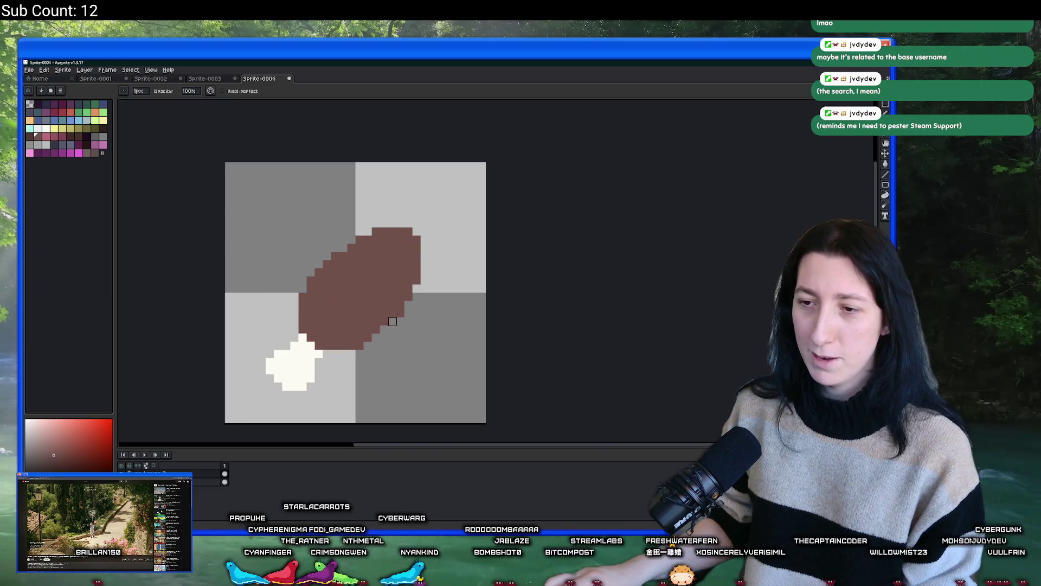
pyautogui.scroll(-5, 425, 256)
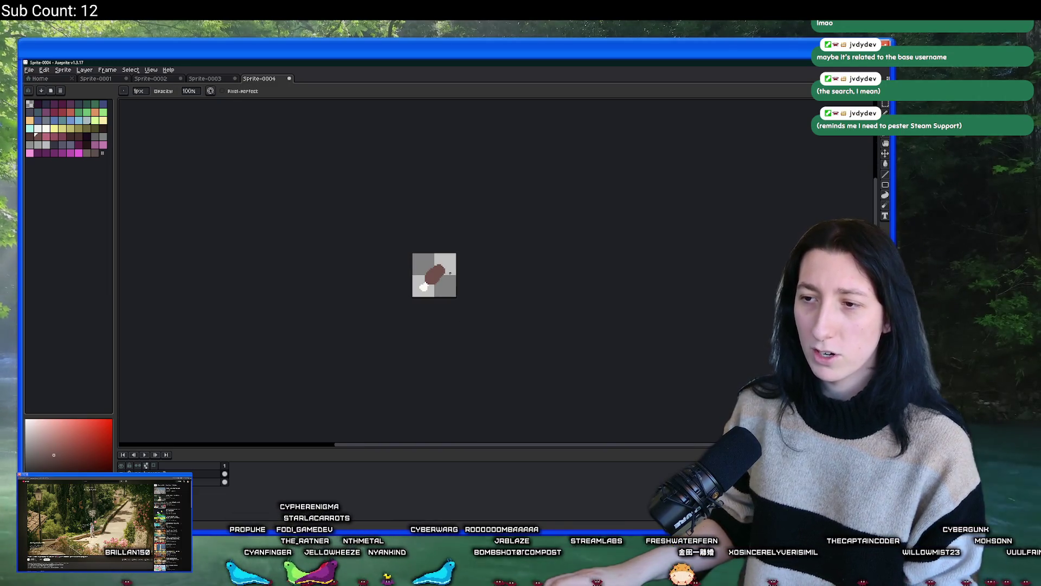
pyautogui.scroll(4, 450, 273)
# Step: Undo the small meat fill and outline, then redraw the outline with a 1px pencil
pyautogui.press('ctrl')
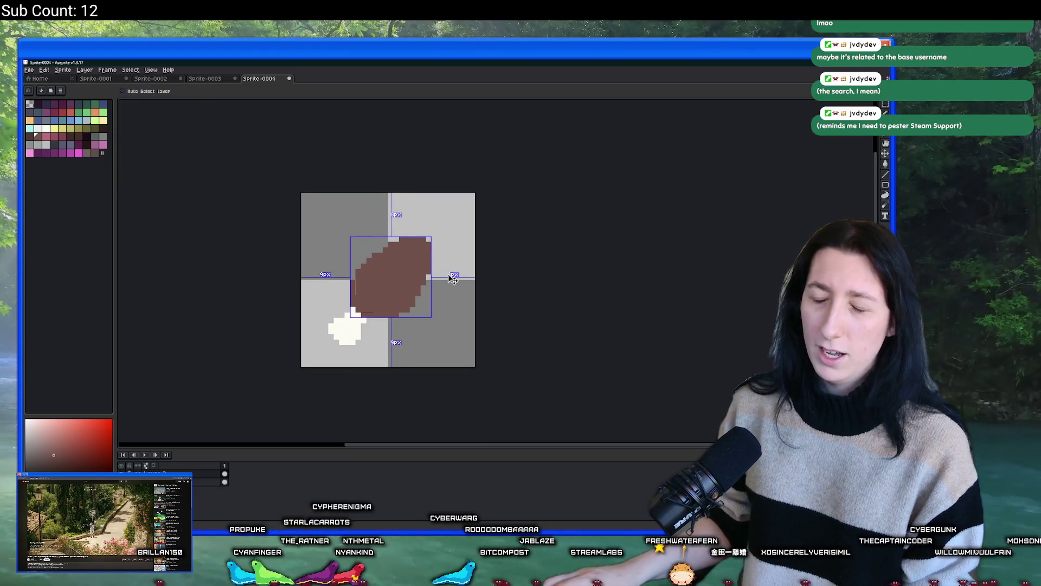
pyautogui.hotkey('ctrl', 'z')
pyautogui.hotkey('ctrl', 'z')
pyautogui.hotkey('ctrl', 'z')
pyautogui.hotkey('ctrl', 'z')
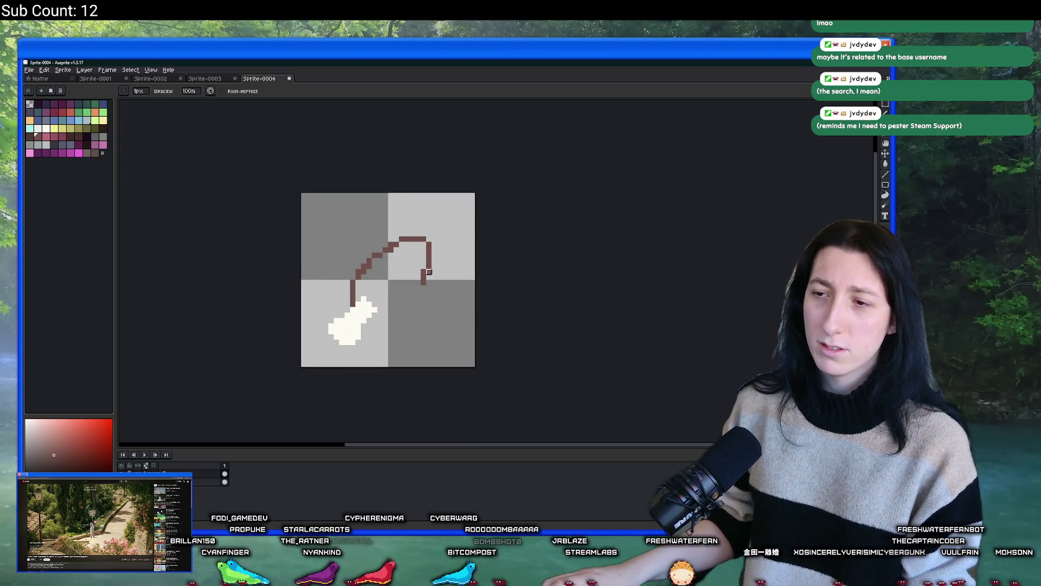
pyautogui.hotkey('ctrl', 'z')
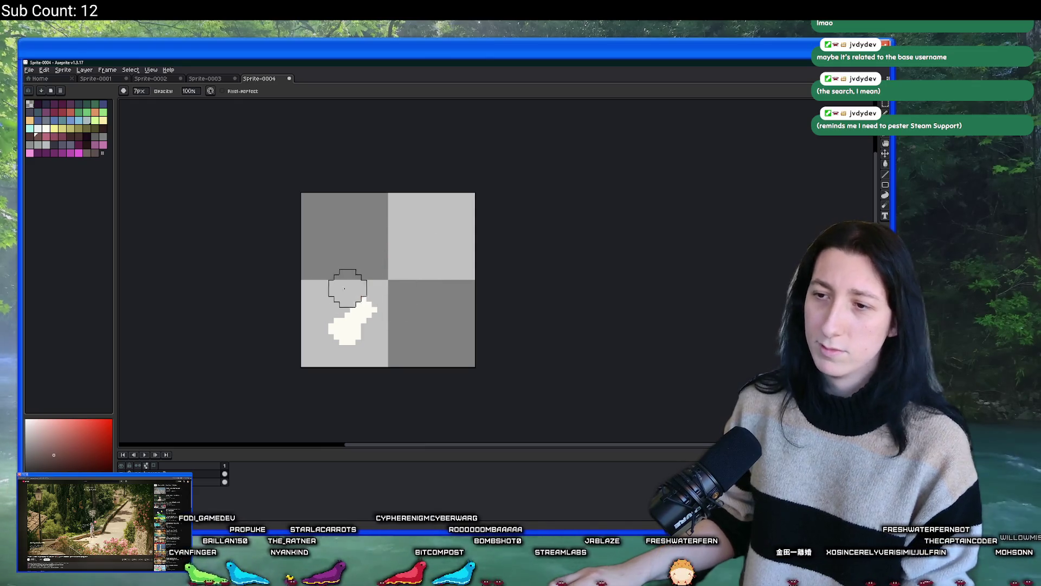
pyautogui.press('-')
pyautogui.press('-')
pyautogui.press('-')
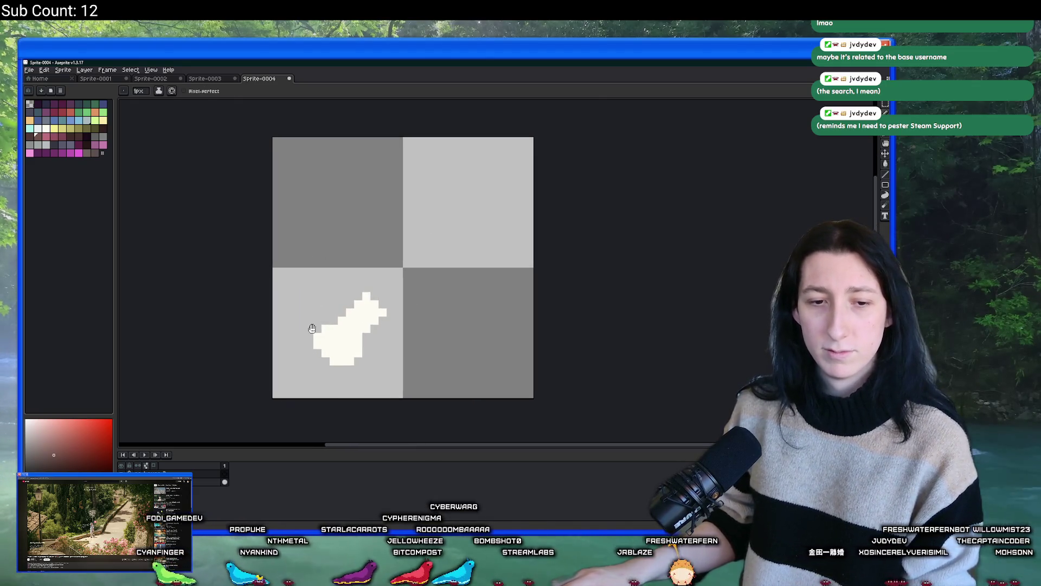
pyautogui.scroll(2, 350, 311)
pyautogui.moveTo(358, 309)
pyautogui.mouseDown()
pyautogui.moveTo(393, 199)
pyautogui.moveTo(448, 197)
pyautogui.moveTo(388, 239)
pyautogui.moveTo(488, 216)
pyautogui.moveTo(447, 314)
pyautogui.moveTo(362, 323)
pyautogui.mouseUp()
pyautogui.hotkey('ctrl', 'z')
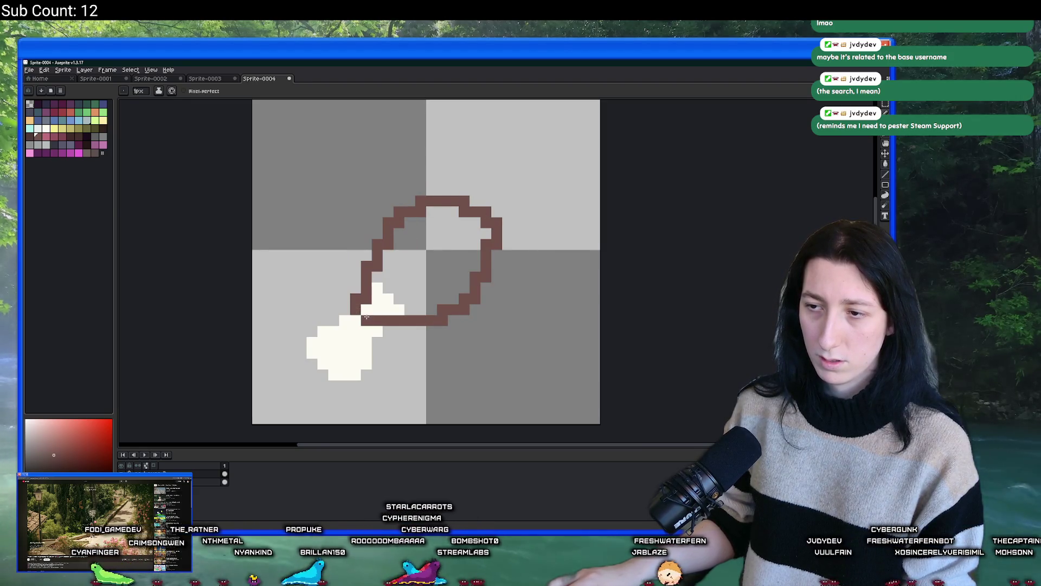
# Step: Fill the new closed meat outline with brown
pyautogui.press('g')
pyautogui.click(434, 255)
pyautogui.scroll(-5, 438, 259)
pyautogui.scroll(5, 439, 259)
pyautogui.press('b')
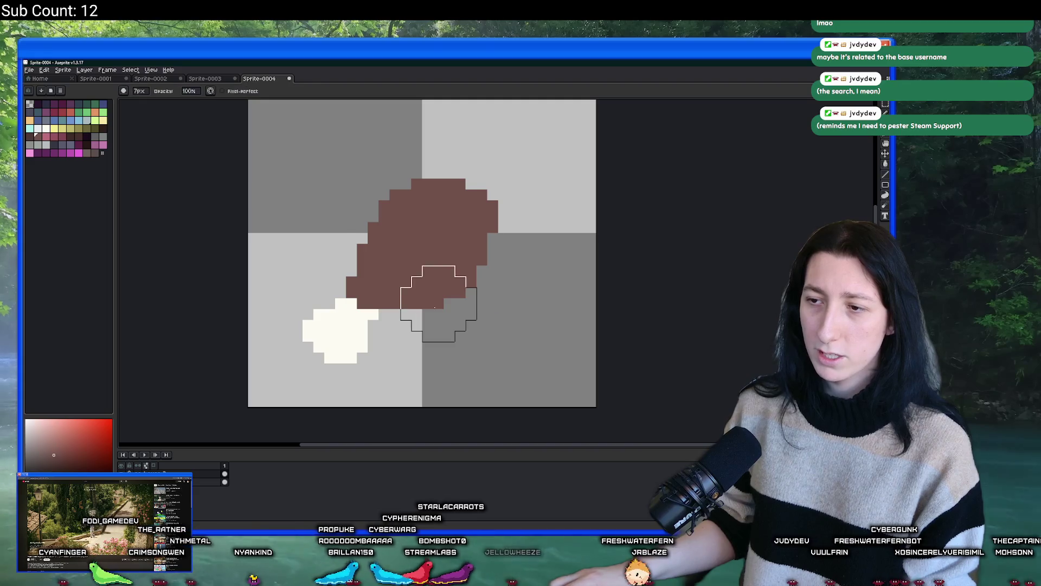
pyautogui.scroll(-3, 538, 227)
pyautogui.scroll(4, 504, 220)
# Step: Select the meat with the rectangular marquee and move it onto the bone
pyautogui.press('e')
pyautogui.scroll(-3, 475, 271)
pyautogui.scroll(-1, 474, 285)
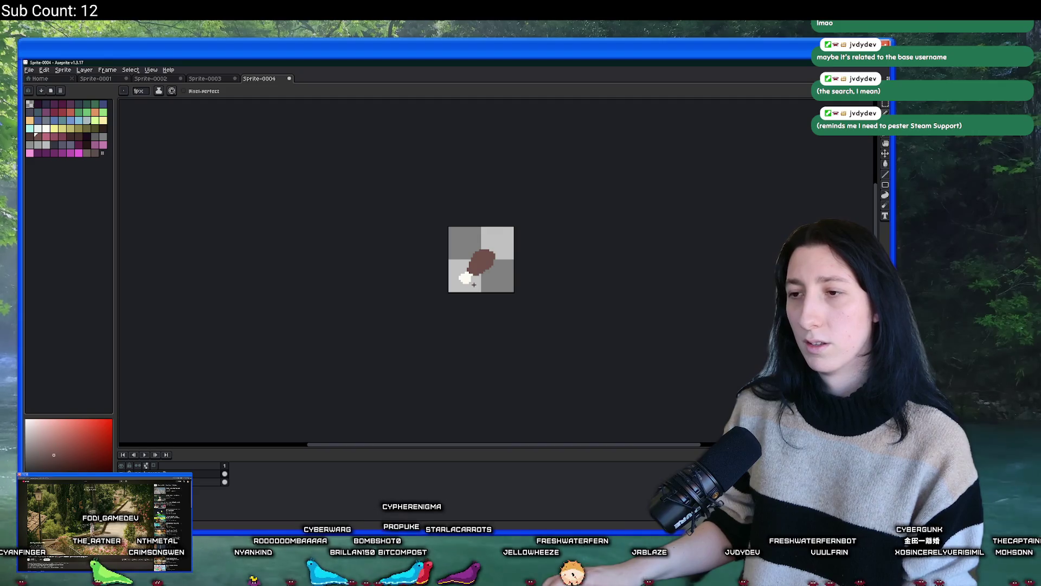
pyautogui.scroll(2, 474, 285)
pyautogui.press('i')
pyautogui.scroll(2, 489, 217)
pyautogui.scroll(-3, 490, 219)
pyautogui.scroll(2, 489, 220)
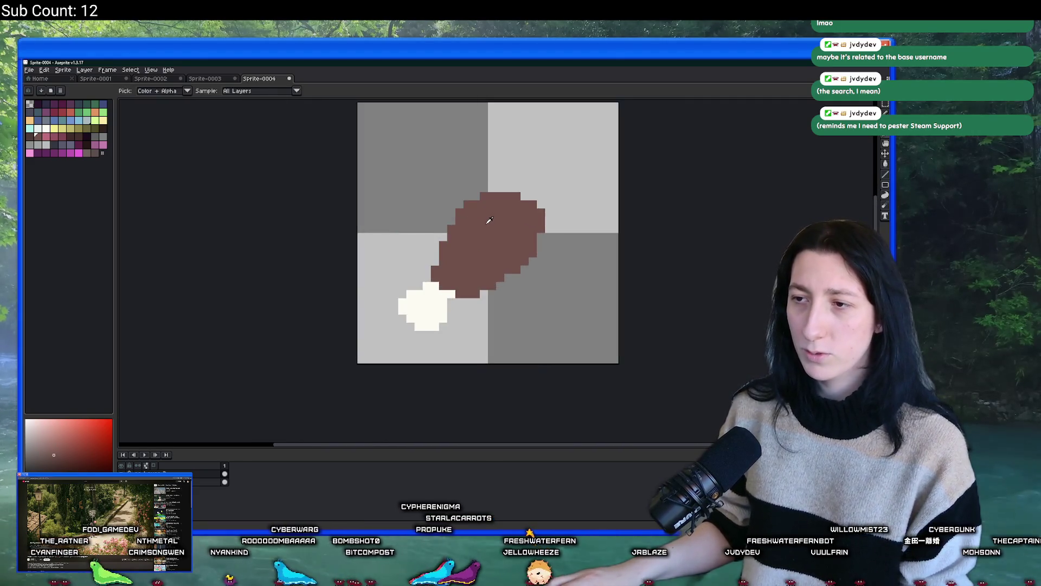
pyautogui.press('m')
pyautogui.moveTo(360, 195)
pyautogui.mouseDown()
pyautogui.moveTo(425, 290)
pyautogui.moveTo(467, 279)
pyautogui.moveTo(459, 304)
pyautogui.mouseUp()
# Step: Commit the meat's position and move the whole drumstick up and right
pyautogui.hotkey('ctrl', 'd')
pyautogui.rightClick(163, 473)
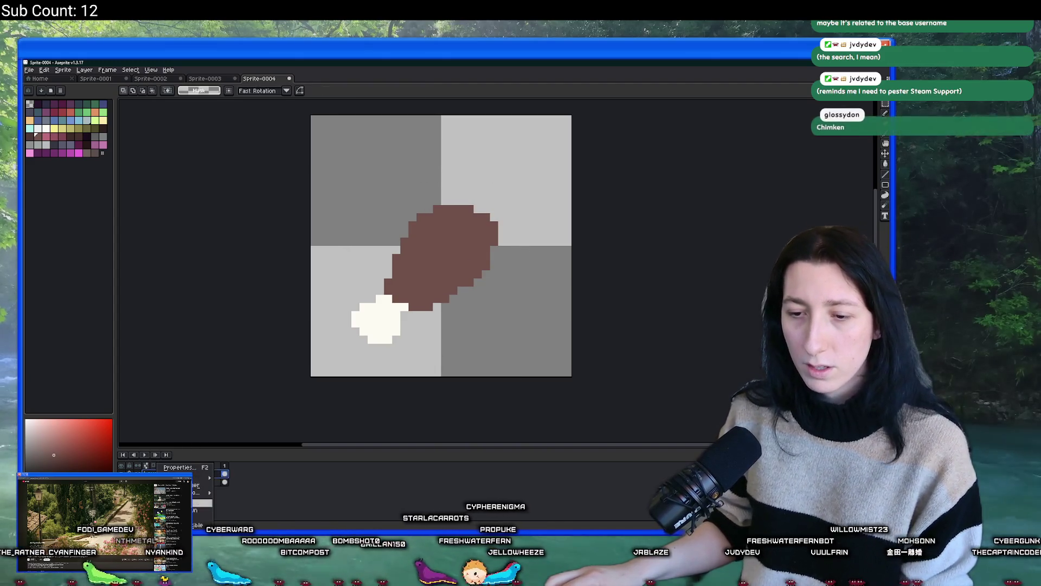
pyautogui.press('Escape')
pyautogui.hotkey('ctrl', 'a')
pyautogui.moveTo(466, 284); pyautogui.dragTo(490, 251)
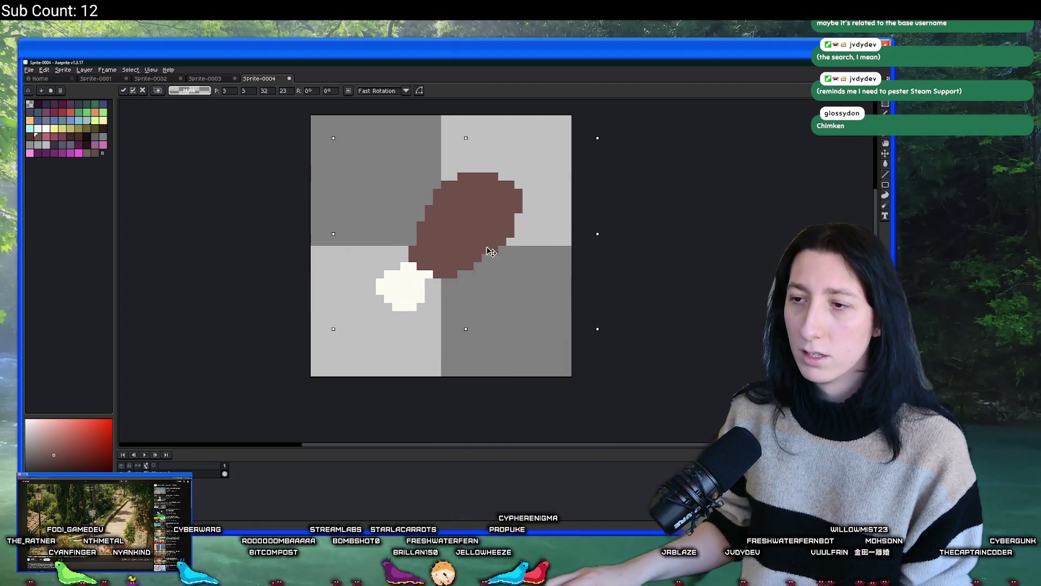
pyautogui.press('Return')
pyautogui.scroll(-5, 697, 249)
pyautogui.scroll(3, 542, 288)
# Step: Nudge the drumstick down-left, deselect, and sample the bone's cream colour
pyautogui.hotkey('ctrl', 'a')
pyautogui.moveTo(503, 290); pyautogui.dragTo(492, 307)
pyautogui.hotkey('ctrl', 'd')
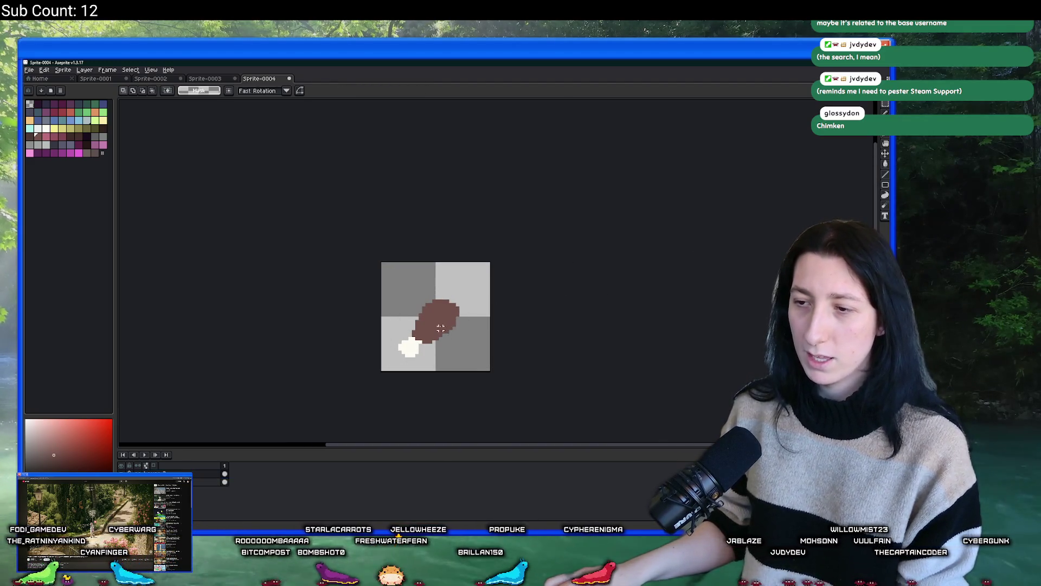
pyautogui.scroll(1, 359, 244)
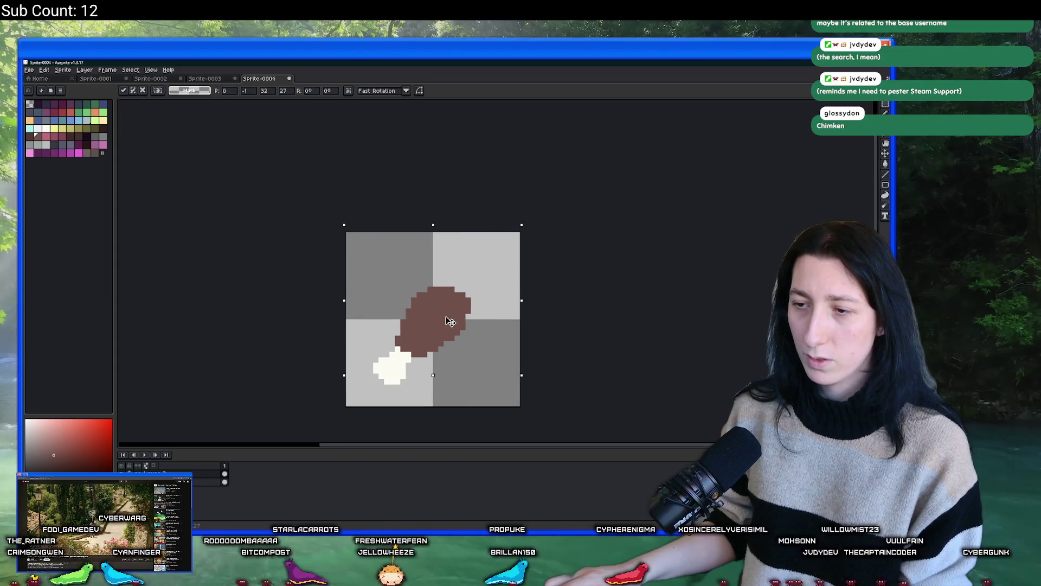
pyautogui.scroll(-1, 593, 293)
pyautogui.scroll(-1, 581, 297)
pyautogui.scroll(3, 456, 295)
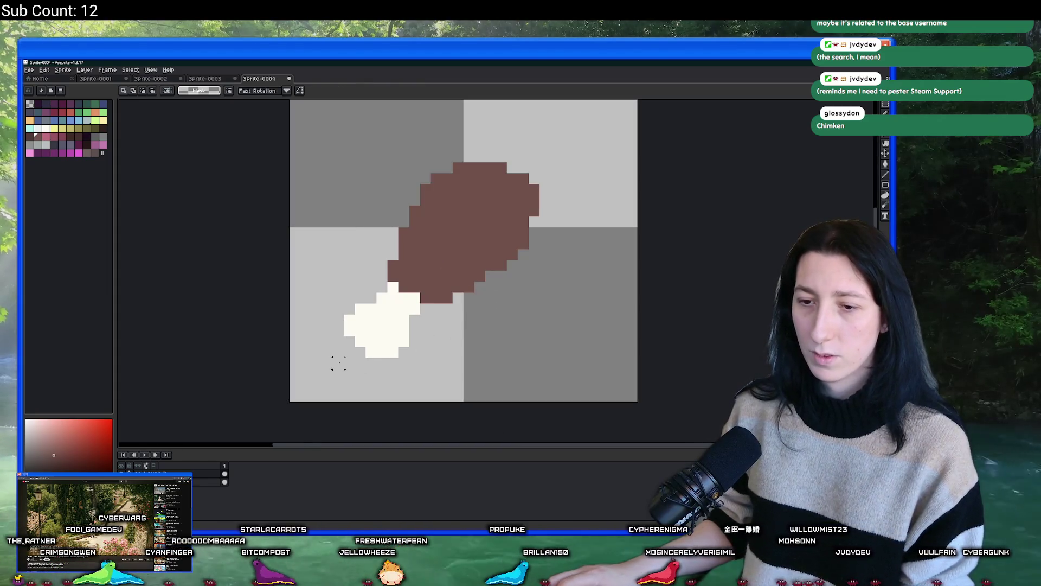
pyautogui.press('i')
pyautogui.click(368, 323)
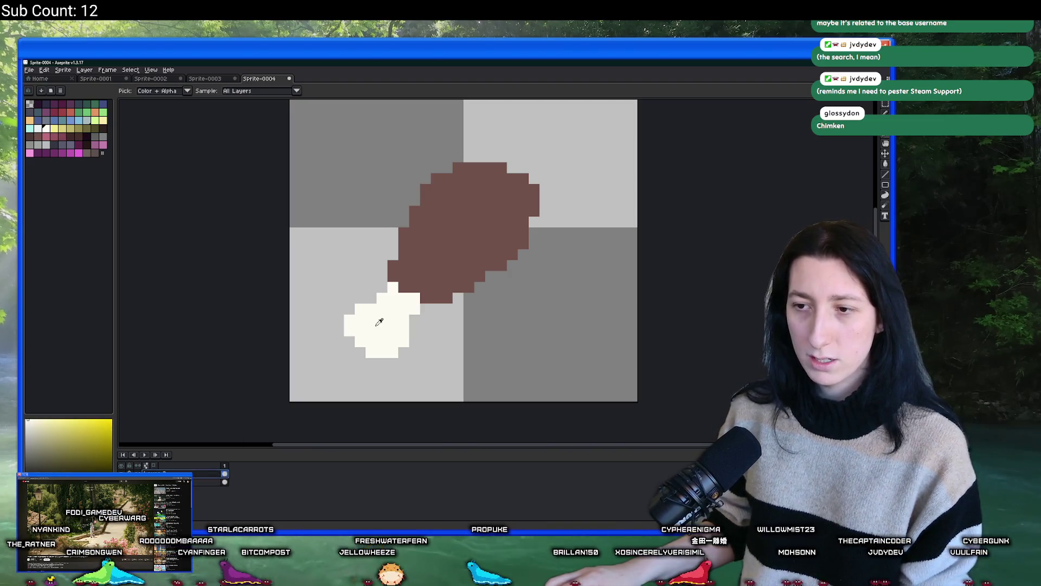
# Step: Pick pale cyan, then sample the meat's brown and bring the bone into view
pyautogui.click(38, 129)
pyautogui.press('b')
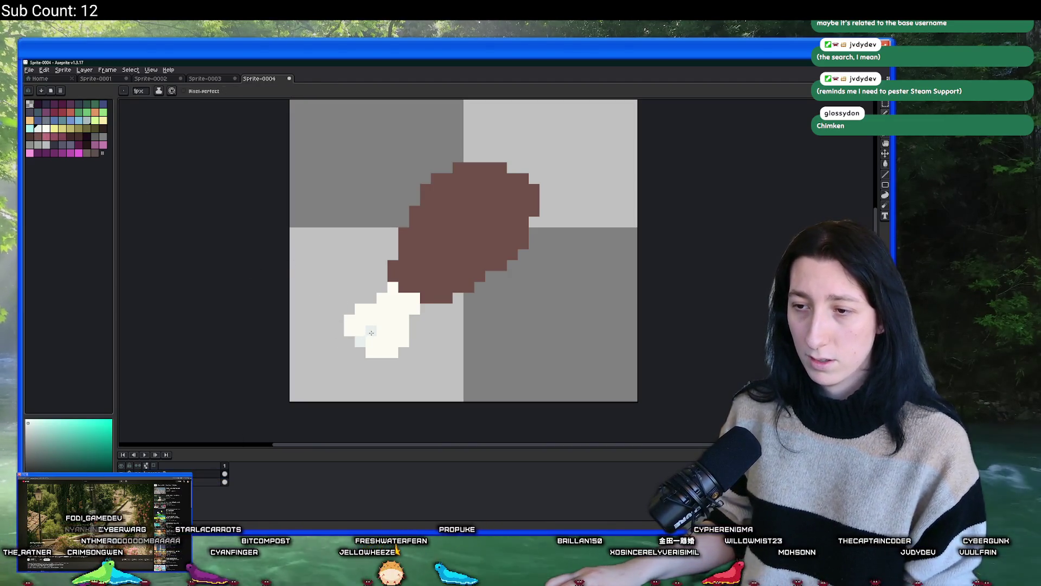
pyautogui.scroll(-4, 371, 340)
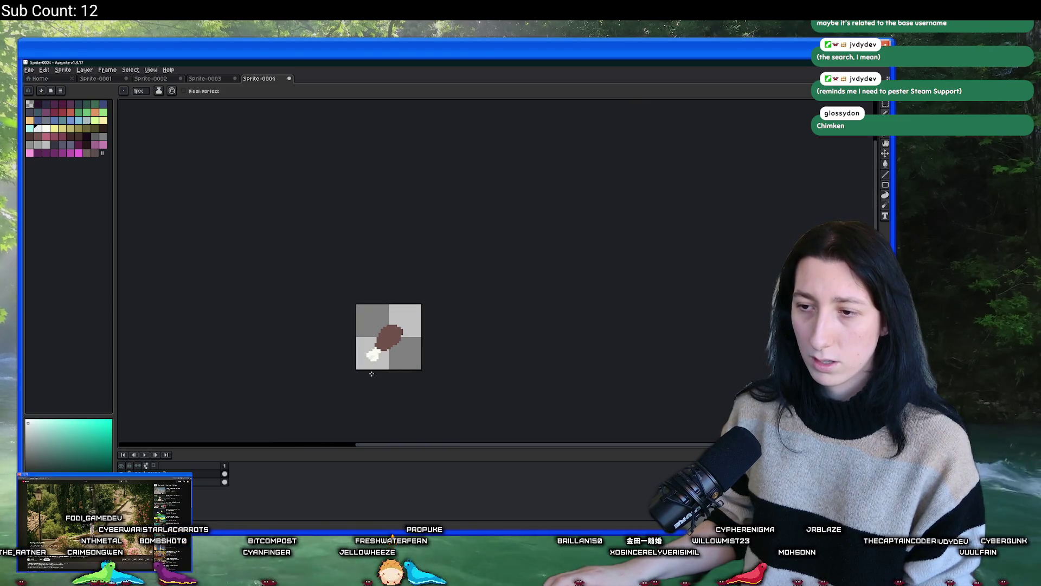
pyautogui.scroll(3, 371, 373)
pyautogui.scroll(-3, 371, 373)
pyautogui.scroll(7, 369, 372)
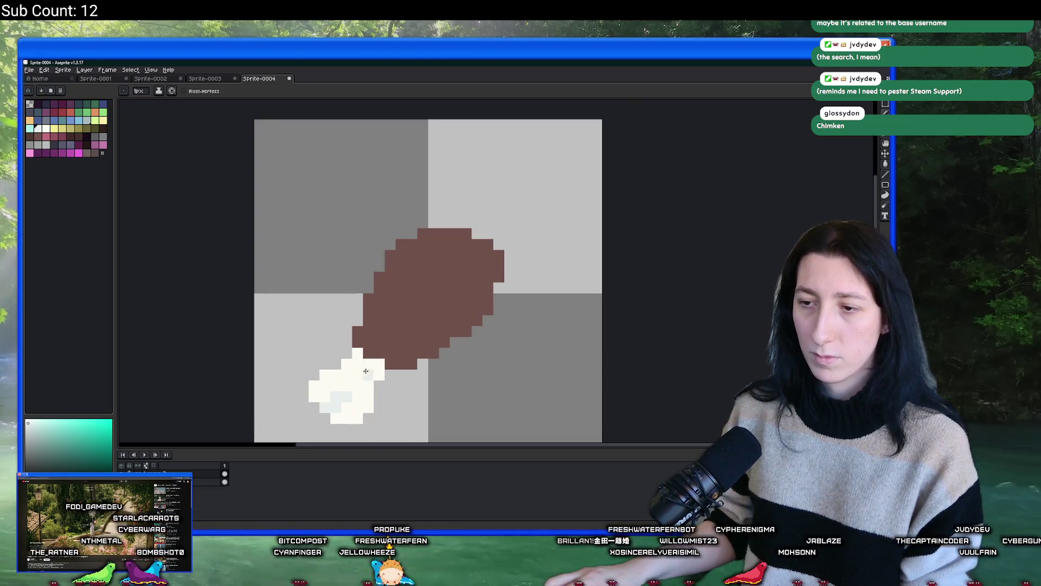
pyautogui.scroll(-6, 351, 385)
pyautogui.press('i')
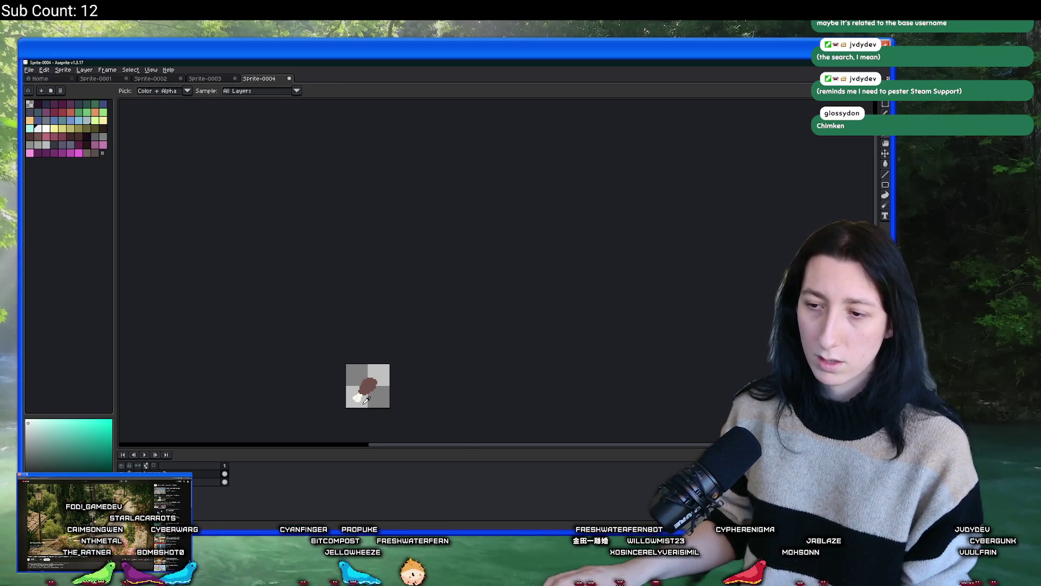
pyautogui.scroll(5, 387, 334)
pyautogui.click(387, 321)
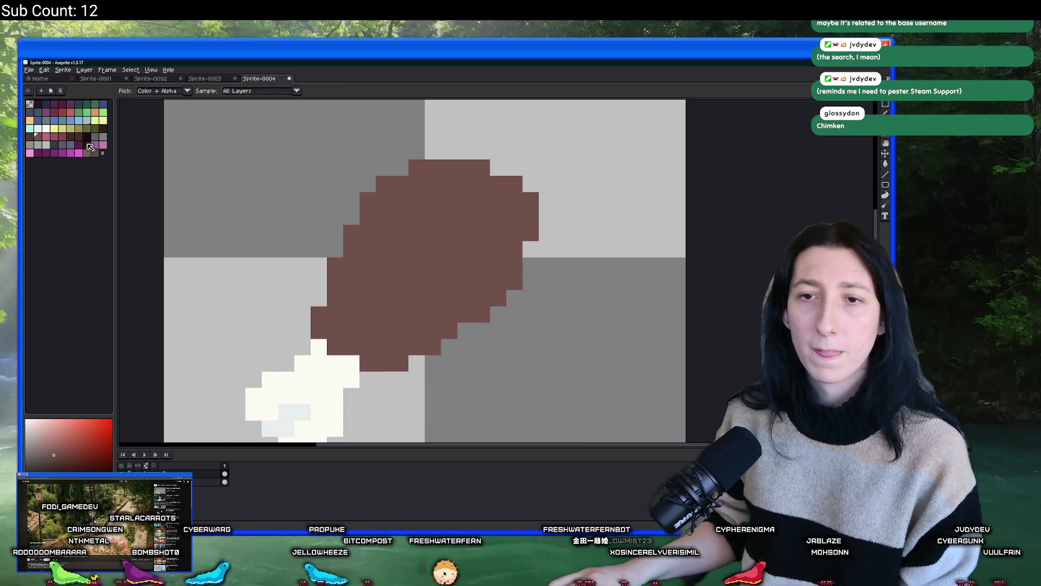
pyautogui.moveTo(202, 252); pyautogui.dragTo(185, 170)
# Step: Test grey-blue shading fills on the bone, comparing with undo and redo
pyautogui.click(95, 122)
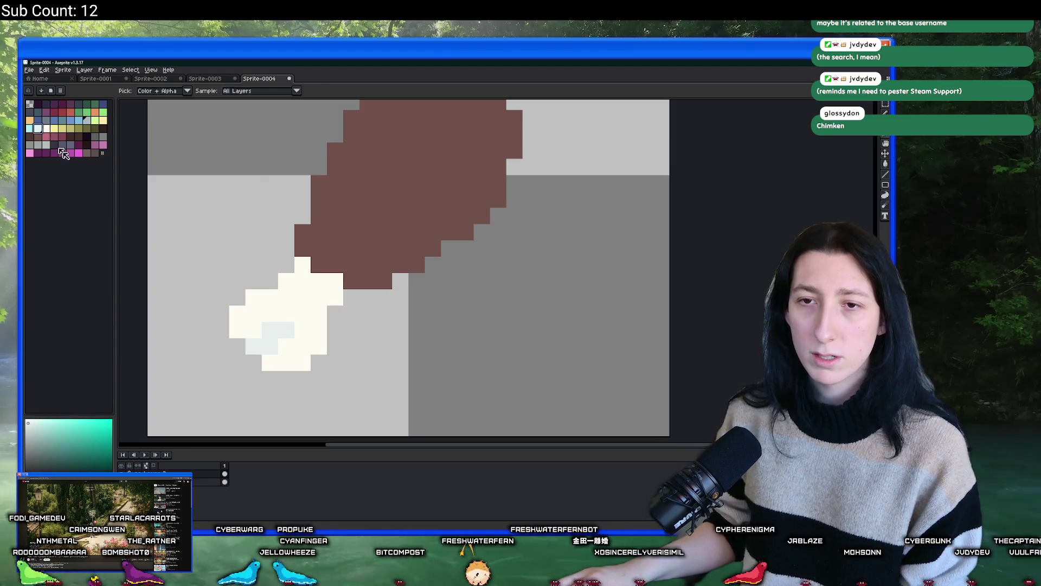
pyautogui.press('g')
pyautogui.click(286, 328)
pyautogui.hotkey('ctrl', 'z')
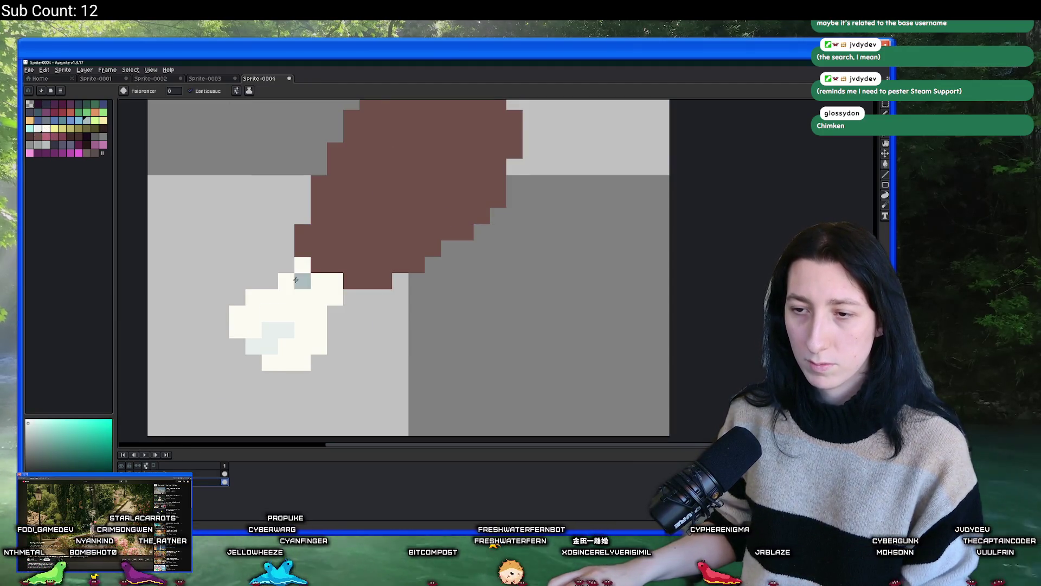
pyautogui.click(295, 279)
pyautogui.hotkey('ctrl', 'z')
pyautogui.hotkey('ctrl', 'y')
pyautogui.hotkey('ctrl', 'z')
pyautogui.hotkey('ctrl', 'y')
pyautogui.hotkey('ctrl', 'z')
pyautogui.hotkey('ctrl', 'y')
pyautogui.hotkey('ctrl', 'z')
# Step: Fill the bone knob's shadow pixels grey-blue, undoing an accidental background fill
pyautogui.click(286, 325)
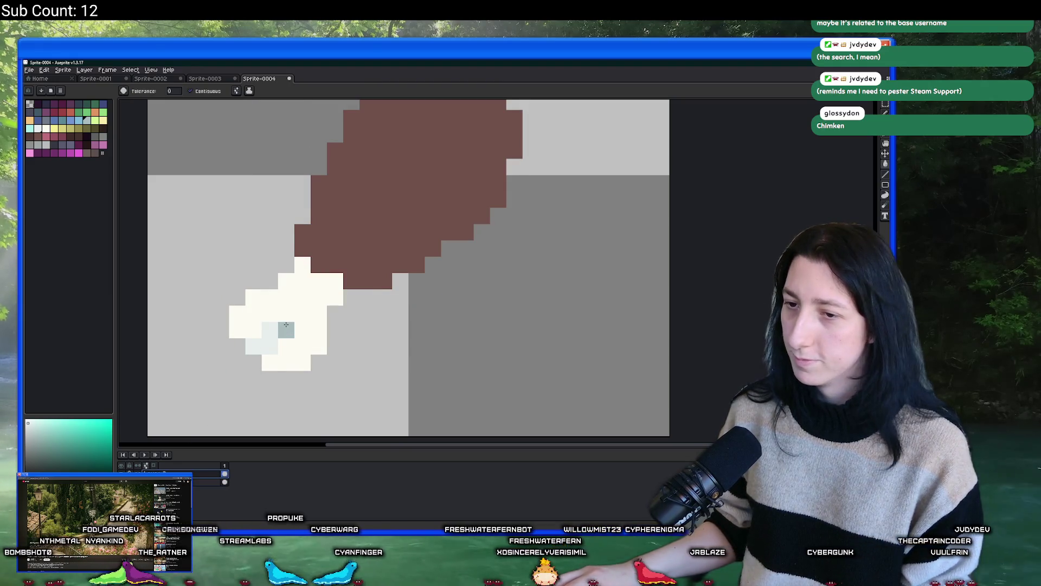
pyautogui.click(270, 331)
pyautogui.click(221, 434)
pyautogui.hotkey('ctrl', 'z')
pyautogui.hotkey('ctrl', 'y')
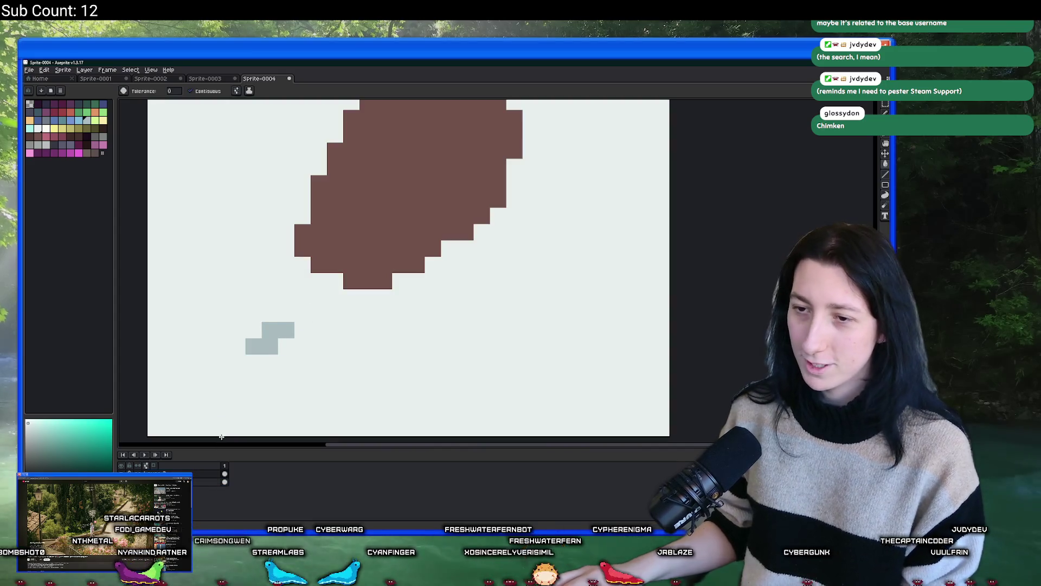
pyautogui.hotkey('ctrl', 'z')
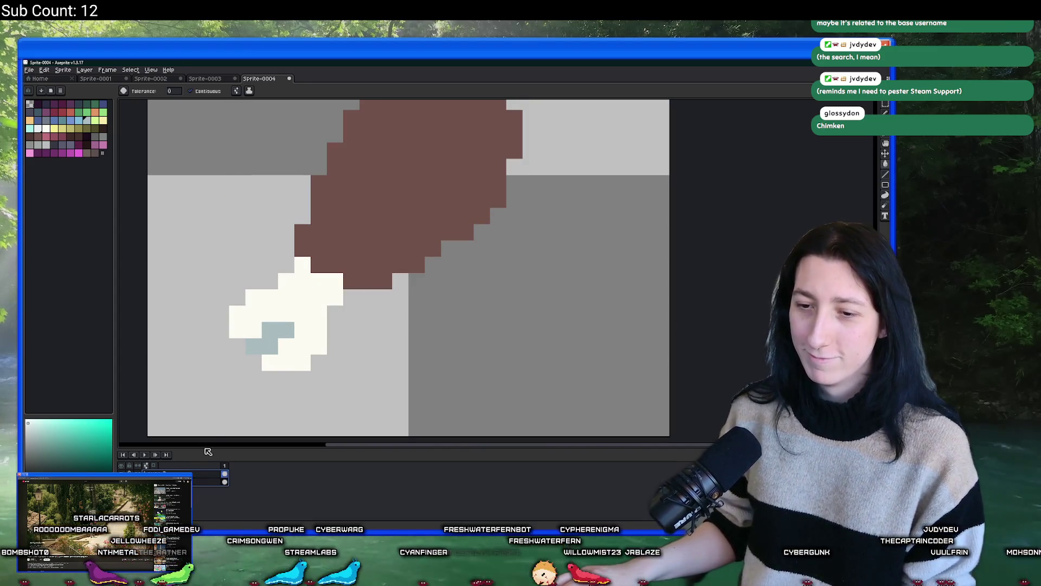
# Step: Flatten the drumstick sprite's layers into one and sample its brown colour
pyautogui.rightClick(199, 481)
pyautogui.click(213, 517)
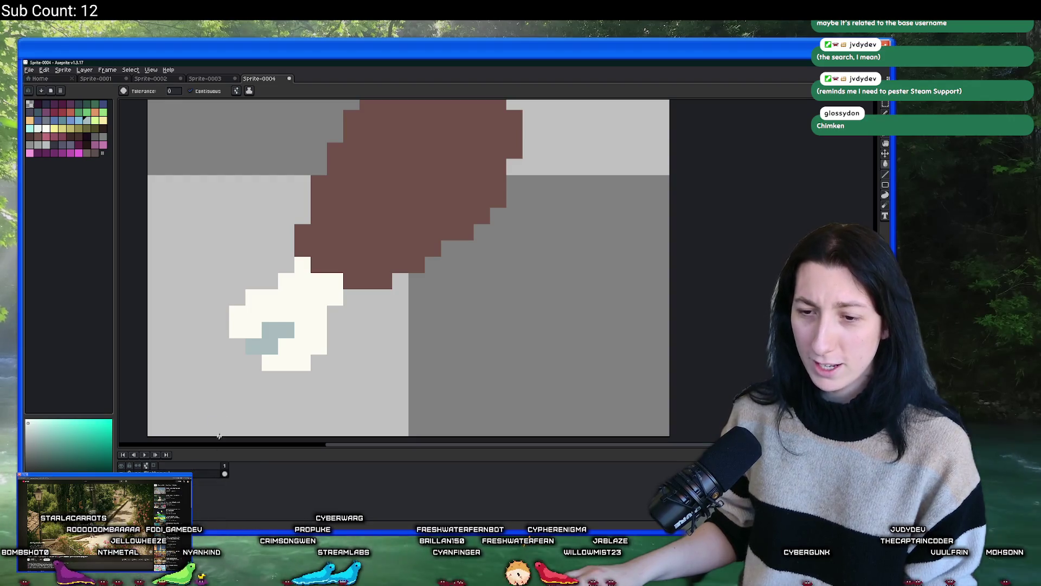
pyautogui.scroll(-8, 313, 311)
pyautogui.scroll(8, 313, 314)
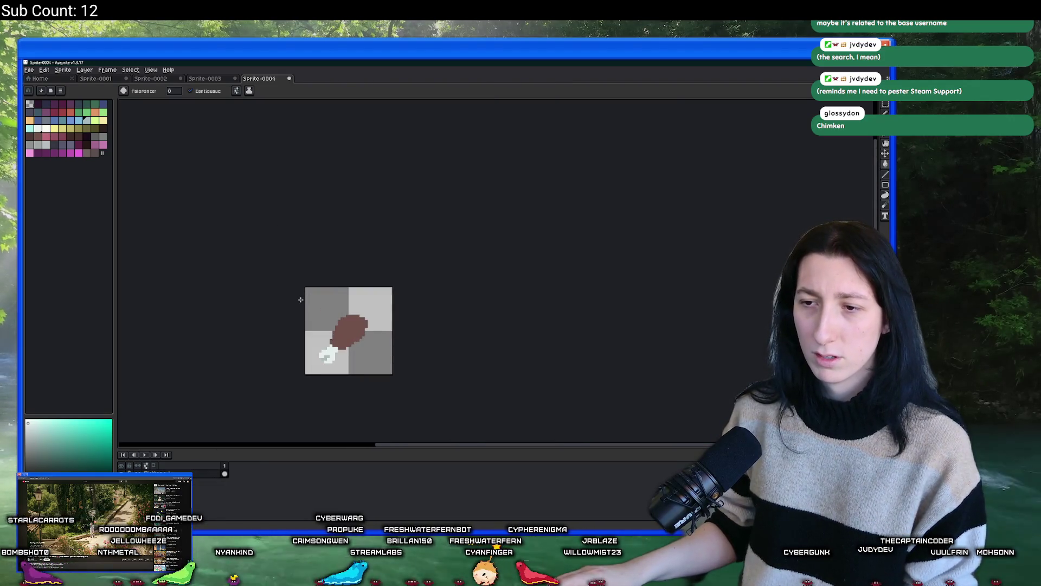
pyautogui.keyDown('alt'); pyautogui.click(348, 310); pyautogui.keyUp('alt')
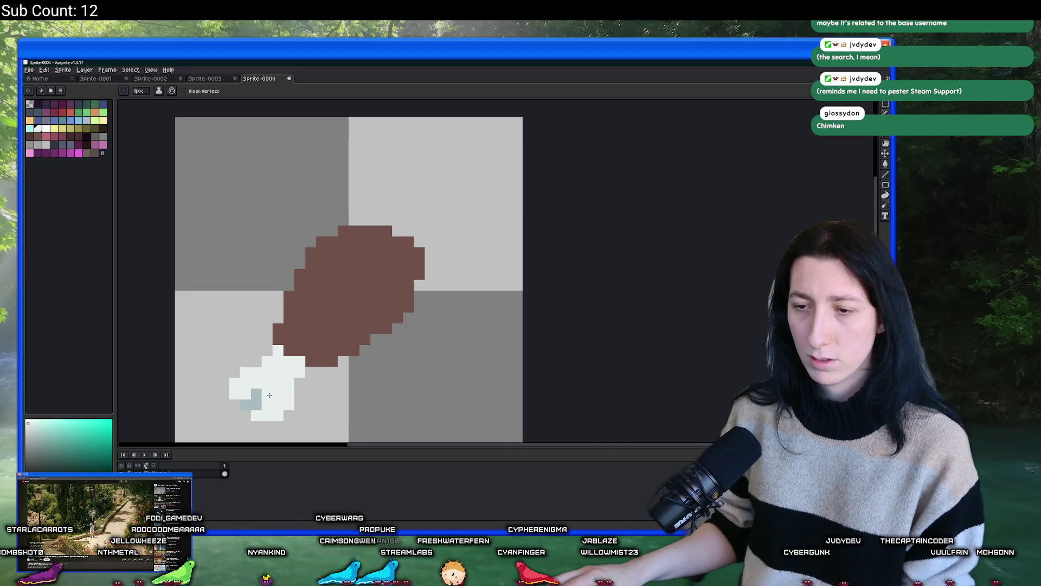
# Step: Pick a darker brown and pencil dark shadow pixels under the meat, undoing the extra leftmost one
pyautogui.scroll(-5, 269, 395)
pyautogui.moveTo(268, 398); pyautogui.dragTo(334, 362)
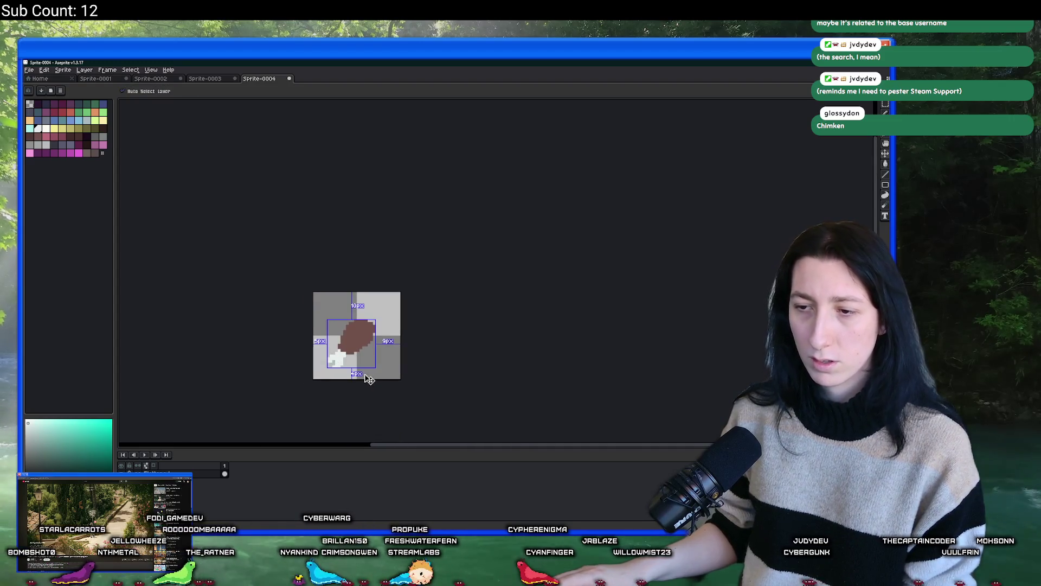
pyautogui.scroll(2, 354, 338)
pyautogui.keyDown('alt'); pyautogui.click(357, 334); pyautogui.keyUp('alt')
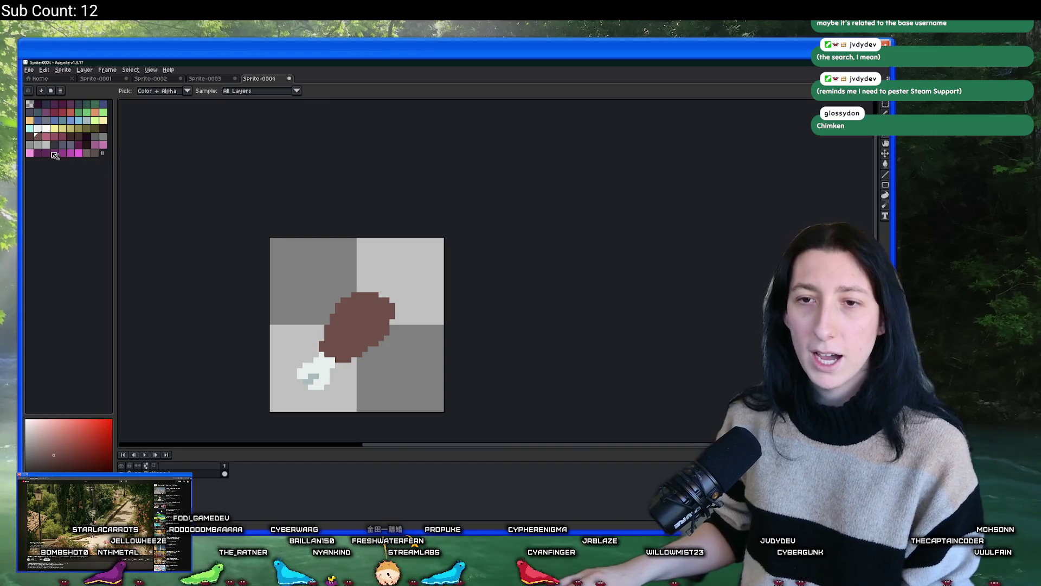
pyautogui.click(31, 136)
pyautogui.scroll(2, 325, 320)
pyautogui.click(391, 320)
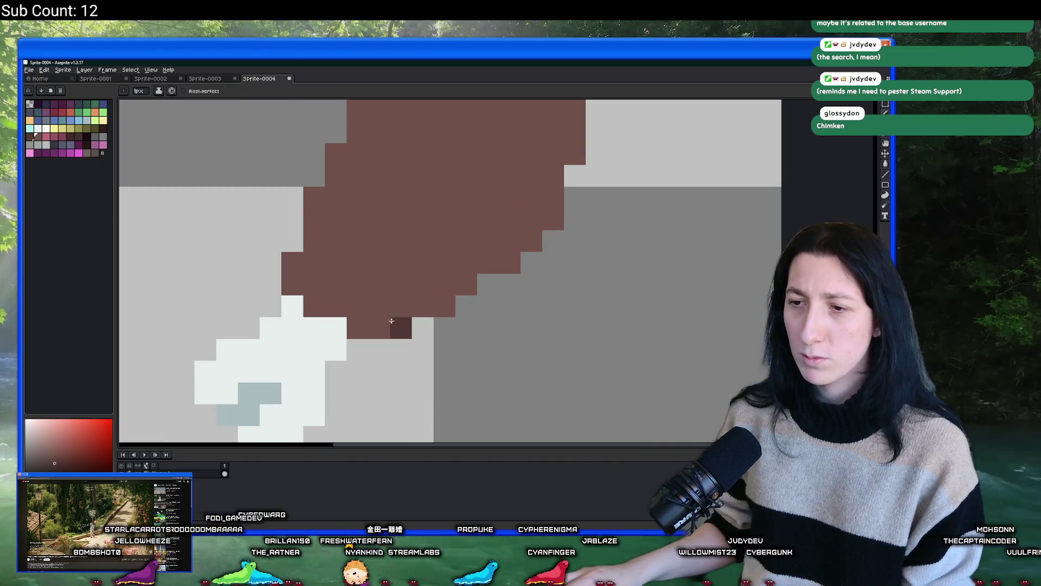
pyautogui.click(371, 325)
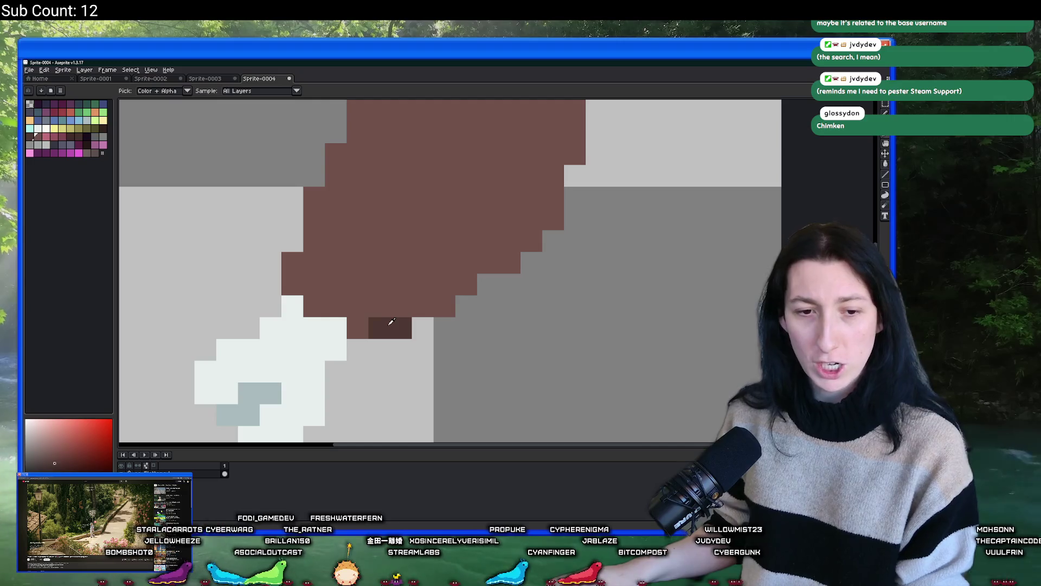
pyautogui.press('alt')
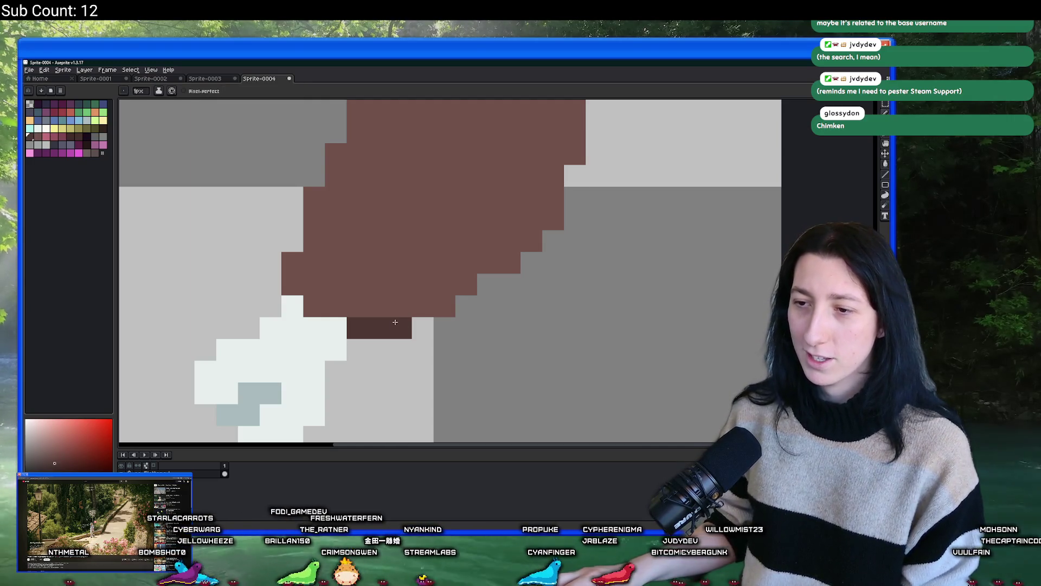
pyautogui.hotkey('ctrl', 'z')
# Step: Draw a stepped dark-brown shadow up the meat's right edge to the top
pyautogui.moveTo(401, 306)
pyautogui.mouseDown()
pyautogui.moveTo(447, 306)
pyautogui.moveTo(449, 282)
pyautogui.moveTo(474, 282)
pyautogui.moveTo(442, 278)
pyautogui.mouseUp()
pyautogui.click(442, 288)
pyautogui.scroll(1, 426, 298)
pyautogui.hscroll(2, 441, 288)
pyautogui.click(439, 281)
pyautogui.click(427, 282)
pyautogui.scroll(-1, 461, 260)
pyautogui.moveTo(476, 248); pyautogui.dragTo(486, 208)
pyautogui.click(508, 187)
pyautogui.scroll(-4, 450, 298)
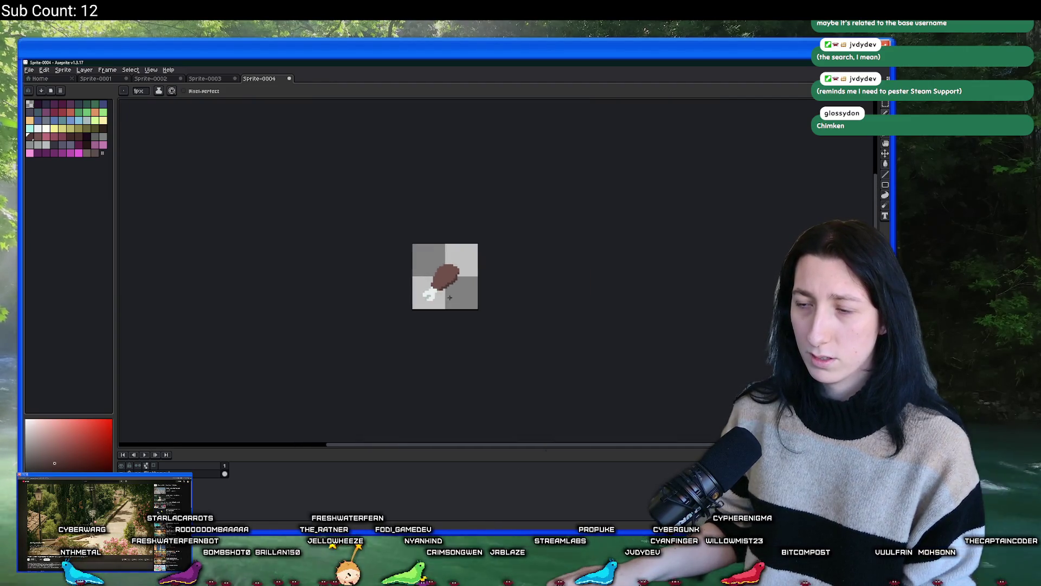
pyautogui.scroll(3, 450, 297)
pyautogui.scroll(-4, 394, 344)
# Step: Bucket-fill the dark shadow edge with a darker red-brown from the palette
pyautogui.press('ctrl')
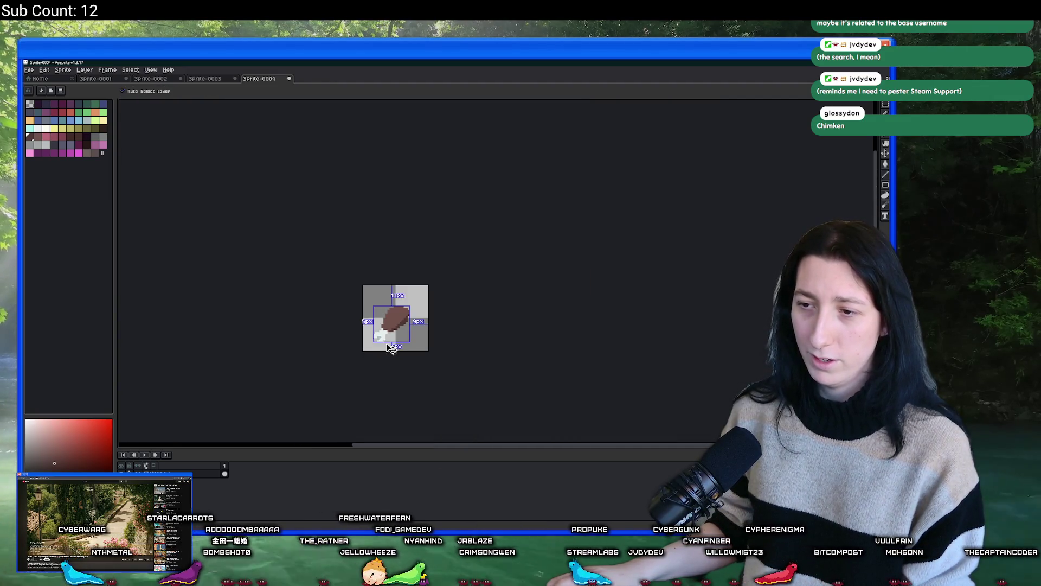
pyautogui.scroll(2, 388, 339)
pyautogui.press('p')
pyautogui.press('Escape')
pyautogui.press('i')
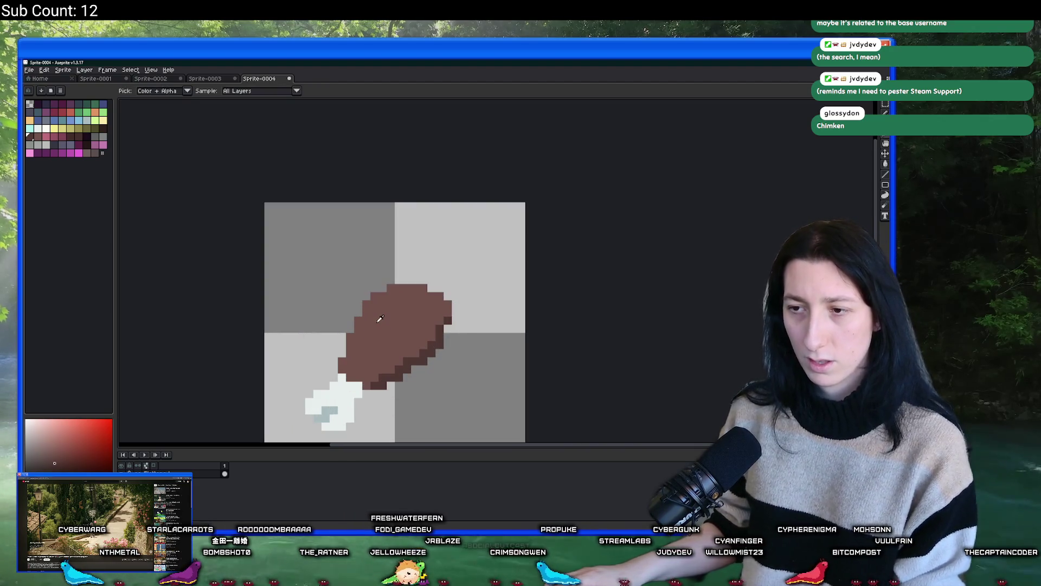
pyautogui.scroll(2, 379, 315)
pyautogui.press('g')
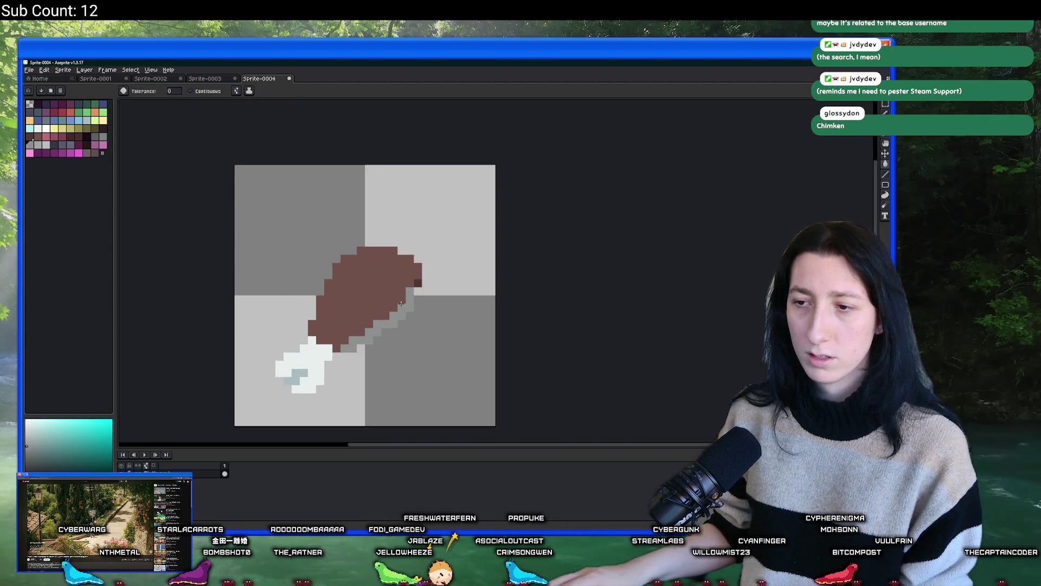
pyautogui.click(105, 134)
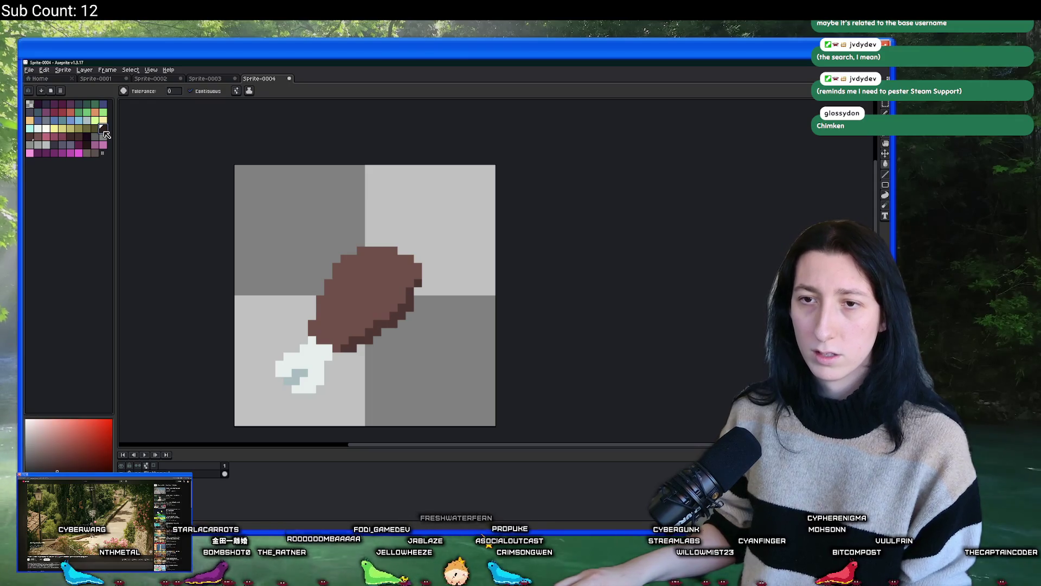
pyautogui.click(407, 298)
# Step: Replace the meat's body brown with a darker shade and pencil light-brown highlights along its top and left edges
pyautogui.press('i')
pyautogui.click(383, 269)
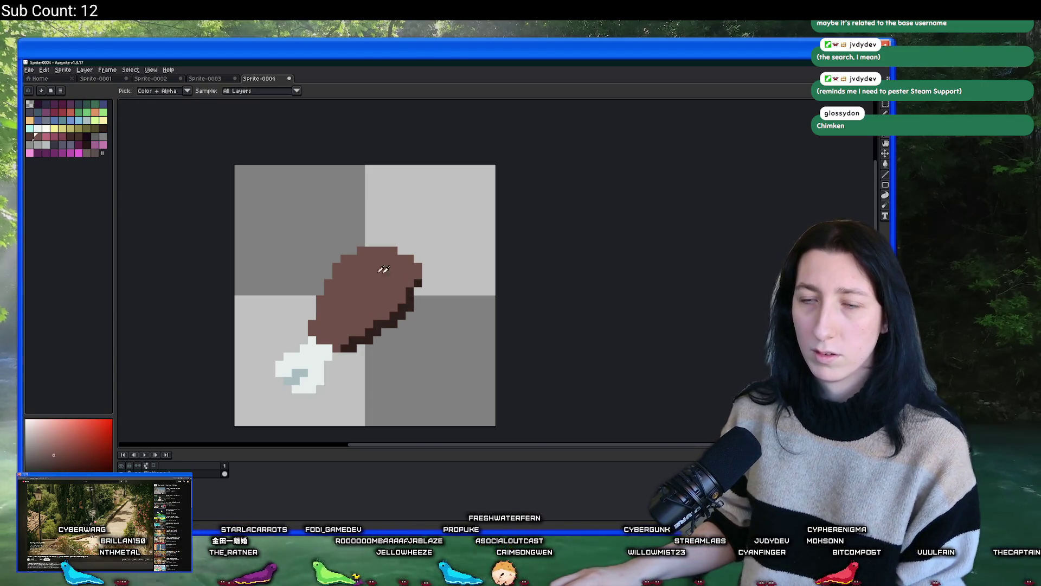
pyautogui.hotkey('shift', 'r')
pyautogui.press('Return')
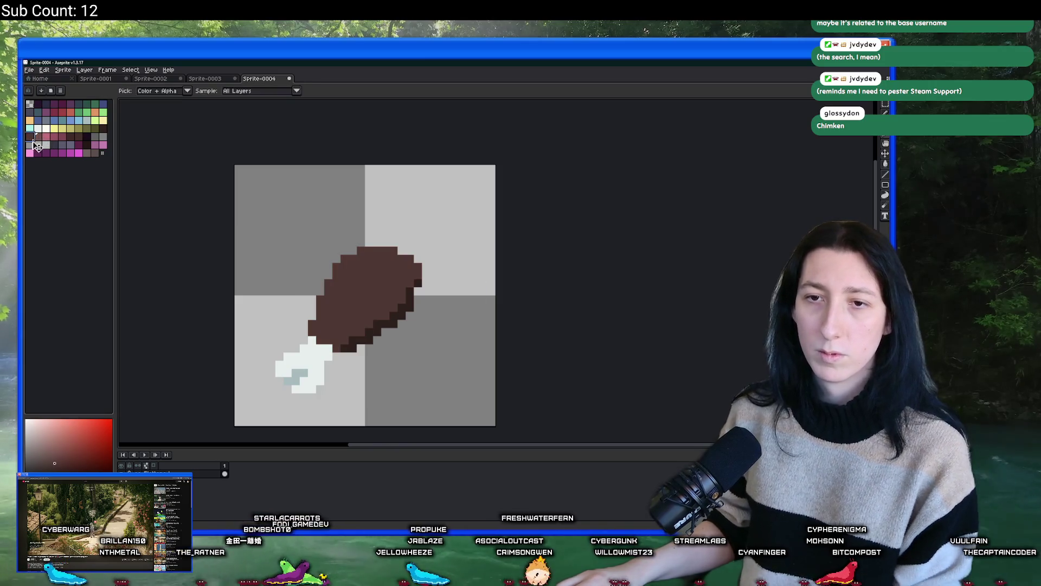
pyautogui.press('b')
pyautogui.scroll(2, 349, 284)
pyautogui.moveTo(349, 283)
pyautogui.mouseDown()
pyautogui.moveTo(353, 214)
pyautogui.moveTo(418, 186)
pyautogui.mouseUp()
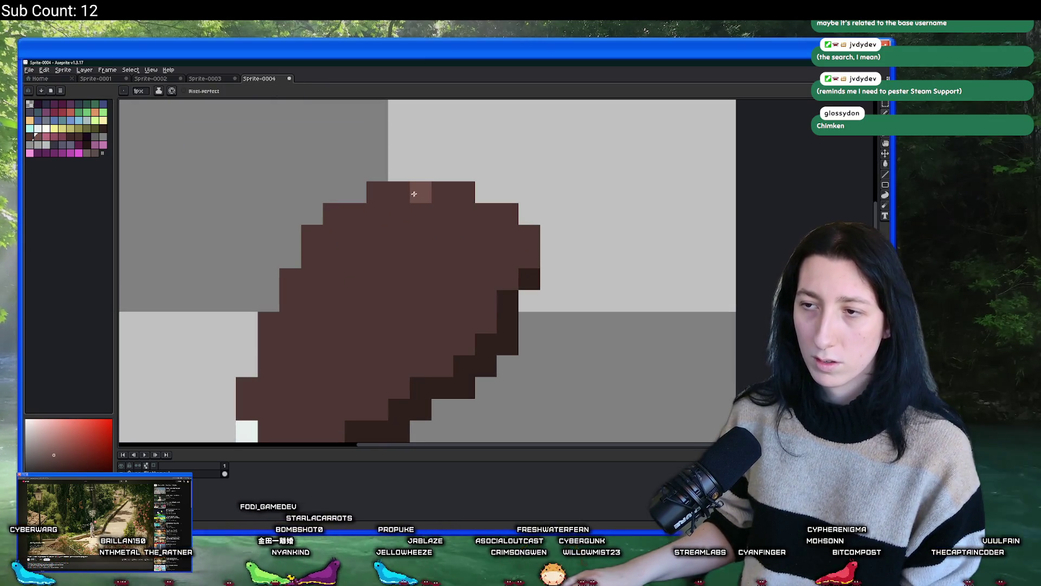
pyautogui.moveTo(319, 253); pyautogui.dragTo(331, 226)
pyautogui.moveTo(326, 255)
pyautogui.mouseDown()
pyautogui.moveTo(302, 302)
pyautogui.moveTo(262, 342)
pyautogui.mouseUp()
# Step: Fill three top-edge pixels of the meat with light brown
pyautogui.press('g')
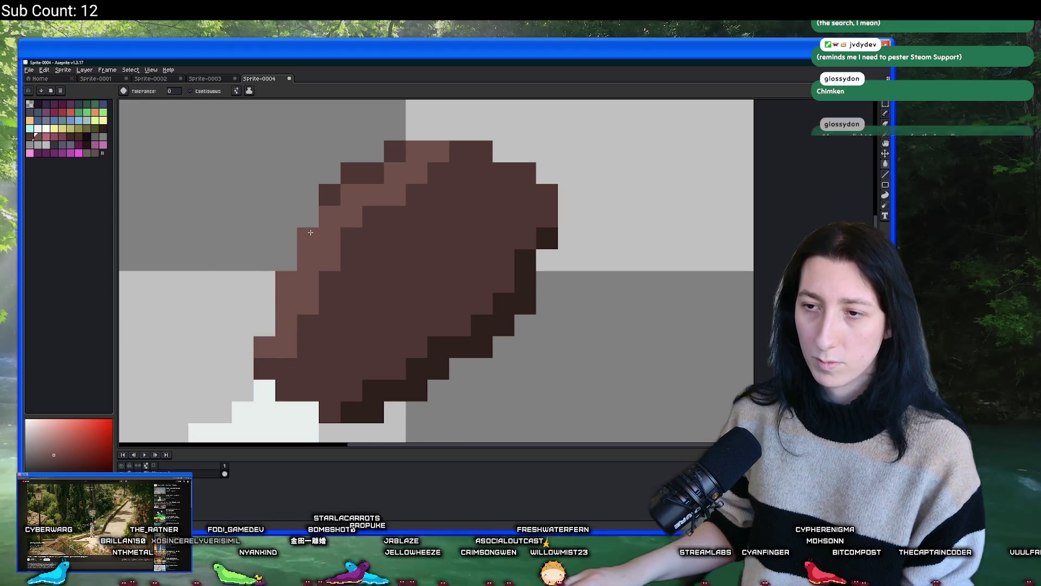
pyautogui.click(330, 195)
pyautogui.click(352, 173)
pyautogui.click(408, 150)
pyautogui.scroll(-5, 408, 149)
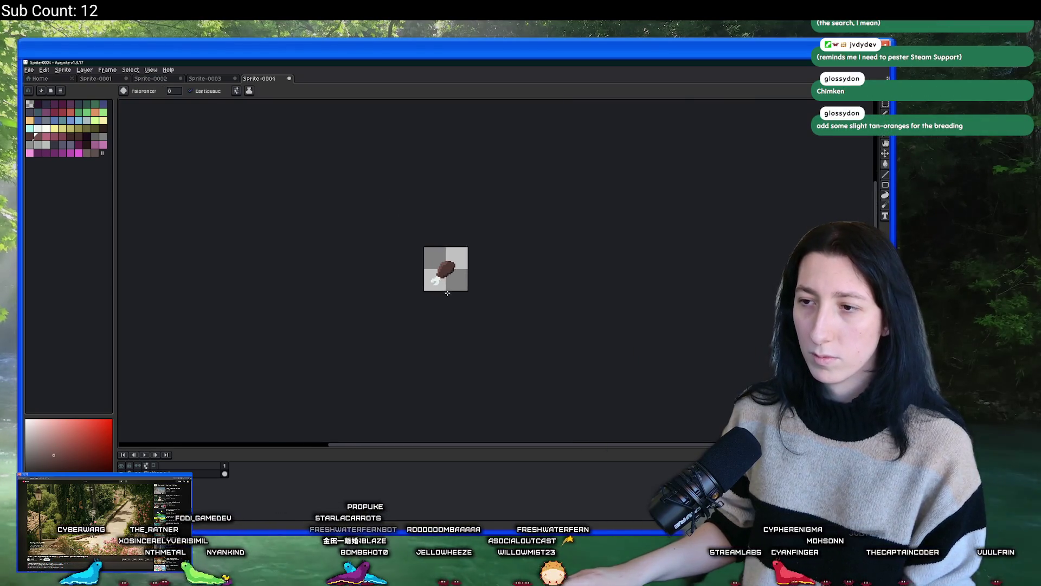
pyautogui.scroll(3, 448, 294)
pyautogui.scroll(-1, 448, 293)
pyautogui.scroll(4, 423, 293)
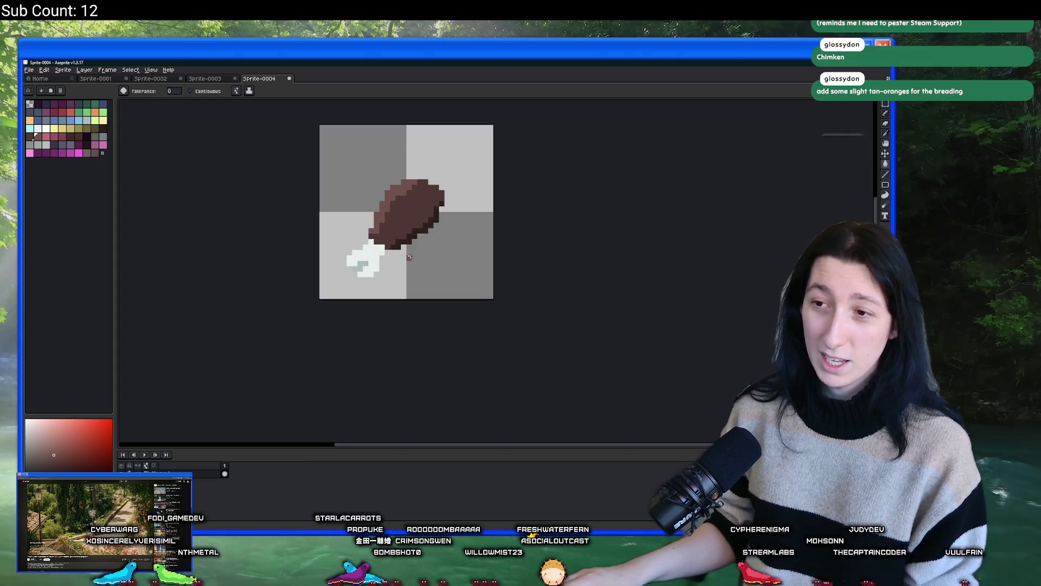
# Step: Undo the trial darker body colour and highlight edits
pyautogui.press('v')
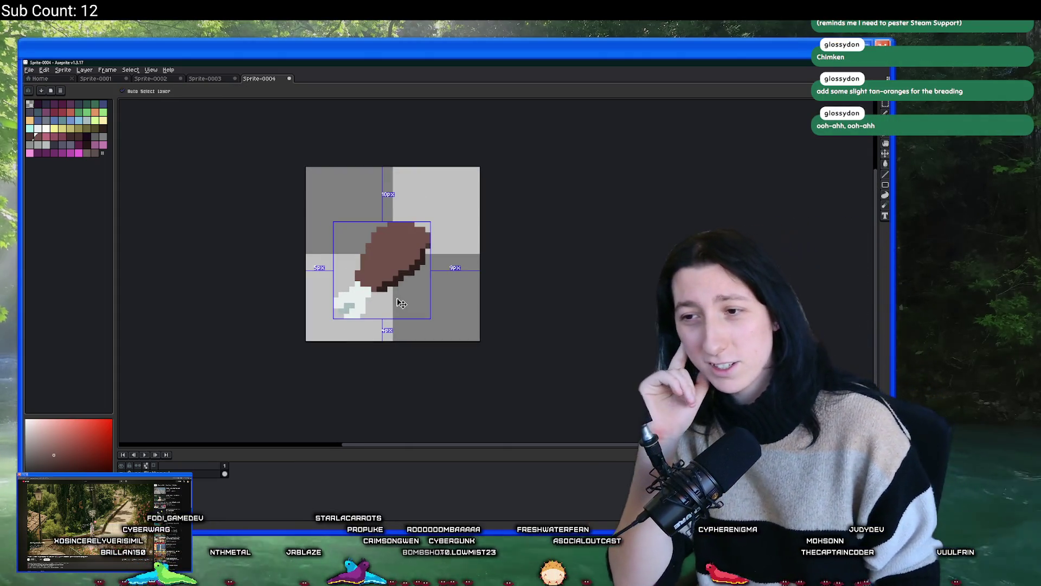
pyautogui.press('g')
pyautogui.moveTo(439, 268)
pyautogui.mouseDown()
pyautogui.moveTo(473, 289)
pyautogui.moveTo(425, 271)
pyautogui.mouseUp()
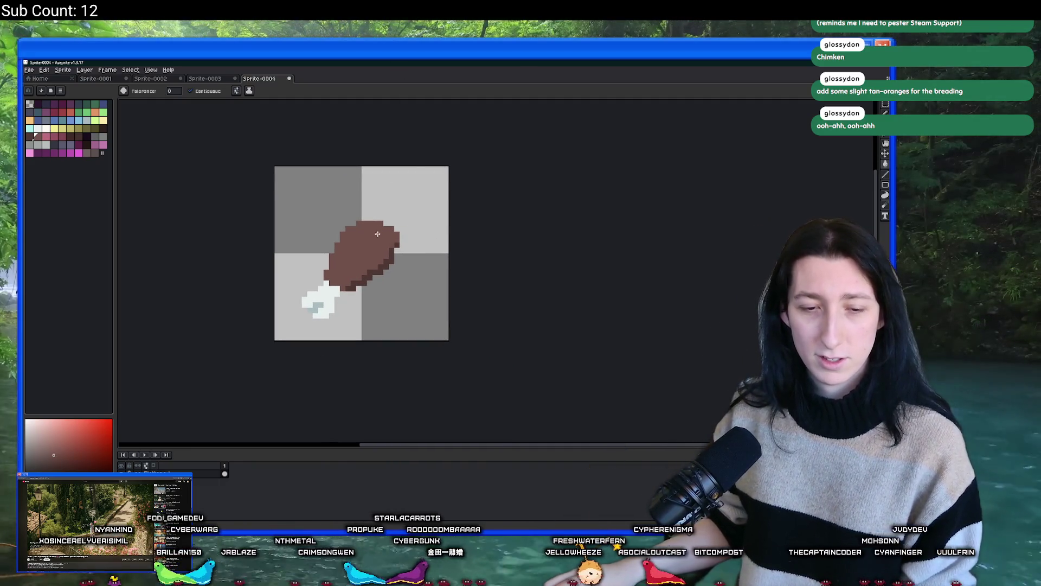
pyautogui.scroll(-3, 377, 234)
pyautogui.scroll(4, 380, 229)
# Step: Try a reddish-orange streak on the meat, then undo it
pyautogui.press('i')
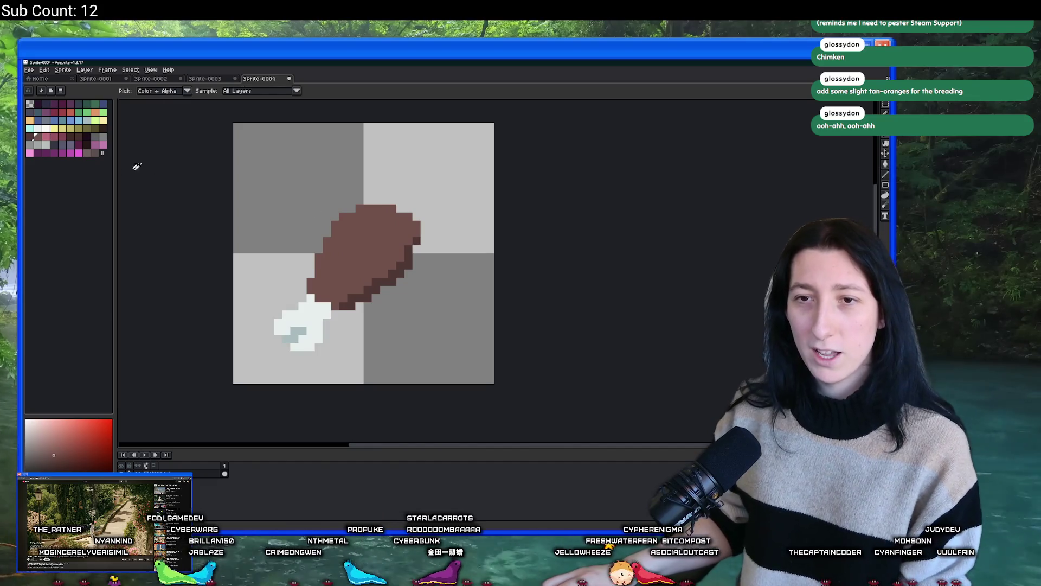
pyautogui.click(69, 110)
pyautogui.scroll(2, 309, 233)
pyautogui.moveTo(360, 263); pyautogui.dragTo(397, 326)
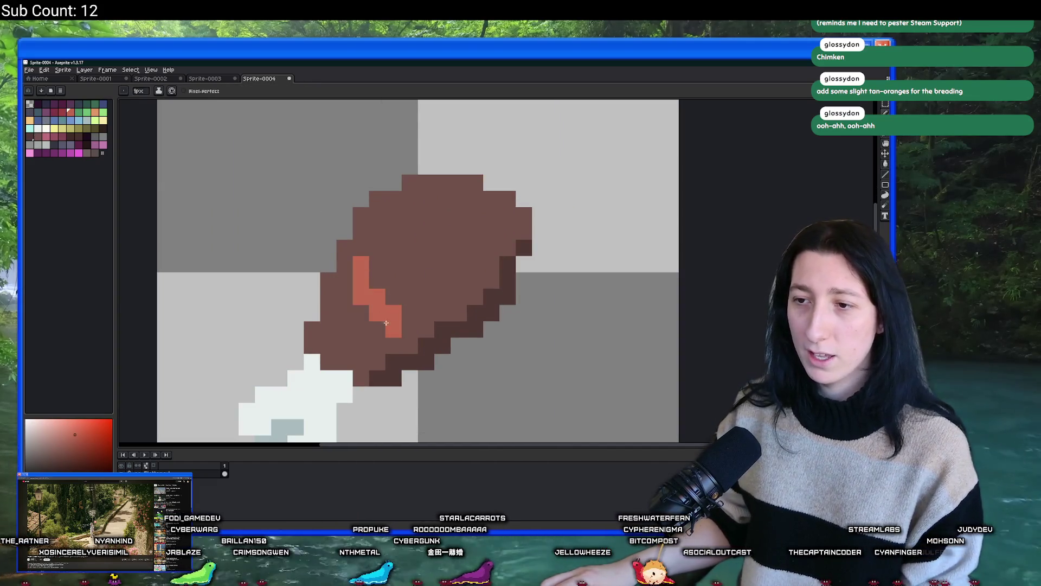
pyautogui.hotkey('ctrl', 'z')
# Step: Bucket-fill the meat crimson, then recolour it orange-red
pyautogui.click(63, 112)
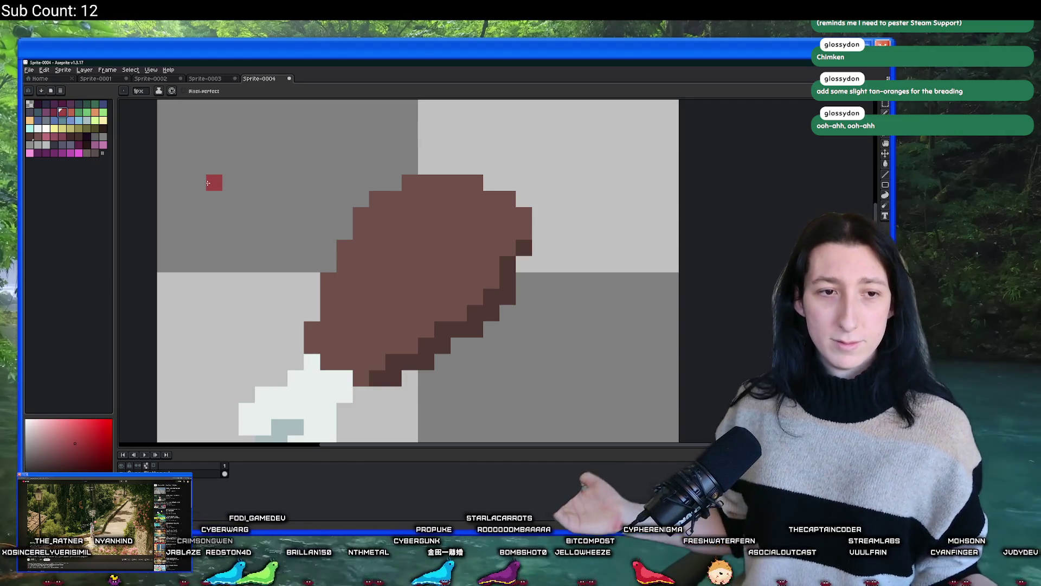
pyautogui.scroll(2, 441, 227)
pyautogui.press('g')
pyautogui.click(441, 227)
pyautogui.scroll(-4, 441, 227)
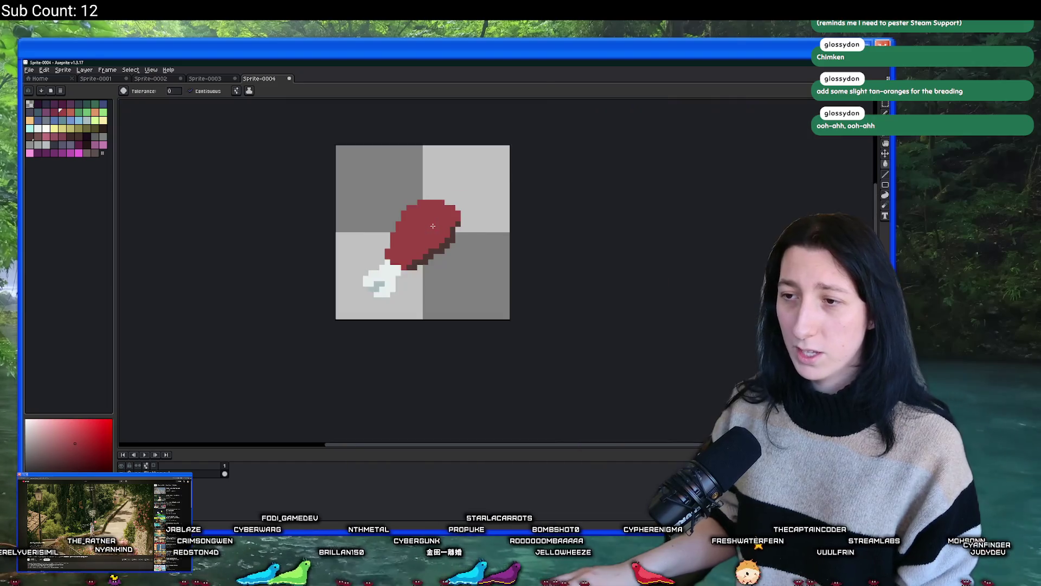
pyautogui.scroll(3, 252, 179)
pyautogui.click(74, 116)
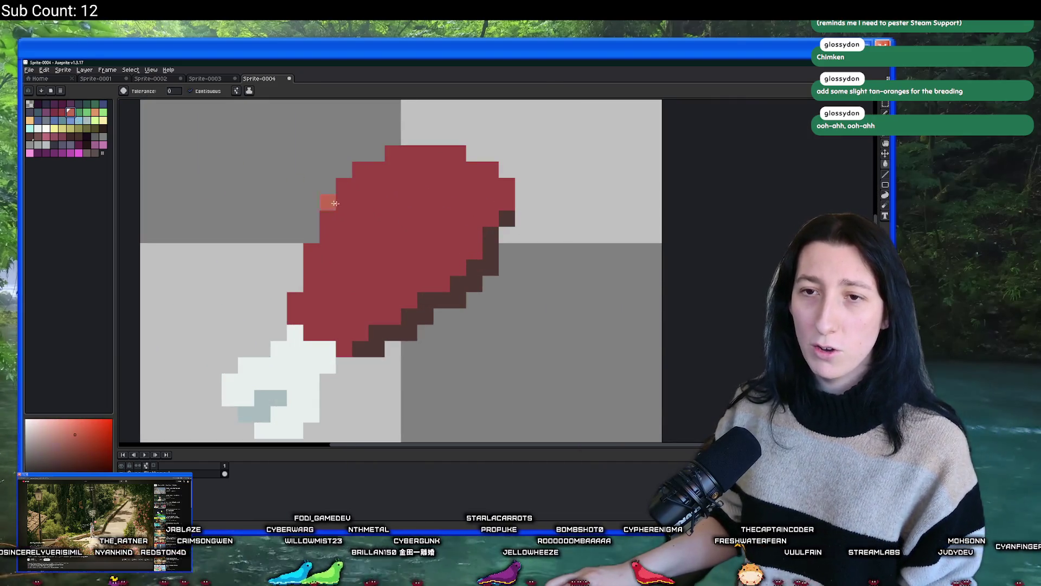
pyautogui.click(339, 201)
pyautogui.scroll(-4, 340, 198)
pyautogui.scroll(2, 311, 194)
pyautogui.click(63, 114)
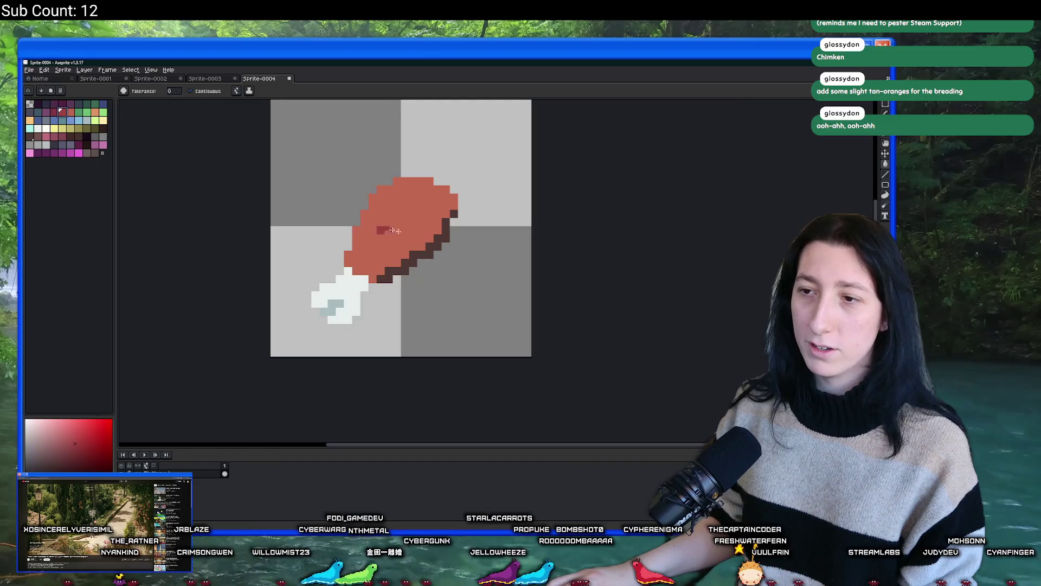
pyautogui.scroll(3, 410, 235)
# Step: Use Replace Color to turn the brown shadow edge dark red
pyautogui.keyDown('alt'); pyautogui.click(477, 255); pyautogui.keyUp('alt')
pyautogui.click(62, 111)
pyautogui.hotkey('shift', 'r')
pyautogui.press('Return')
pyautogui.scroll(-5, 353, 227)
pyautogui.scroll(3, 342, 219)
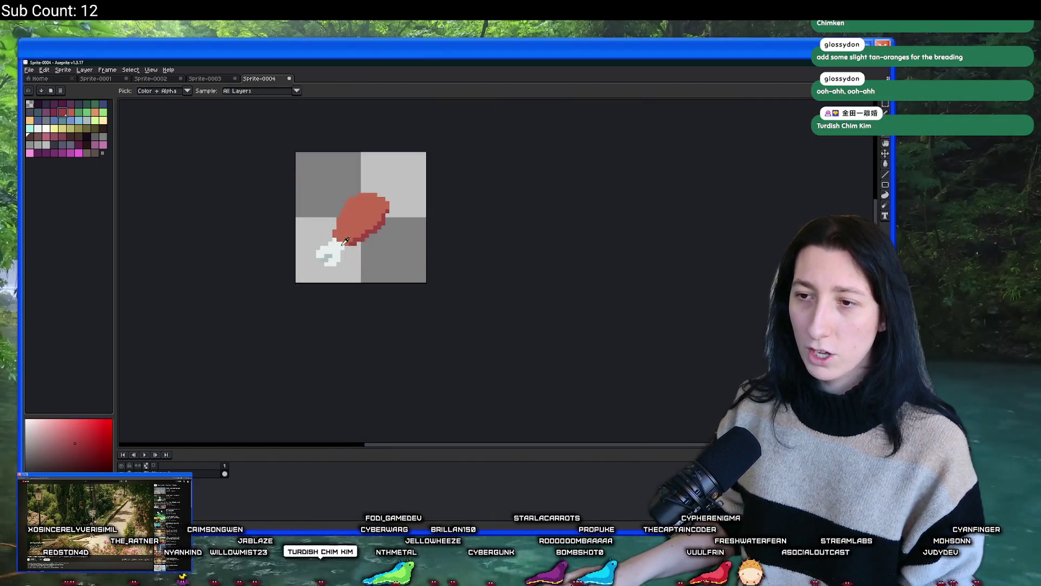
# Step: Choose a dark outline colour and bring up the Outline effect for the drumstick
pyautogui.click(326, 260)
pyautogui.scroll(-3, 325, 304)
pyautogui.scroll(1, 179, 357)
pyautogui.click(92, 134)
pyautogui.click(87, 137)
pyautogui.hotkey('shift', 'o')
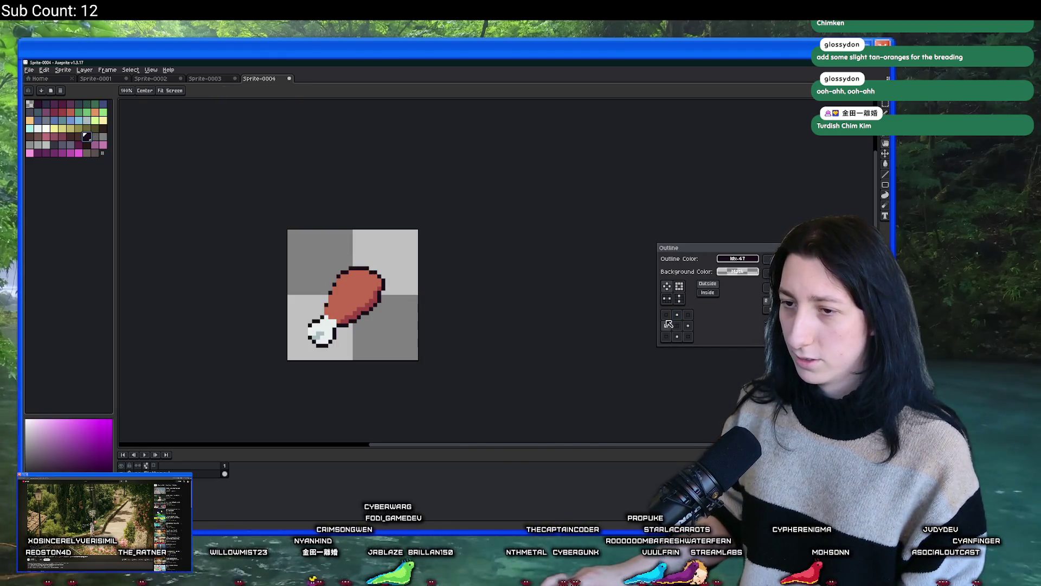
# Step: Dismiss the Outline dialog and eyedrop the bone's white pixel as the current colour
pyautogui.press('Escape')
pyautogui.press('i')
pyautogui.scroll(-5, 455, 254)
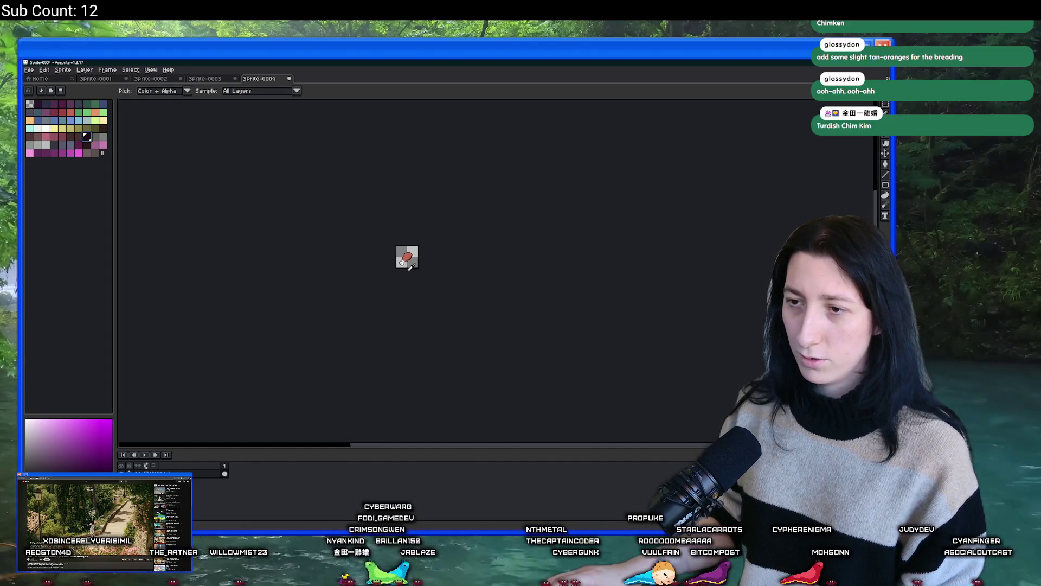
pyautogui.scroll(5, 409, 267)
pyautogui.click(381, 243)
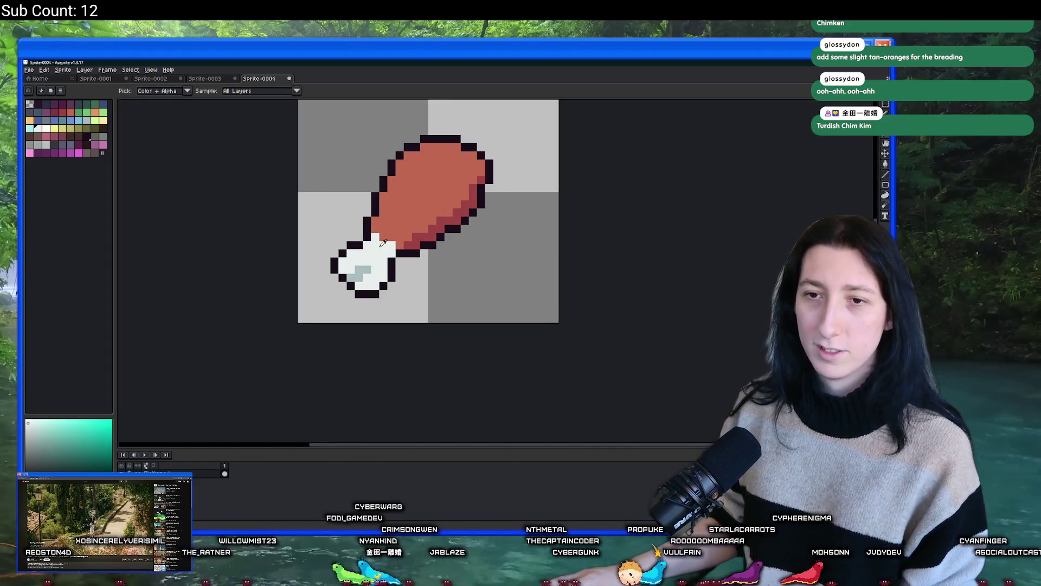
pyautogui.scroll(1, 383, 243)
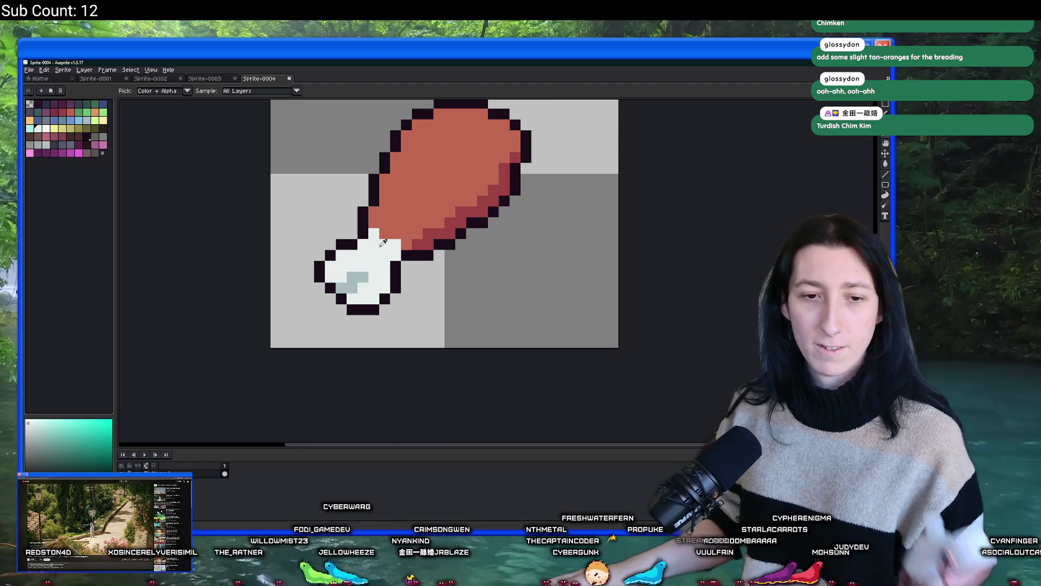
pyautogui.scroll(-3, 383, 242)
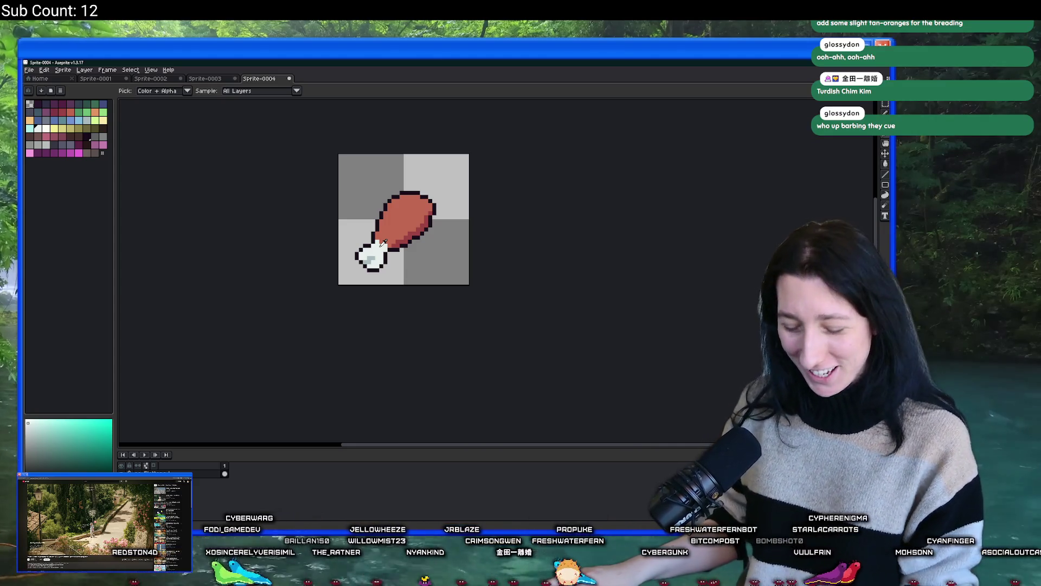
# Step: Eyedrop the meat's dark red and pencil two dark-red pixels where the meat meets the bone
pyautogui.scroll(3, 399, 240)
pyautogui.moveTo(348, 260)
pyautogui.mouseDown()
pyautogui.moveTo(376, 269)
pyautogui.moveTo(430, 261)
pyautogui.moveTo(401, 244)
pyautogui.moveTo(430, 264)
pyautogui.mouseUp()
pyautogui.click(430, 251)
pyautogui.press('b')
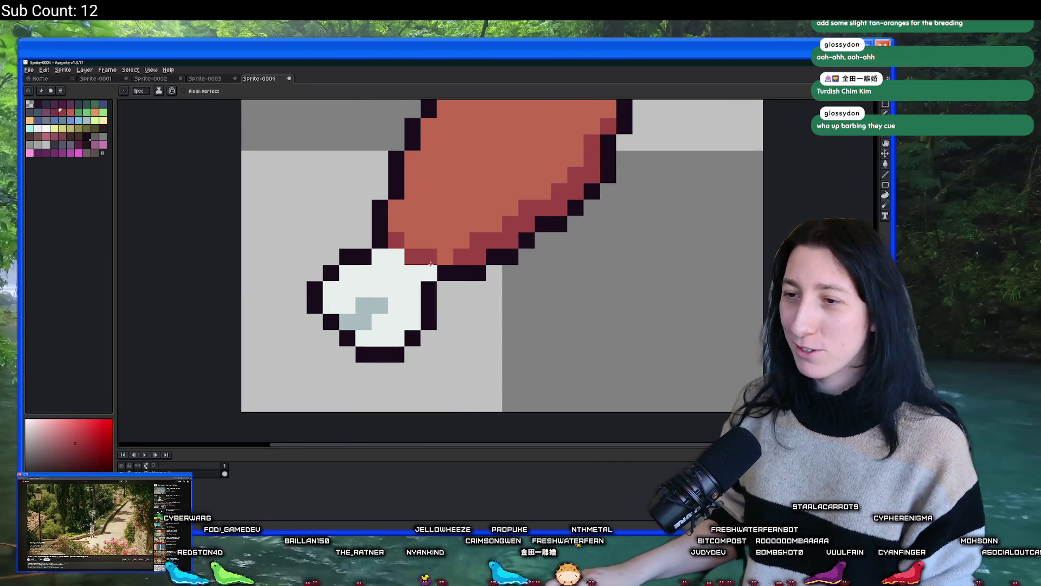
pyautogui.click(430, 272)
pyautogui.scroll(-5, 456, 277)
pyautogui.click(457, 277)
pyautogui.scroll(6, 456, 277)
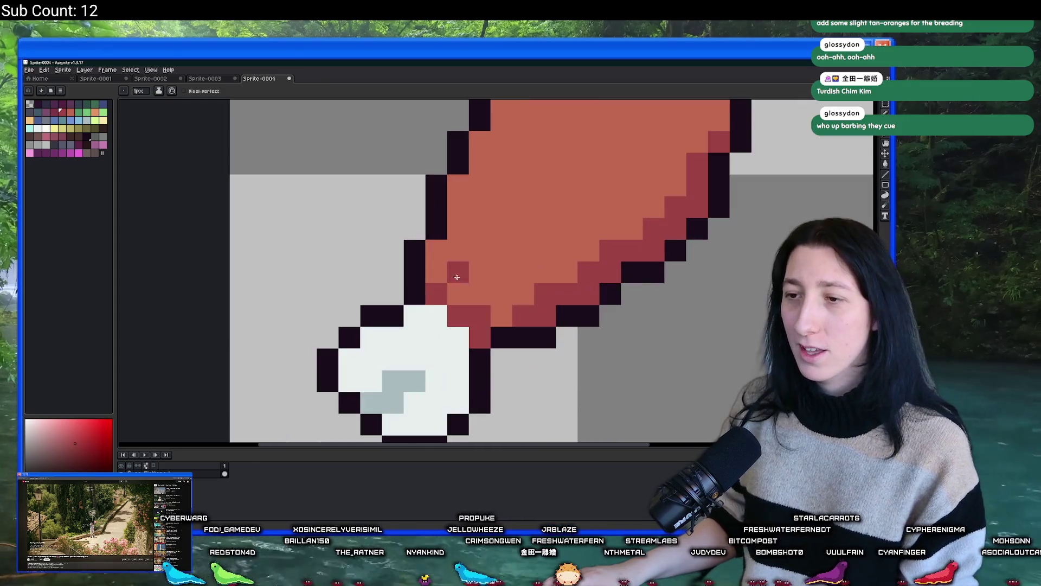
pyautogui.scroll(-8, 471, 311)
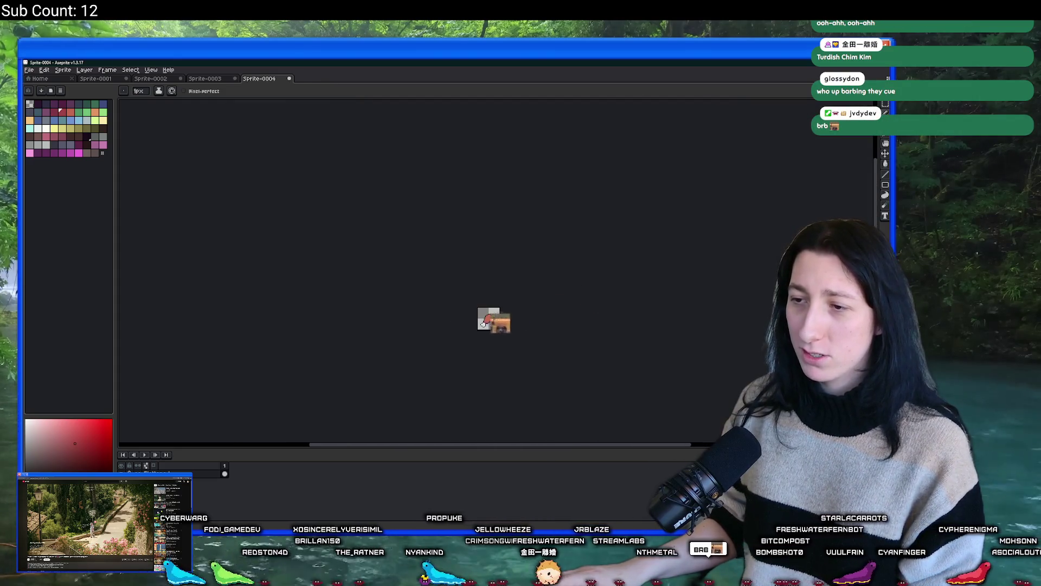
pyautogui.scroll(5, 480, 321)
pyautogui.scroll(1, 479, 319)
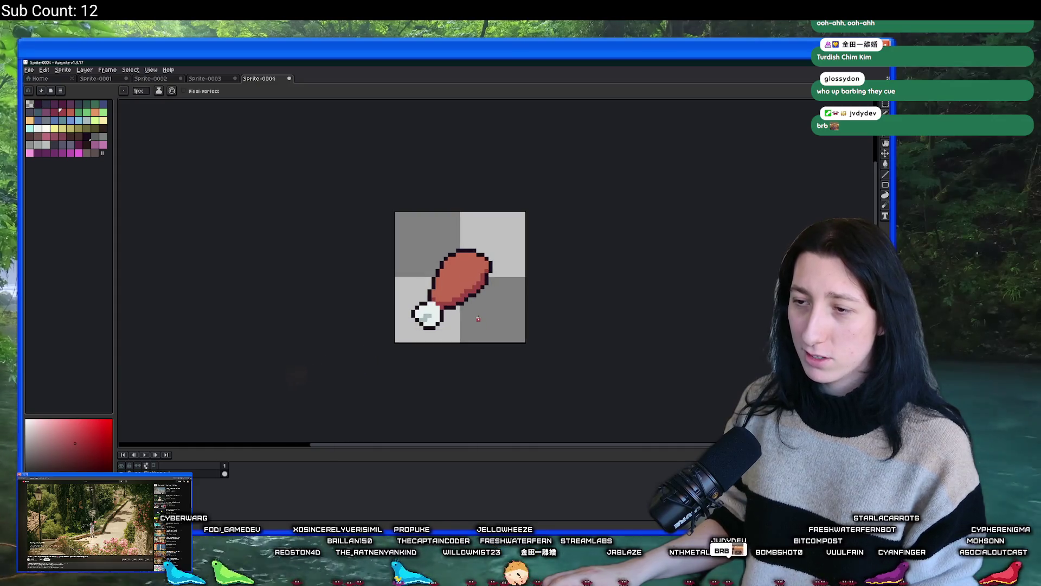
pyautogui.scroll(-3, 478, 319)
pyautogui.scroll(2, 475, 315)
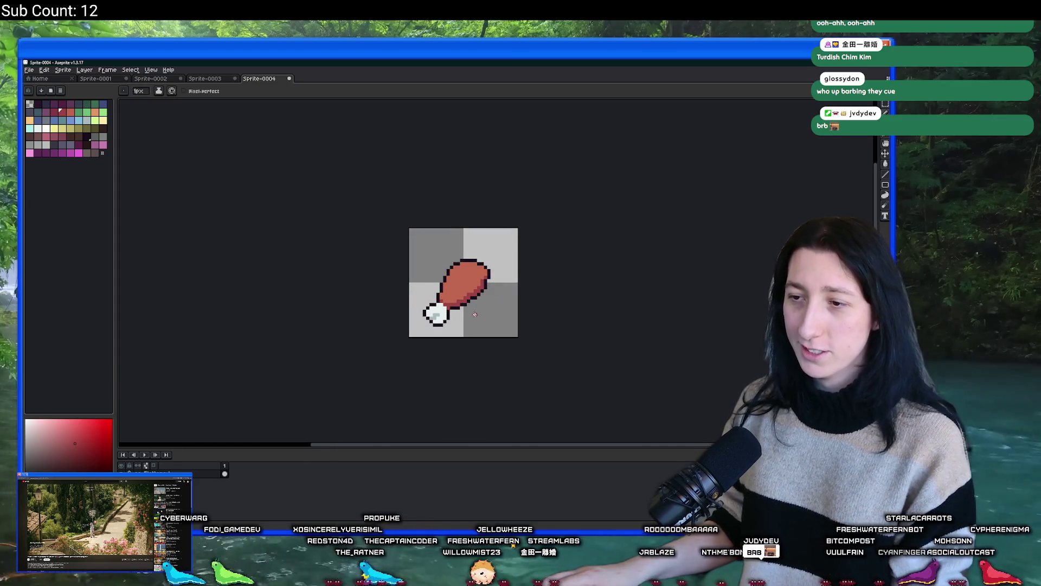
pyautogui.scroll(-2, 475, 315)
pyautogui.scroll(6, 470, 309)
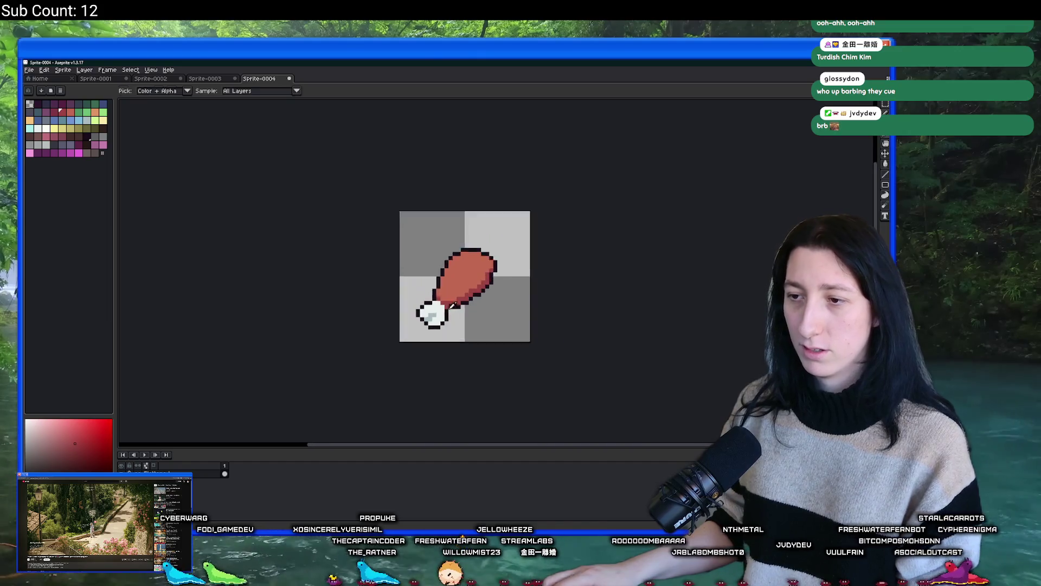
# Step: Repaint the bone end's shading: one grey pixel to white, then grey pixels diagonally across the knob
pyautogui.keyDown('alt'); pyautogui.click(438, 307); pyautogui.keyUp('alt')
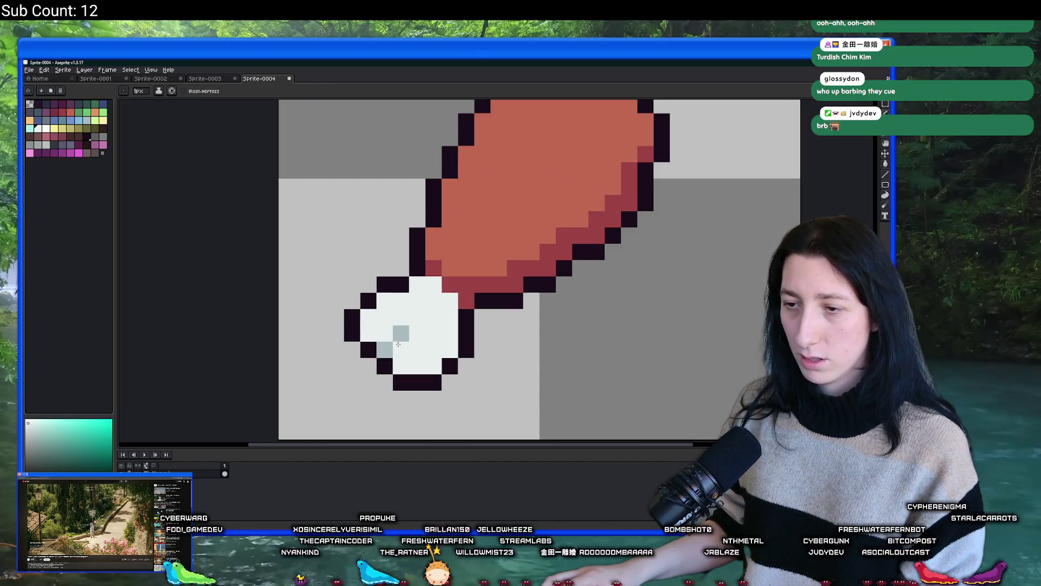
pyautogui.click(398, 343)
pyautogui.scroll(-3, 398, 344)
pyautogui.scroll(4, 418, 369)
pyautogui.keyDown('alt'); pyautogui.click(424, 384); pyautogui.keyUp('alt')
pyautogui.click(441, 402)
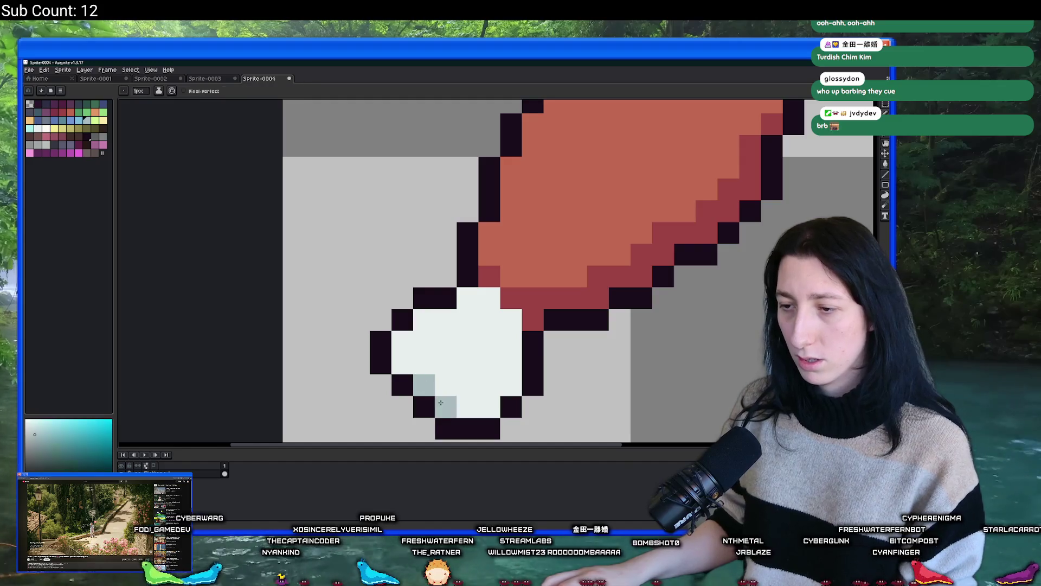
pyautogui.moveTo(446, 374); pyautogui.dragTo(467, 342)
pyautogui.scroll(-5, 492, 344)
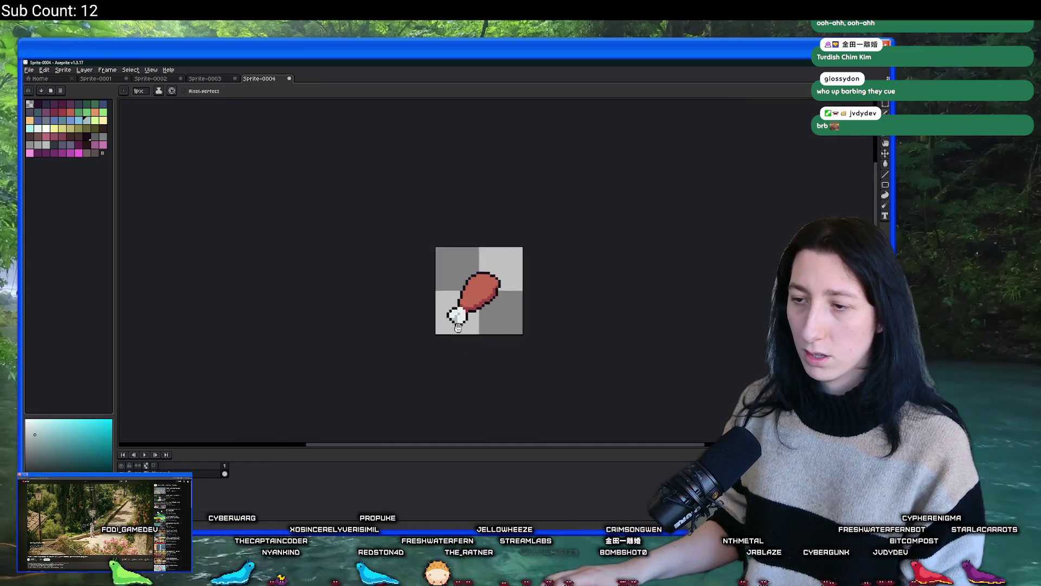
# Step: Return to the pencil and sample the drumstick's red colour
pyautogui.press('v')
pyautogui.scroll(2, 440, 322)
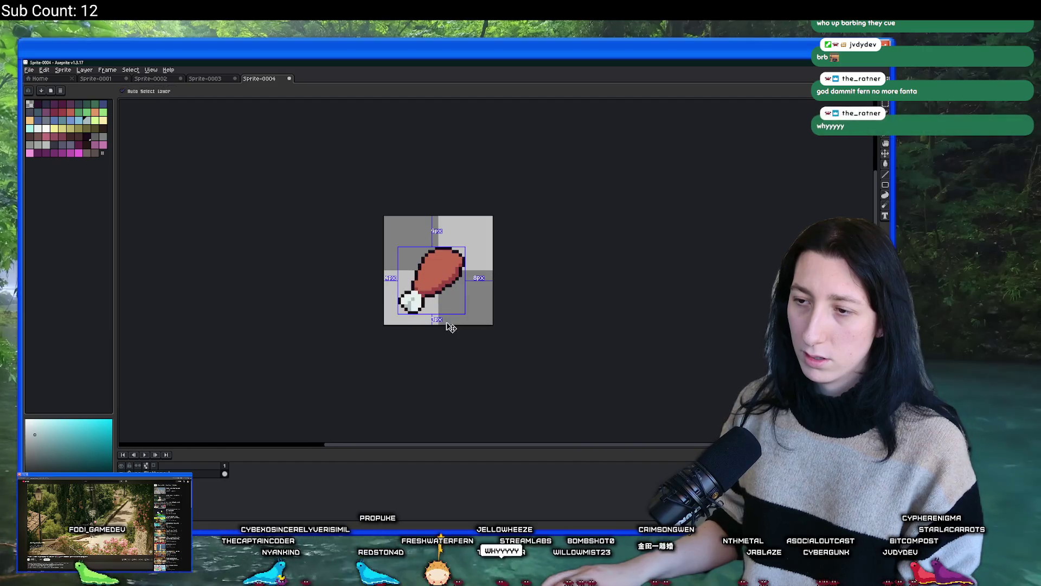
pyautogui.press('b')
pyautogui.scroll(3, 440, 322)
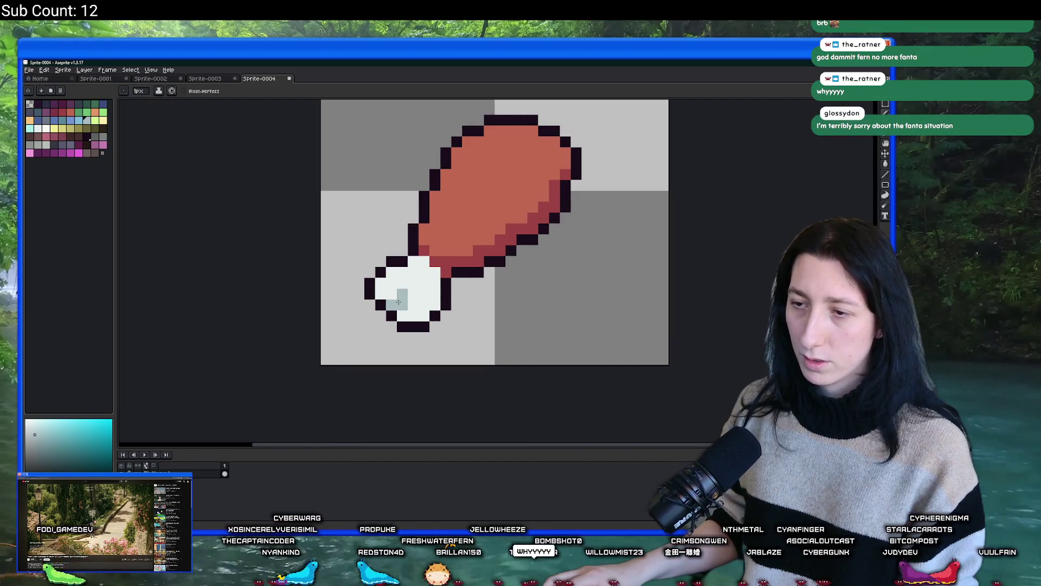
pyautogui.scroll(-5, 416, 286)
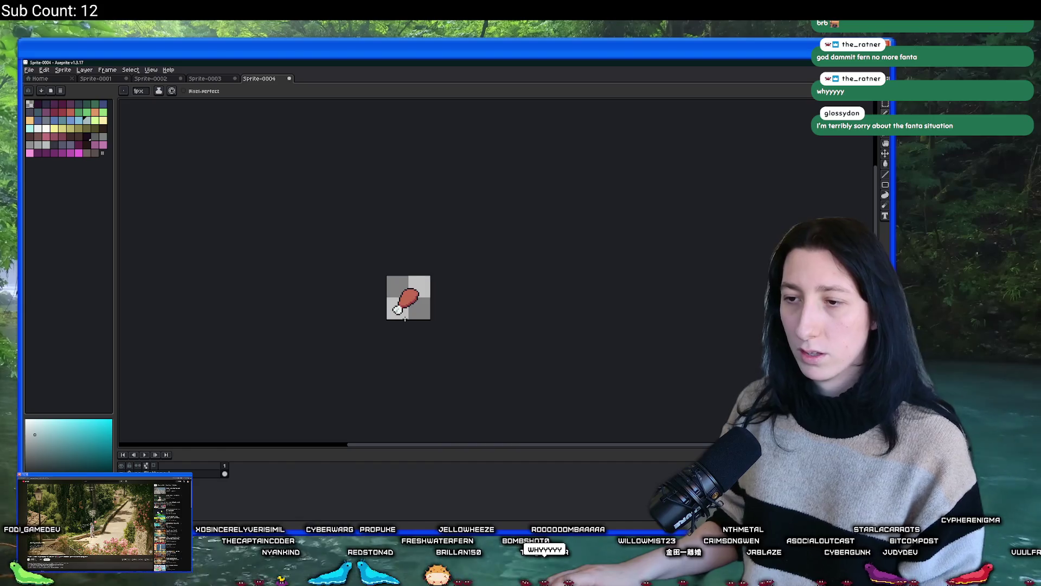
pyautogui.scroll(-1, 381, 343)
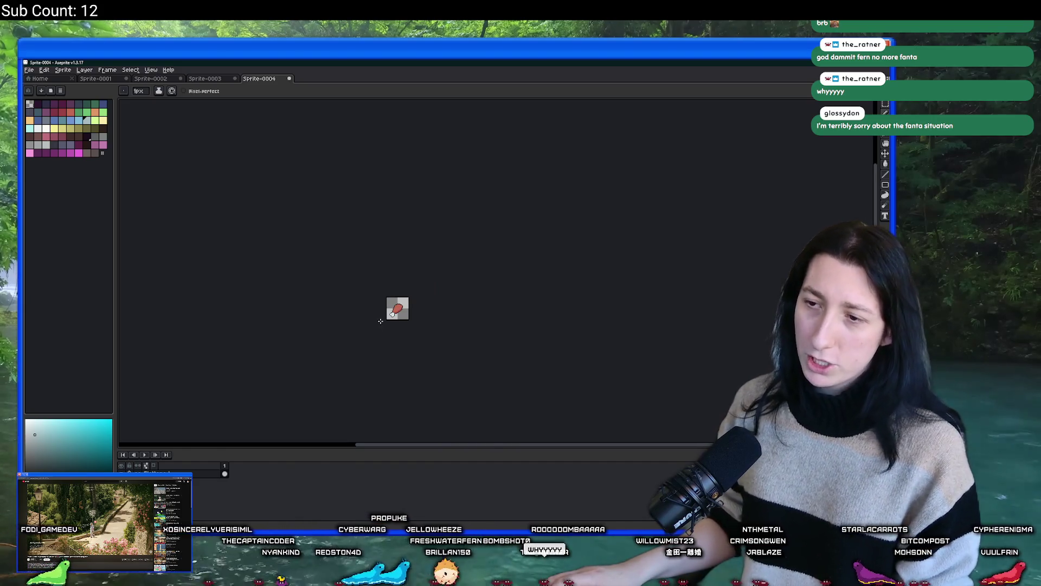
pyautogui.scroll(5, 381, 321)
pyautogui.press('i')
pyautogui.click(372, 291)
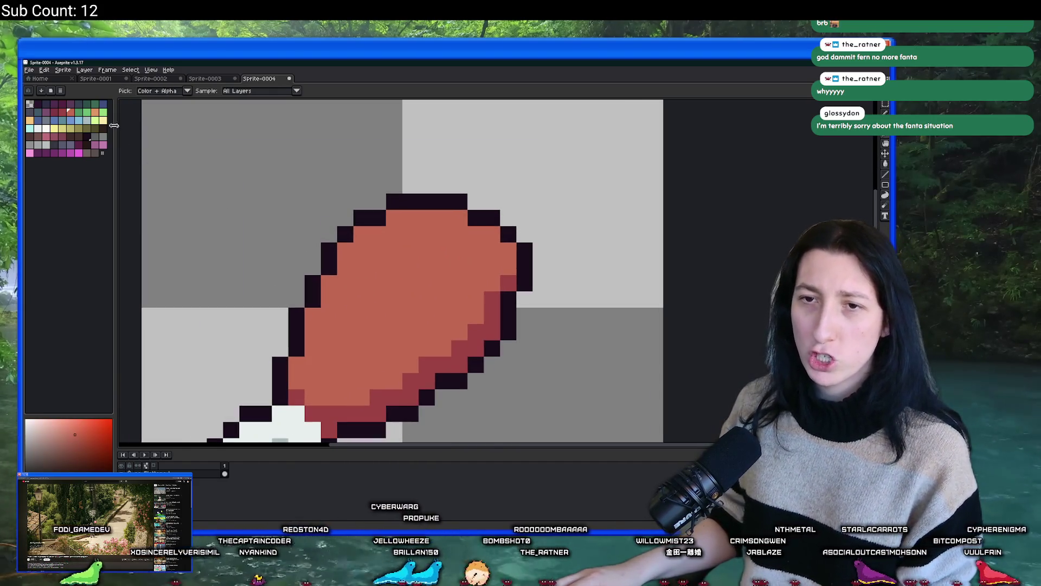
# Step: Pencil orange pixels from the meat's top down along its upper-left edge
pyautogui.click(95, 111)
pyautogui.press('b')
pyautogui.click(421, 216)
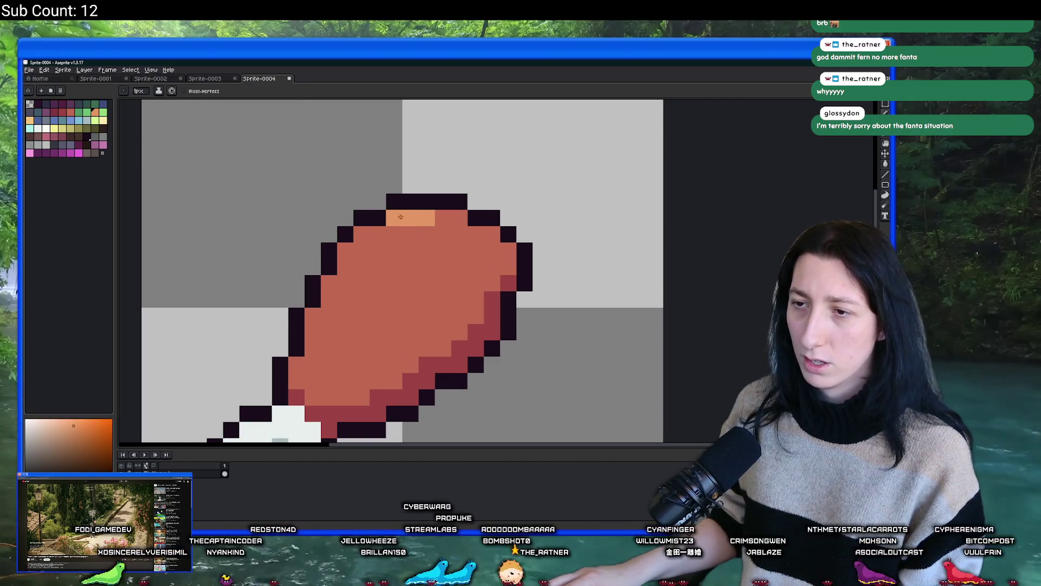
pyautogui.moveTo(415, 230); pyautogui.dragTo(365, 245)
pyautogui.scroll(-6, 374, 302)
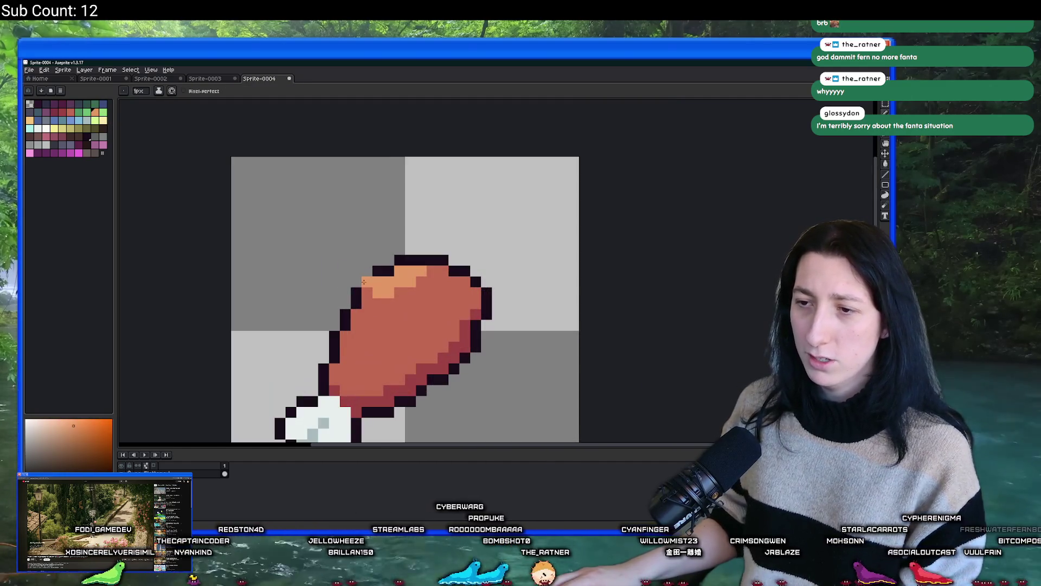
pyautogui.scroll(2, 373, 323)
pyautogui.scroll(3, 373, 324)
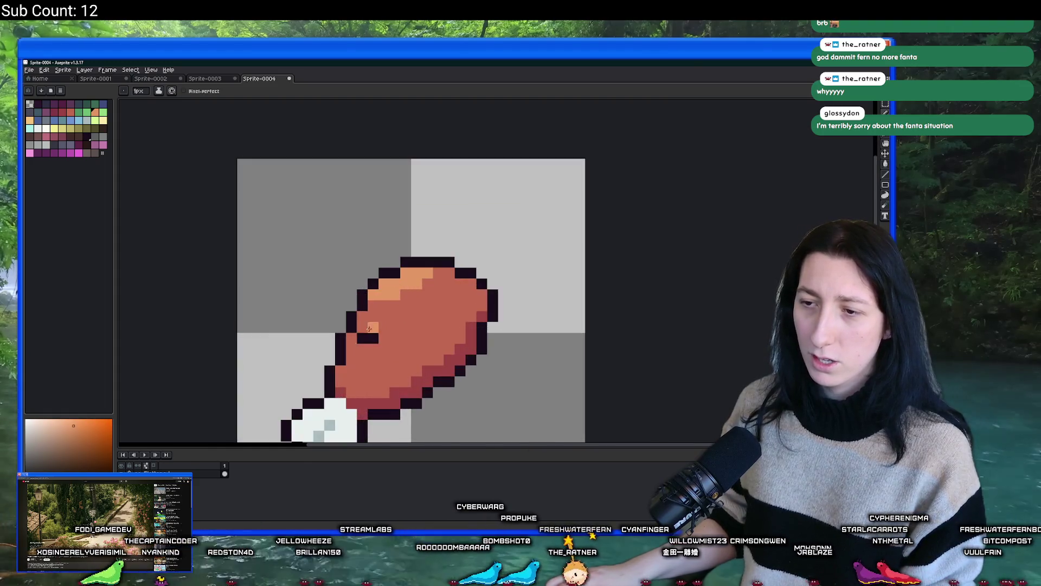
pyautogui.scroll(-5, 368, 361)
pyautogui.scroll(-1, 407, 327)
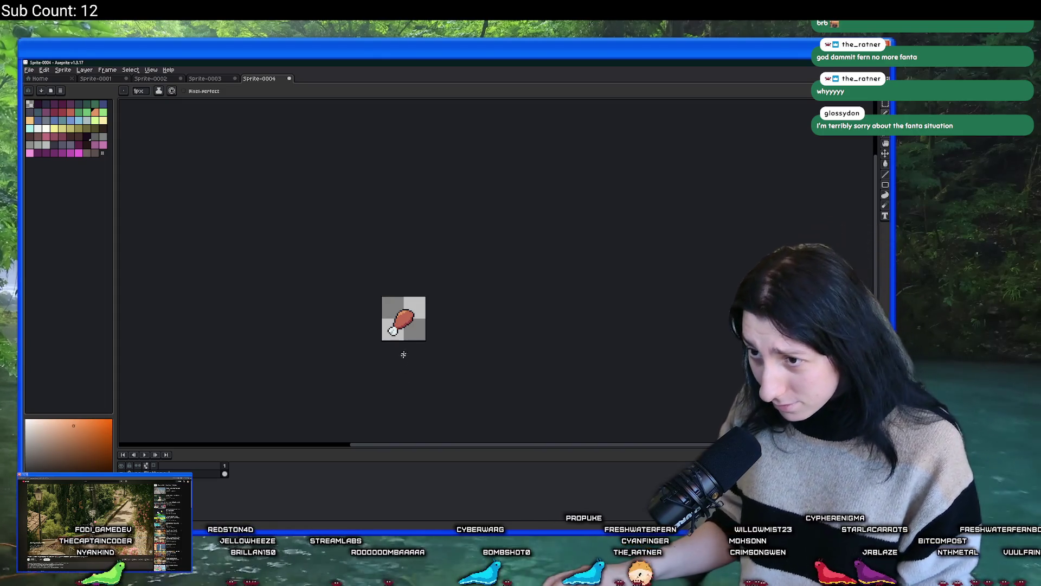
pyautogui.scroll(4, 403, 355)
pyautogui.scroll(2, 423, 344)
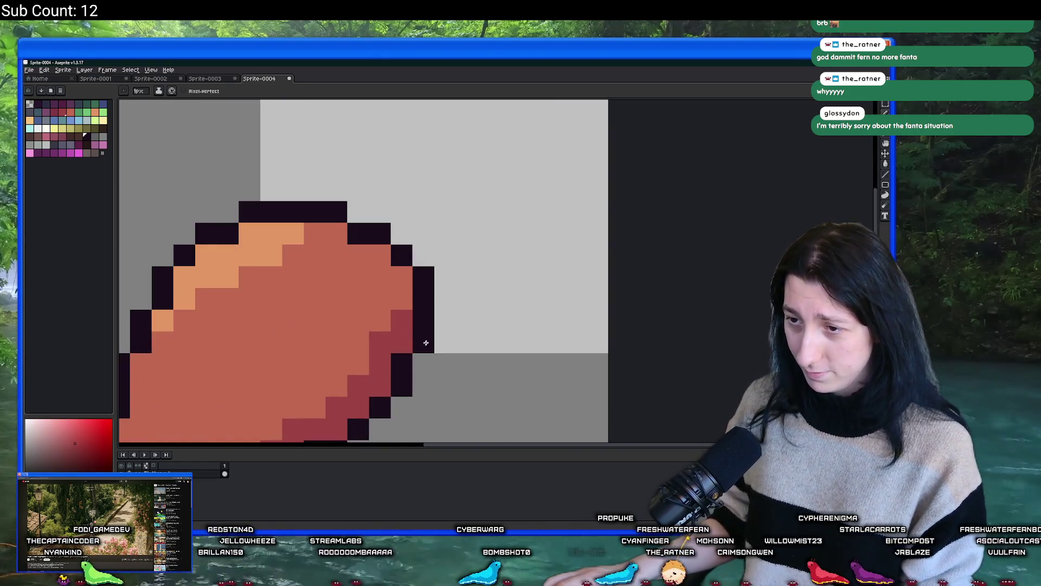
pyautogui.scroll(-10, 426, 343)
pyautogui.scroll(2, 423, 332)
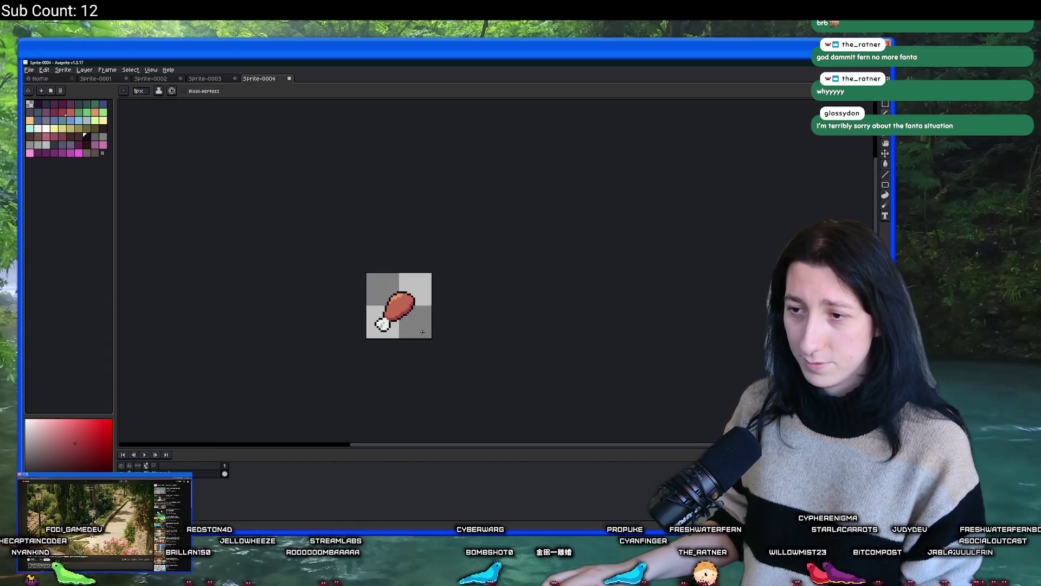
# Step: Trim the canvas down to the drumstick with Sprite > Trim
pyautogui.scroll(2, 421, 332)
pyautogui.moveTo(303, 270); pyautogui.dragTo(327, 298)
pyautogui.scroll(1, 294, 299)
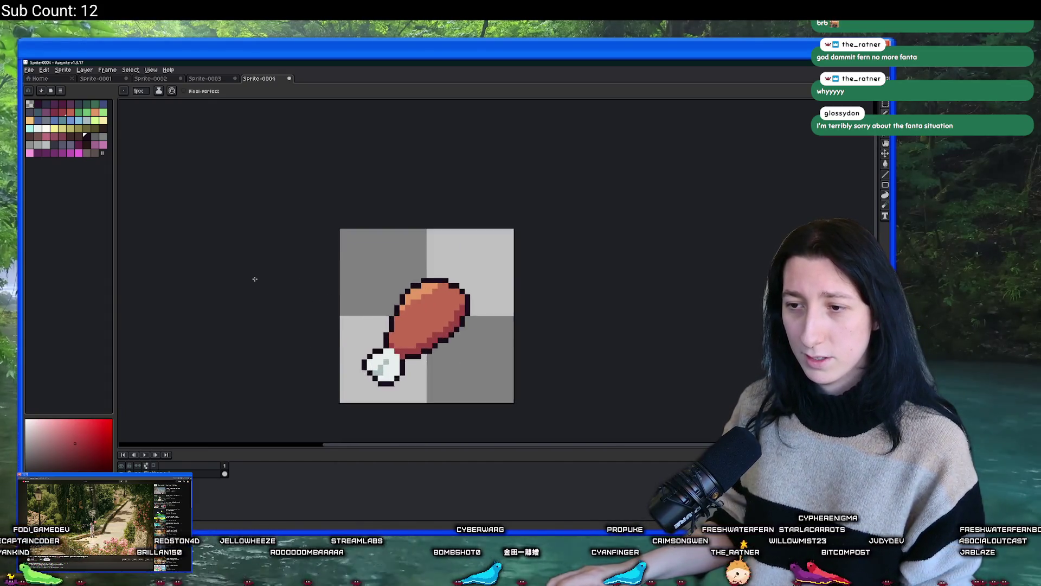
pyautogui.scroll(-2, 300, 316)
pyautogui.scroll(-1, 301, 316)
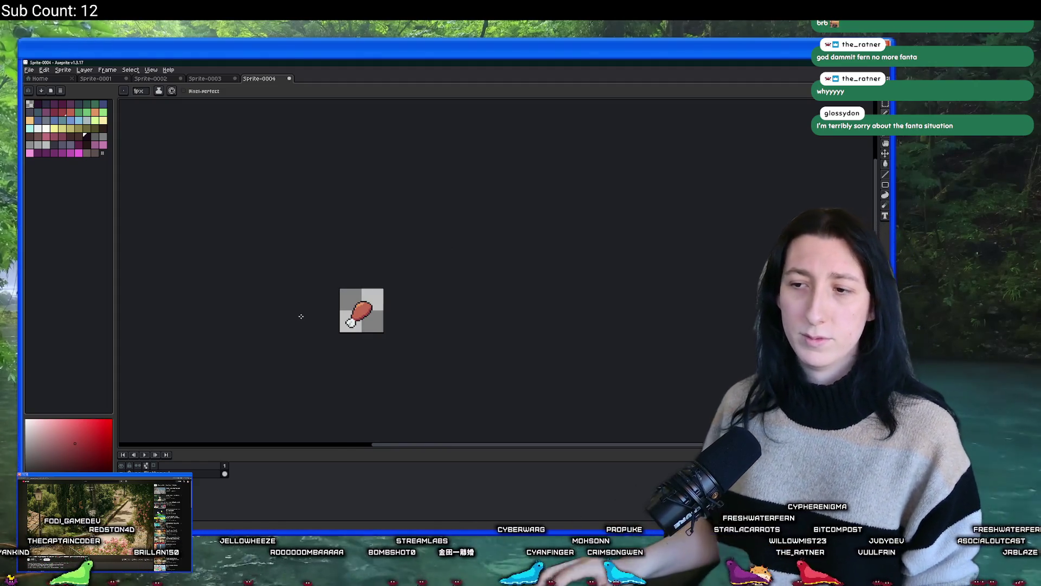
pyautogui.scroll(-1, 301, 316)
pyautogui.scroll(5, 340, 317)
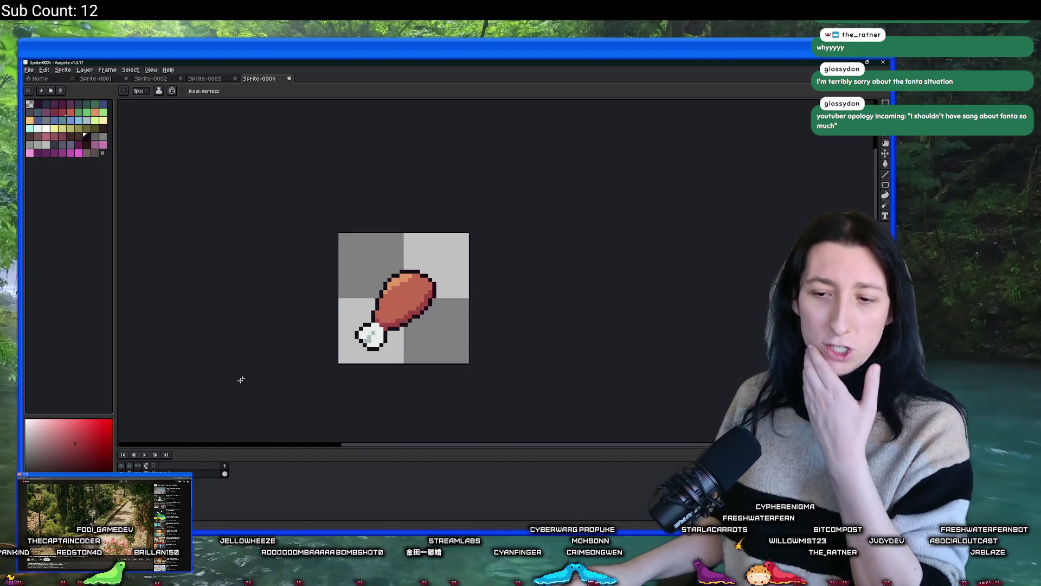
pyautogui.moveTo(290, 342); pyautogui.dragTo(276, 316)
pyautogui.click(46, 70)
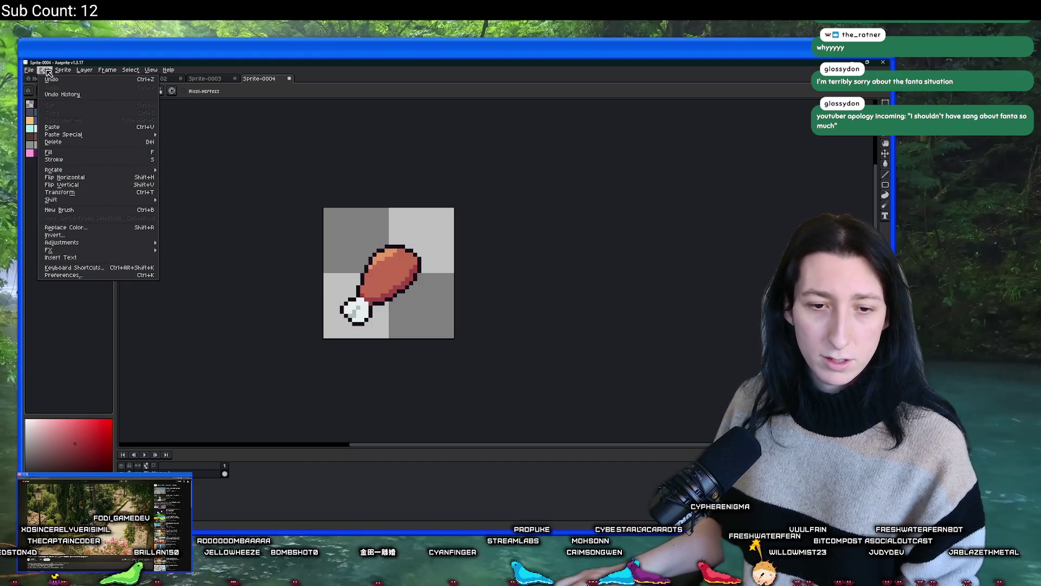
pyautogui.moveTo(67, 74)
pyautogui.click(81, 140)
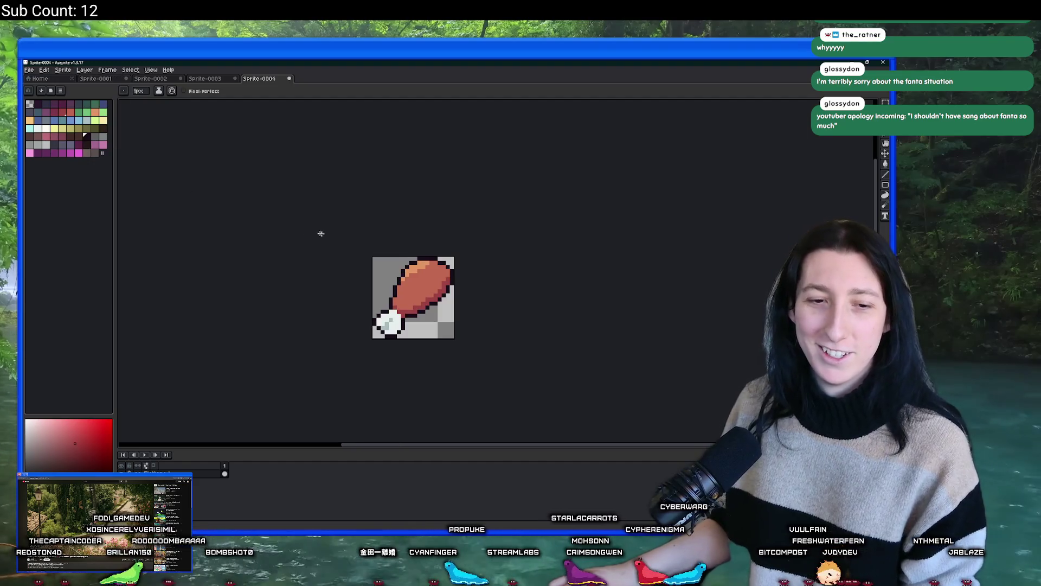
pyautogui.moveTo(321, 232); pyautogui.dragTo(307, 211)
# Step: Export the drumstick as a PNG with a new name into Documents/GitHub/UnknownSpaces/Art
pyautogui.hotkey('ctrl', 'shift', 'e')
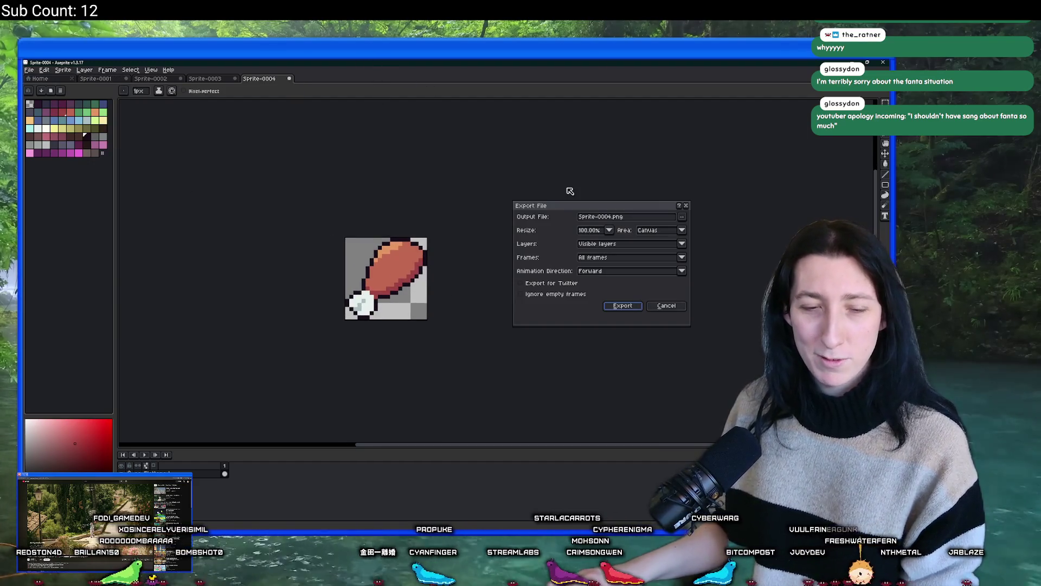
pyautogui.moveTo(612, 217); pyautogui.dragTo(573, 224)
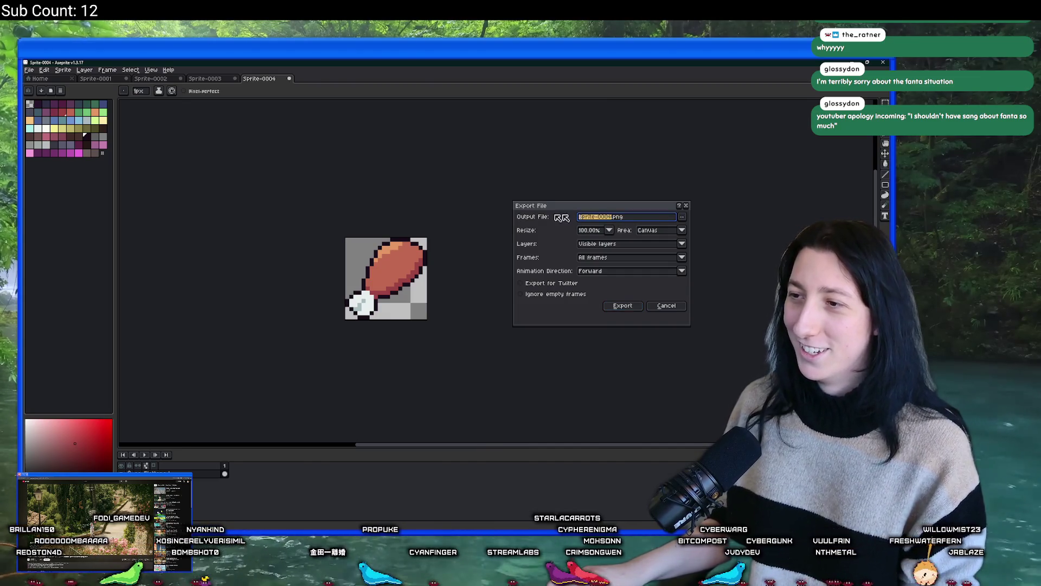
pyautogui.click(678, 228)
pyautogui.click(673, 226)
pyautogui.click(680, 218)
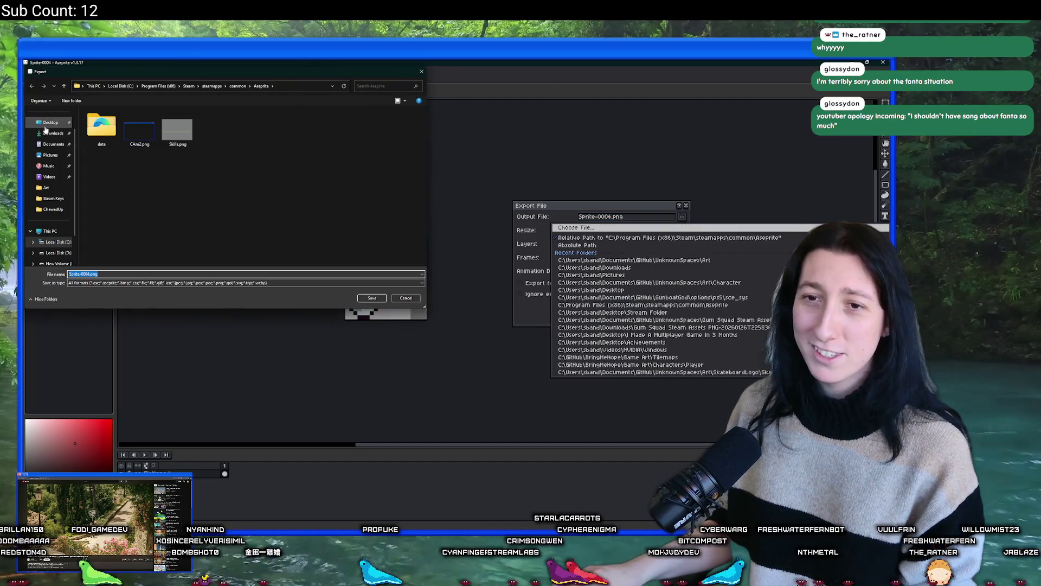
pyautogui.click(54, 143)
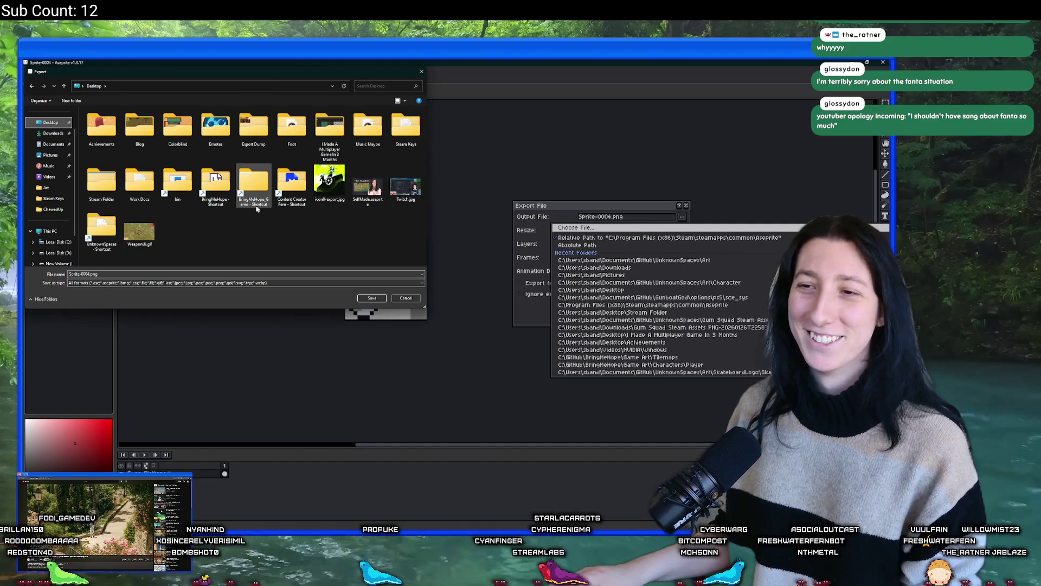
pyautogui.doubleClick(103, 230)
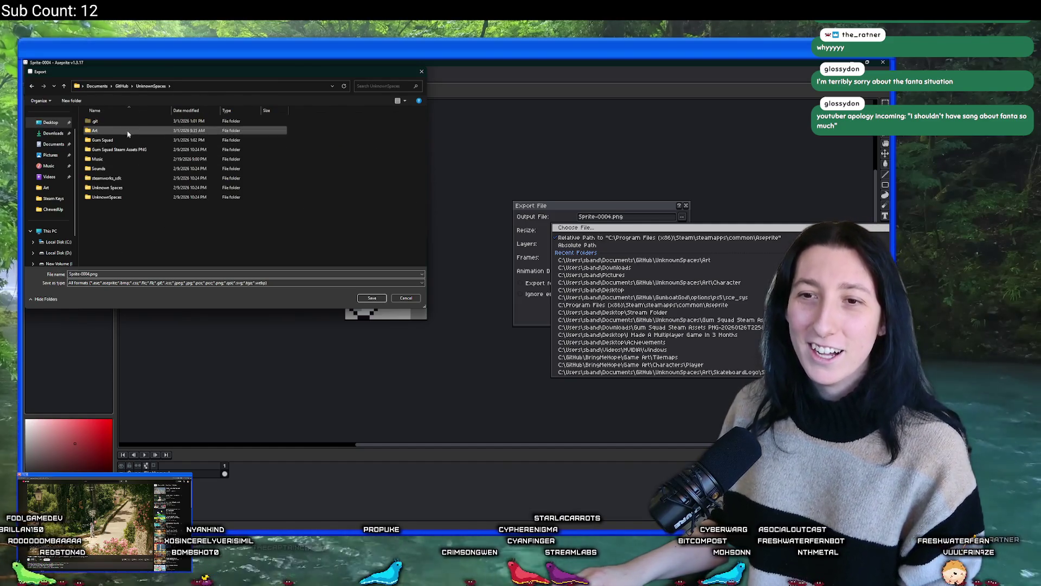
pyautogui.doubleClick(109, 130)
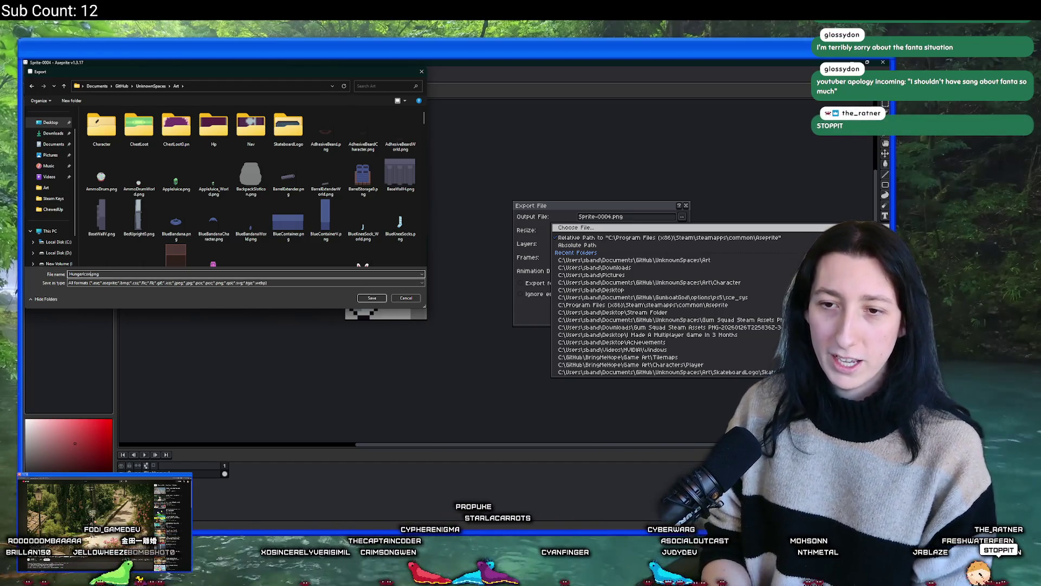
pyautogui.press('Return')
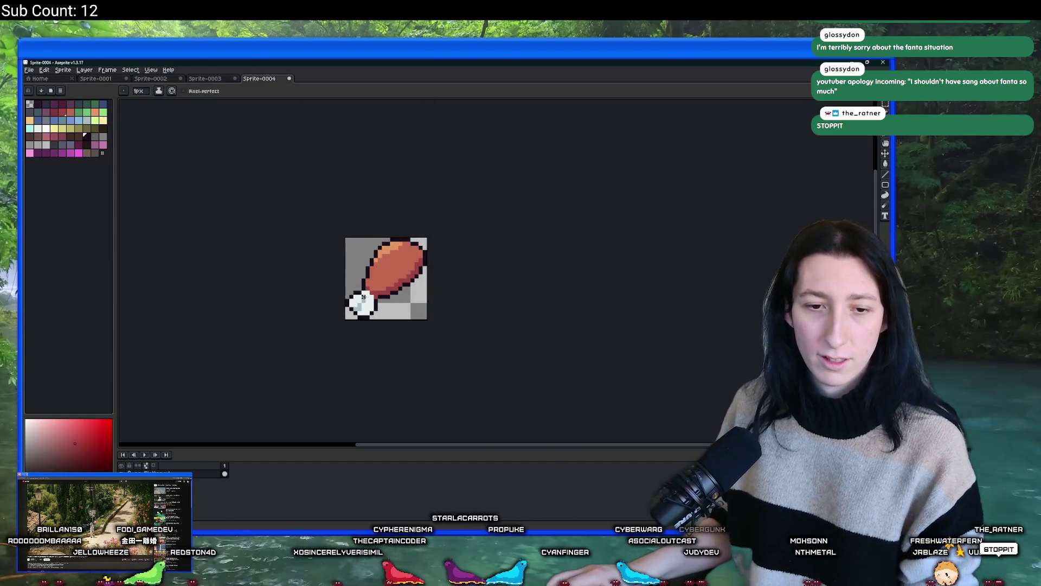
# Step: Clear the drumstick off the canvas and choose a blue for the droplet
pyautogui.scroll(4, 364, 296)
pyautogui.press('alt')
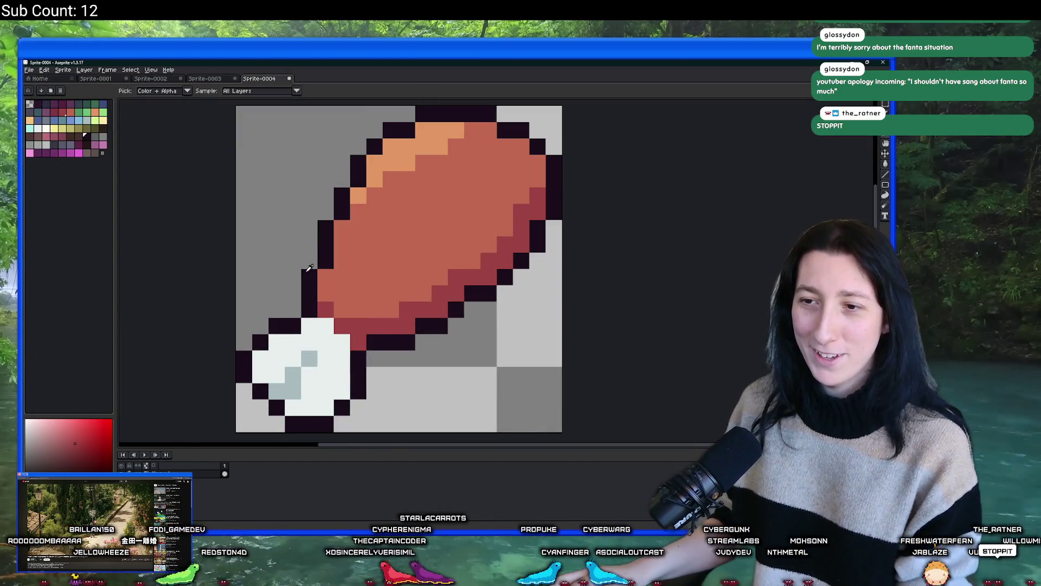
pyautogui.click(309, 268)
pyautogui.scroll(-4, 309, 268)
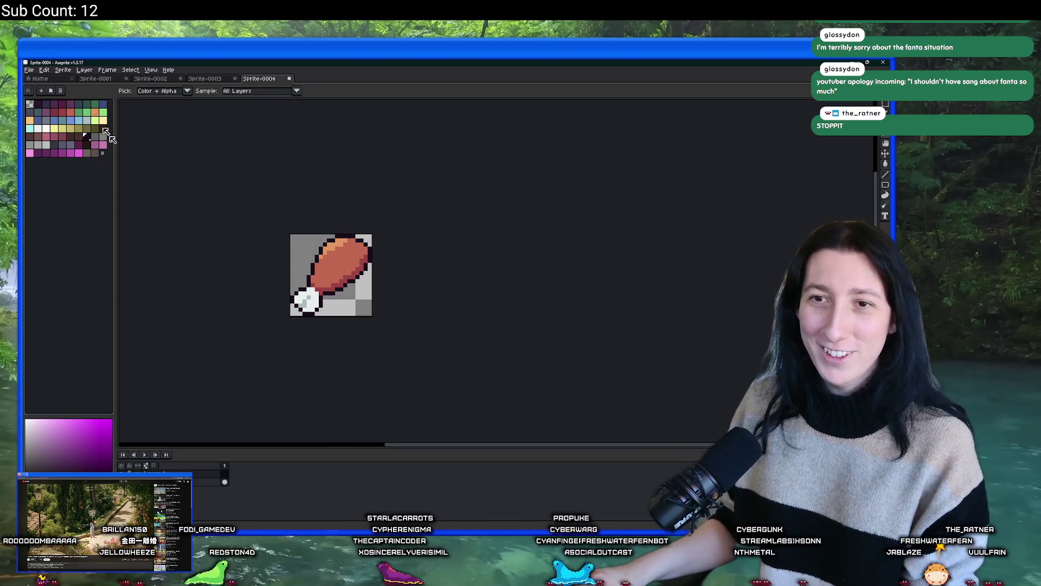
pyautogui.scroll(2, 298, 265)
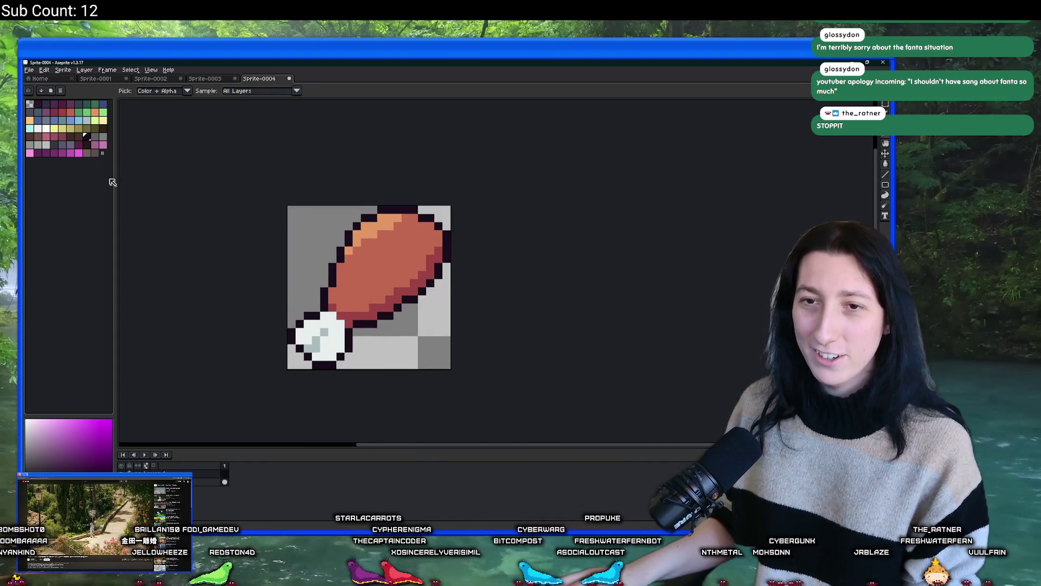
pyautogui.press('Delete')
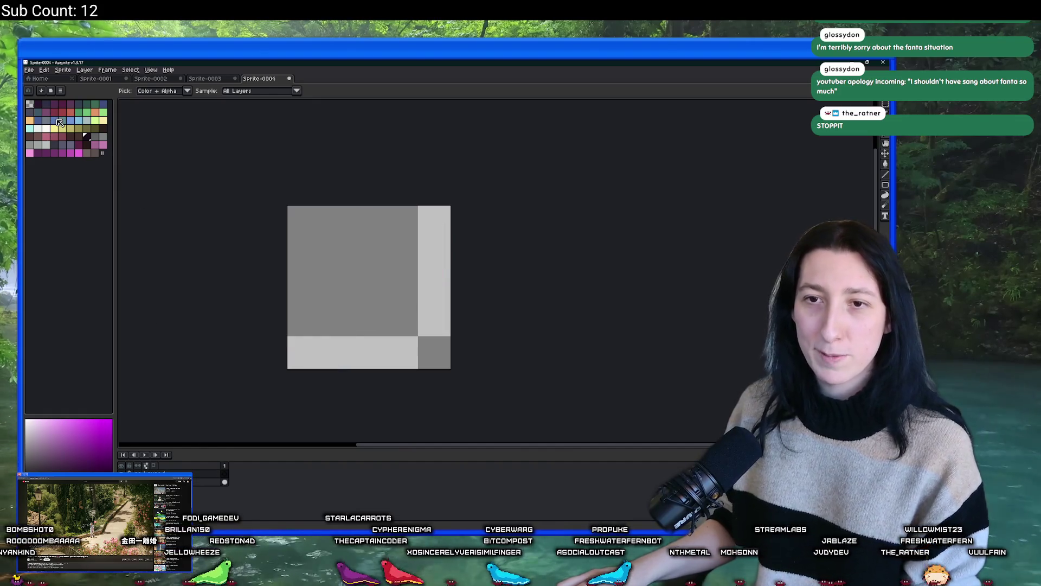
pyautogui.click(58, 120)
# Step: Draw the left half of the droplet outline with the pencil in a slightly different blue
pyautogui.press('b')
pyautogui.scroll(2, 365, 214)
pyautogui.scroll(-1, 362, 214)
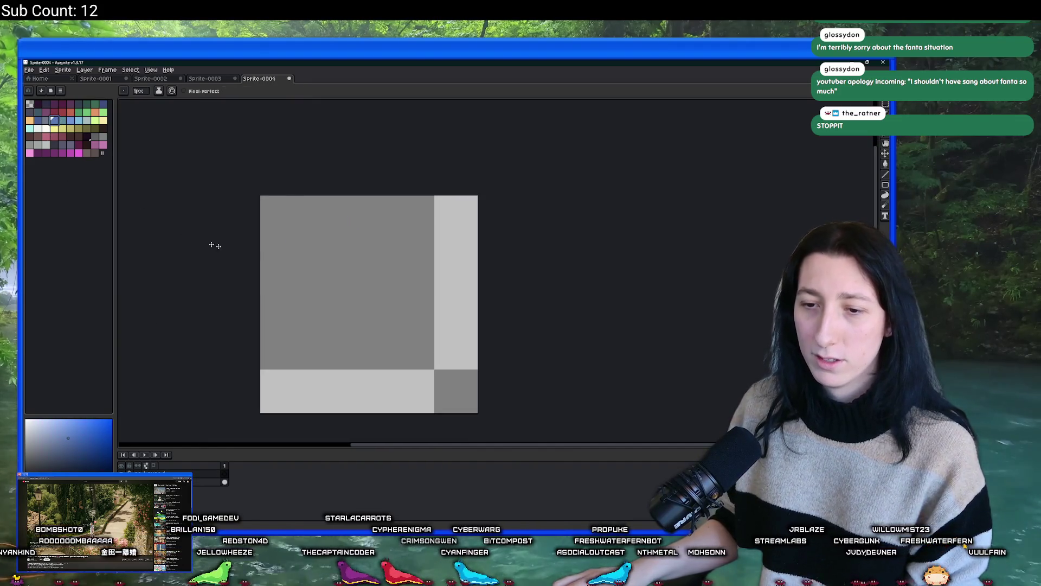
pyautogui.click(71, 120)
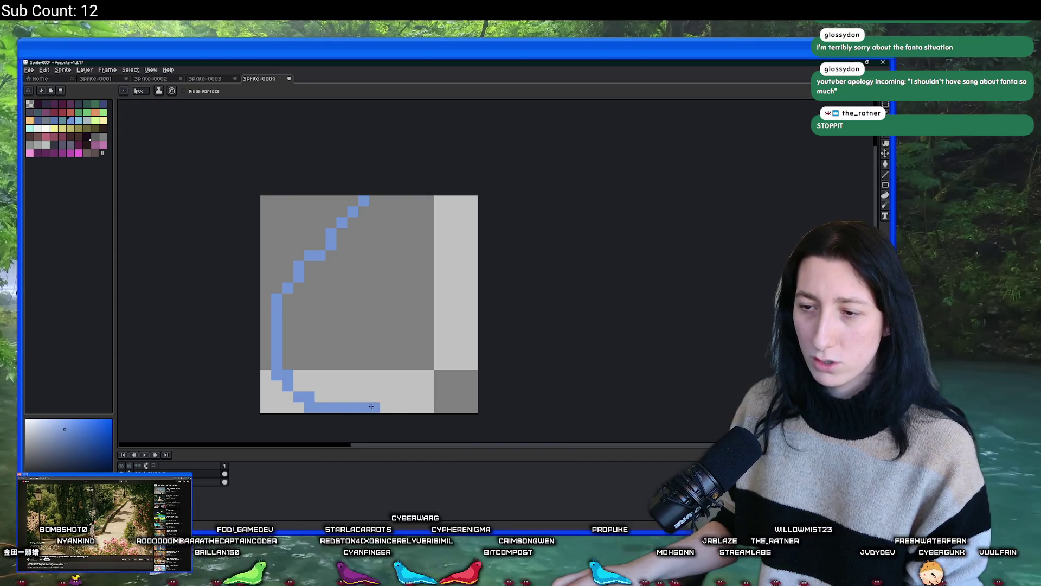
# Step: Copy the half curve, flip it horizontally and move it right to close the outline
pyautogui.press('m')
pyautogui.moveTo(273, 167); pyautogui.dragTo(381, 415)
pyautogui.hotkey('ctrl', 'c')
pyautogui.hotkey('ctrl', 'v')
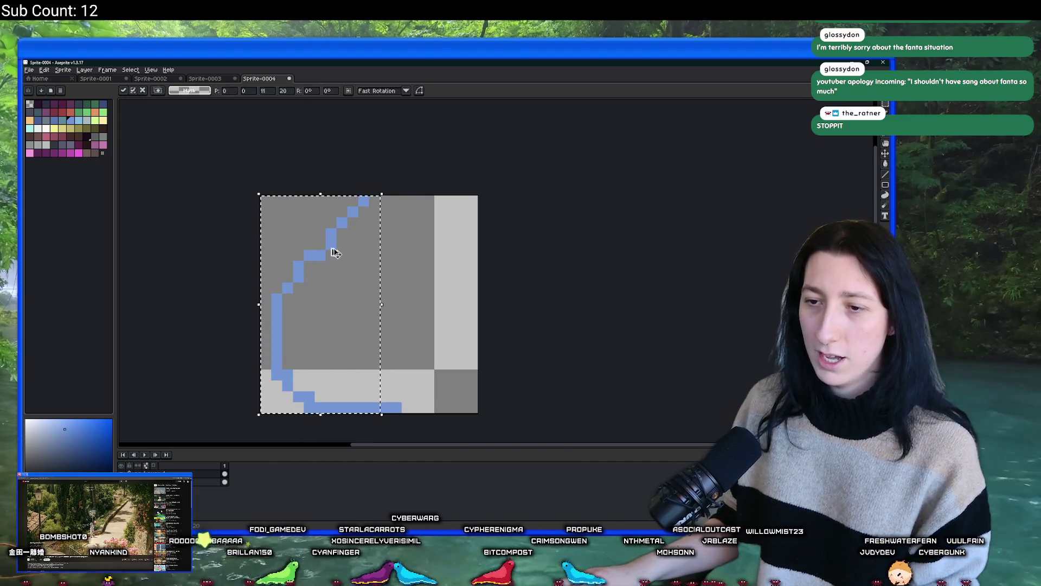
pyautogui.hotkey('shift', 'h')
pyautogui.moveTo(330, 269); pyautogui.dragTo(435, 267)
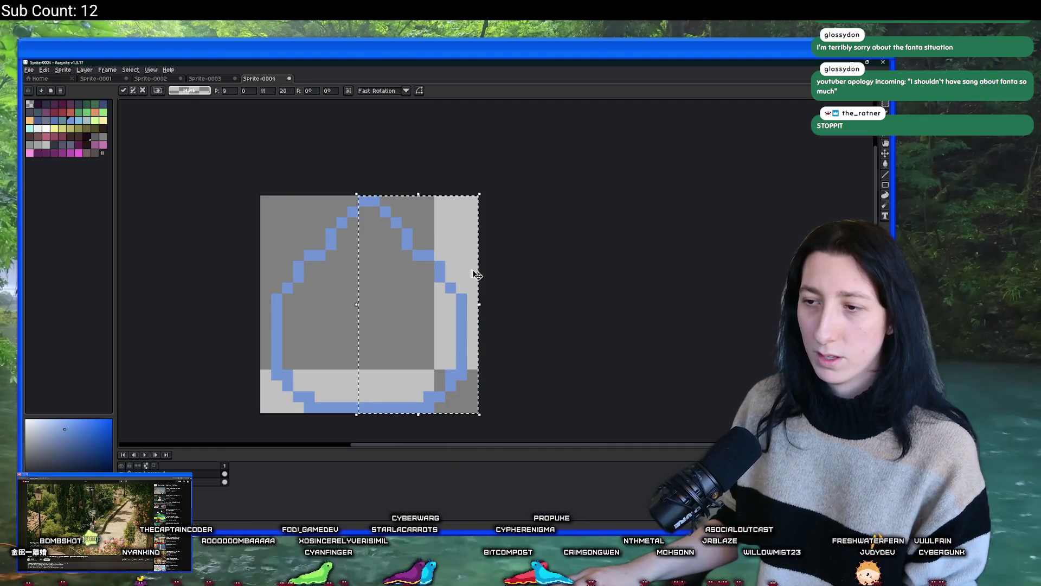
pyautogui.press('Return')
# Step: Bucket-fill the droplet interior with blue and touch up its upper-right edge pixels
pyautogui.scroll(-5, 373, 325)
pyautogui.press('g')
pyautogui.scroll(5, 373, 325)
pyautogui.click(373, 336)
pyautogui.scroll(-5, 373, 340)
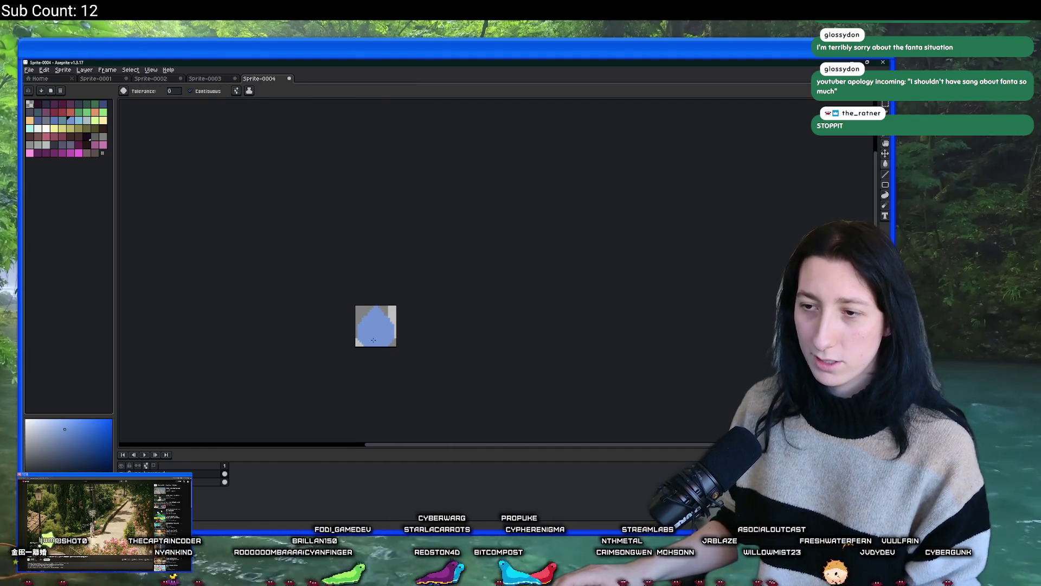
pyautogui.scroll(5, 375, 334)
pyautogui.press('b')
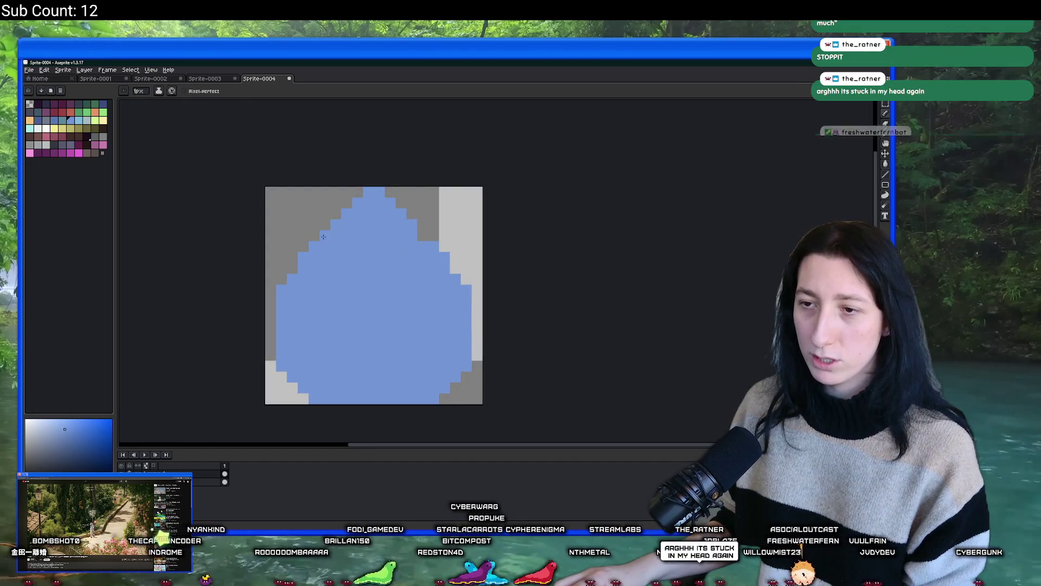
pyautogui.moveTo(445, 247); pyautogui.dragTo(428, 235)
pyautogui.scroll(-5, 423, 233)
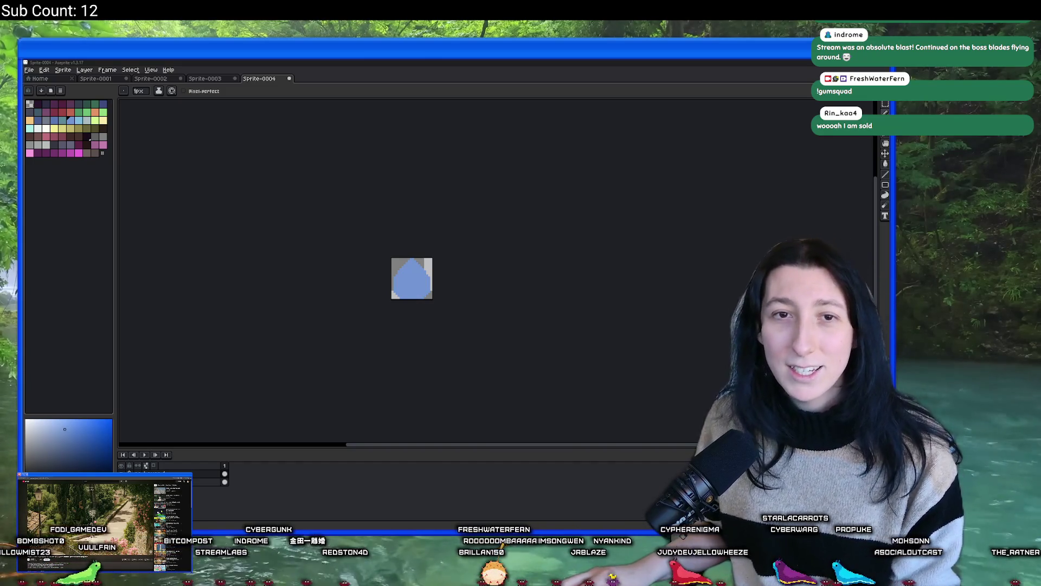
pyautogui.hotkey('alt', 'Tab')
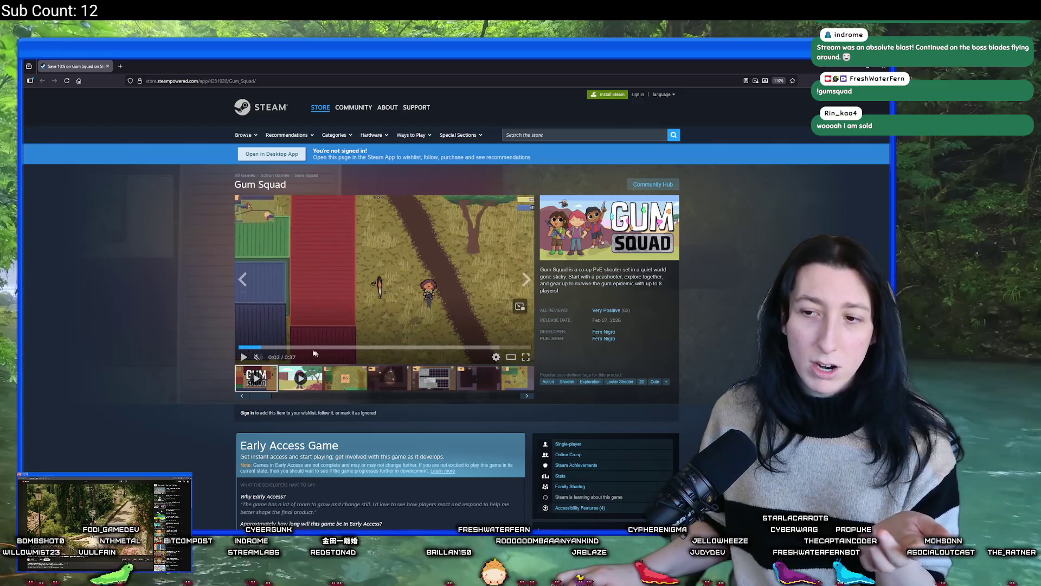
# Step: Unmute the trailer, restart it from the beginning and show it full screen
pyautogui.moveTo(267, 357); pyautogui.dragTo(293, 357)
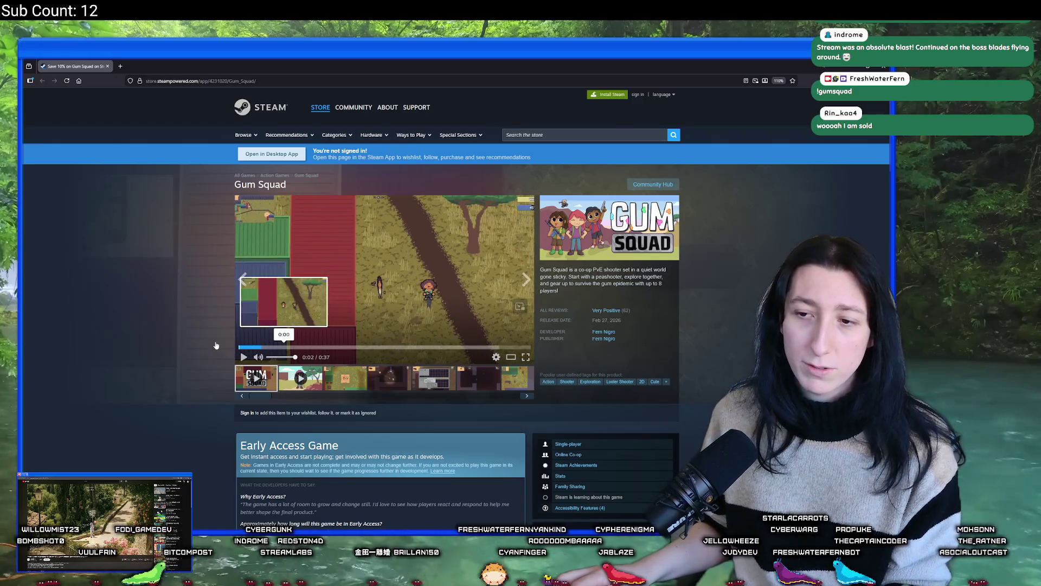
pyautogui.click(242, 347)
pyautogui.click(524, 356)
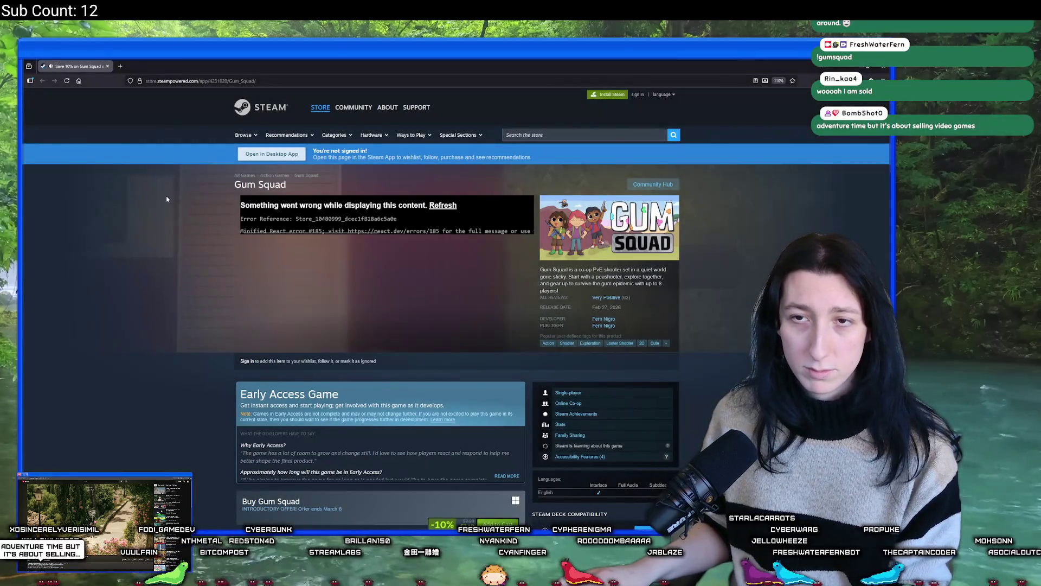
# Step: Switch briefly to Aseprite, then return to the Gum Squad store page
pyautogui.rightClick(167, 199)
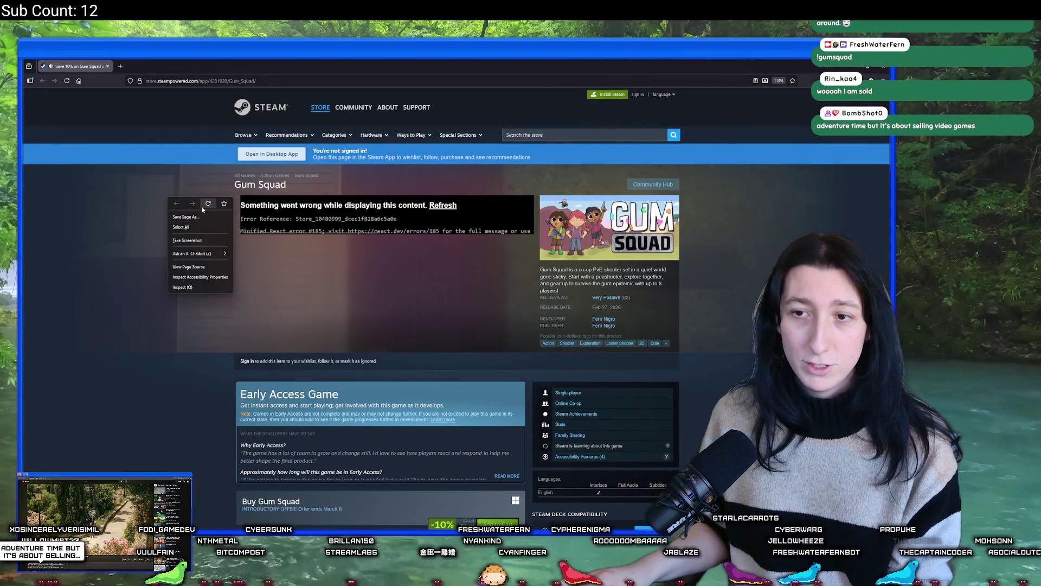
pyautogui.press('Escape')
pyautogui.hotkey('ctrl', 'l')
pyautogui.hotkey('alt', 'Tab')
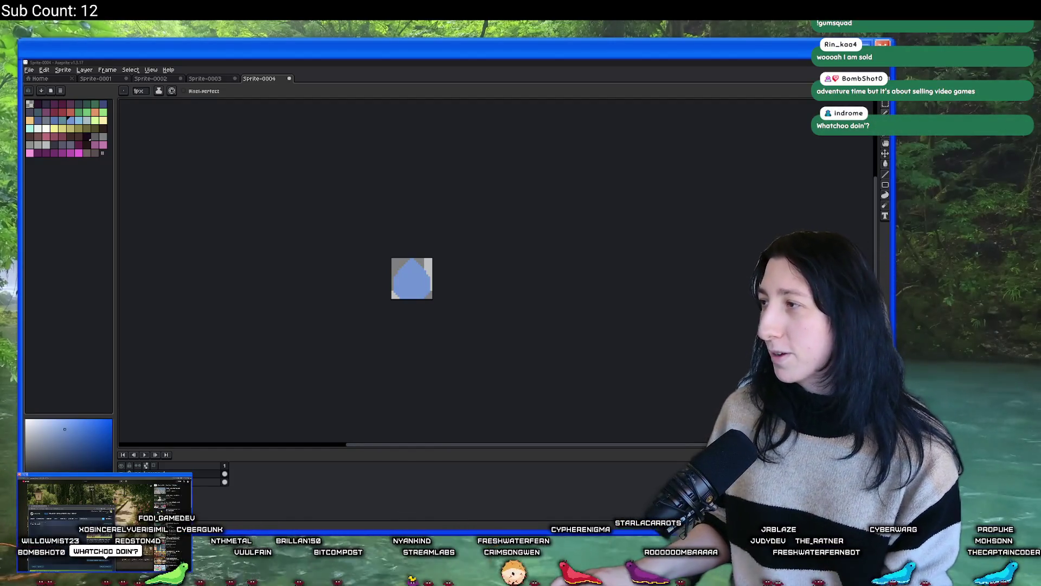
pyautogui.hotkey('alt', 'Tab')
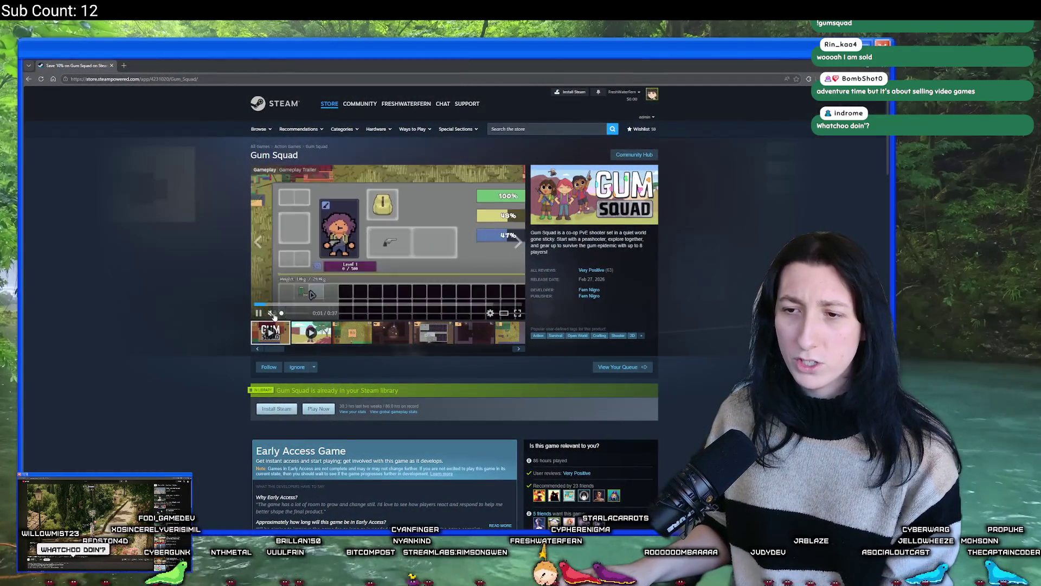
# Step: Unmute the Gum Squad trailer, watch it full screen to the release-date card, then exit full screen
pyautogui.click(286, 314)
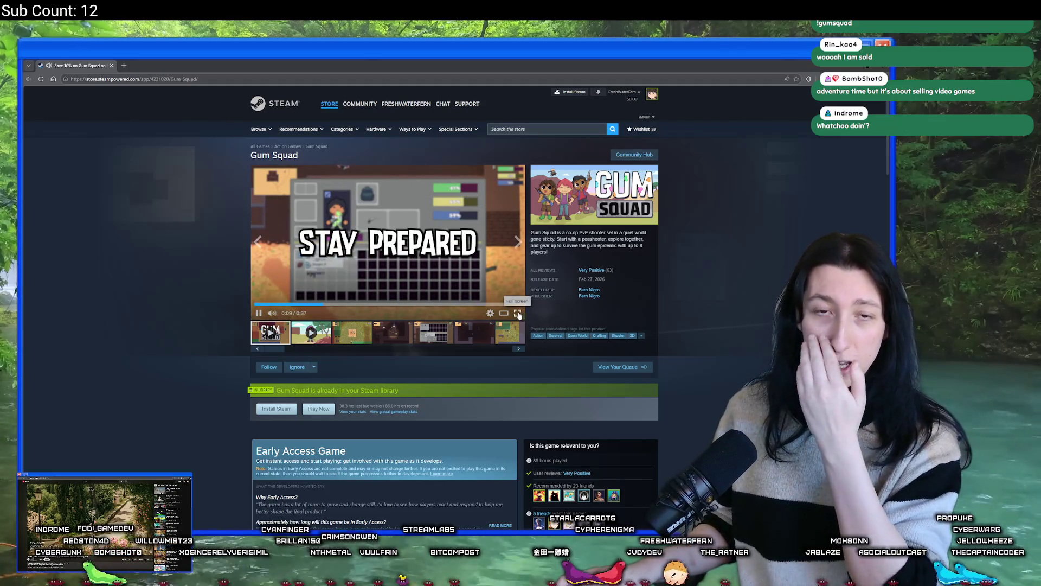
pyautogui.click(518, 313)
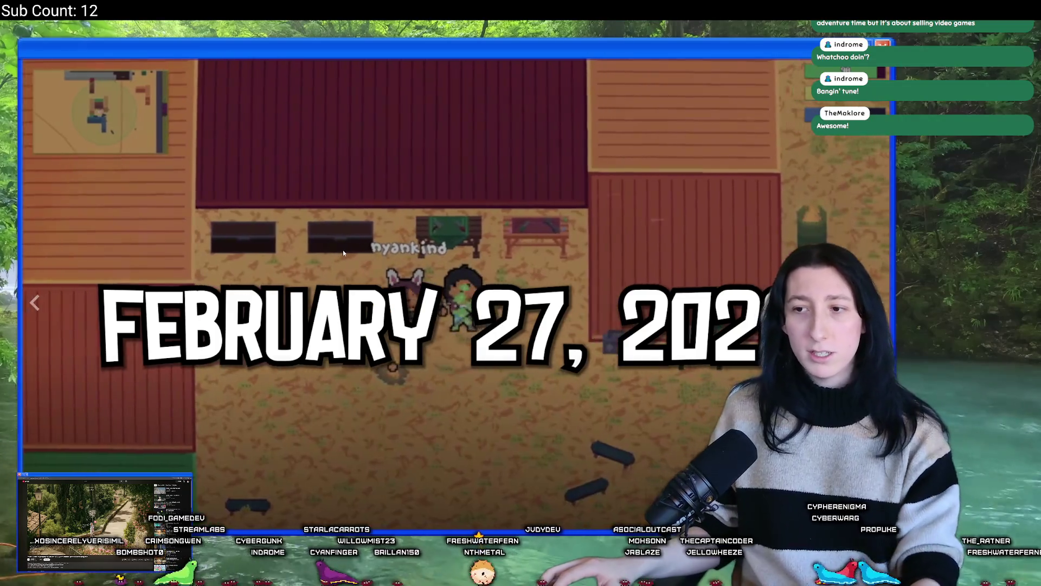
pyautogui.press('Escape')
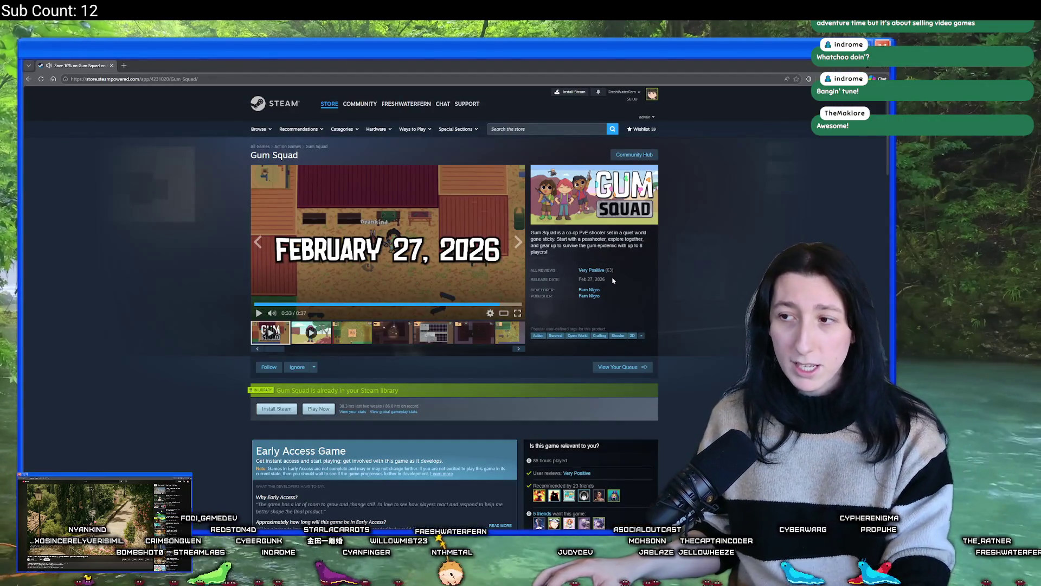
pyautogui.moveTo(603, 276)
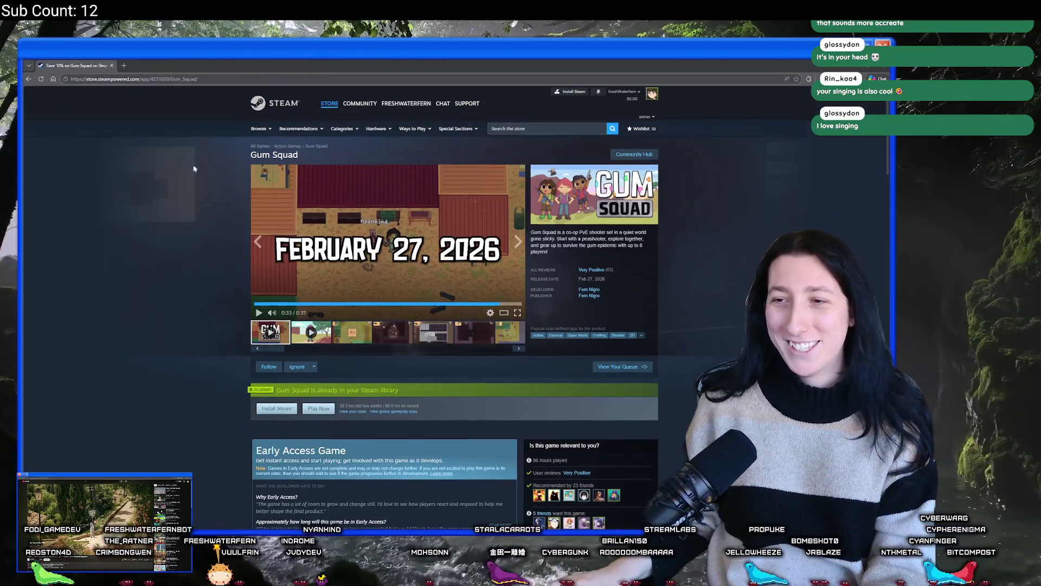
# Step: Set Gum Squad customer reviews to Recent and vote a recent review helpful
pyautogui.scroll(-6, 189, 182)
pyautogui.scroll(-15, 189, 182)
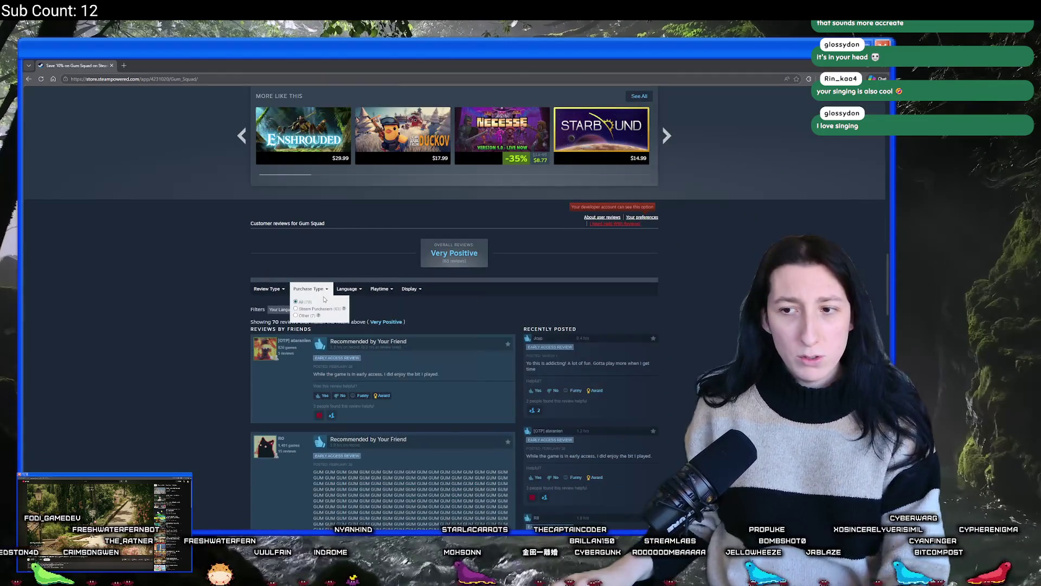
pyautogui.moveTo(378, 293)
pyautogui.click(415, 330)
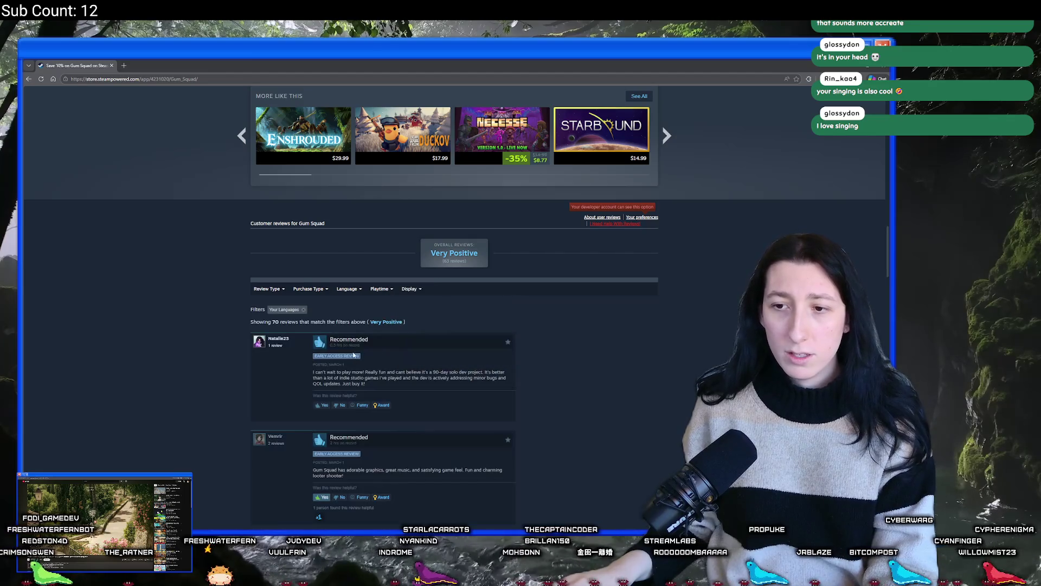
pyautogui.click(322, 404)
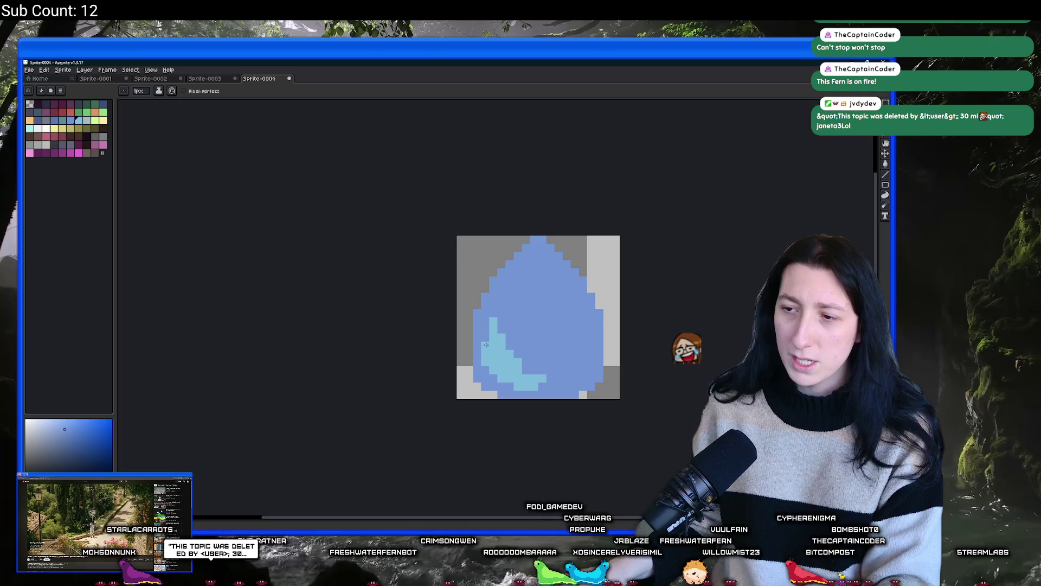
pyautogui.scroll(-4, 523, 324)
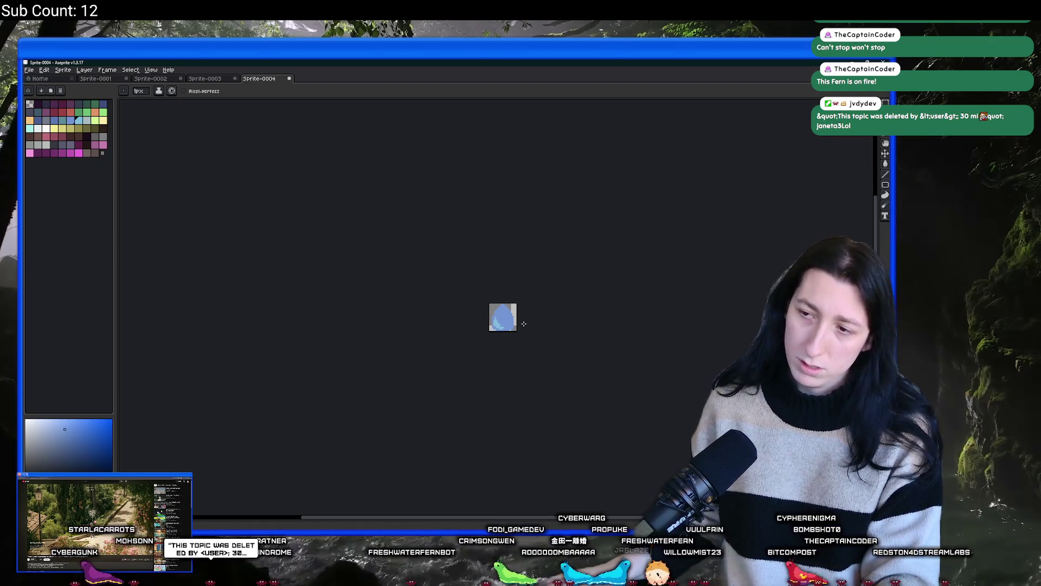
pyautogui.scroll(-1, 524, 324)
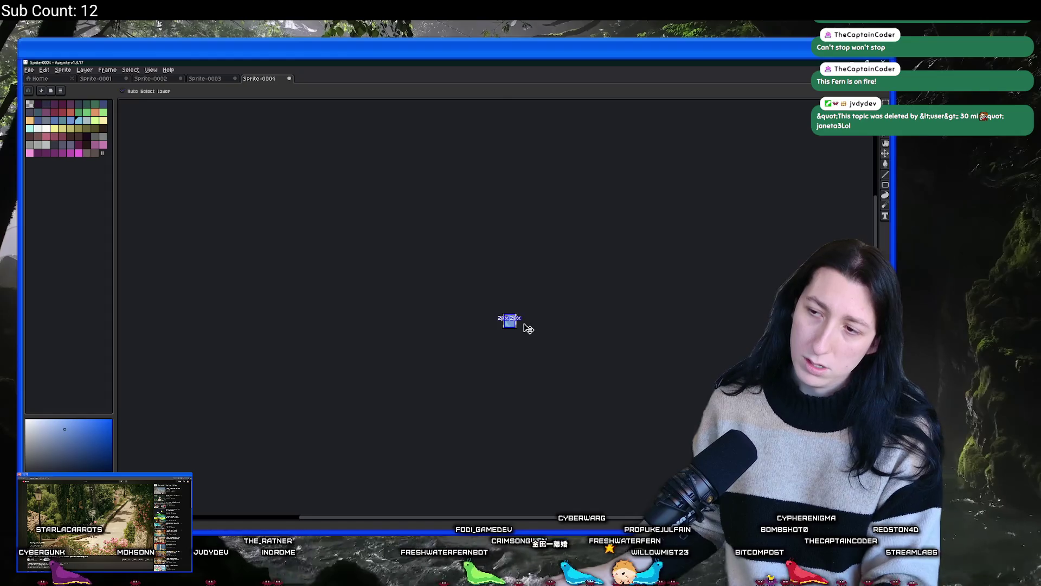
pyautogui.scroll(5, 521, 323)
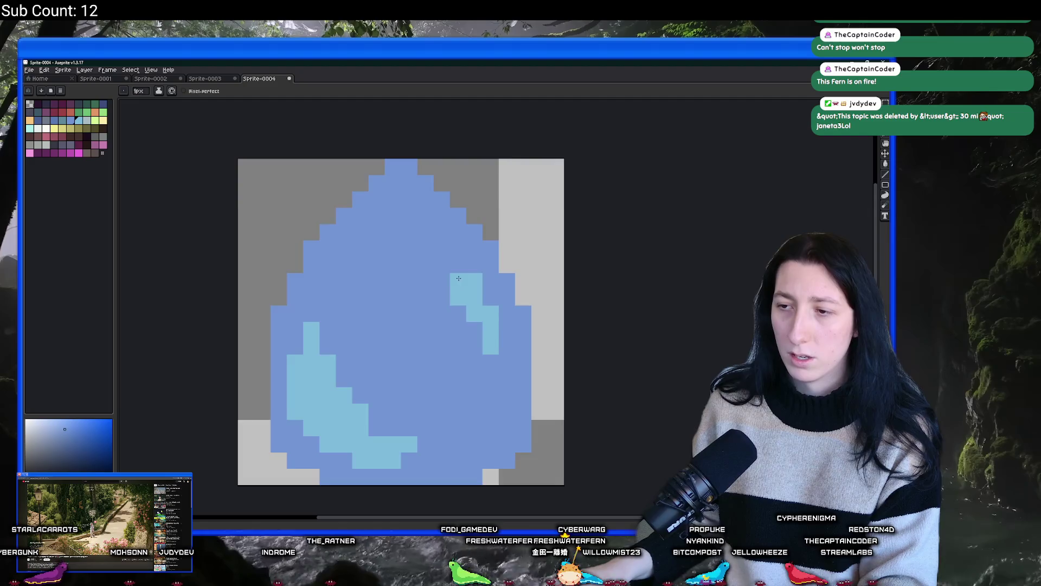
pyautogui.scroll(-5, 490, 338)
pyautogui.scroll(5, 480, 339)
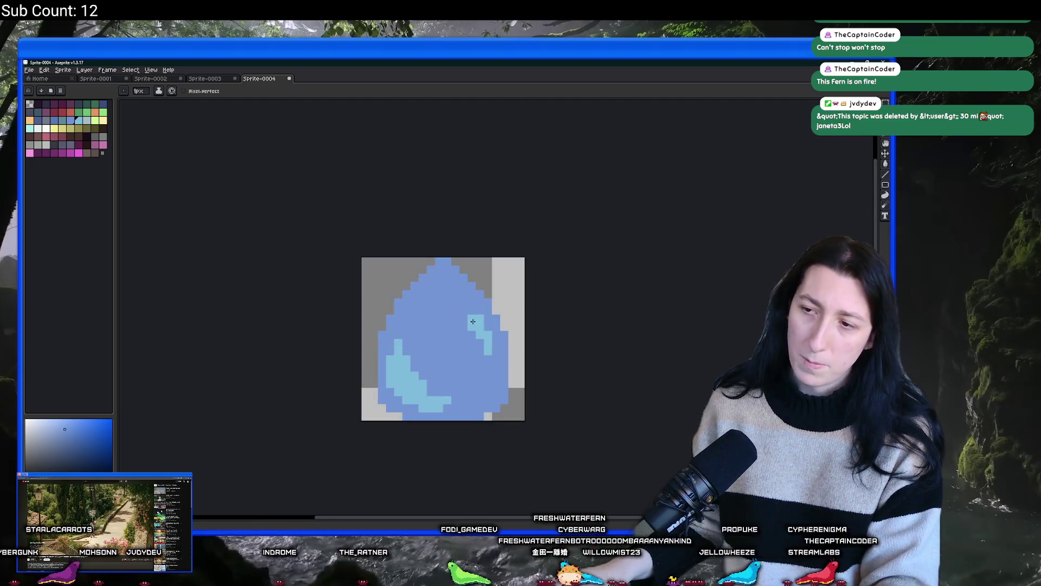
pyautogui.press('space')
pyautogui.scroll(1, 455, 335)
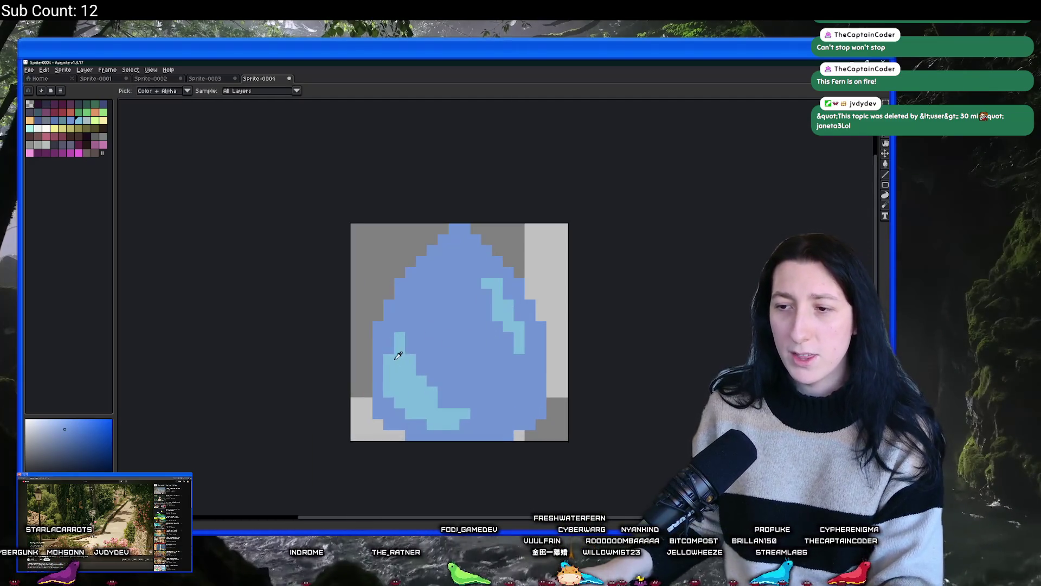
# Step: Replace the droplet's body blue with a lighter palette blue via Replace Color
pyautogui.press('i')
pyautogui.click(401, 357)
pyautogui.click(42, 131)
pyautogui.hotkey('shift', 'r')
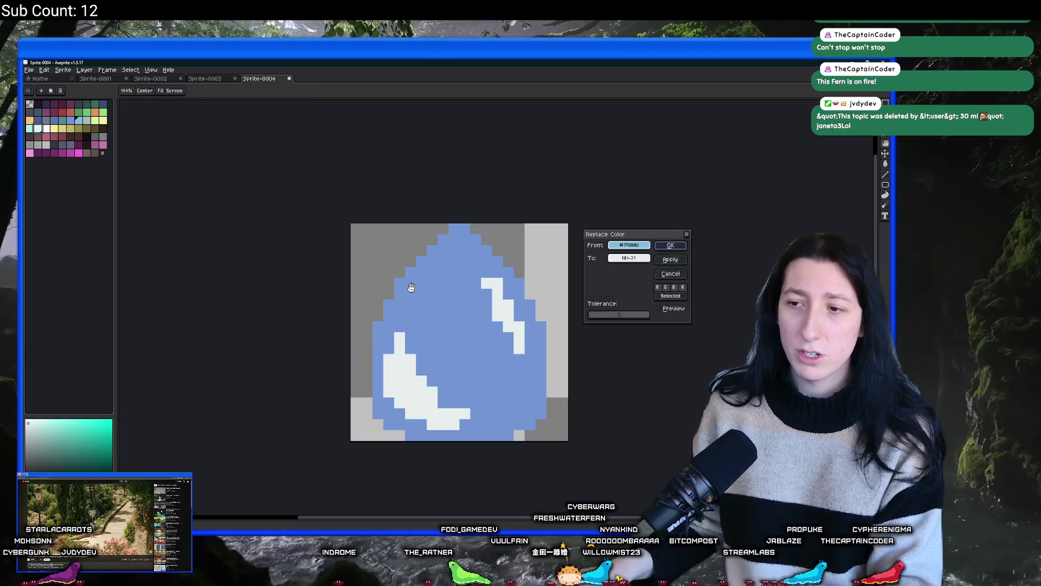
pyautogui.press('Return')
pyautogui.click(401, 287)
pyautogui.rightClick(32, 129)
pyautogui.hotkey('shift', 'r')
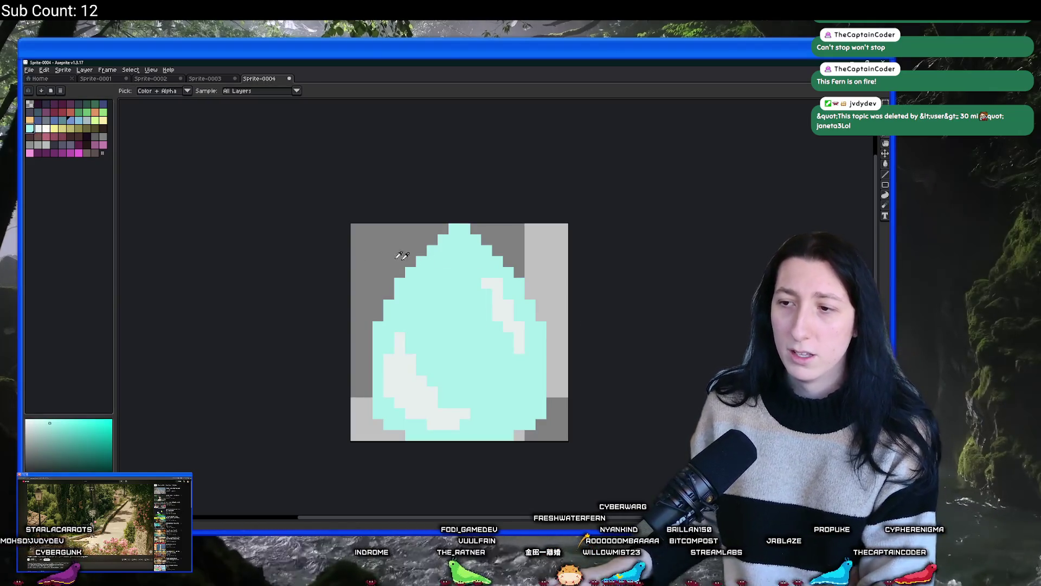
pyautogui.press('[')
pyautogui.press('[')
pyautogui.press('[')
pyautogui.press('Return')
pyautogui.scroll(-5, 440, 301)
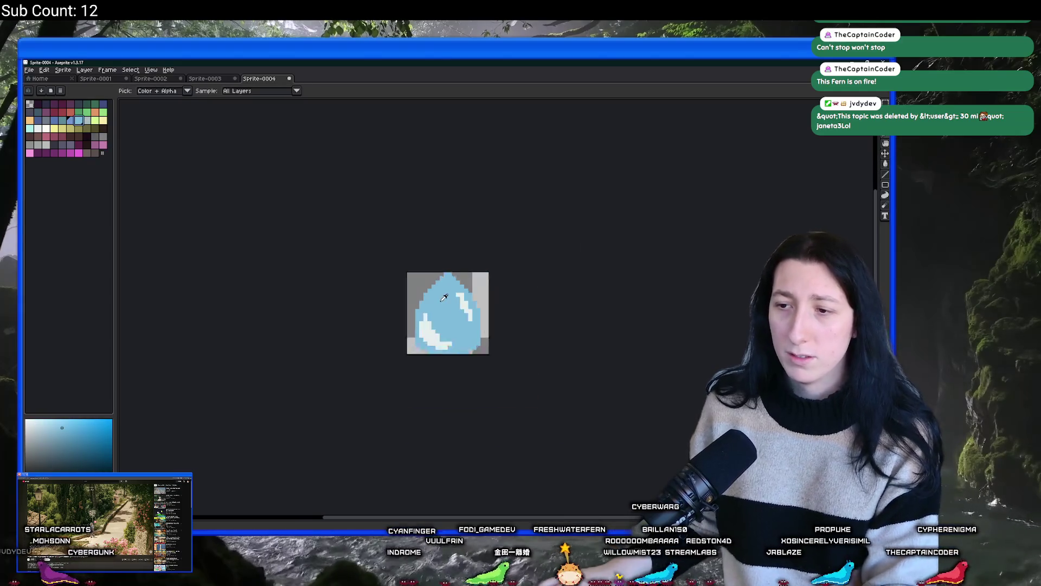
# Step: Try recolouring the highlights with a couple of blues, cancelling each attempt
pyautogui.hotkey('ctrl', 'alt', 'i')
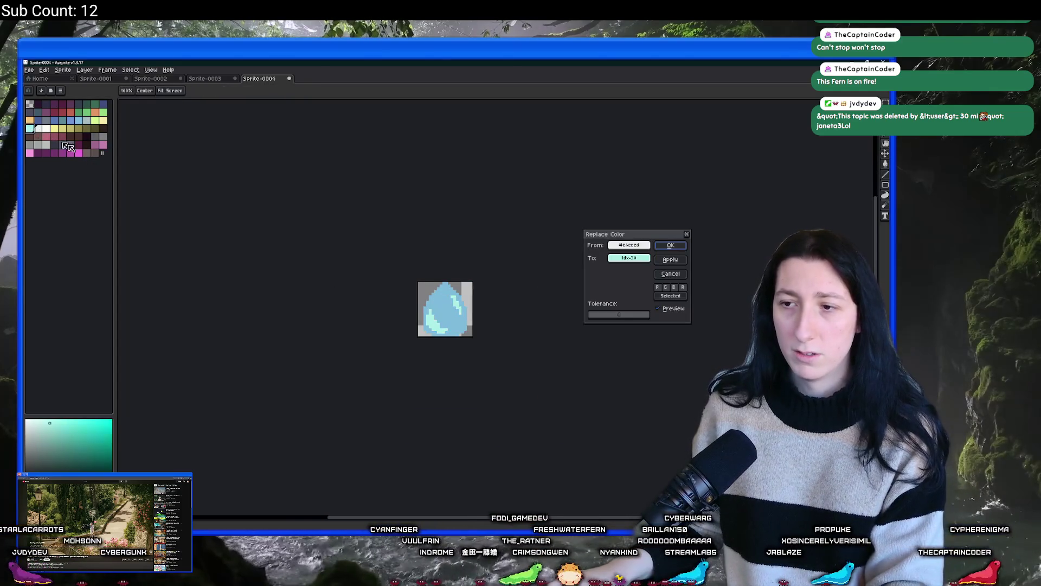
pyautogui.press('Return')
pyautogui.press('v')
pyautogui.press('i')
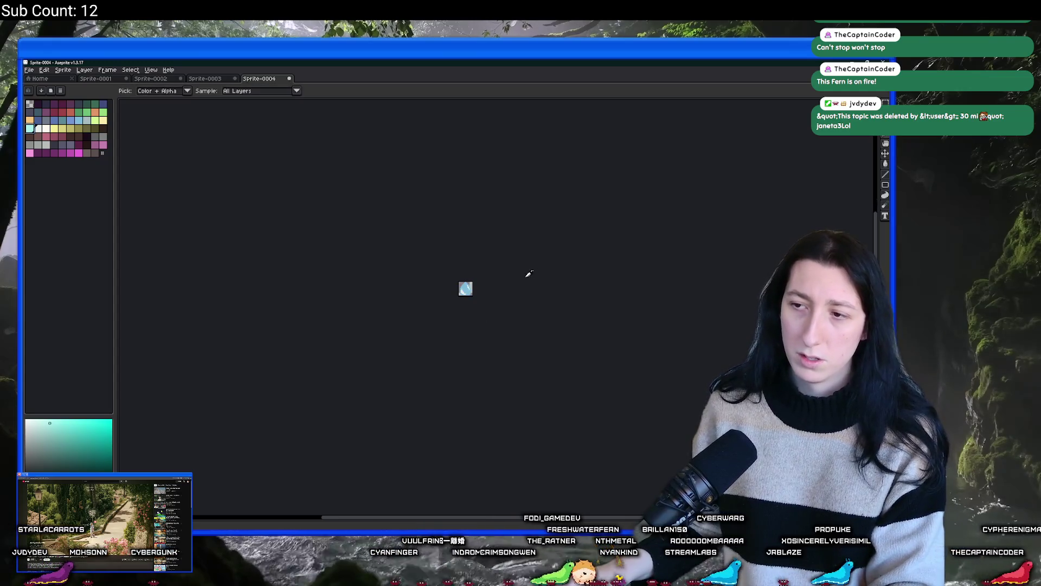
pyautogui.scroll(3, 450, 307)
pyautogui.scroll(2, 431, 322)
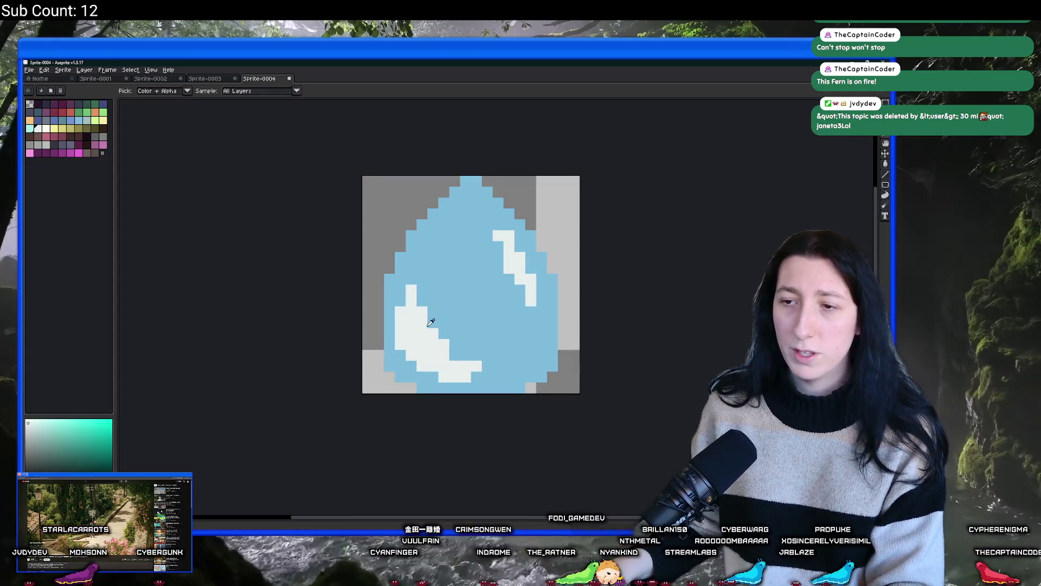
pyautogui.rightClick(71, 121)
pyautogui.hotkey('shift', 'r')
pyautogui.press('Escape')
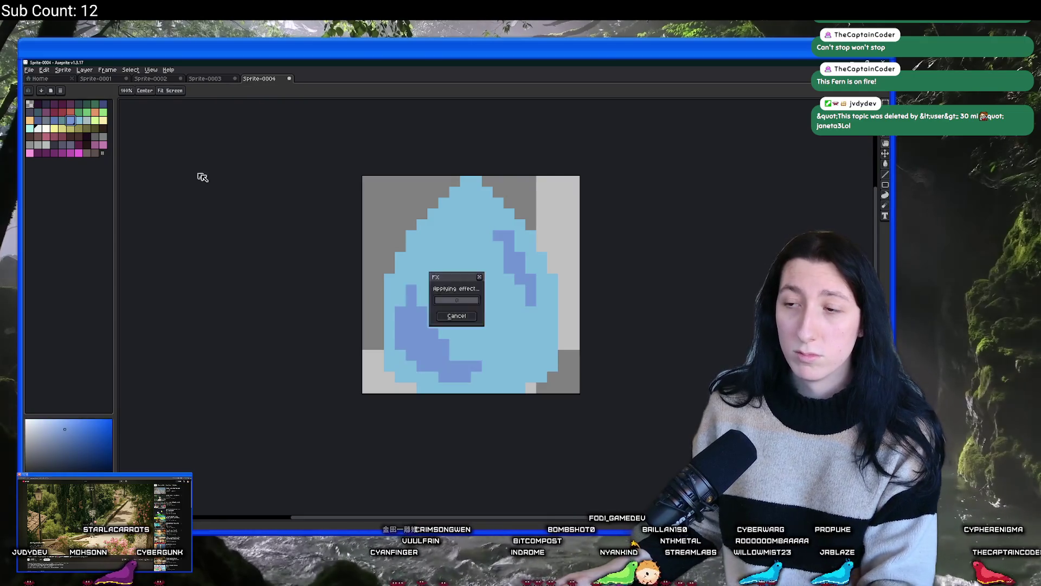
pyautogui.rightClick(79, 120)
pyautogui.hotkey('shift', 'r')
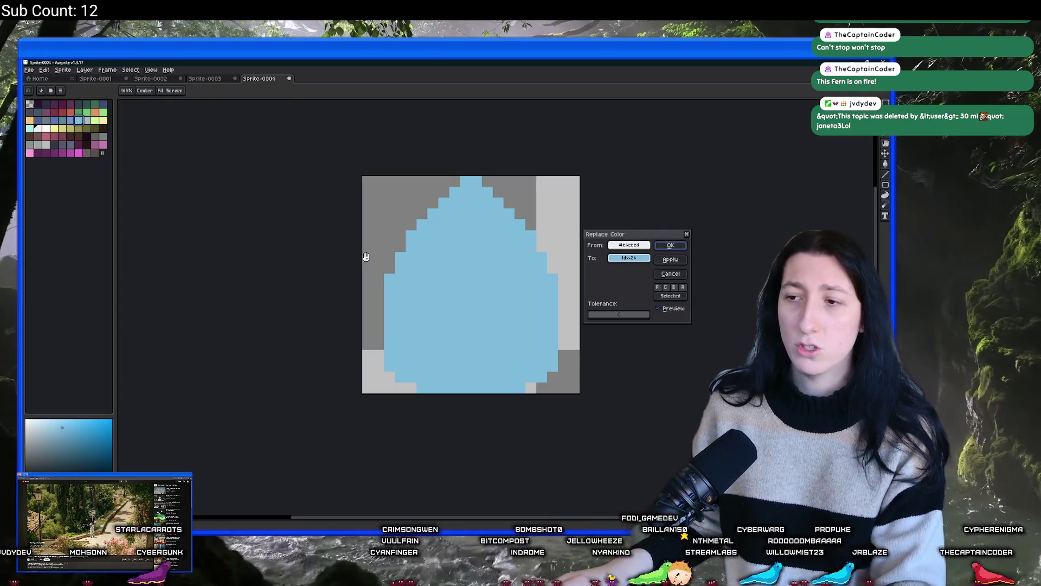
pyautogui.press('Escape')
# Step: Replace the highlight colour with pale cyan
pyautogui.scroll(-3, 364, 233)
pyautogui.scroll(1, 365, 233)
pyautogui.rightClick(30, 128)
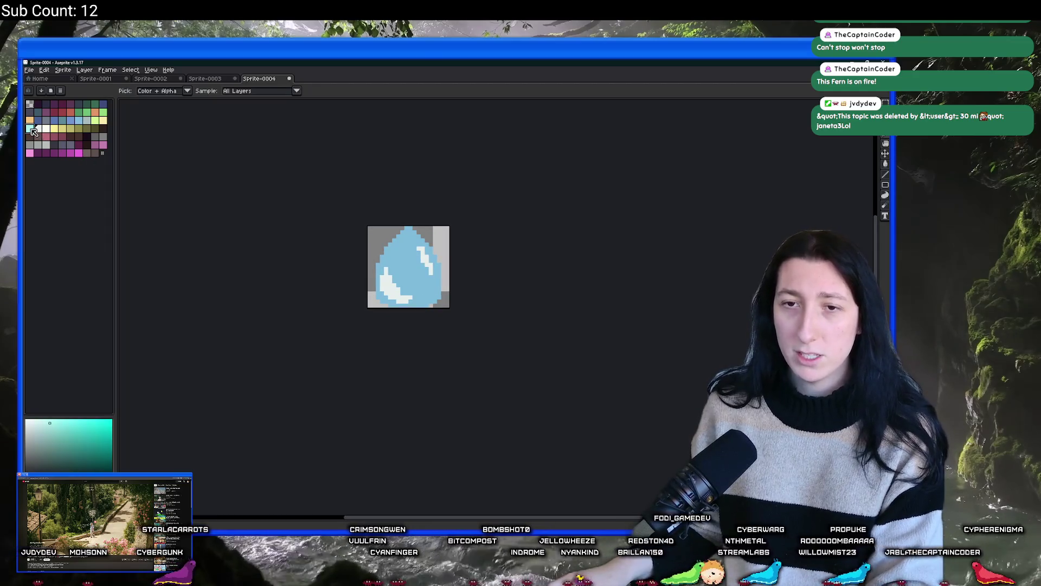
pyautogui.hotkey('shift', 'r')
pyautogui.press('Return')
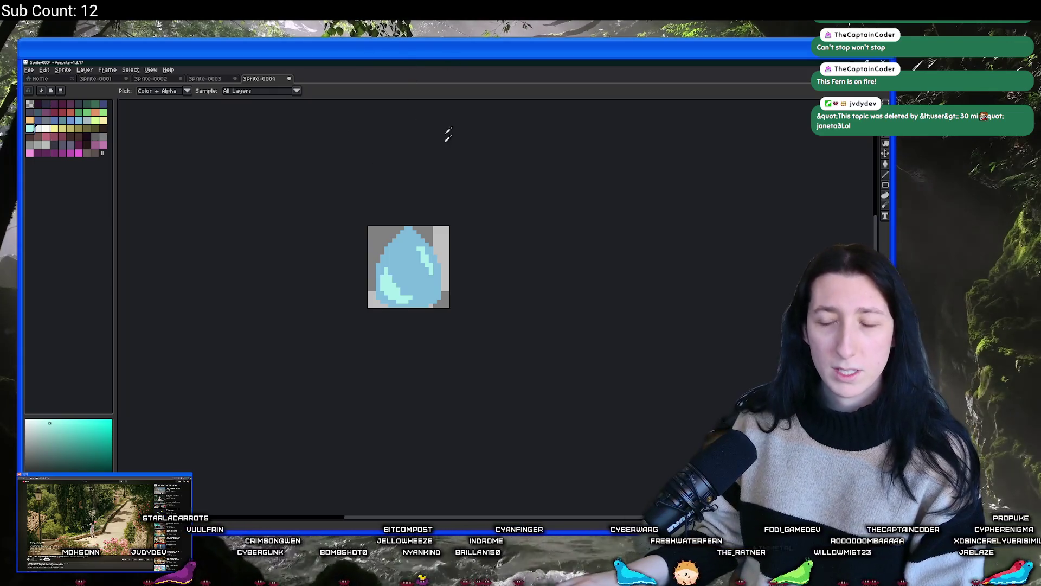
# Step: Zoom around to inspect the droplet, then switch to the 'water droplet pixel art' web search
pyautogui.scroll(-3, 428, 239)
pyautogui.scroll(4, 430, 236)
pyautogui.scroll(2, 430, 237)
pyautogui.scroll(-4, 431, 233)
pyautogui.scroll(4, 428, 235)
pyautogui.scroll(-4, 424, 236)
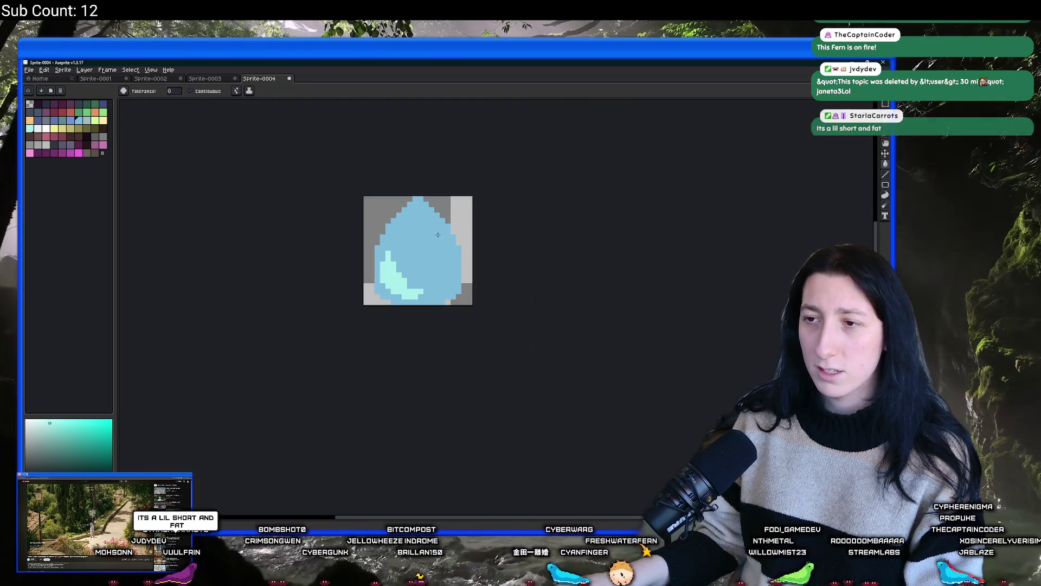
pyautogui.scroll(3, 450, 241)
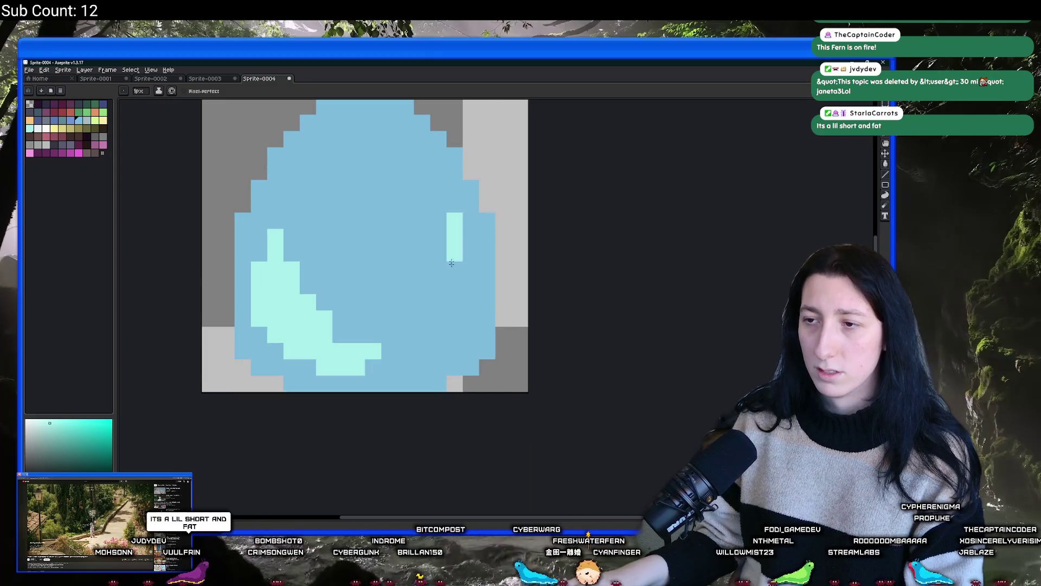
pyautogui.scroll(-5, 456, 317)
pyautogui.scroll(-5, 446, 309)
pyautogui.scroll(2, 446, 309)
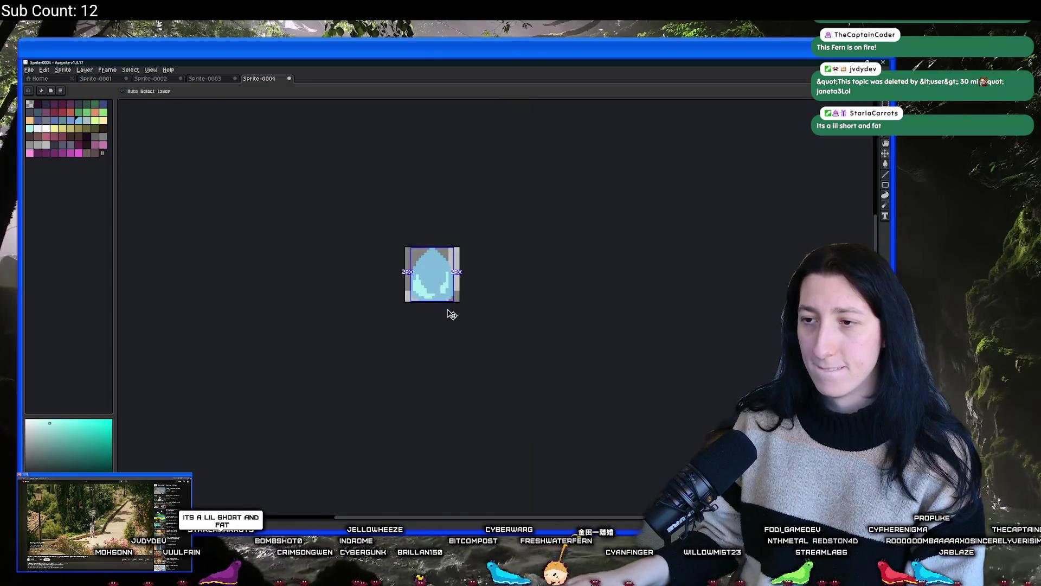
pyautogui.scroll(3, 451, 311)
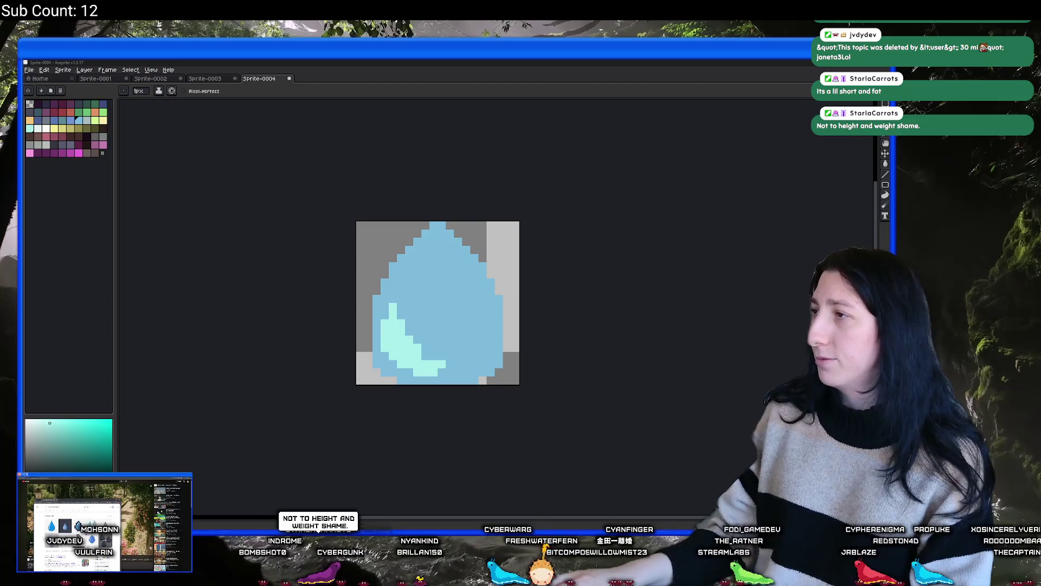
pyautogui.hotkey('alt', 'Tab')
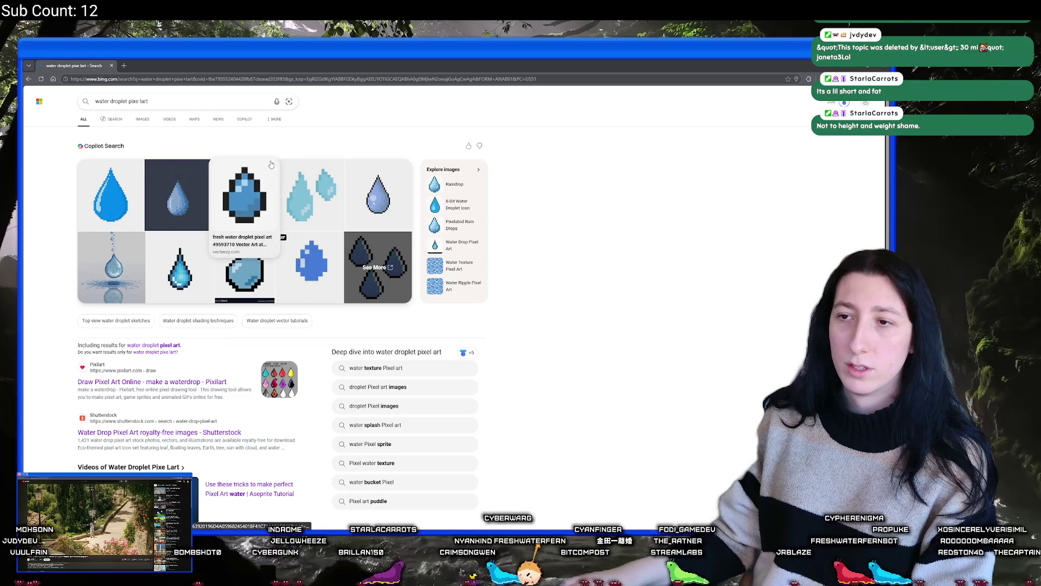
# Step: Switch to Bing image results and enlarge several water droplet references
pyautogui.click(141, 119)
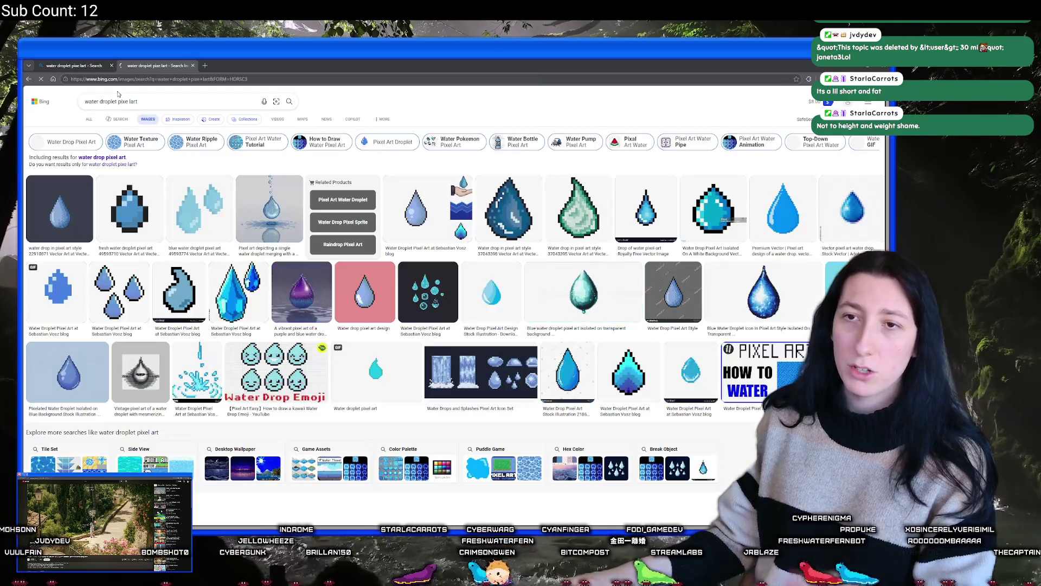
pyautogui.click(111, 65)
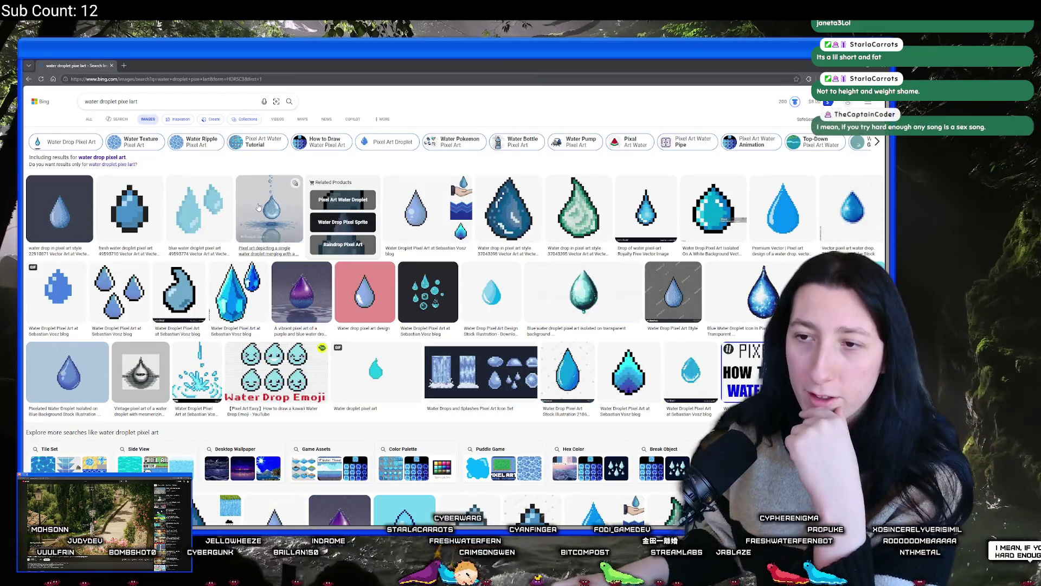
pyautogui.click(258, 208)
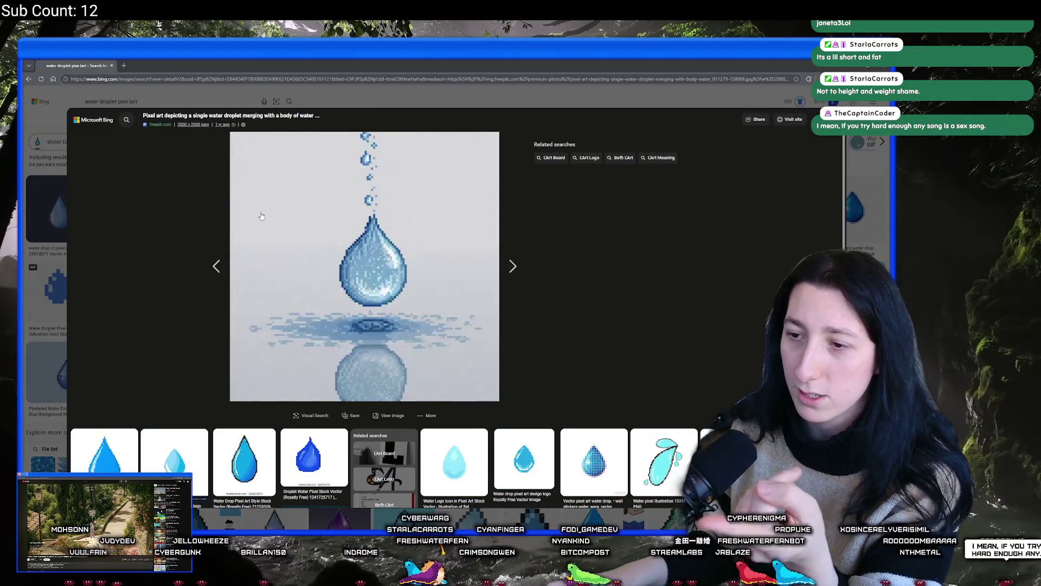
pyautogui.click(119, 217)
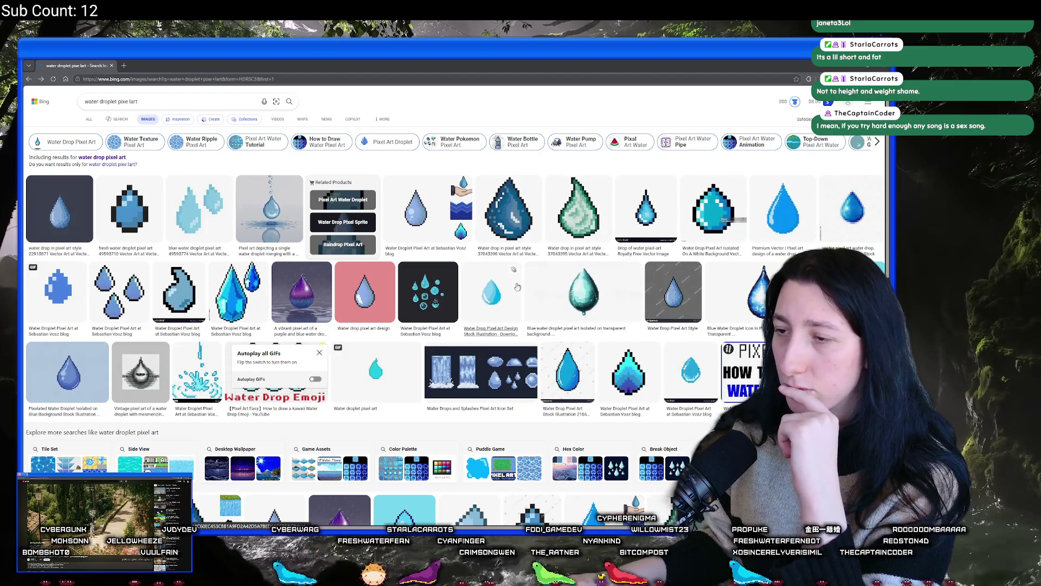
pyautogui.click(493, 288)
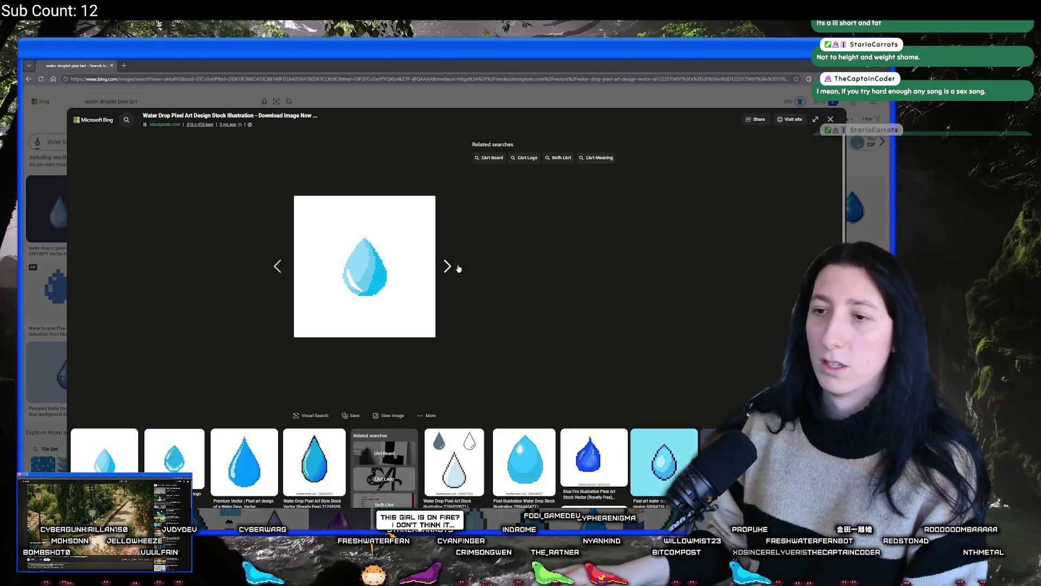
pyautogui.click(597, 239)
pyautogui.click(761, 199)
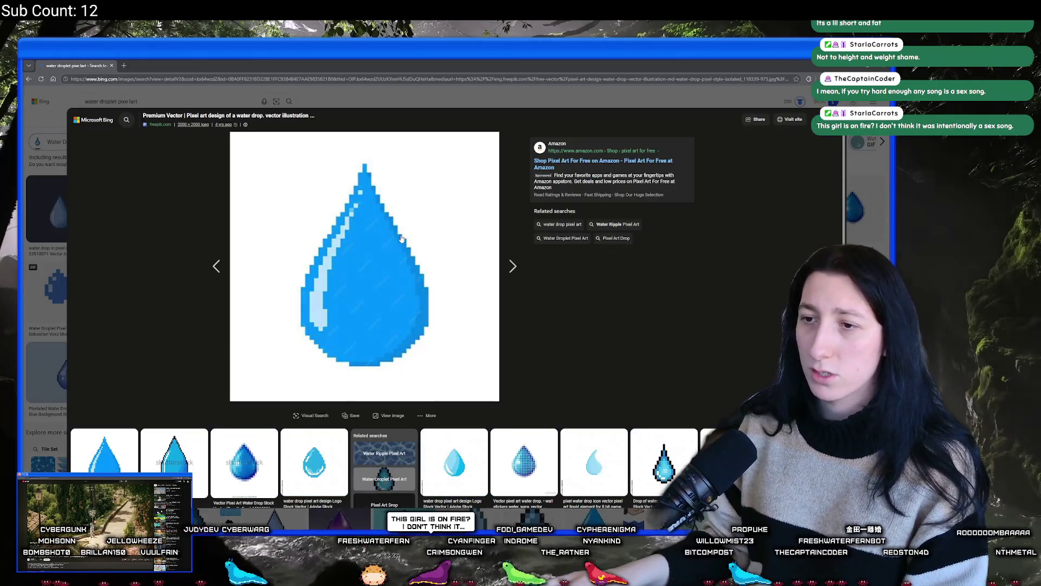
pyautogui.press('Escape')
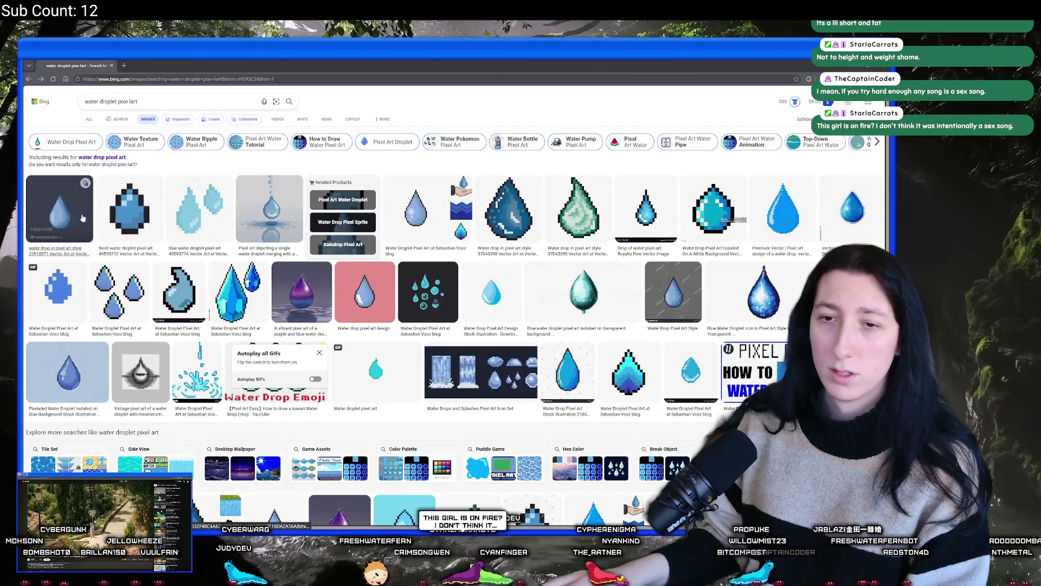
pyautogui.click(60, 209)
pyautogui.press('Escape')
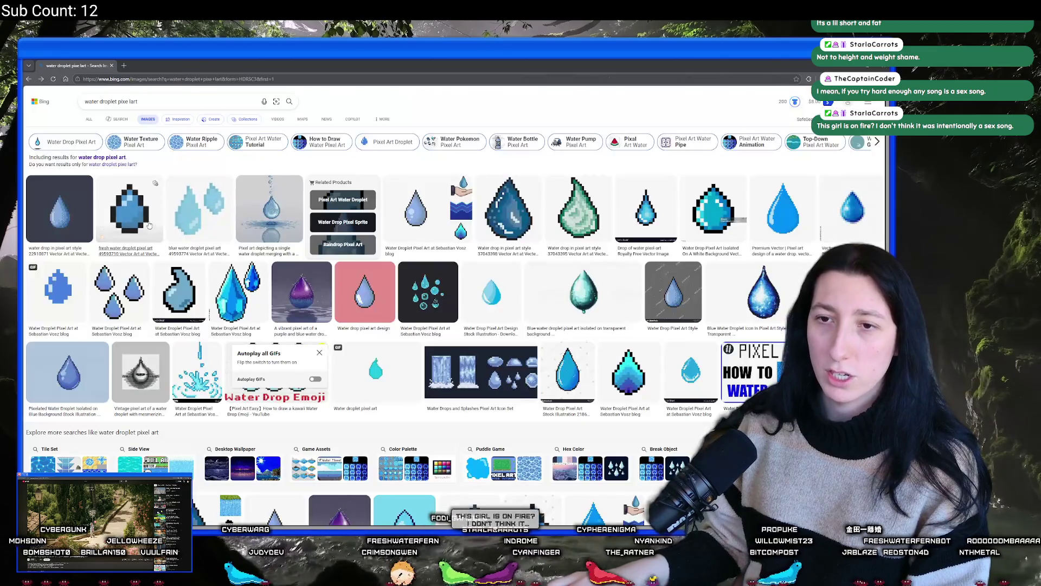
# Step: Compare the Pixelated Water Droplet reference with the sprite, then return to Aseprite
pyautogui.click(335, 68)
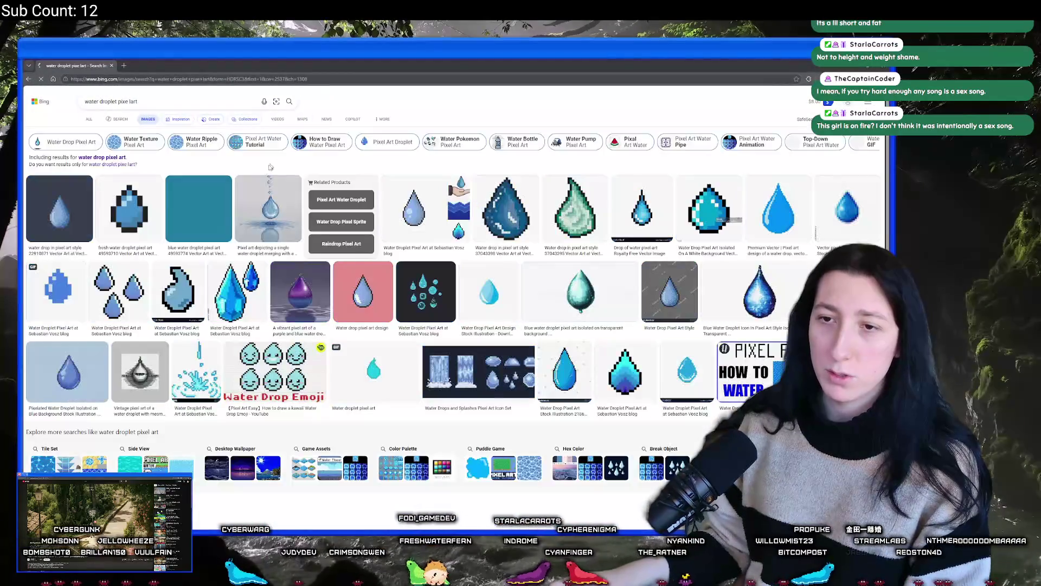
pyautogui.scroll(-3, 72, 364)
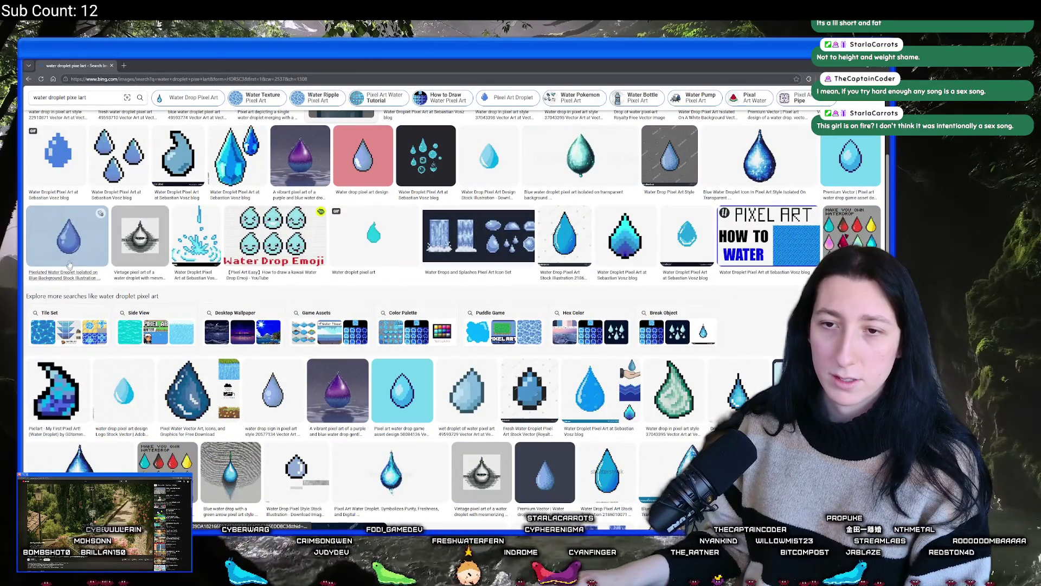
pyautogui.click(68, 235)
pyautogui.moveTo(488, 66)
pyautogui.mouseDown()
pyautogui.moveTo(512, 369)
pyautogui.moveTo(531, 425)
pyautogui.moveTo(531, 60)
pyautogui.mouseUp()
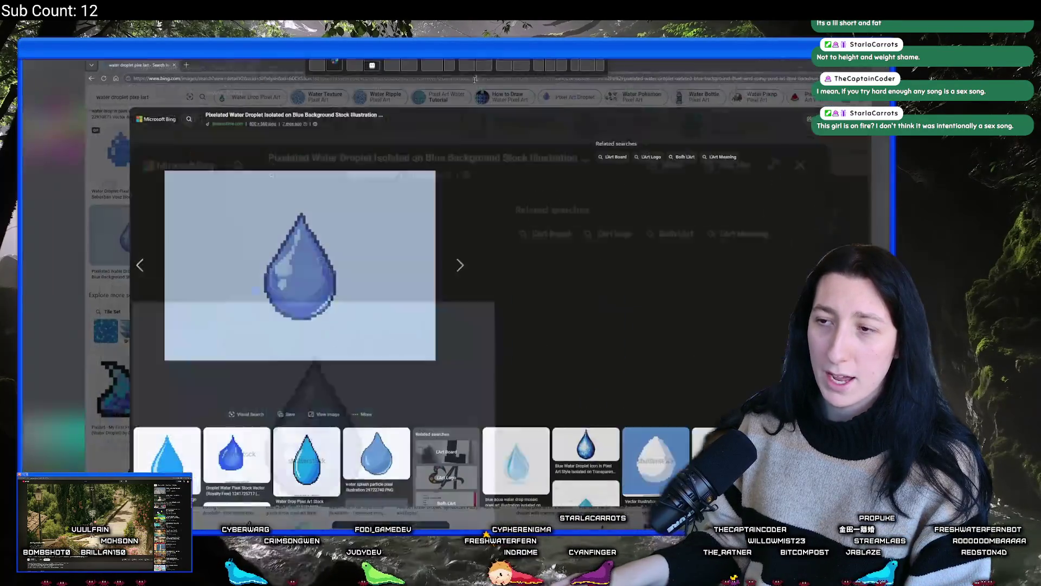
pyautogui.press('Escape')
pyautogui.hotkey('alt', 'Tab')
pyautogui.click(424, 212)
pyautogui.scroll(-5, 361, 282)
# Step: Fill the droplet's cyan crescent with the drop's light blue
pyautogui.scroll(1, 360, 260)
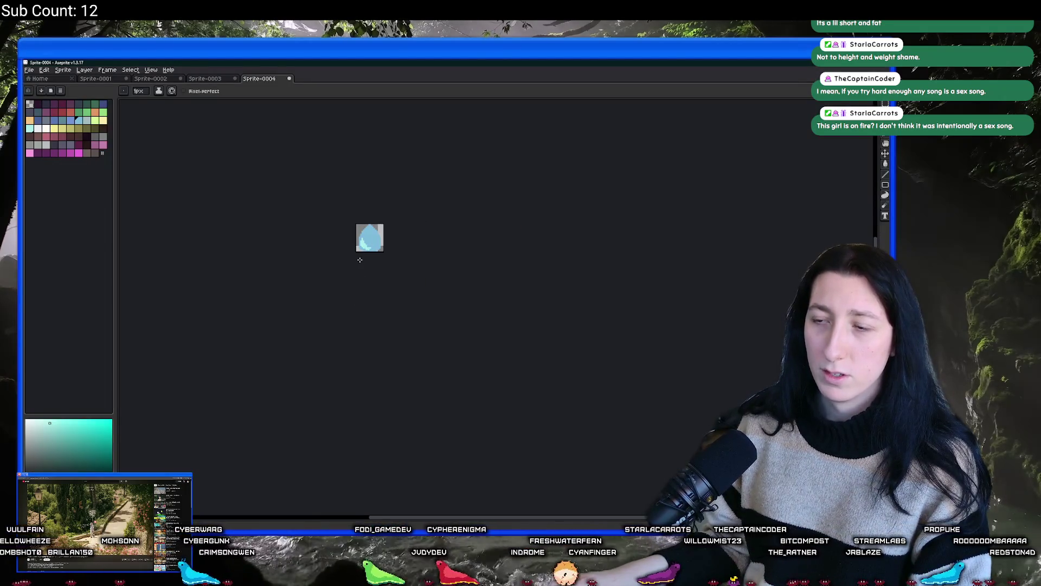
pyautogui.scroll(3, 369, 236)
pyautogui.press('g')
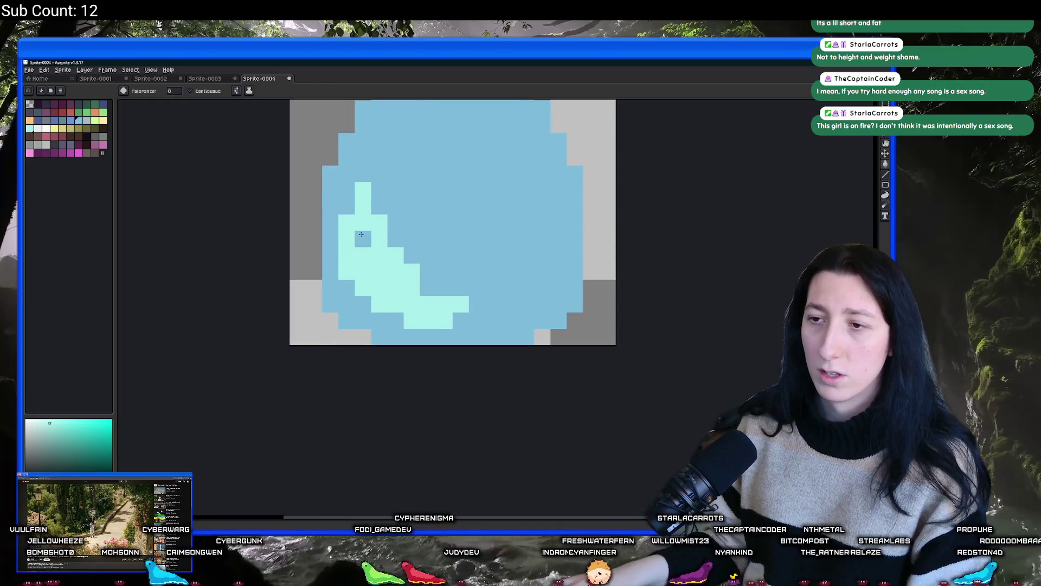
pyautogui.moveTo(361, 234); pyautogui.dragTo(355, 250)
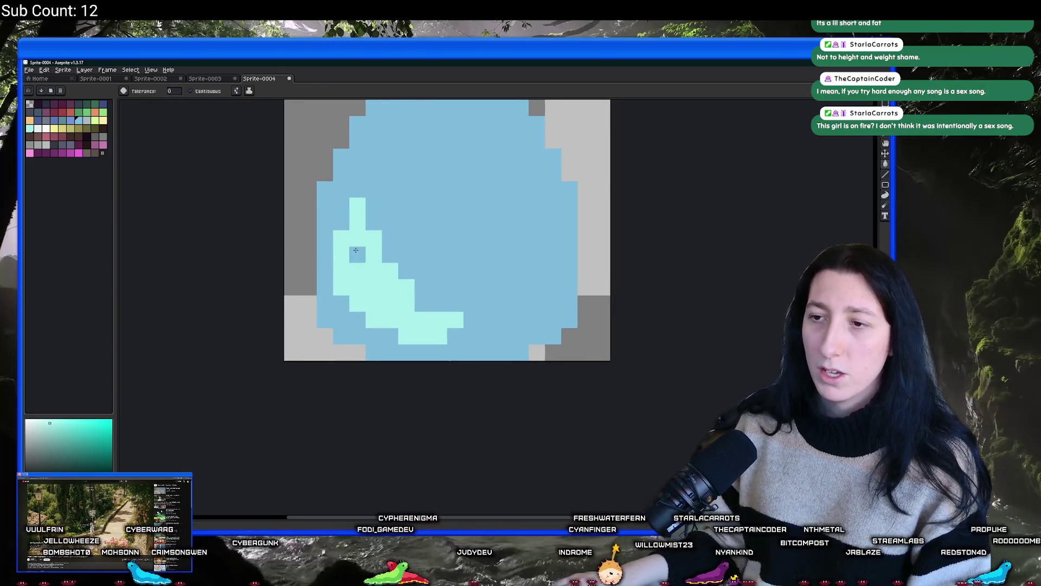
pyautogui.keyDown('alt'); pyautogui.click(415, 218); pyautogui.keyUp('alt')
pyautogui.click(369, 239)
pyautogui.press('Tab')
# Step: Pencil a thin cyan highlight streak down the drop's upper-left edge
pyautogui.scroll(3, 364, 299)
pyautogui.press('b')
pyautogui.scroll(-2, 390, 238)
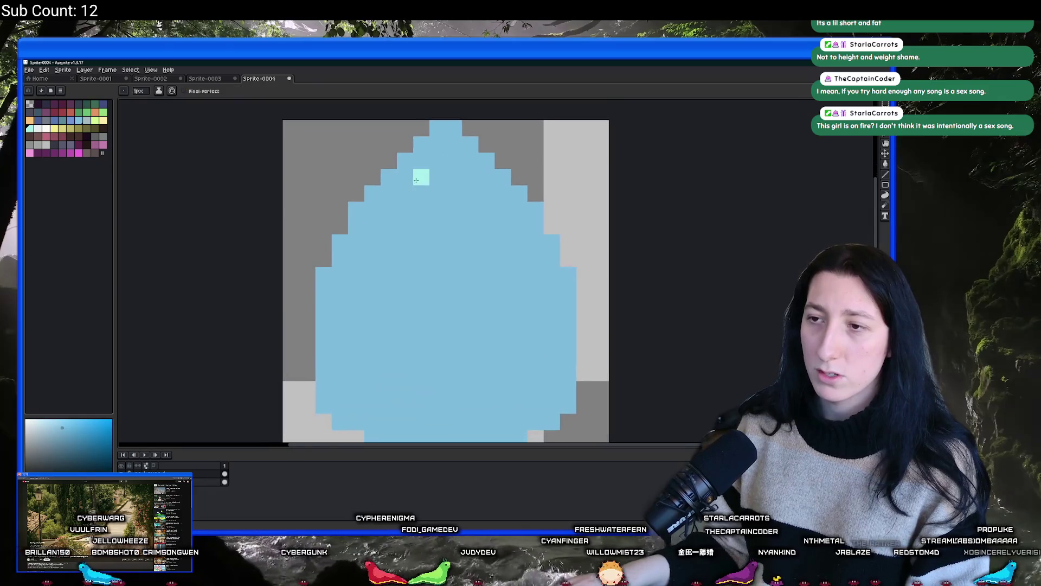
pyautogui.moveTo(435, 161); pyautogui.dragTo(342, 293)
pyautogui.scroll(-1, 345, 294)
pyautogui.click(343, 309)
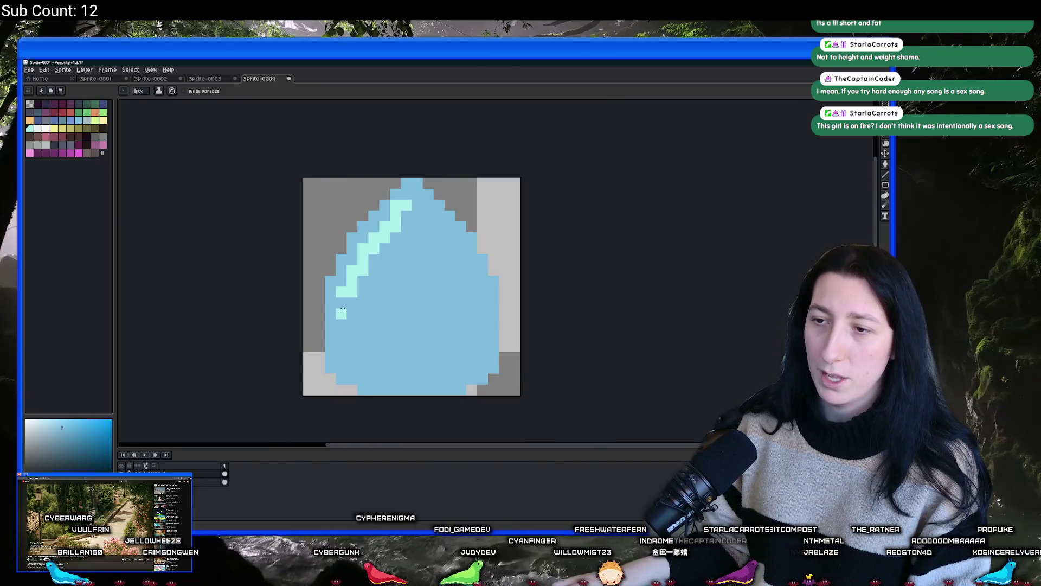
# Step: Extend the cyan highlight streak further down the left edge
pyautogui.scroll(-5, 401, 228)
pyautogui.scroll(4, 421, 228)
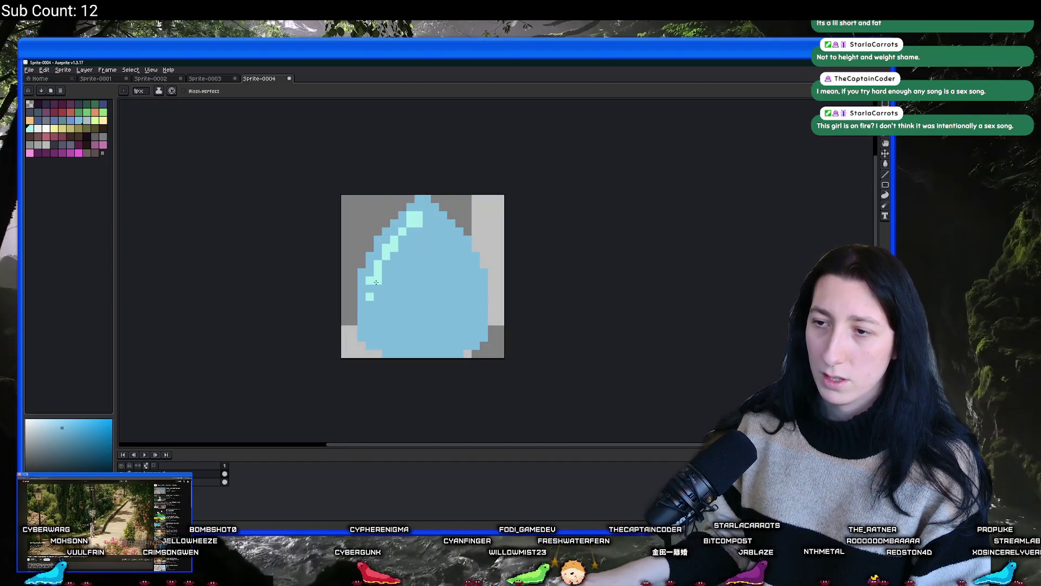
pyautogui.moveTo(370, 297); pyautogui.dragTo(370, 308)
pyautogui.scroll(-4, 371, 307)
pyautogui.scroll(4, 371, 307)
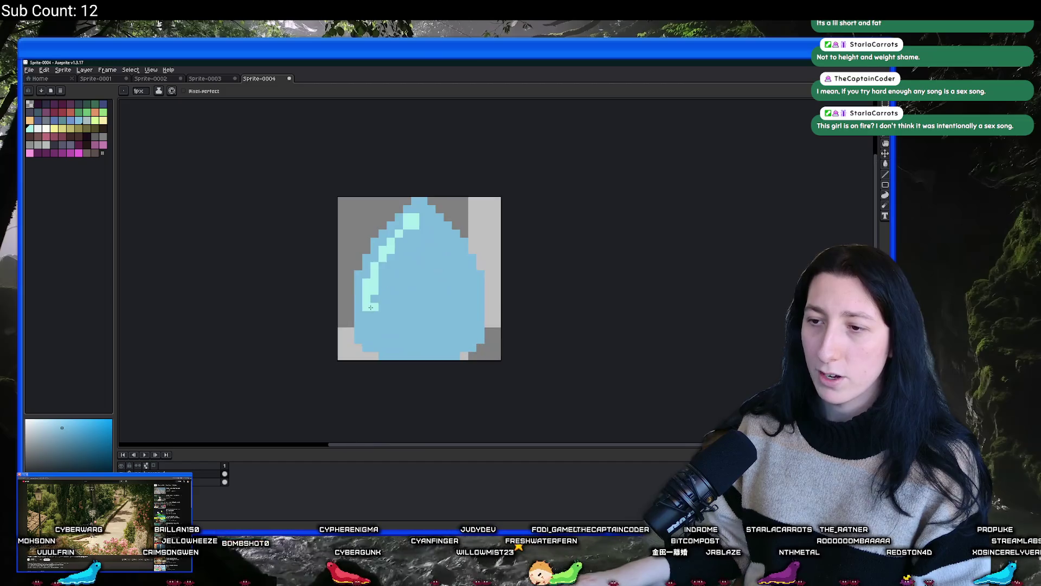
pyautogui.scroll(-4, 389, 290)
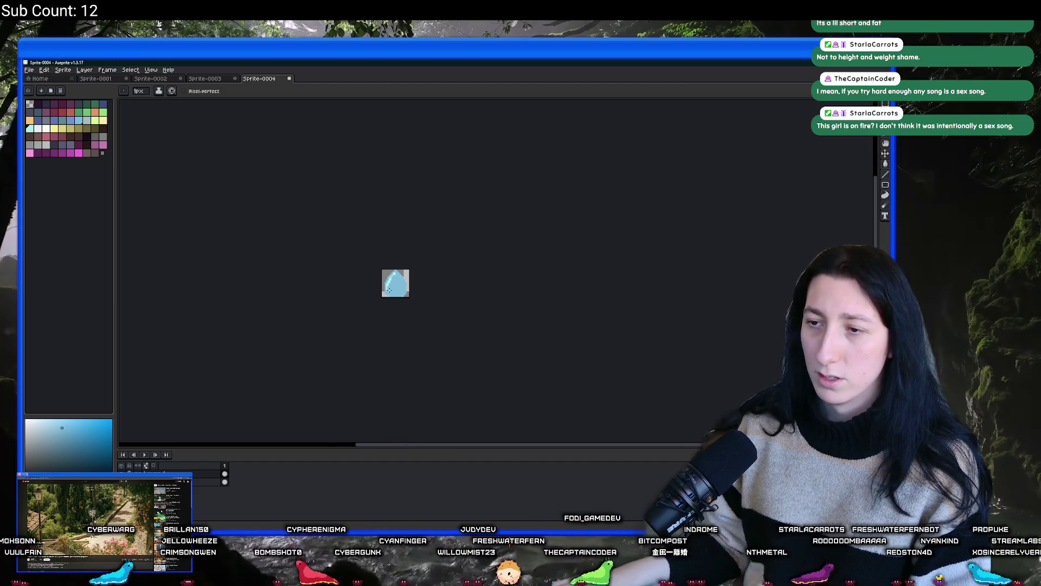
pyautogui.scroll(4, 388, 290)
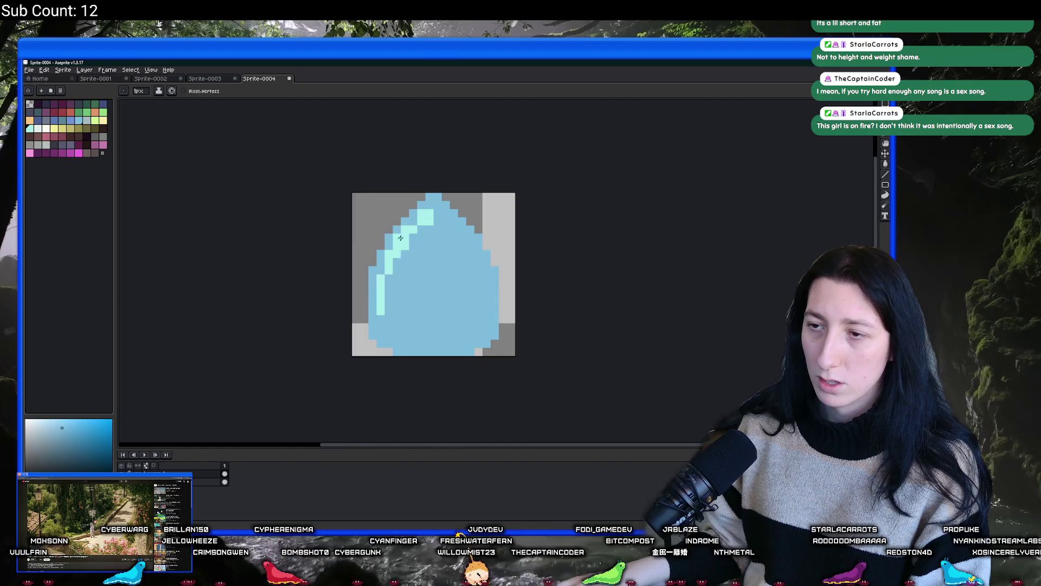
pyautogui.scroll(-5, 393, 269)
pyautogui.scroll(3, 346, 263)
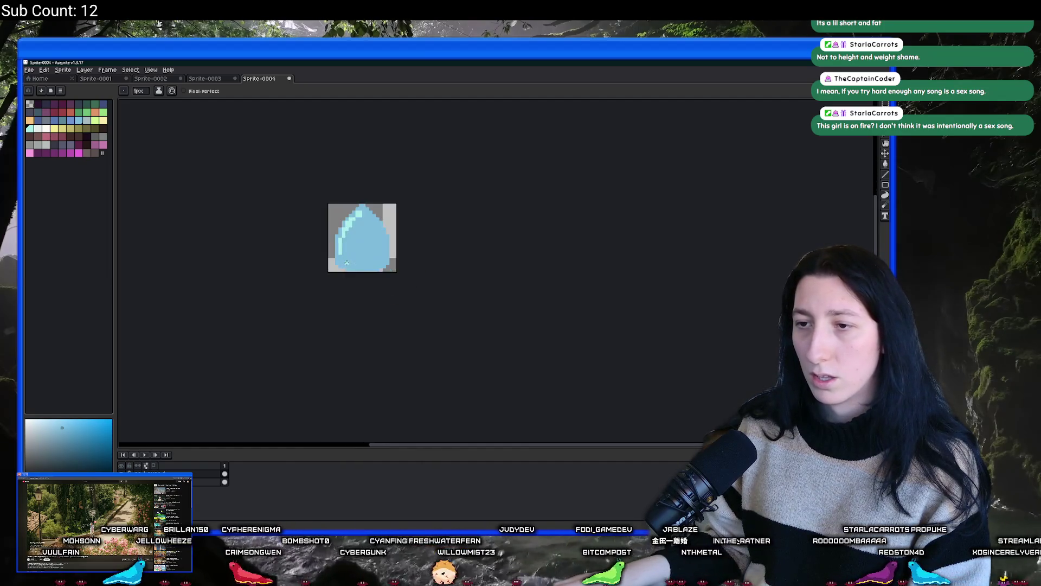
pyautogui.scroll(5, 347, 262)
# Step: Pick a blue-violet swatch and pencil darker shading along the drop's right edge
pyautogui.press('i')
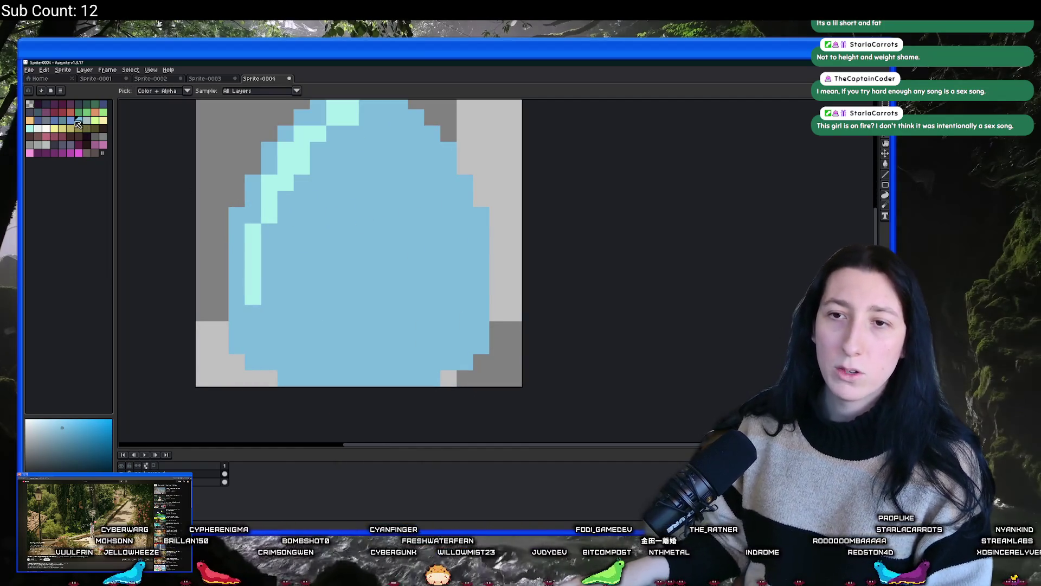
pyautogui.click(71, 120)
pyautogui.press('b')
pyautogui.moveTo(467, 233)
pyautogui.mouseDown()
pyautogui.moveTo(466, 258)
pyautogui.moveTo(394, 335)
pyautogui.mouseUp()
pyautogui.moveTo(486, 227); pyautogui.dragTo(486, 173)
pyautogui.press('g')
pyautogui.scroll(-6, 472, 309)
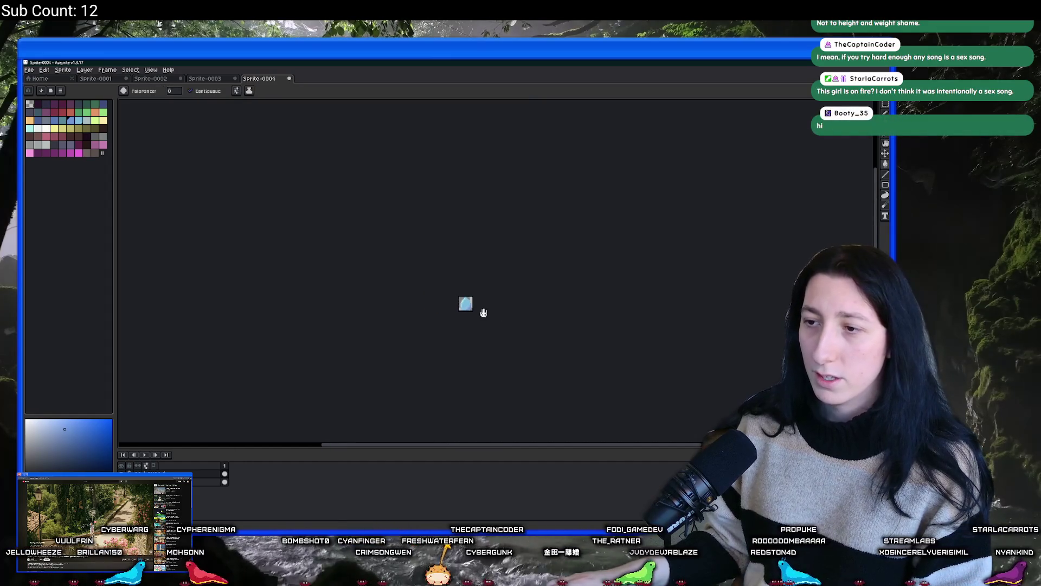
pyautogui.scroll(3, 483, 313)
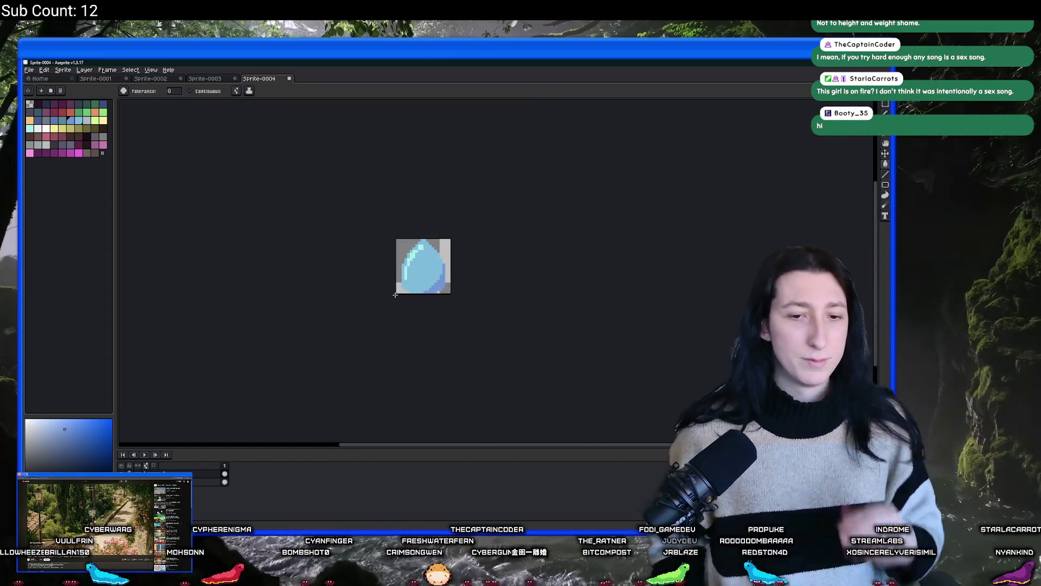
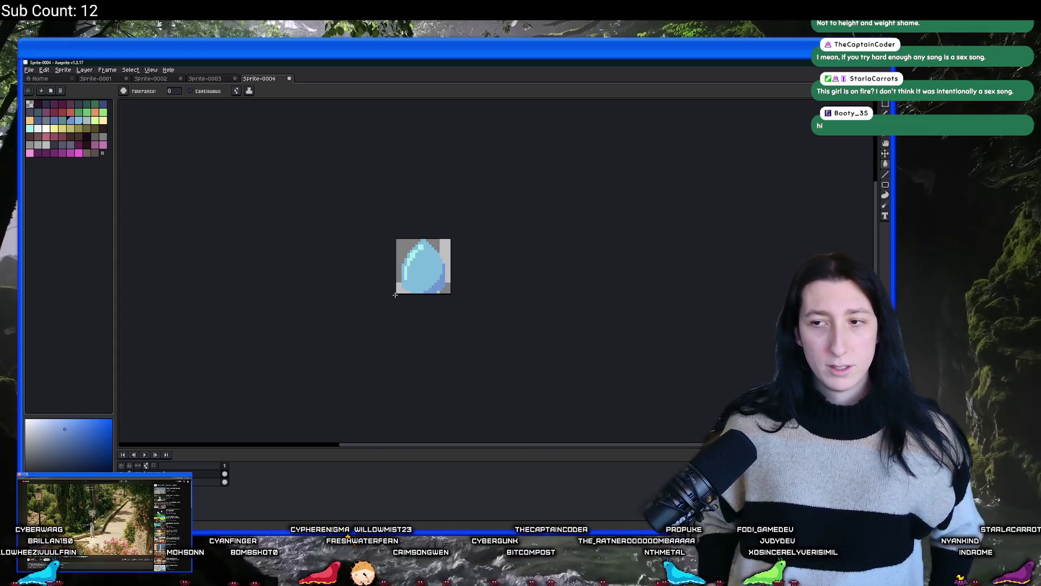
# Step: Narrow the water drop by nudging its right and left sides one pixel inward
pyautogui.scroll(-3, 395, 295)
pyautogui.scroll(2, 401, 298)
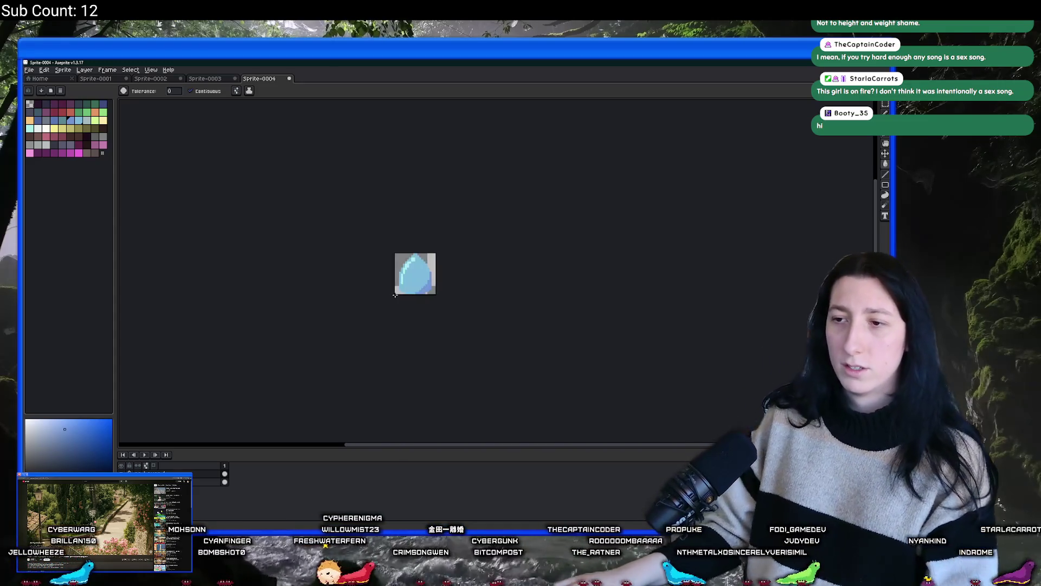
pyautogui.scroll(-2, 404, 299)
pyautogui.scroll(2, 410, 303)
pyautogui.scroll(4, 410, 303)
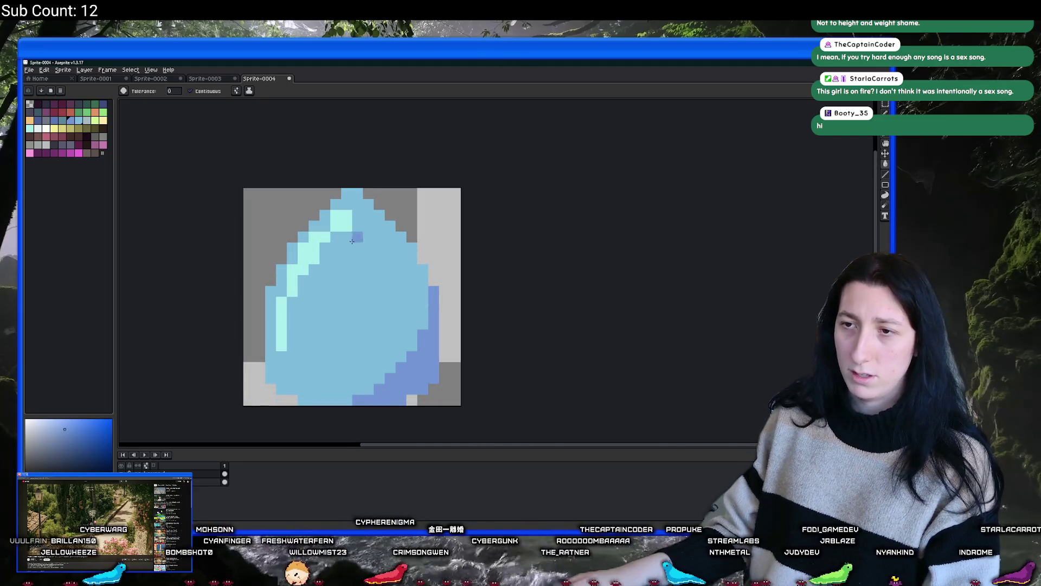
pyautogui.press('m')
pyautogui.moveTo(243, 230)
pyautogui.mouseDown()
pyautogui.moveTo(258, 337)
pyautogui.moveTo(286, 404)
pyautogui.moveTo(299, 405)
pyautogui.mouseUp()
pyautogui.press('Right')
pyautogui.moveTo(462, 231); pyautogui.dragTo(395, 407)
pyautogui.press('Left')
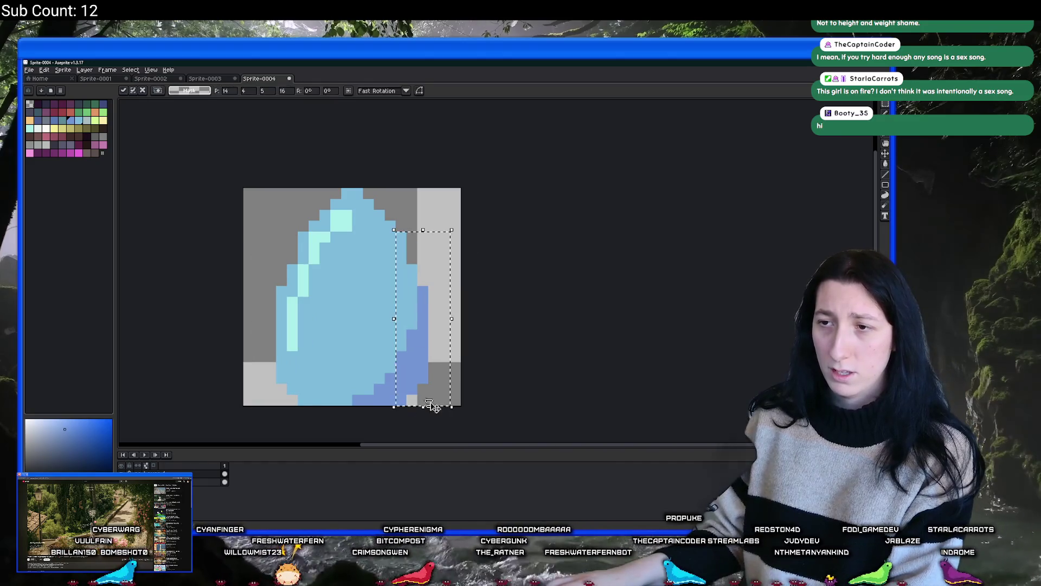
pyautogui.hotkey('ctrl', 'd')
# Step: Move the selected strip from the drop's right side over to its left edge
pyautogui.scroll(-4, 542, 313)
pyautogui.scroll(-1, 534, 318)
pyautogui.scroll(2, 477, 313)
pyautogui.scroll(-1, 477, 315)
pyautogui.moveTo(443, 292); pyautogui.dragTo(477, 339)
pyautogui.moveTo(402, 291); pyautogui.dragTo(419, 339)
# Step: Compare the drop against the droplet reference image in the browser
pyautogui.scroll(4, 428, 293)
pyautogui.press('b')
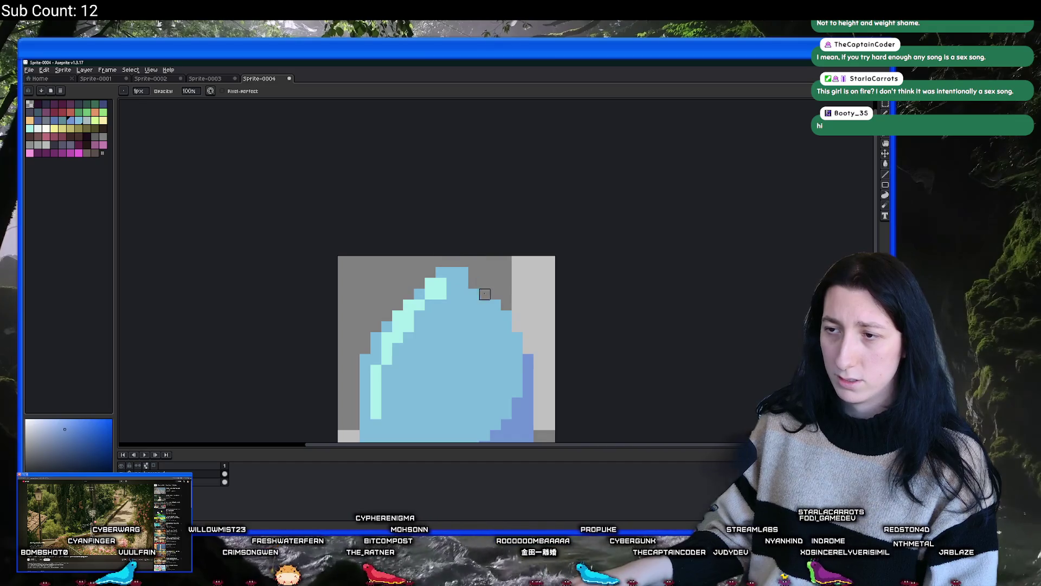
pyautogui.scroll(-4, 524, 336)
pyautogui.press('v')
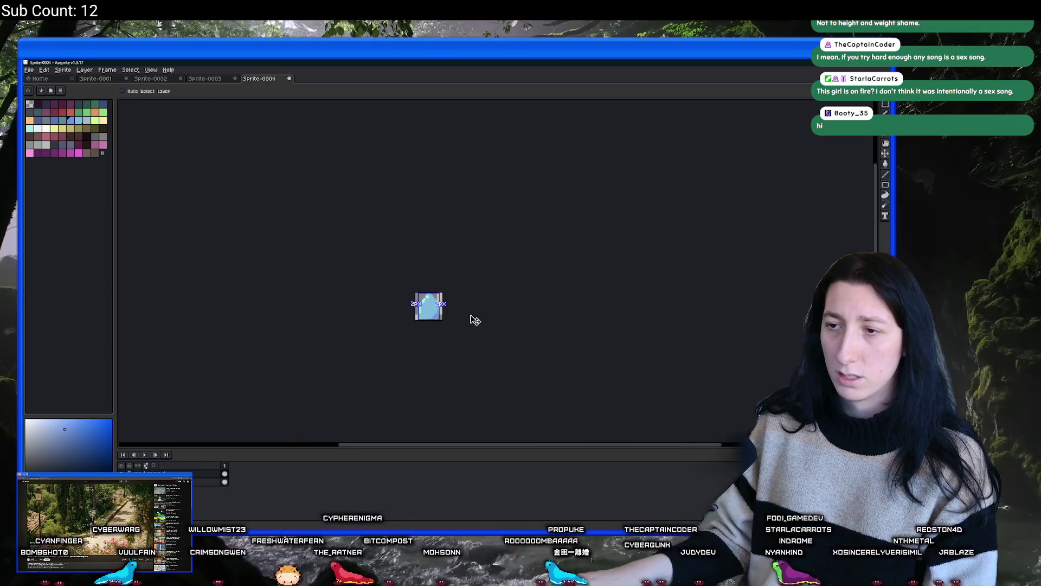
pyautogui.scroll(1, 472, 317)
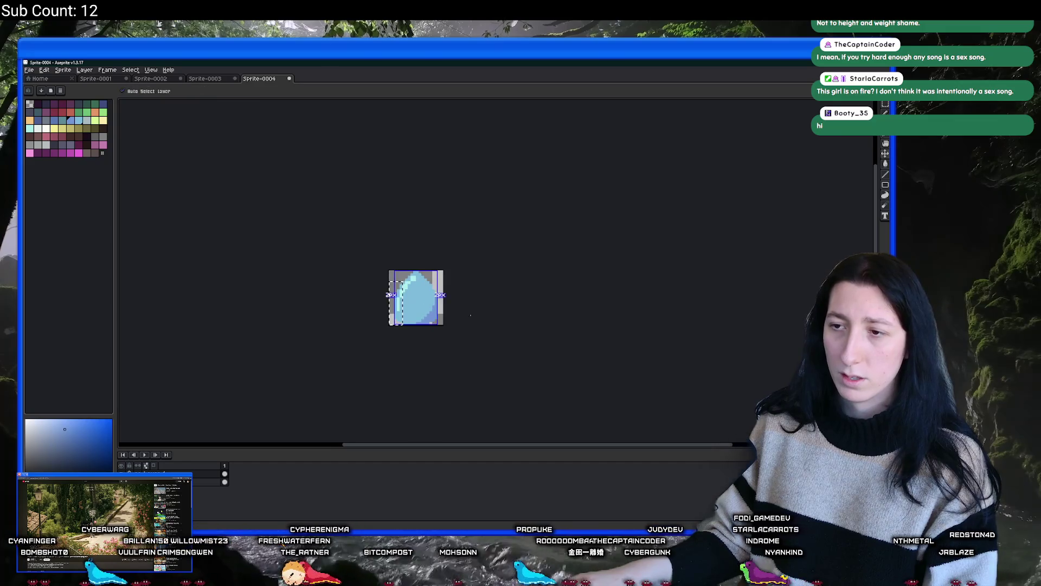
pyautogui.scroll(-3, 467, 314)
pyautogui.scroll(3, 456, 306)
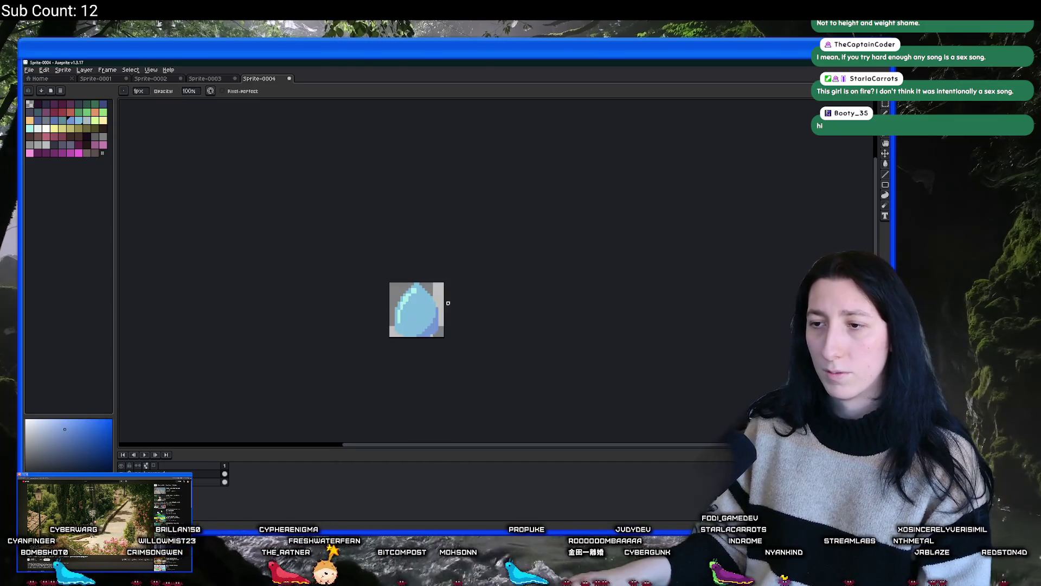
pyautogui.press('m')
pyautogui.scroll(1, 437, 302)
pyautogui.scroll(1, 364, 271)
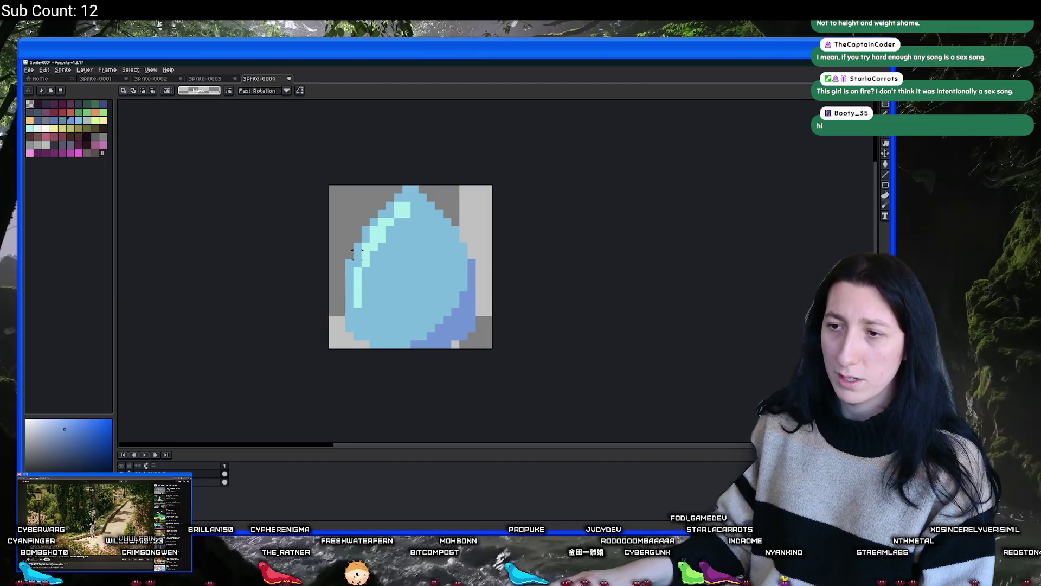
pyautogui.scroll(-5, 349, 230)
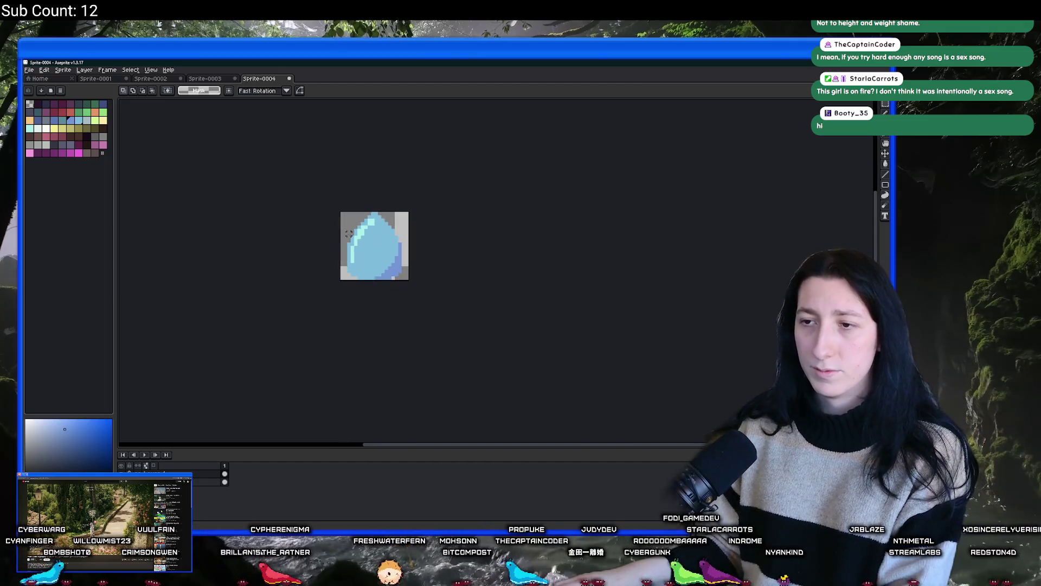
pyautogui.moveTo(374, 65)
pyautogui.mouseDown()
pyautogui.moveTo(374, 407)
pyautogui.moveTo(374, 66)
pyautogui.mouseUp()
pyautogui.scroll(5, 356, 233)
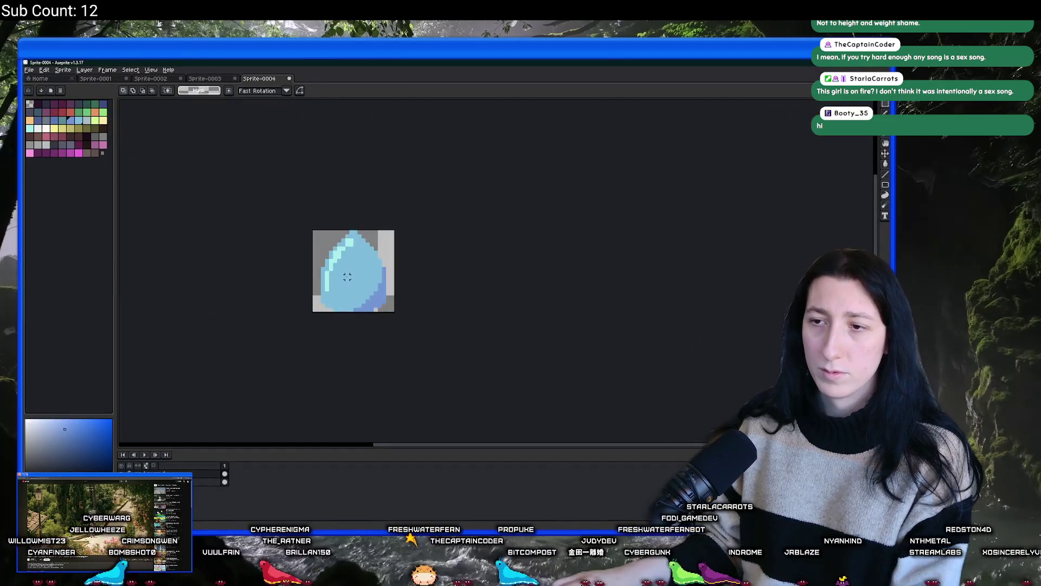
# Step: Erase pixels along the drop's upper-left and upper-right edges to sharpen the point
pyautogui.press('b')
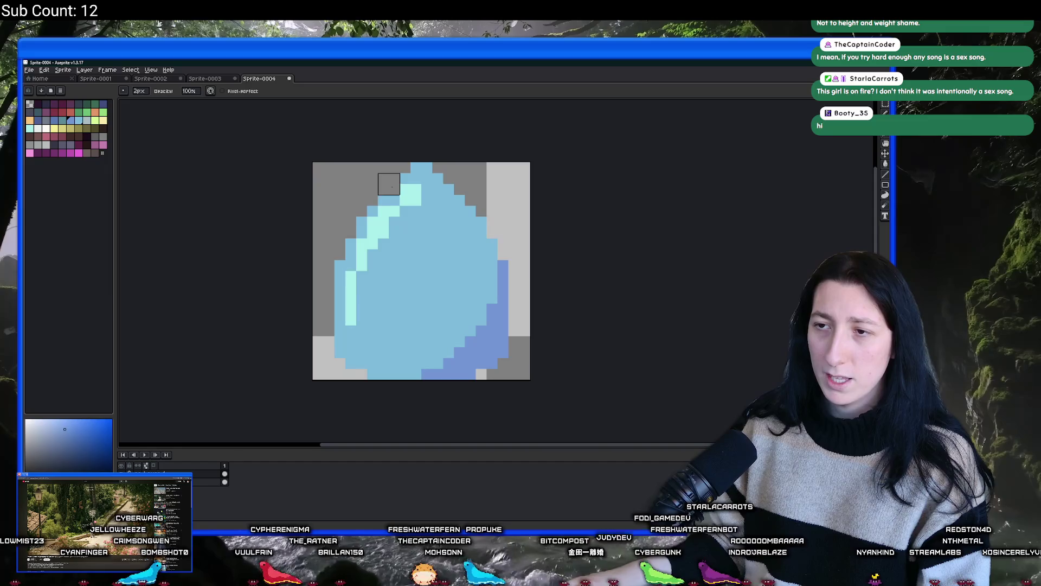
pyautogui.moveTo(389, 183); pyautogui.dragTo(313, 282)
pyautogui.moveTo(455, 184); pyautogui.dragTo(509, 272)
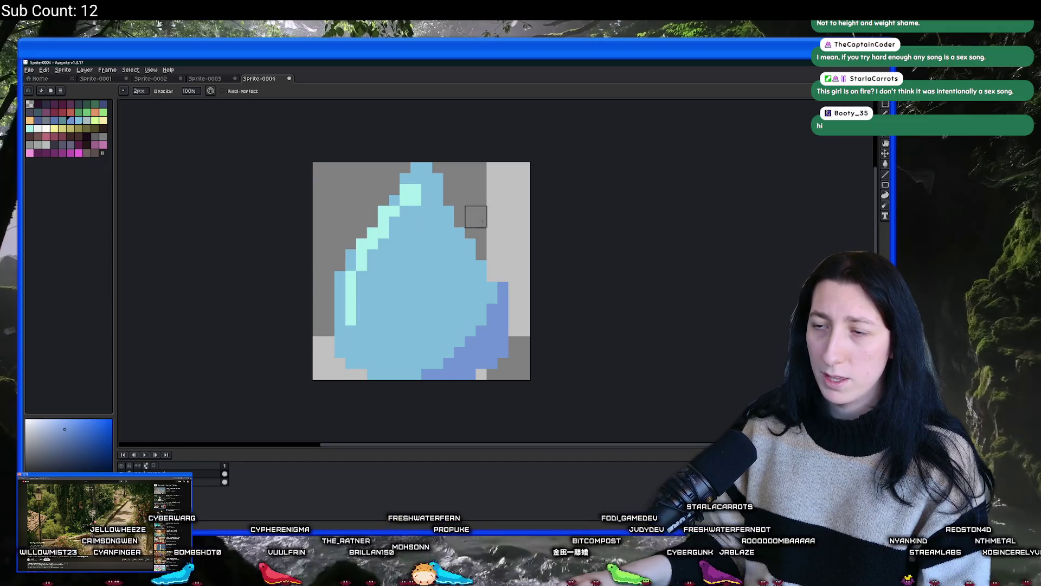
# Step: Fill the dark-blue shading on the drop's right with light blue
pyautogui.scroll(-3, 475, 217)
pyautogui.scroll(5, 466, 245)
pyautogui.press('g')
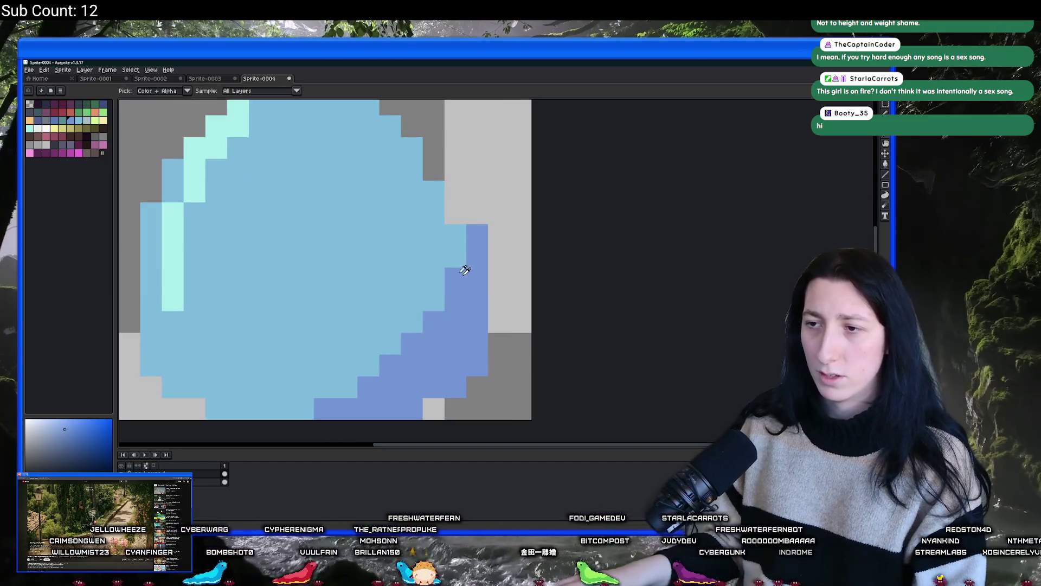
pyautogui.scroll(-1, 466, 267)
pyautogui.click(530, 349)
# Step: Fill the upper-left highlight and the dark tip pixel with light blue
pyautogui.scroll(-2, 487, 309)
pyautogui.click(472, 288)
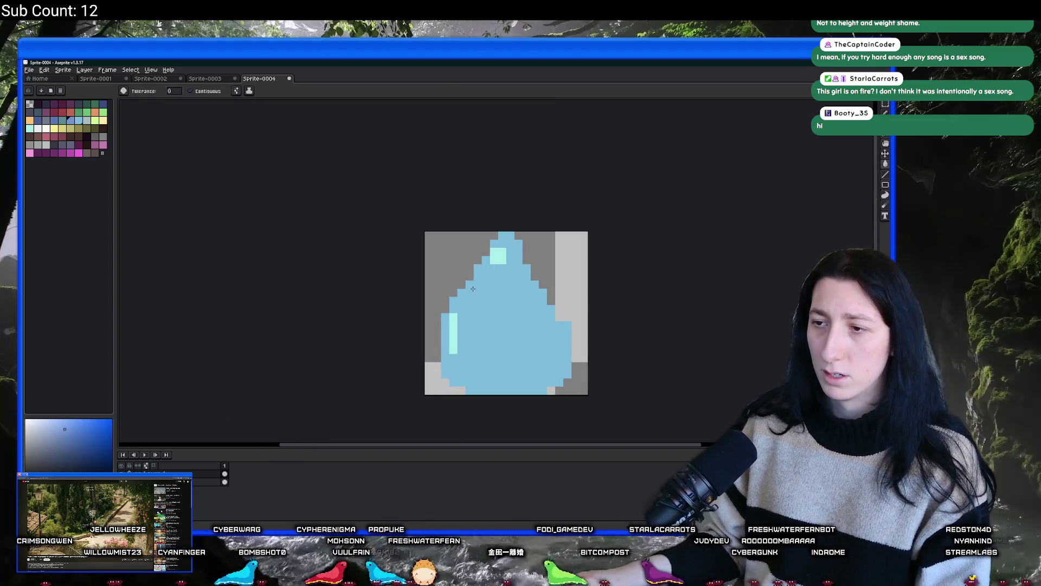
pyautogui.click(492, 254)
pyautogui.press('b')
pyautogui.keyDown('alt'); pyautogui.click(520, 264); pyautogui.keyUp('alt')
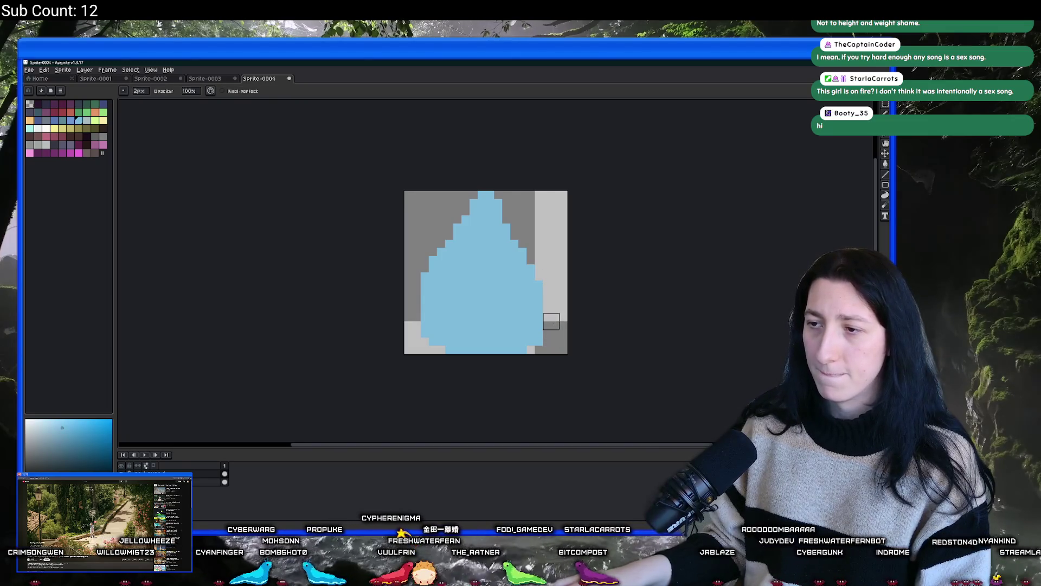
# Step: Delete the drop's left half and replace it with a horizontally flipped copy of the right half
pyautogui.press('m')
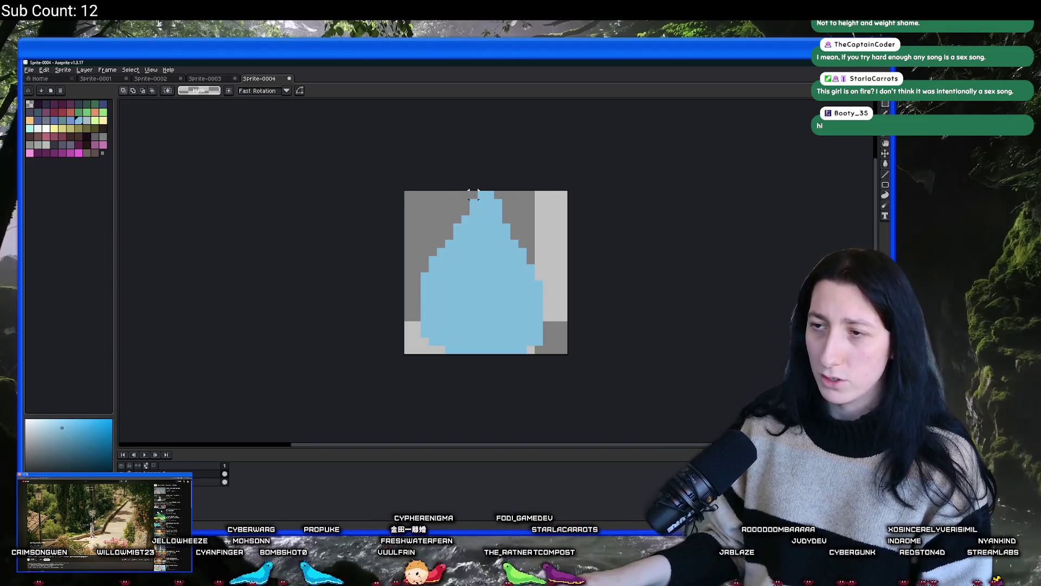
pyautogui.moveTo(473, 195); pyautogui.dragTo(365, 370)
pyautogui.press('Delete')
pyautogui.moveTo(478, 194)
pyautogui.mouseDown()
pyautogui.moveTo(502, 347)
pyautogui.moveTo(545, 357)
pyautogui.mouseUp()
pyautogui.hotkey('ctrl', 'c')
pyautogui.hotkey('ctrl', 'v')
pyautogui.hotkey('shift', 'h')
pyautogui.moveTo(512, 320)
pyautogui.mouseDown()
pyautogui.moveTo(445, 316)
pyautogui.moveTo(458, 318)
pyautogui.mouseUp()
pyautogui.press('Return')
# Step: Colour the grey notch at the drop's bottom-left blue
pyautogui.press('i')
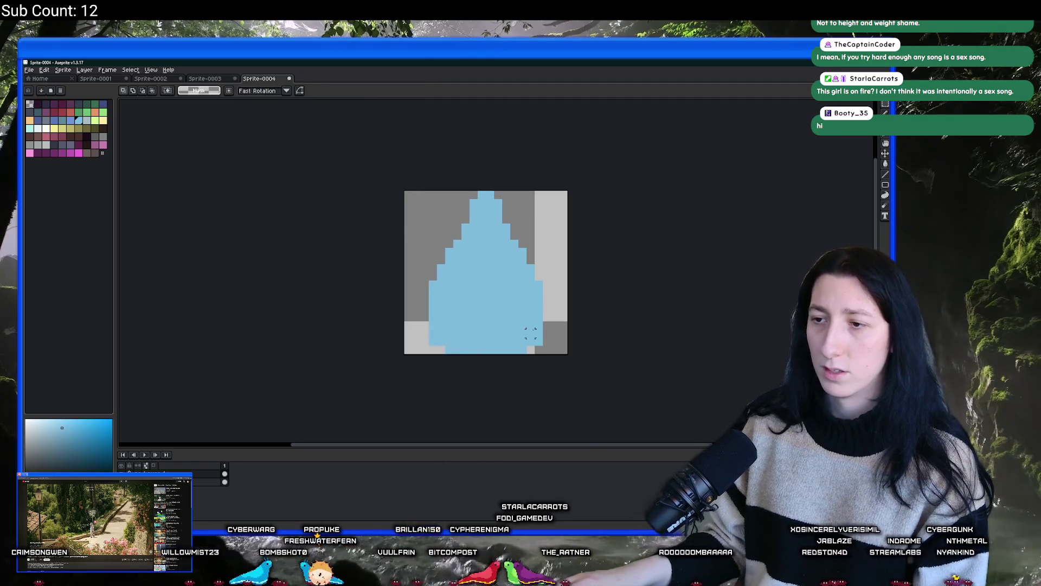
pyautogui.press('b')
pyautogui.click(446, 351)
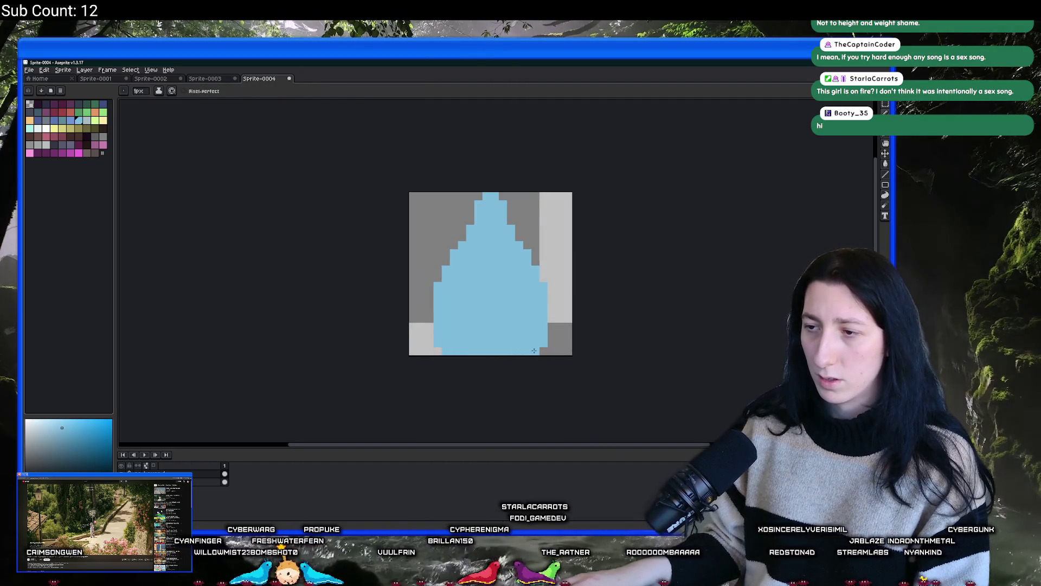
pyautogui.scroll(-5, 534, 351)
pyautogui.scroll(4, 532, 331)
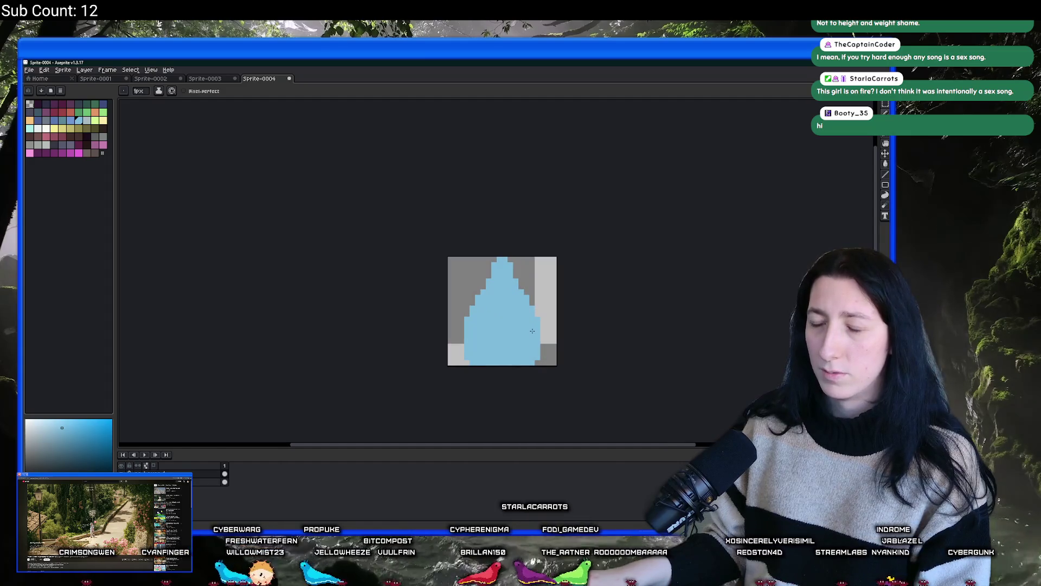
pyautogui.scroll(-2, 532, 330)
pyautogui.click(65, 70)
pyautogui.press('Escape')
pyautogui.scroll(1, 530, 278)
# Step: Paint the drop's bottom row blue and erase the stray bottom-right pixel
pyautogui.press('m')
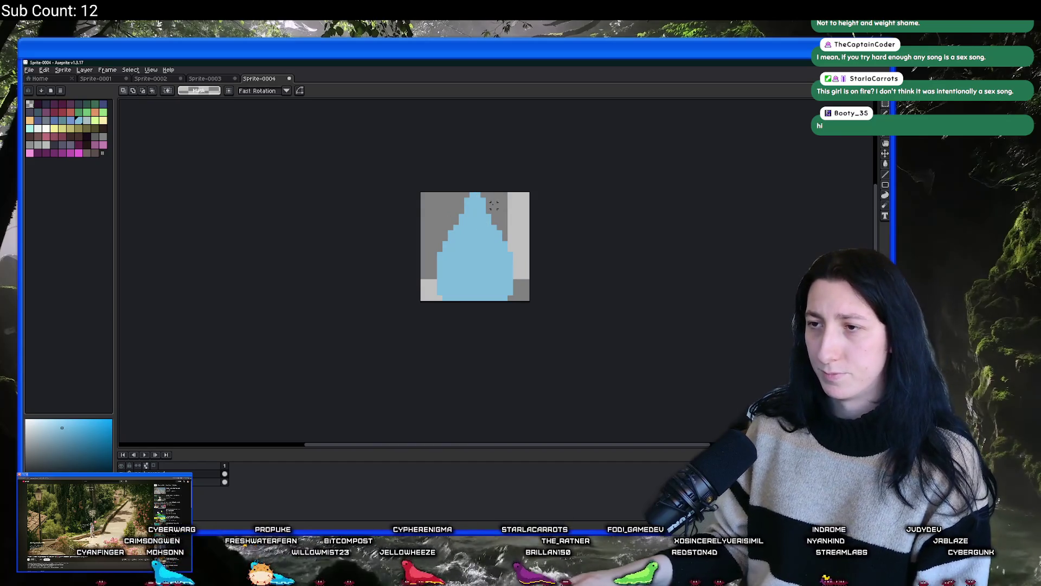
pyautogui.moveTo(521, 309); pyautogui.dragTo(418, 270)
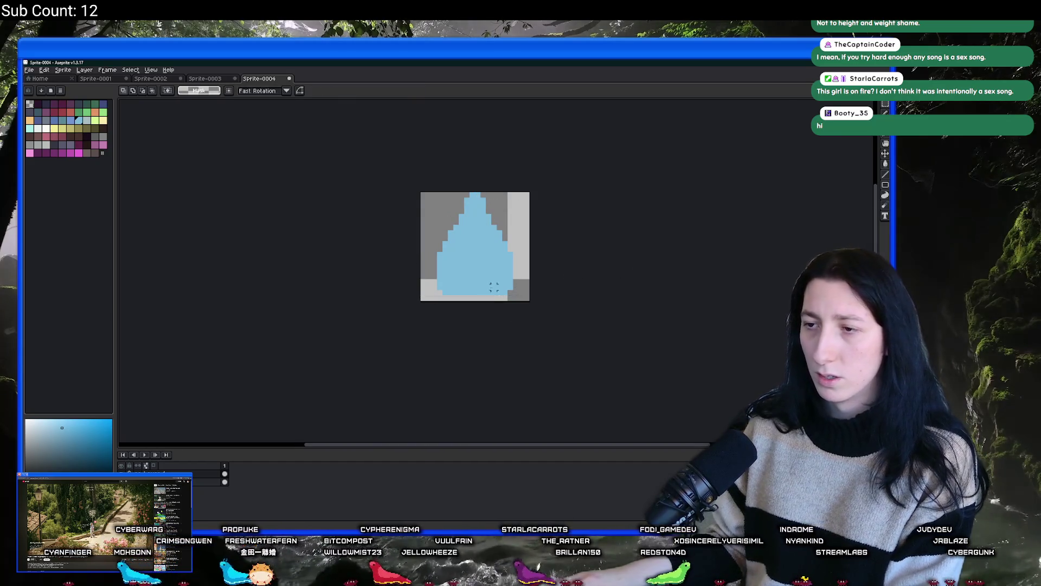
pyautogui.scroll(2, 433, 317)
pyautogui.press('b')
pyautogui.moveTo(400, 317); pyautogui.dragTo(520, 317)
pyautogui.press('e')
pyautogui.click(526, 315)
pyautogui.scroll(-5, 525, 312)
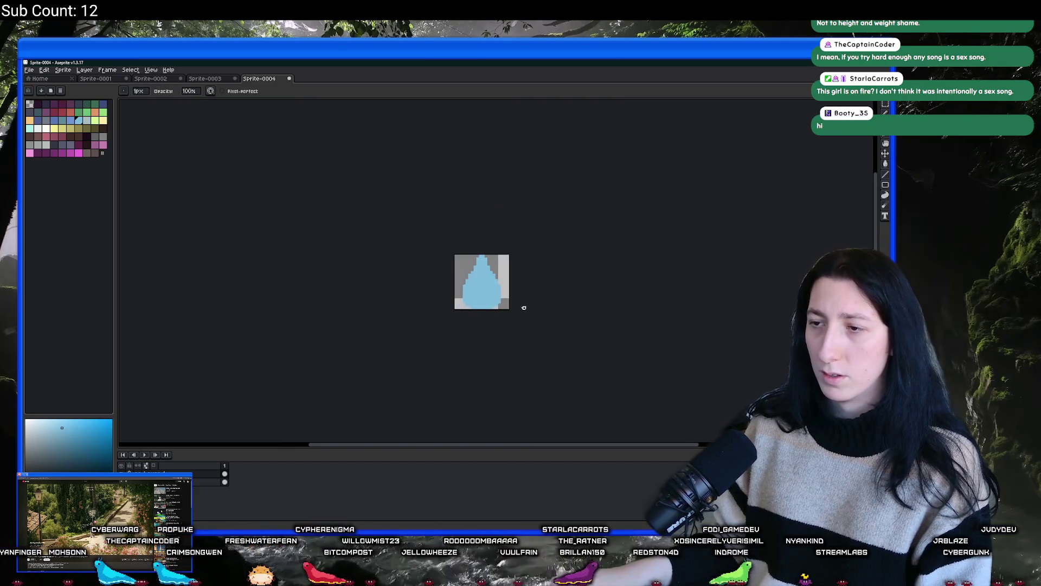
pyautogui.scroll(2, 484, 298)
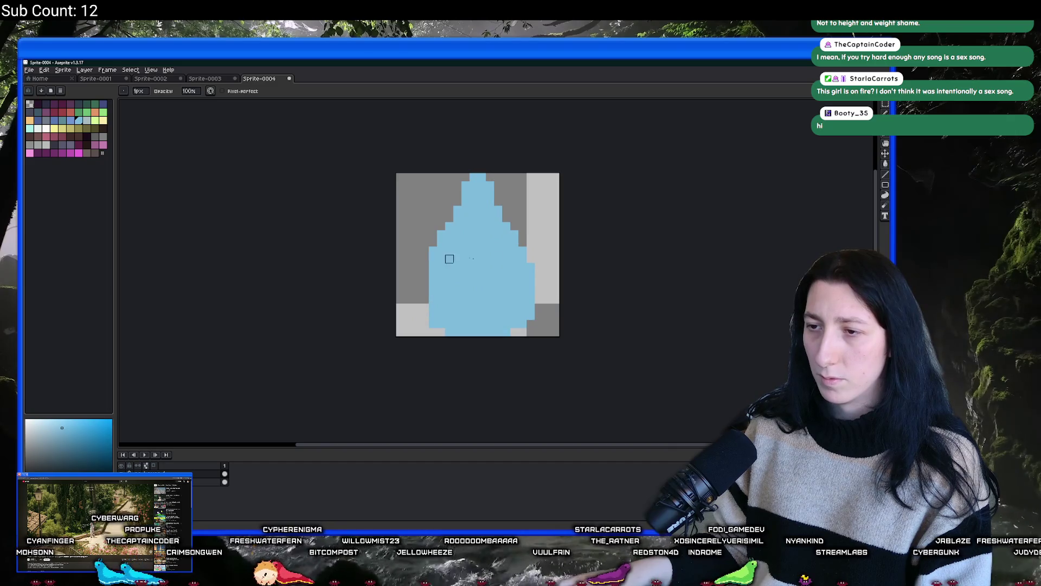
pyautogui.scroll(-3, 531, 316)
pyautogui.scroll(2, 534, 325)
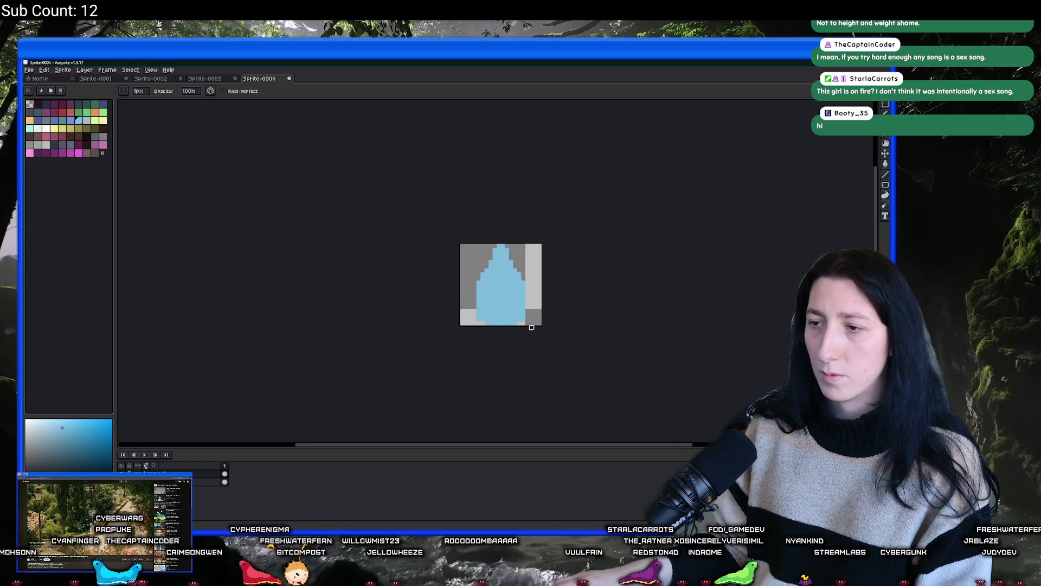
# Step: Refill the whole drop with a lighter blue and select teal for highlights
pyautogui.press('v')
pyautogui.press('b')
pyautogui.scroll(3, 488, 325)
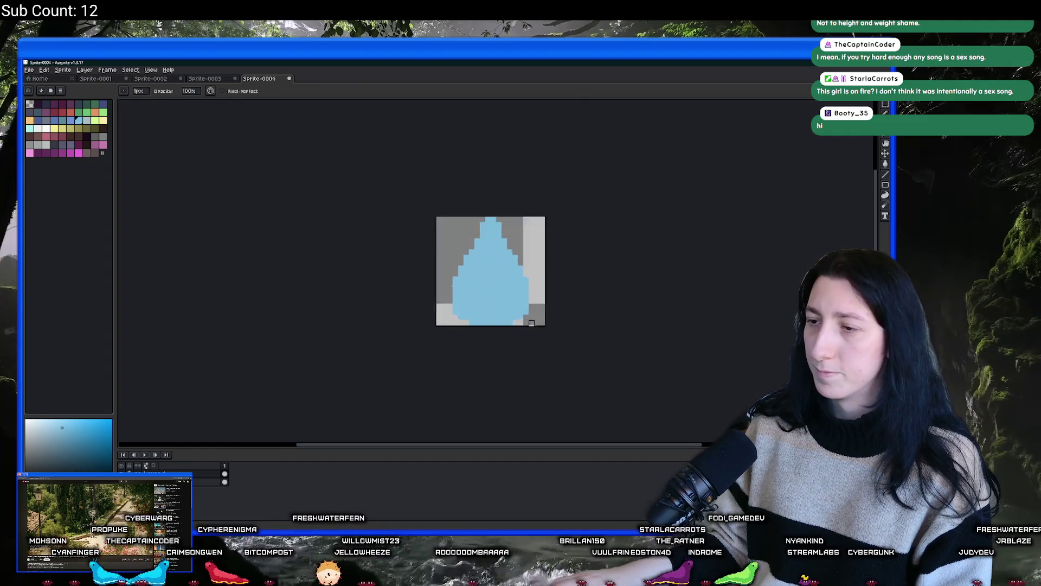
pyautogui.scroll(-4, 346, 324)
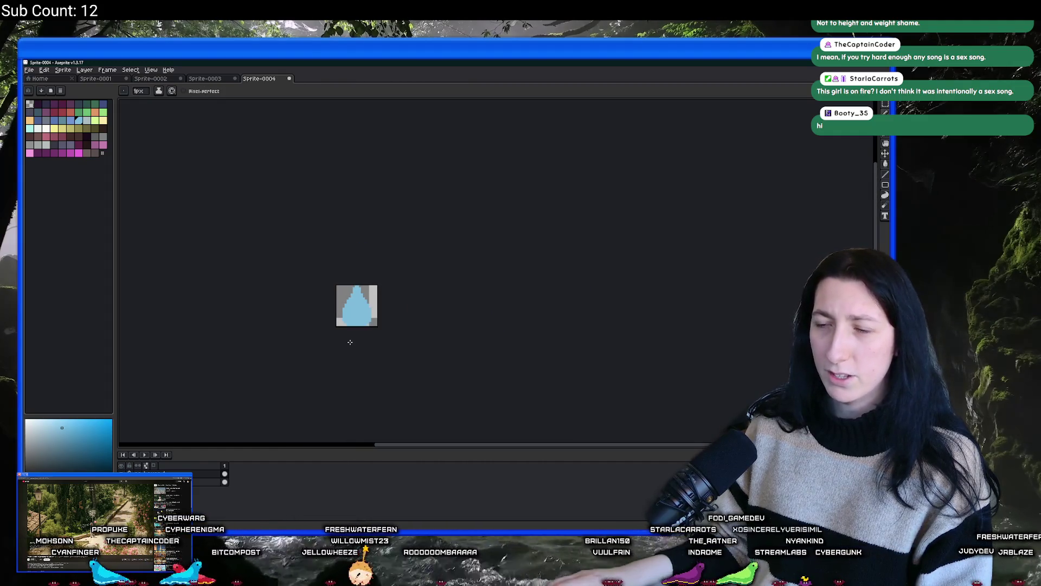
pyautogui.scroll(3, 352, 262)
pyautogui.scroll(-4, 415, 271)
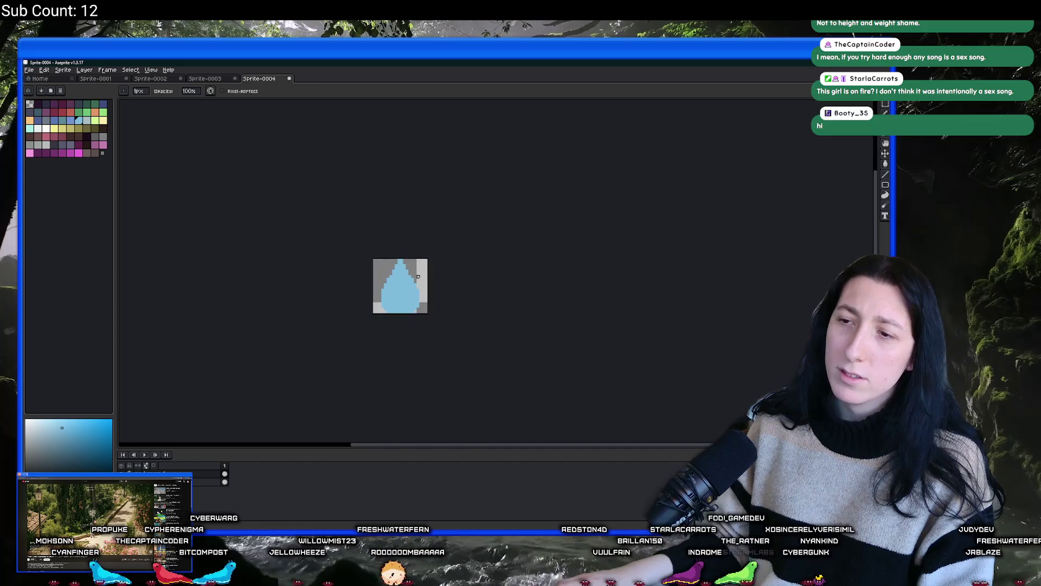
pyautogui.scroll(4, 408, 291)
pyautogui.press('i')
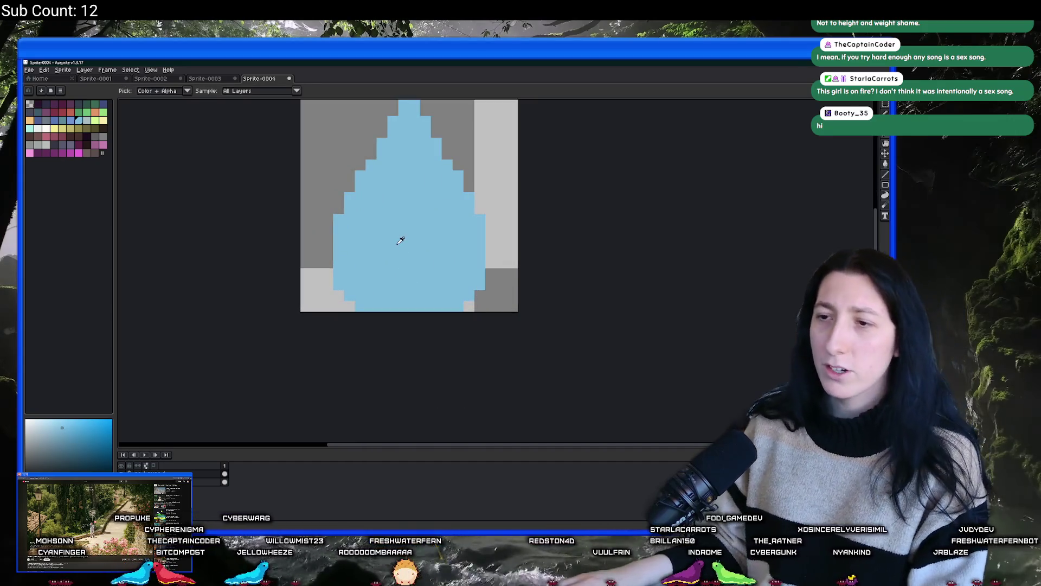
pyautogui.click(70, 121)
pyautogui.press('g')
pyautogui.click(390, 220)
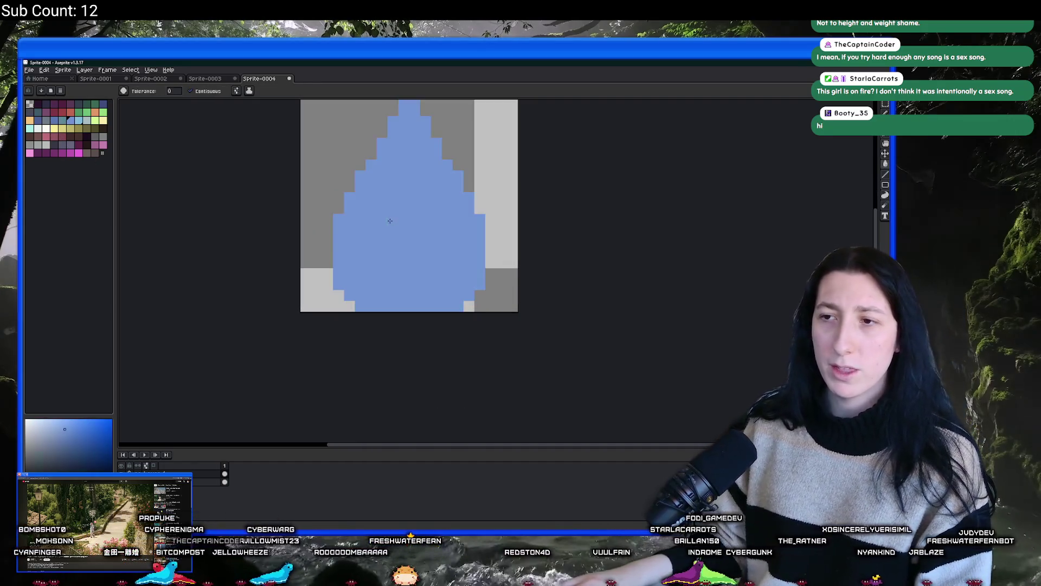
pyautogui.click(78, 120)
pyautogui.click(384, 145)
pyautogui.press('b')
pyautogui.click(30, 129)
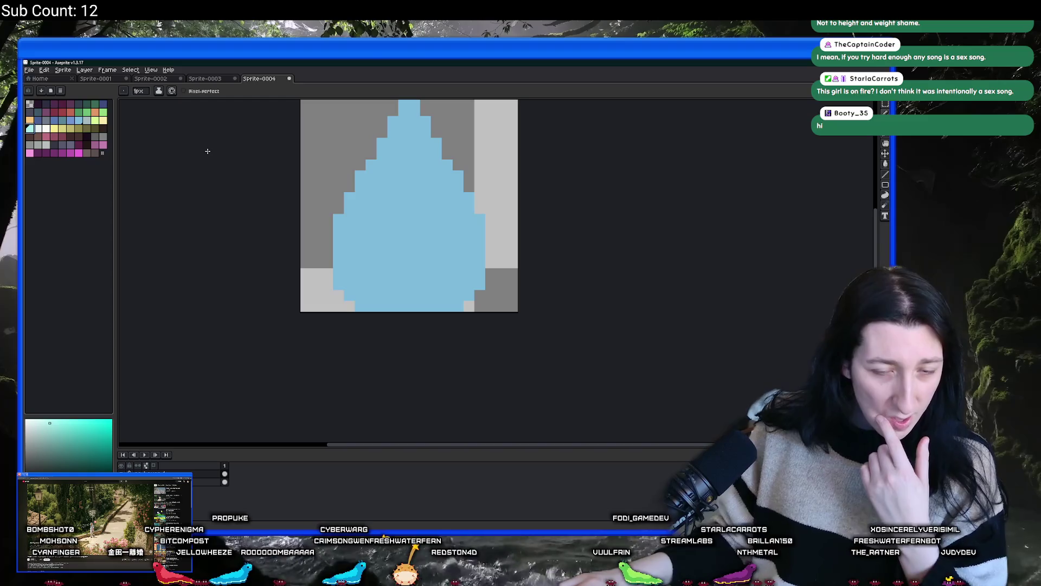
# Step: Draw a thin one-pixel diagonal teal highlight down the drop's upper-left edge
pyautogui.moveTo(391, 211); pyautogui.dragTo(376, 227)
pyautogui.moveTo(385, 151); pyautogui.dragTo(320, 261)
pyautogui.hotkey('ctrl', 'z')
pyautogui.moveTo(348, 207); pyautogui.dragTo(331, 240)
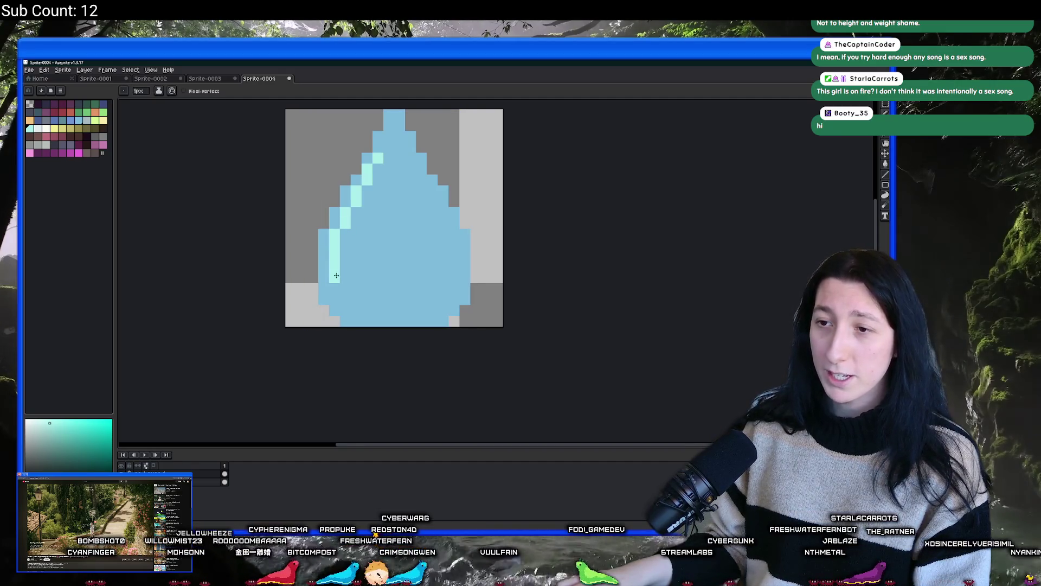
pyautogui.hotkey('ctrl', 'z')
pyautogui.keyDown('shift'); pyautogui.click(390, 150); pyautogui.keyUp('shift')
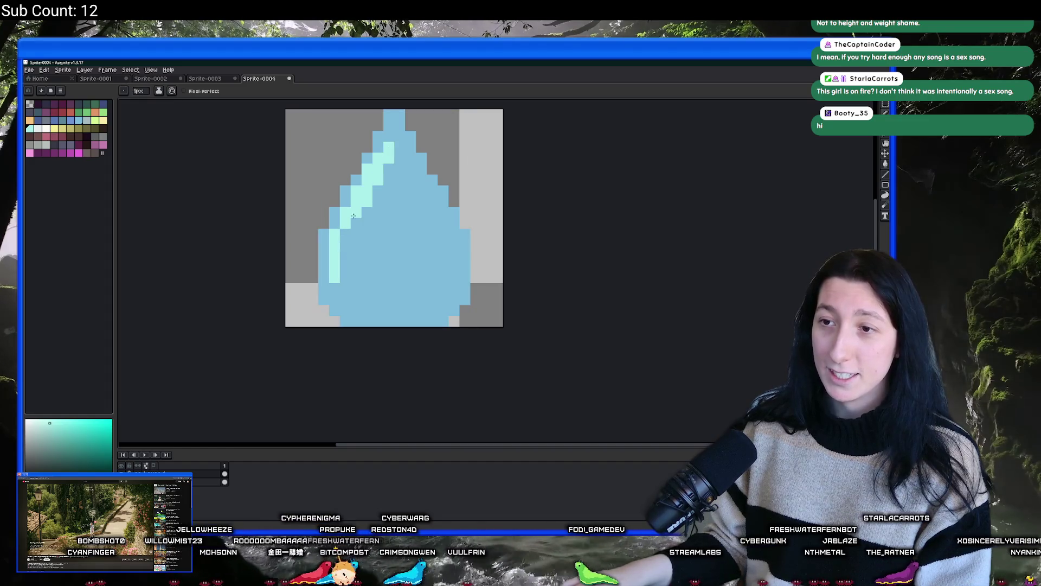
# Step: Repaint the stray teal pixels along the left edge back to blue
pyautogui.scroll(-6, 345, 230)
pyautogui.scroll(3, 343, 296)
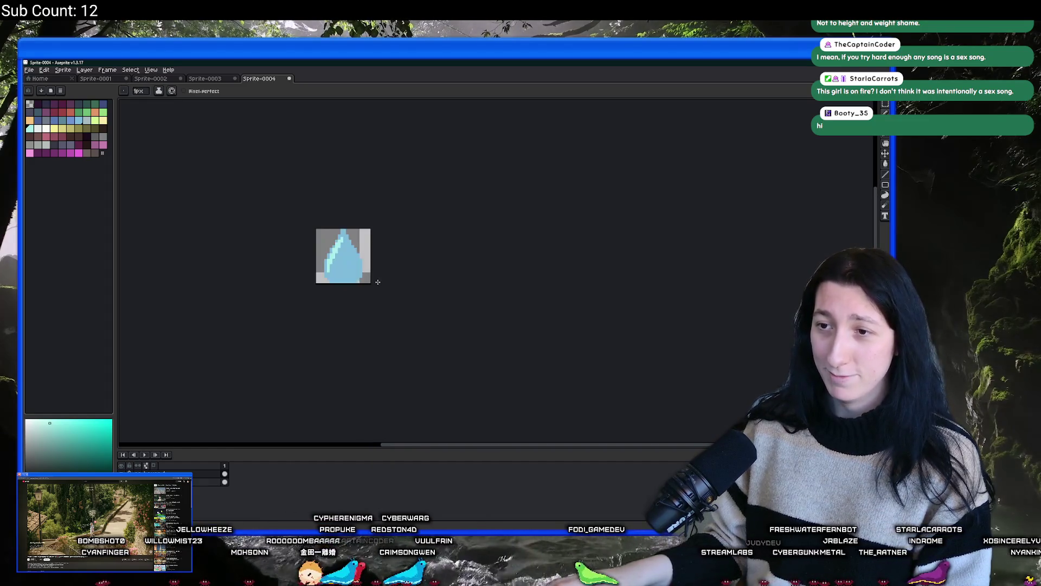
pyautogui.scroll(4, 350, 228)
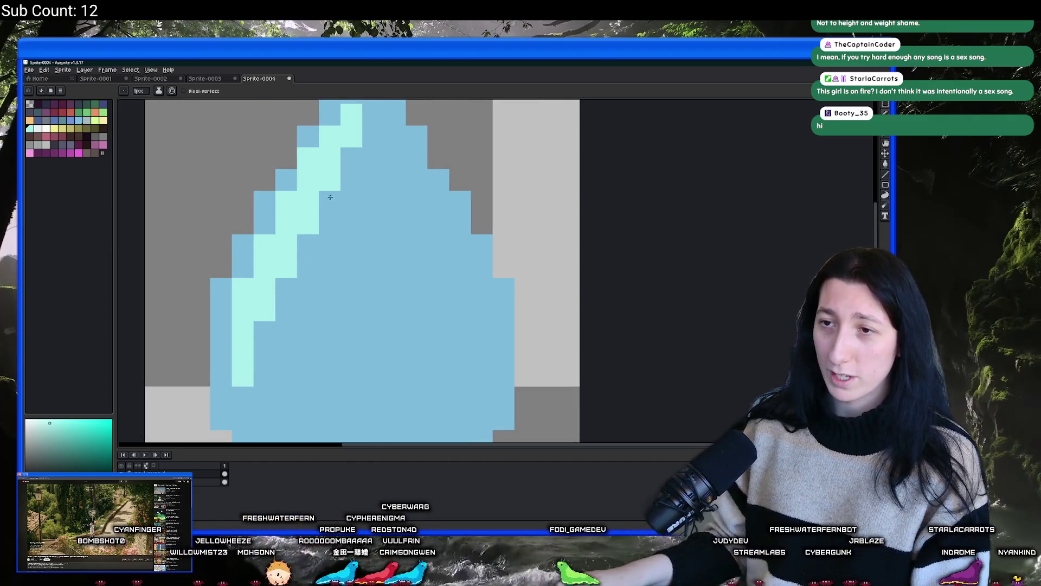
pyautogui.click(308, 223)
pyautogui.moveTo(330, 184); pyautogui.dragTo(337, 165)
pyautogui.scroll(-6, 293, 276)
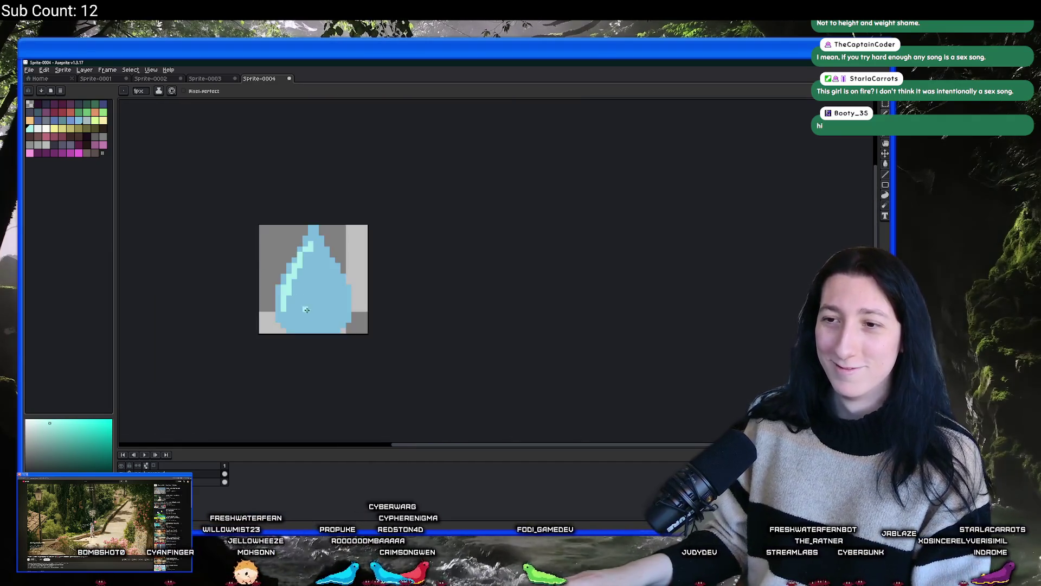
pyautogui.scroll(3, 310, 316)
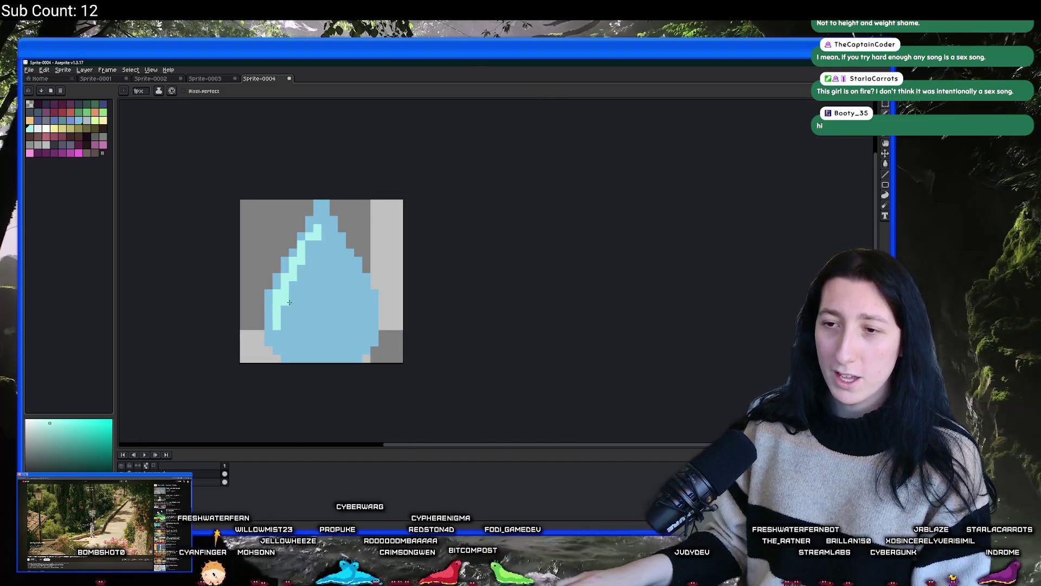
pyautogui.scroll(2, 289, 302)
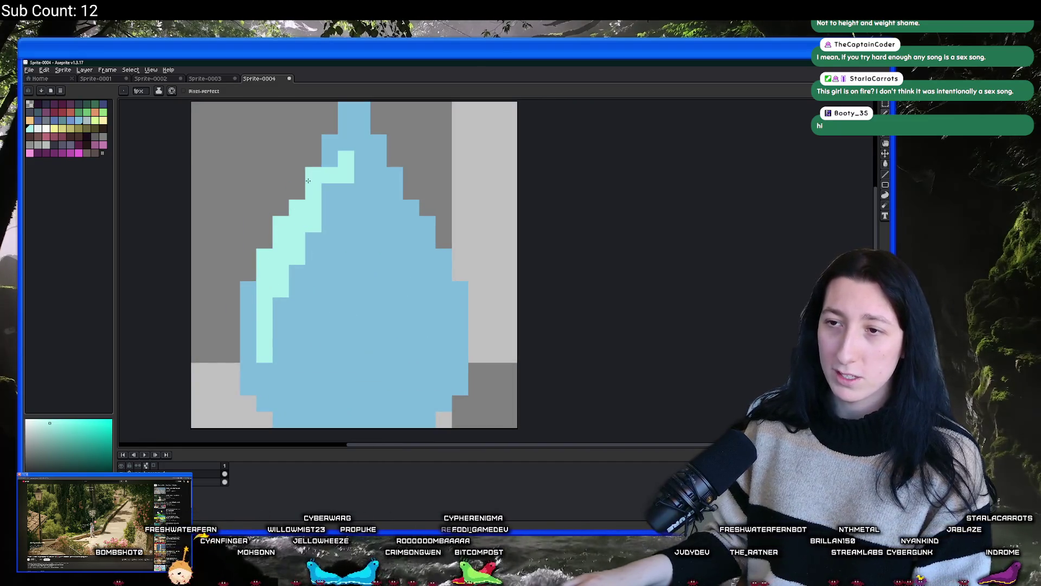
pyautogui.scroll(-4, 330, 159)
pyautogui.scroll(3, 337, 218)
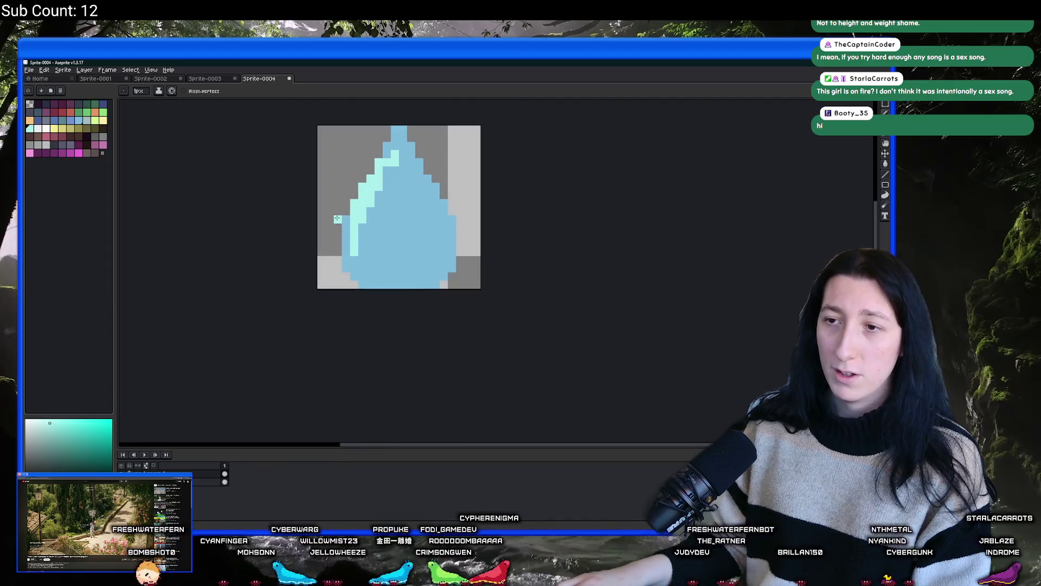
pyautogui.scroll(2, 386, 172)
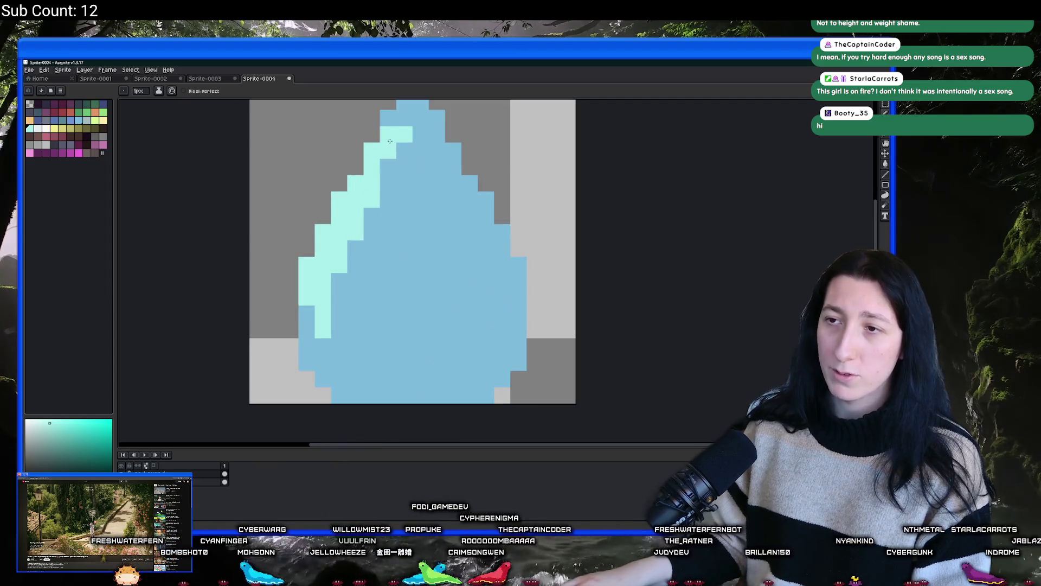
pyautogui.scroll(-5, 399, 125)
pyautogui.scroll(2, 389, 232)
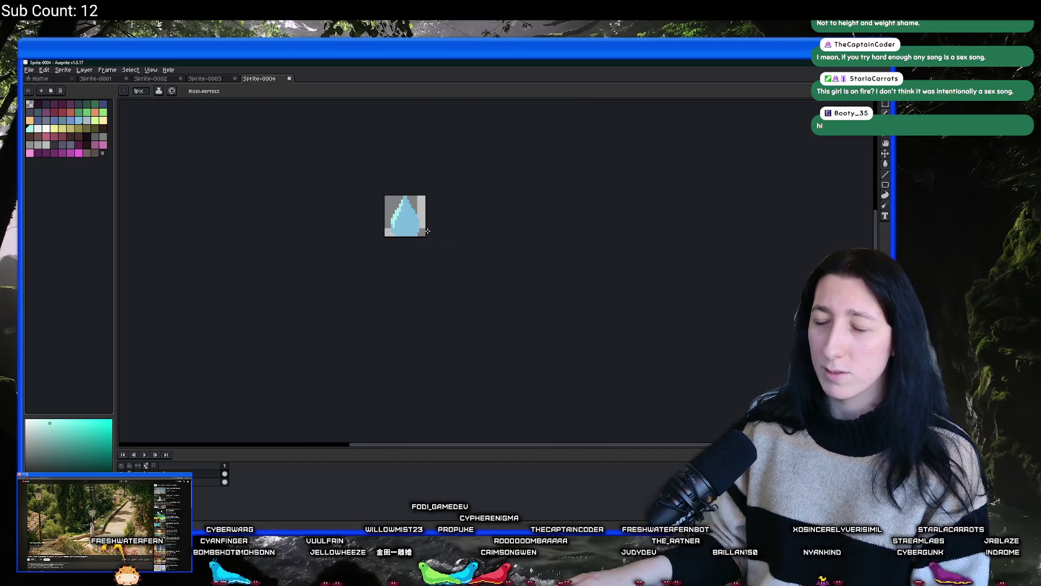
pyautogui.scroll(3, 388, 232)
# Step: Add a light-cyan pixel to the highlight, then pick the drop's blue again
pyautogui.press('alt')
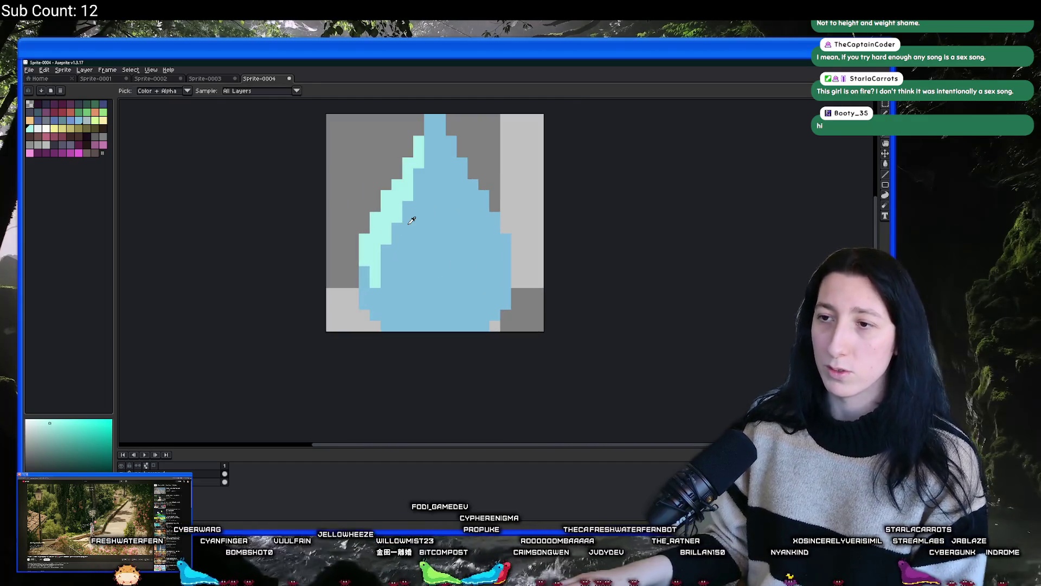
pyautogui.scroll(-3, 412, 220)
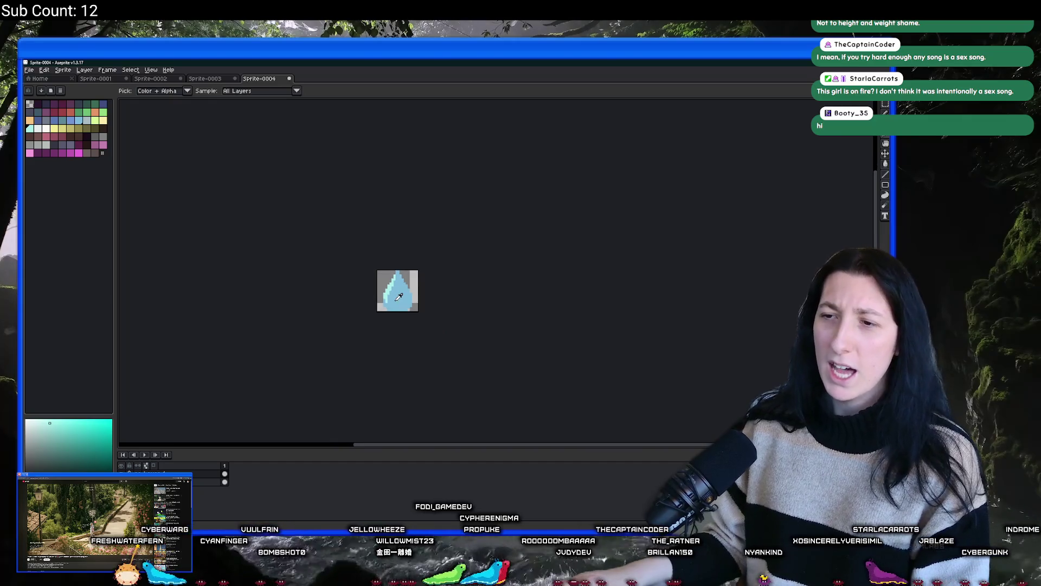
pyautogui.scroll(3, 397, 291)
pyautogui.scroll(-4, 411, 307)
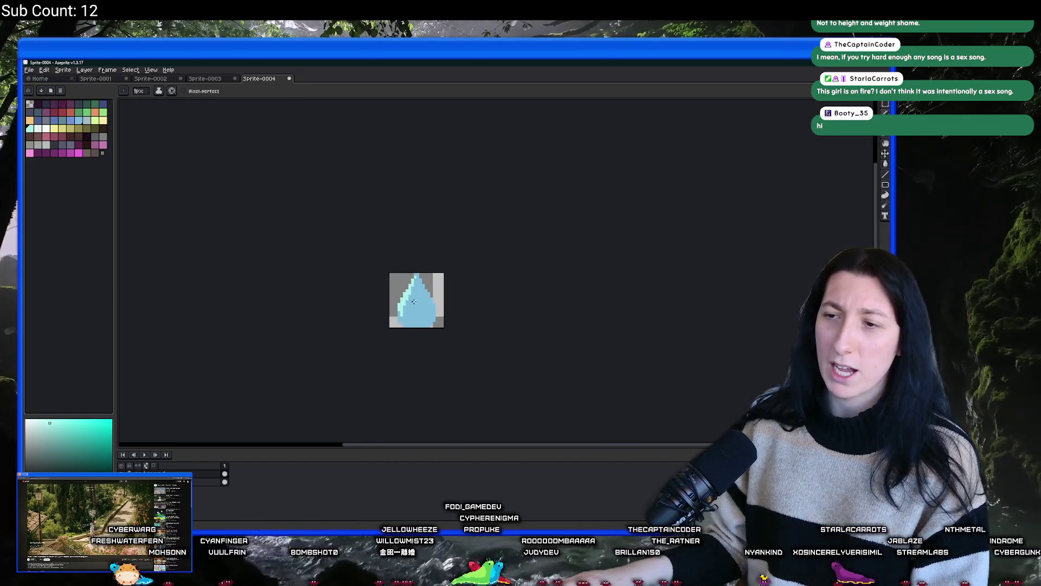
pyautogui.scroll(5, 410, 308)
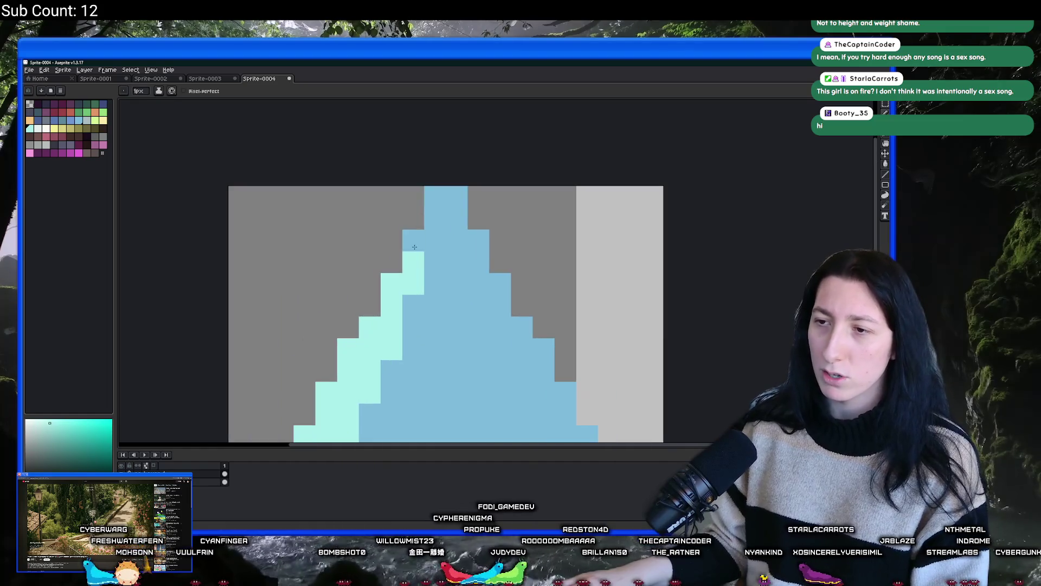
pyautogui.scroll(-5, 358, 326)
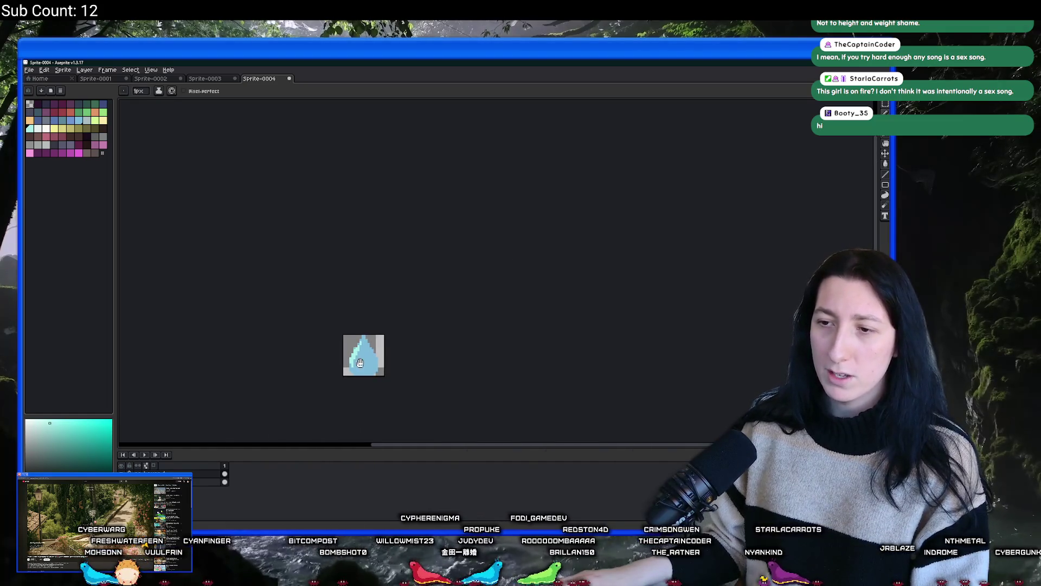
pyautogui.scroll(1, 352, 331)
pyautogui.scroll(1, 351, 331)
pyautogui.scroll(-3, 355, 339)
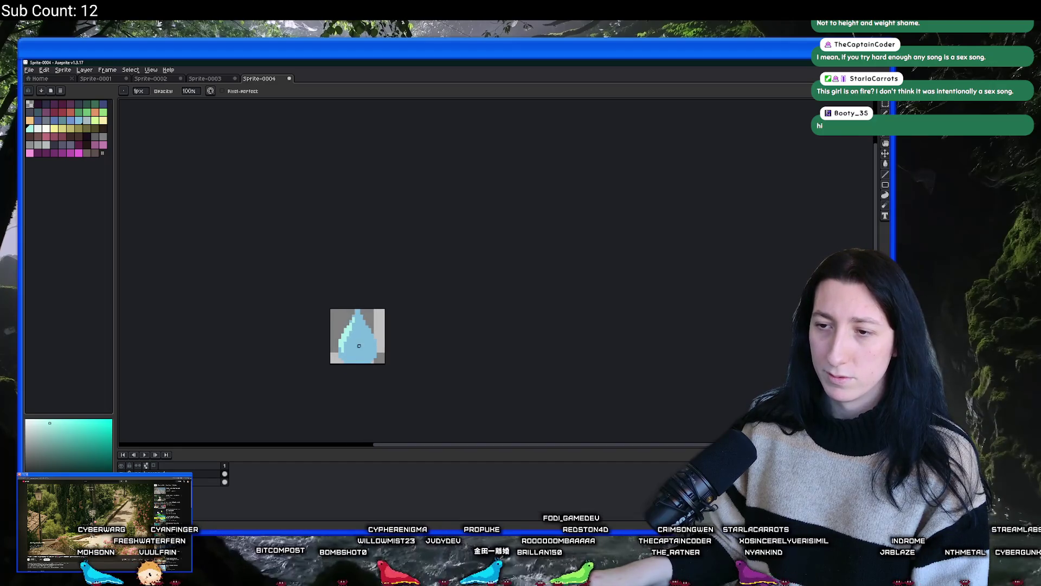
pyautogui.scroll(3, 359, 345)
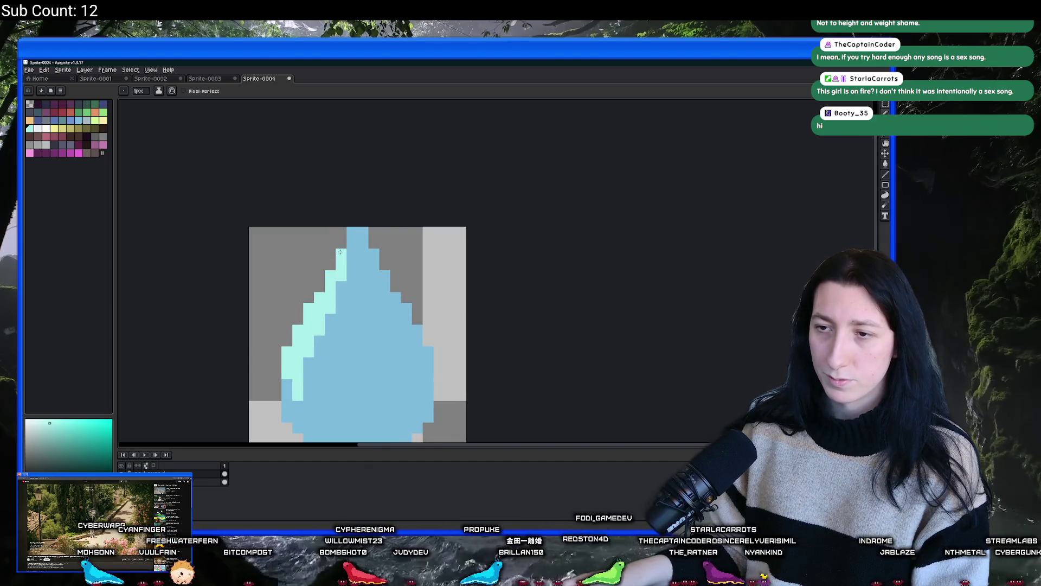
pyautogui.scroll(-4, 340, 251)
pyautogui.scroll(5, 347, 304)
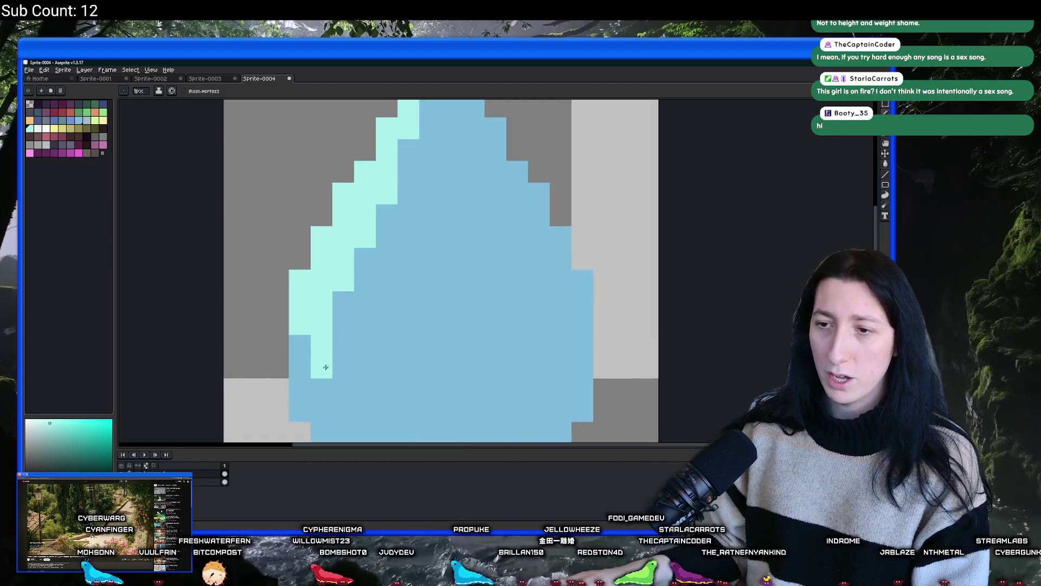
pyautogui.scroll(-8, 346, 313)
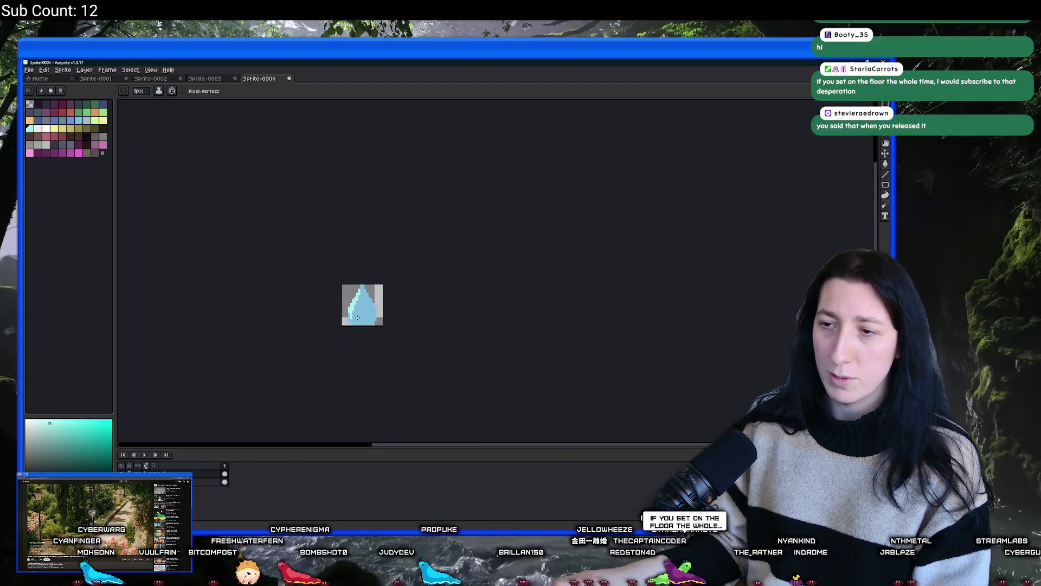
pyautogui.scroll(5, 353, 321)
pyautogui.click(353, 321)
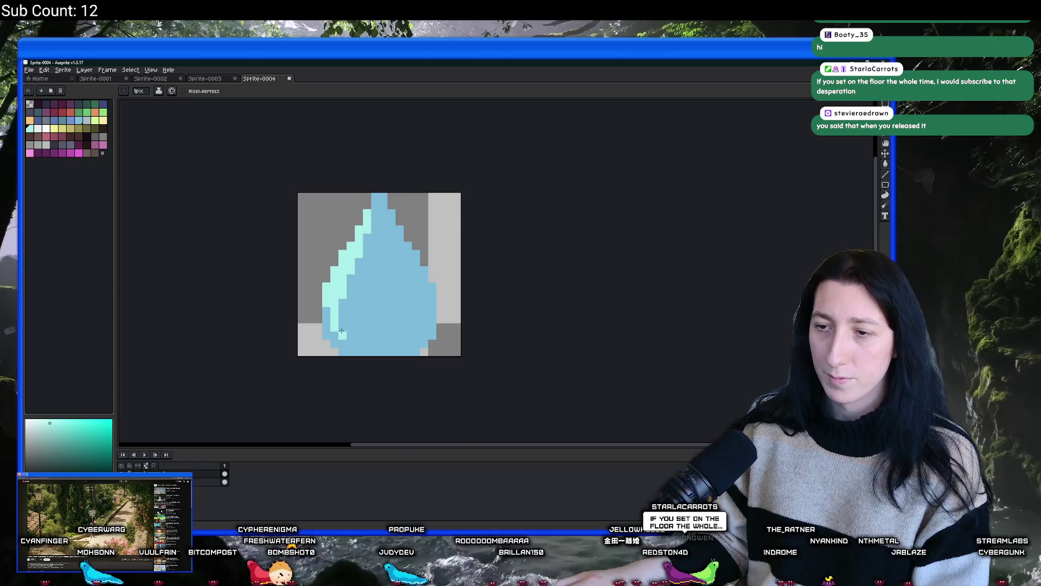
pyautogui.scroll(-4, 350, 340)
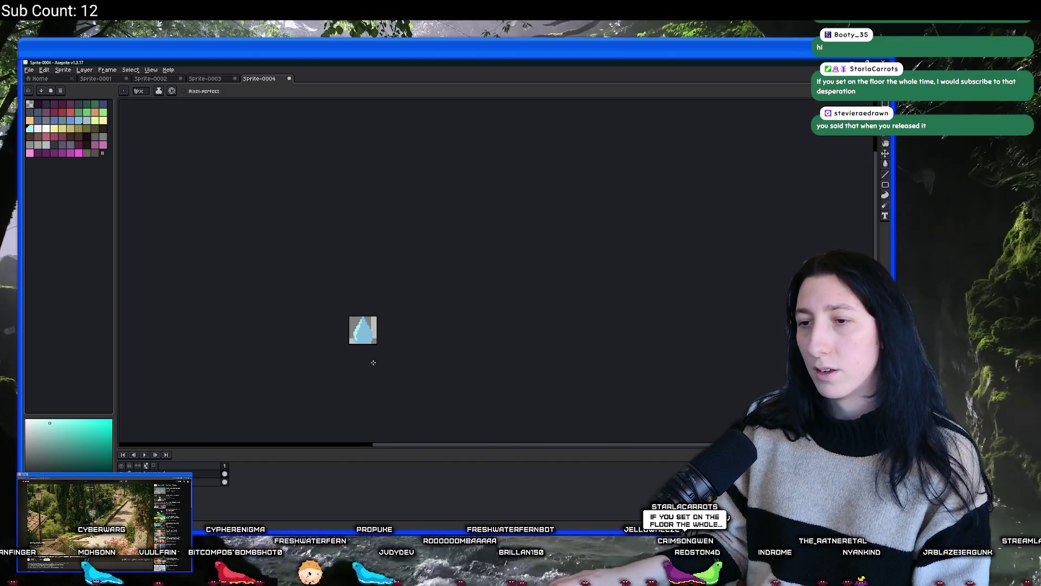
pyautogui.scroll(5, 373, 363)
pyautogui.keyDown('alt'); pyautogui.click(370, 325); pyautogui.keyUp('alt')
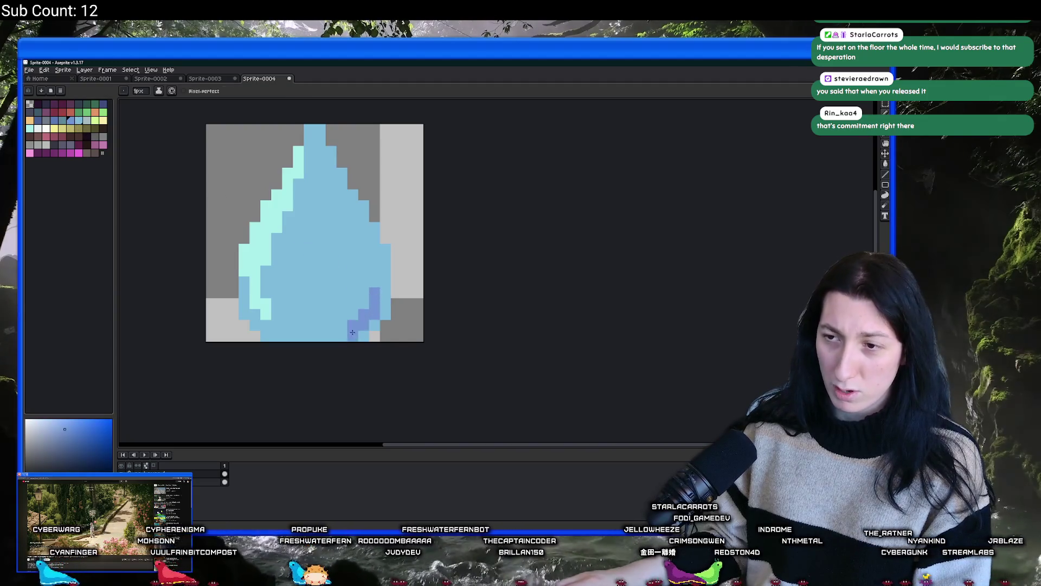
# Step: Add darker blue shading along the drop's bottom and lower-right edge
pyautogui.moveTo(353, 336); pyautogui.dragTo(330, 336)
pyautogui.click(366, 304)
pyautogui.click(383, 305)
pyautogui.scroll(-4, 354, 334)
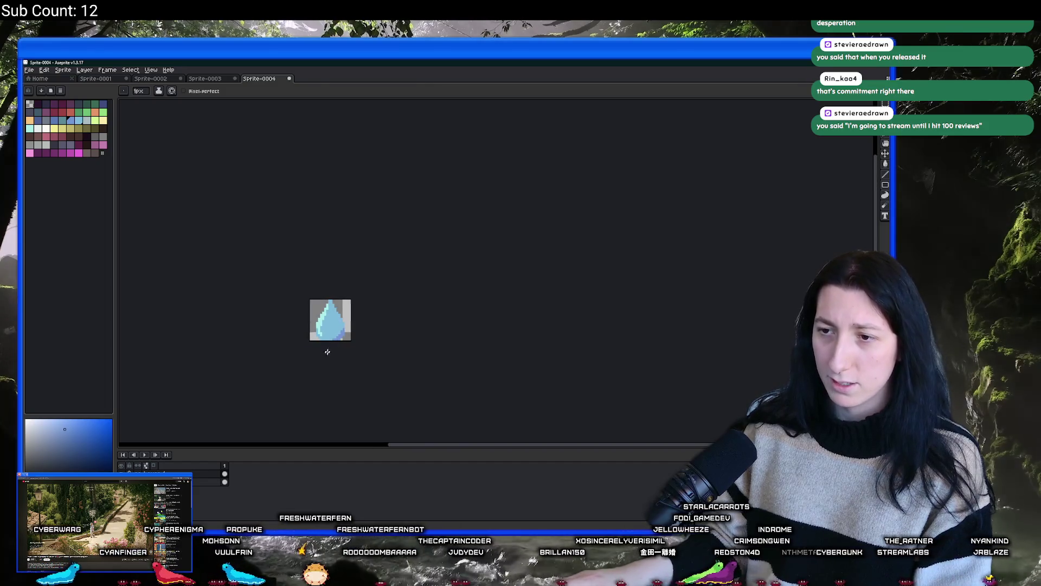
pyautogui.scroll(2, 339, 329)
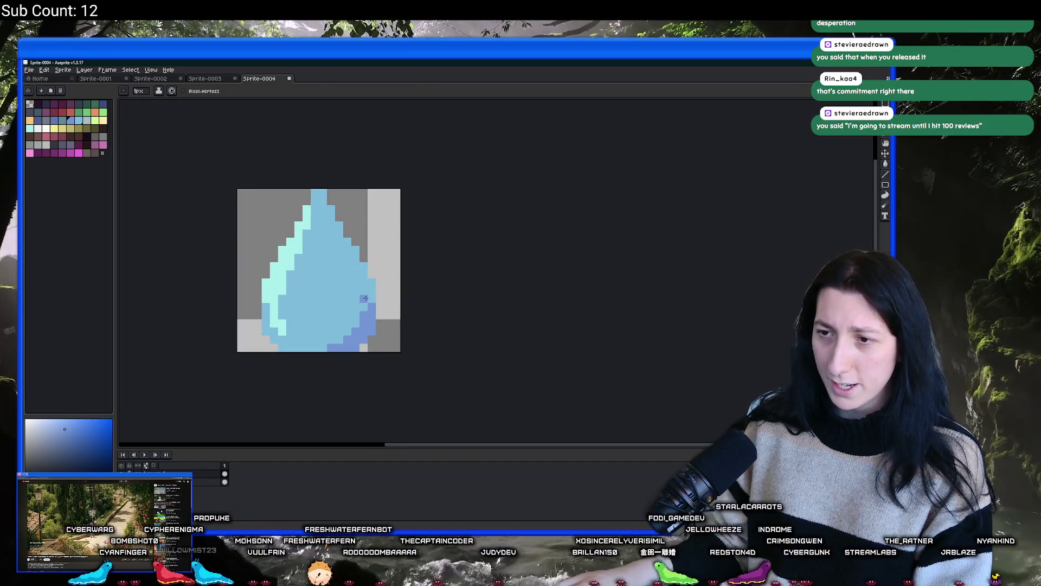
pyautogui.scroll(-2, 342, 344)
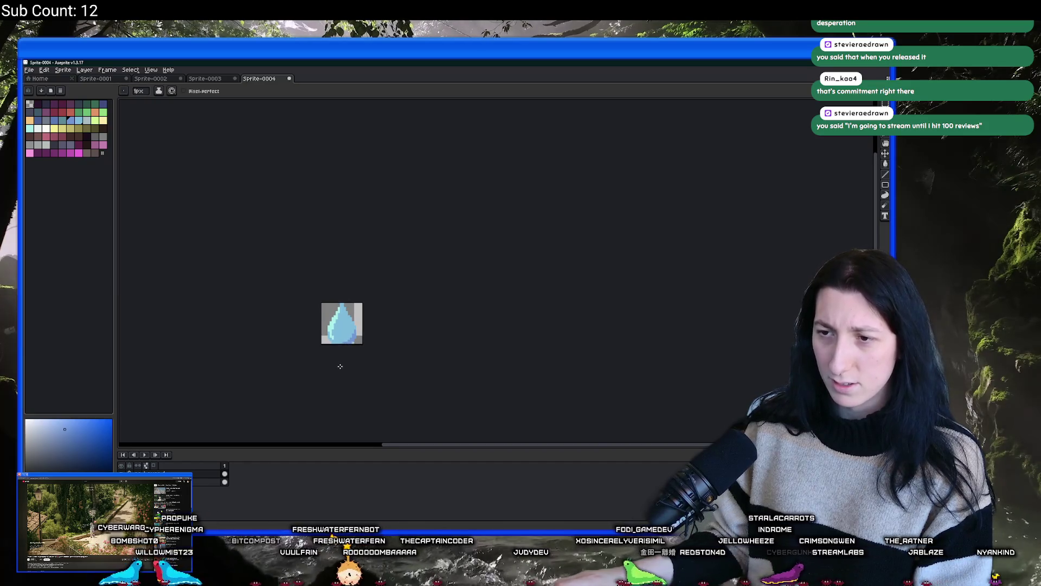
pyautogui.scroll(2, 339, 365)
pyautogui.scroll(-2, 330, 351)
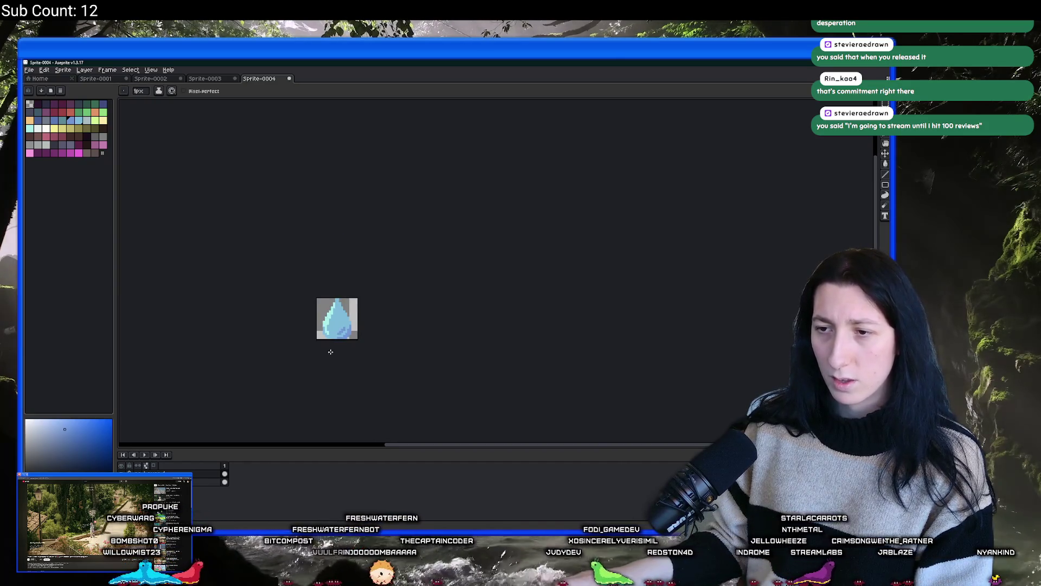
pyautogui.scroll(2, 342, 331)
pyautogui.press('v')
pyautogui.moveTo(344, 288)
pyautogui.mouseDown()
pyautogui.moveTo(332, 277)
pyautogui.moveTo(348, 293)
pyautogui.mouseUp()
pyautogui.scroll(-2, 348, 293)
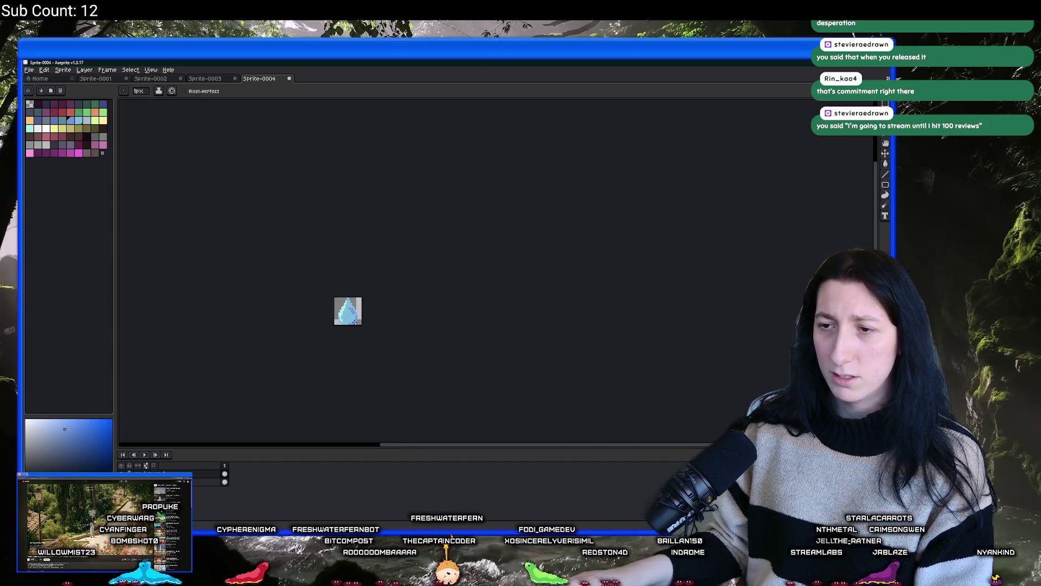
pyautogui.scroll(-1, 350, 336)
pyautogui.scroll(3, 350, 339)
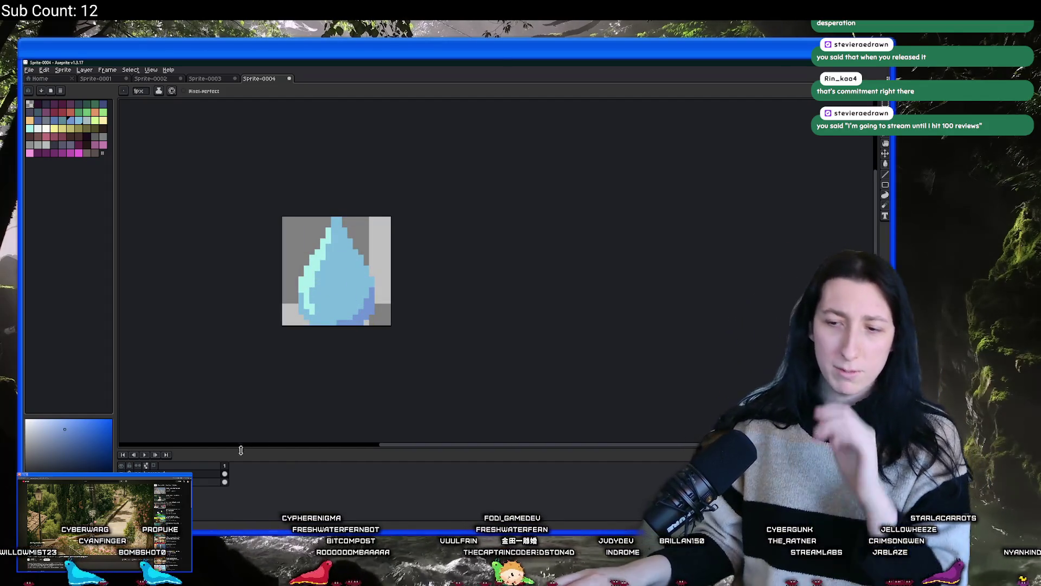
# Step: Export the drop sprite as ThirstIcon.png, replacing Hunger in the file name
pyautogui.hotkey('ctrl', 'alt', 'shift', 's')
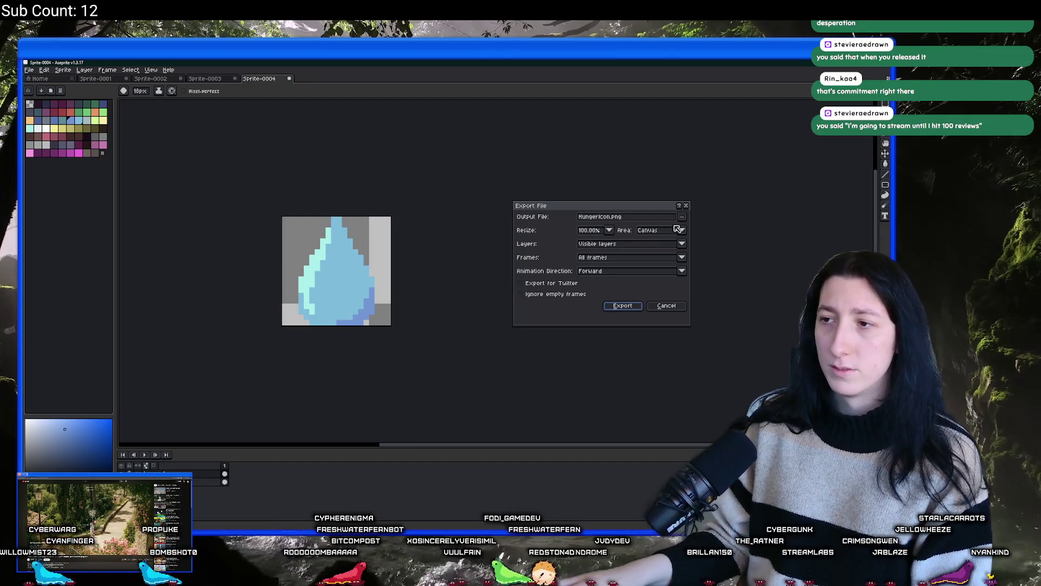
pyautogui.moveTo(599, 217); pyautogui.dragTo(579, 217)
pyautogui.write('Thirst')
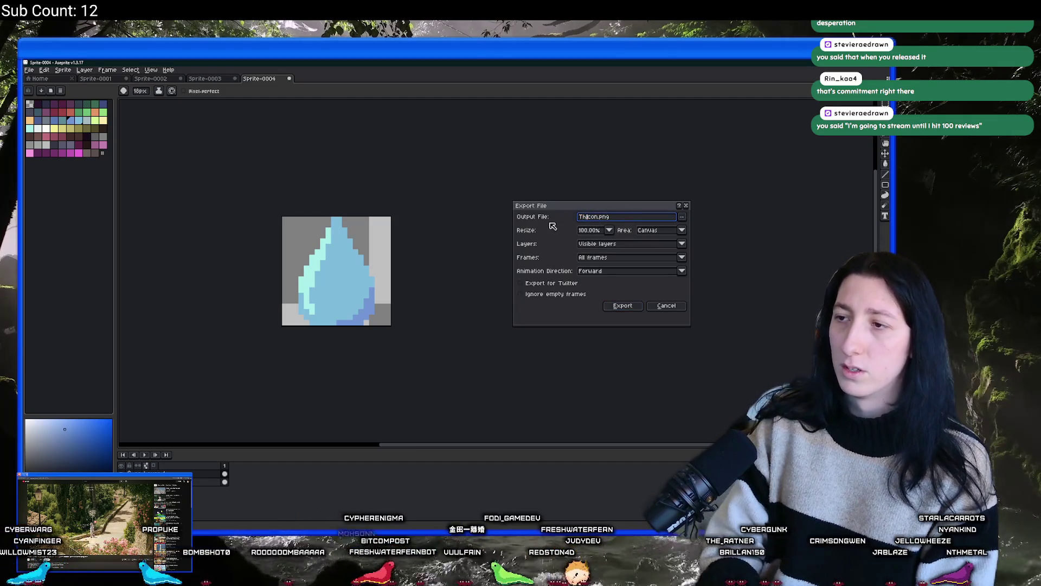
pyautogui.press('Return')
pyautogui.press('b')
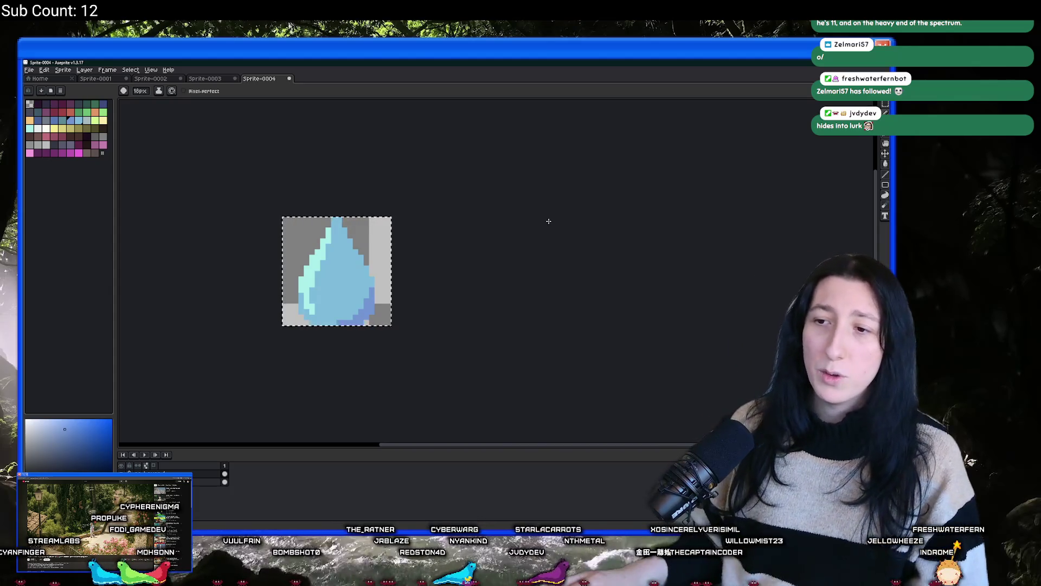
# Step: Set the water-drop canvas size to 22 by 22 pixels through Sprite > Canvas Size
pyautogui.scroll(-7, 546, 221)
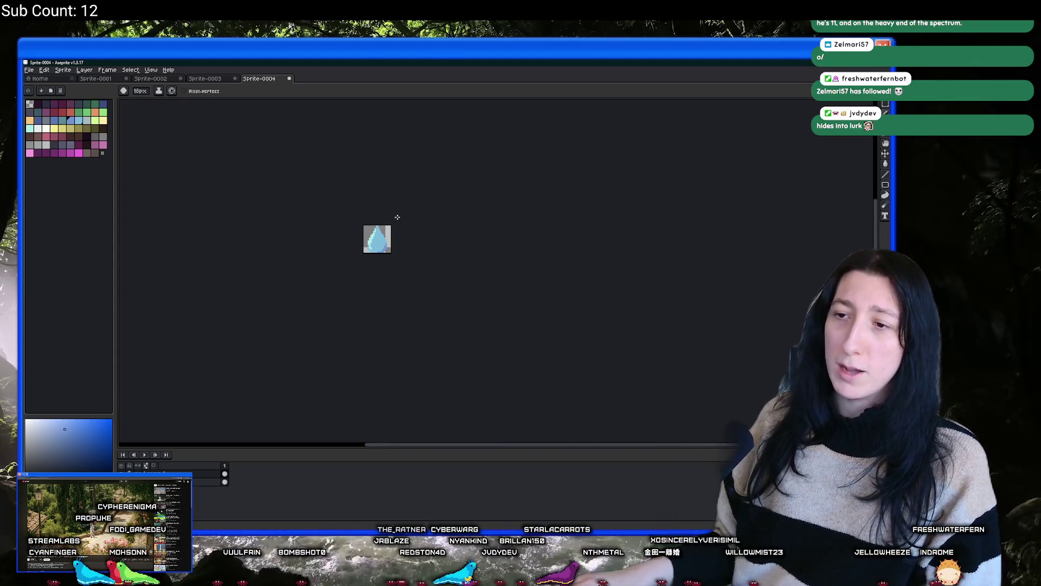
pyautogui.scroll(2, 380, 228)
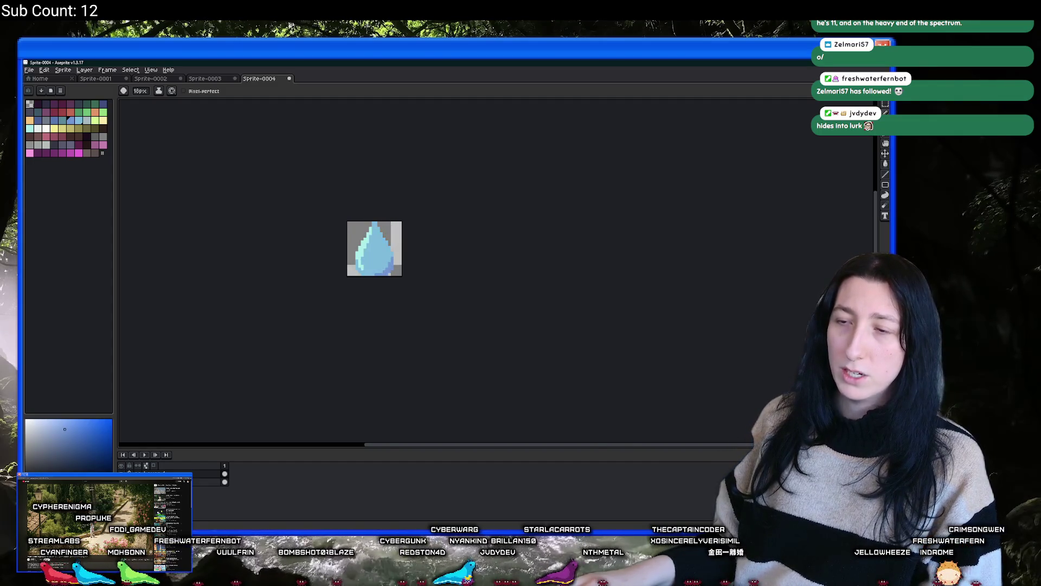
pyautogui.click(62, 70)
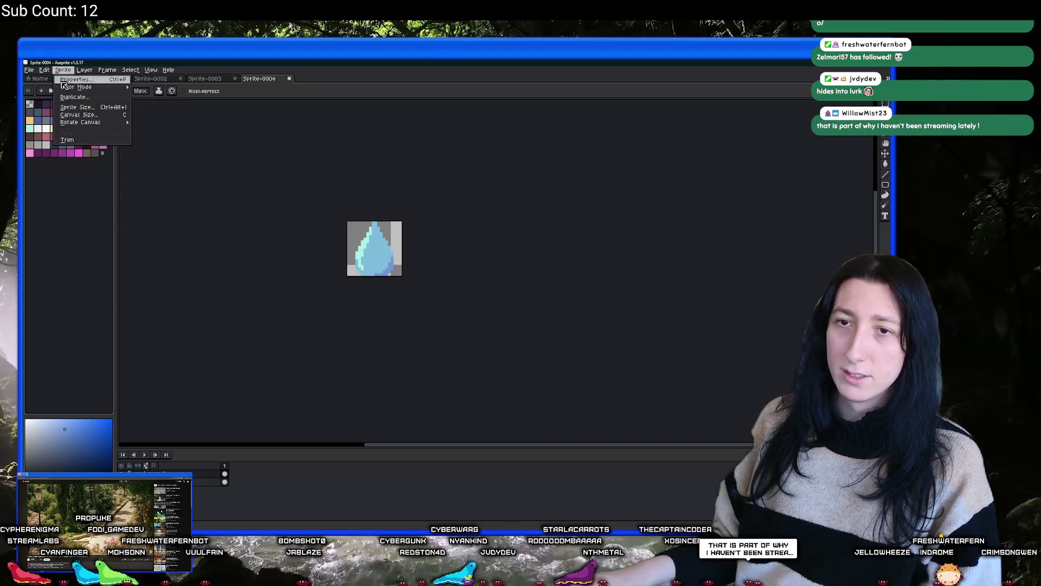
pyautogui.click(78, 114)
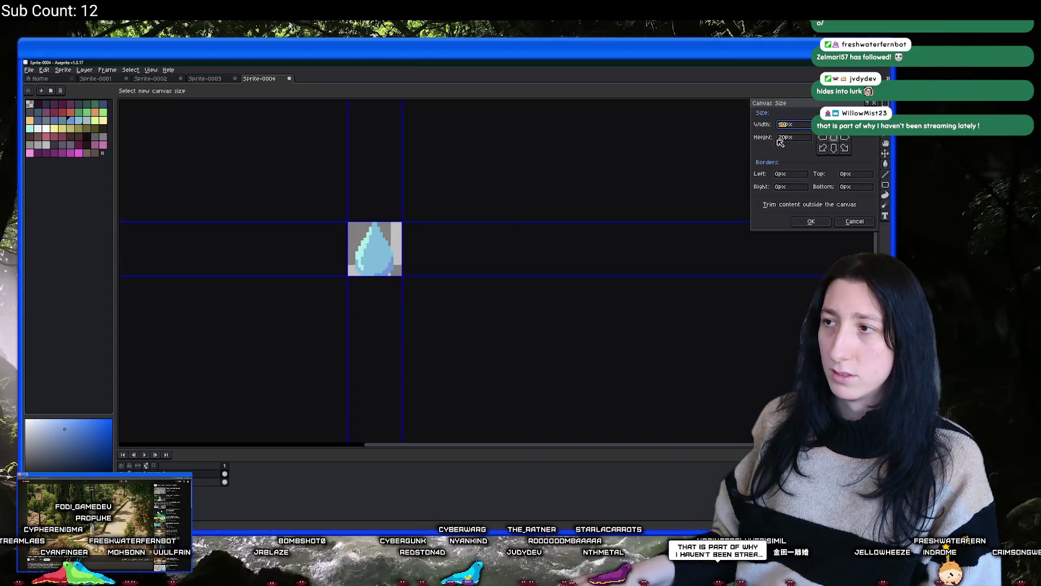
pyautogui.write('22')
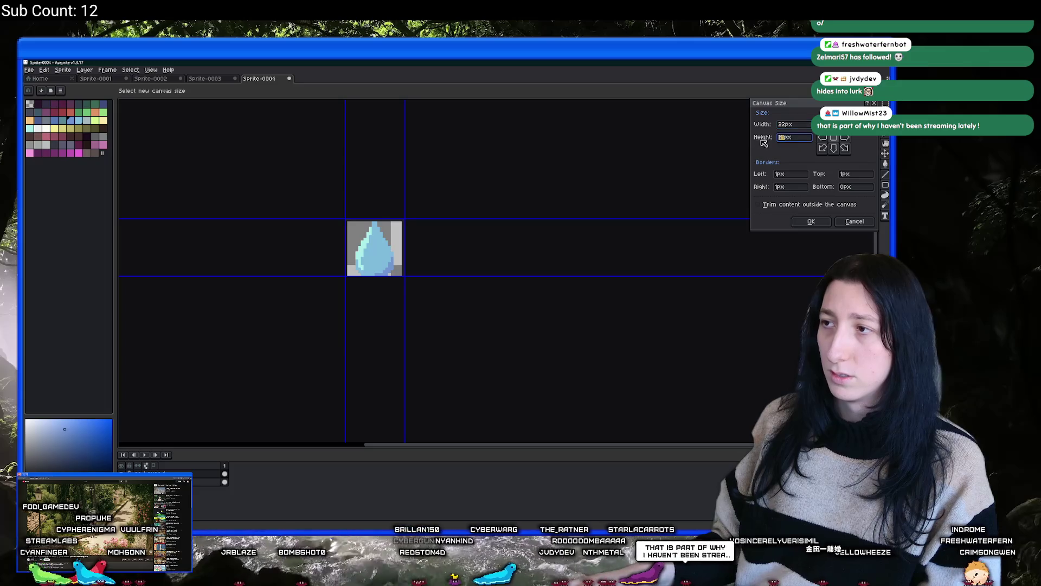
pyautogui.click(799, 218)
pyautogui.scroll(1, 377, 225)
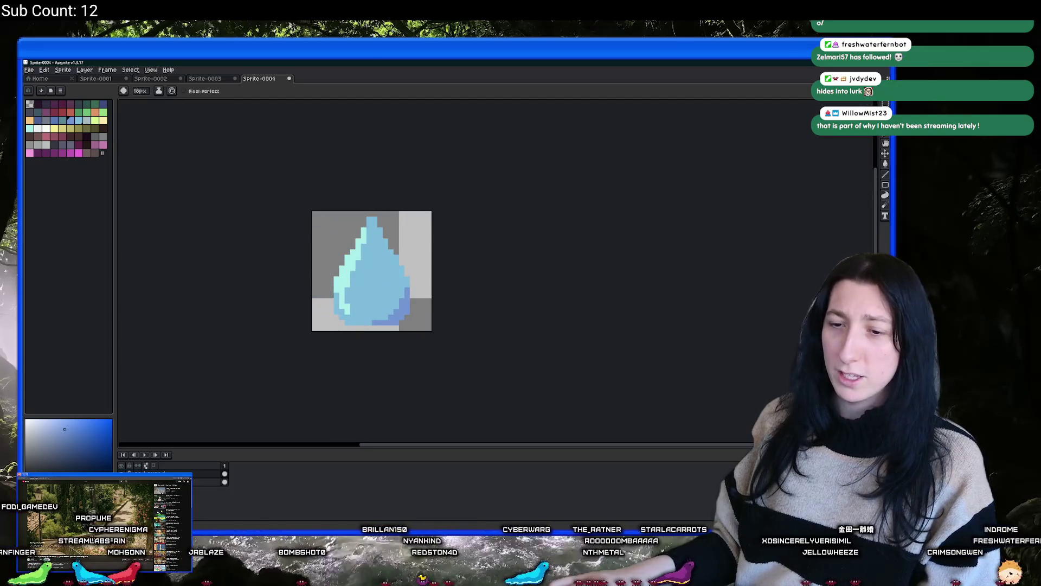
# Step: Compare with the drumstick sprite, then add a dark outline around the water drop
pyautogui.scroll(1, 270, 397)
pyautogui.press('i')
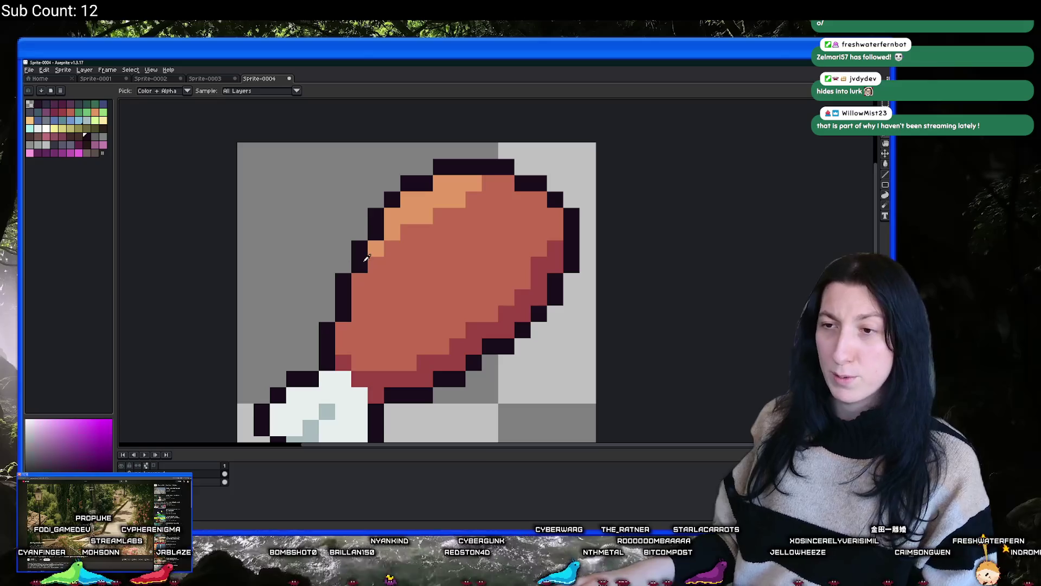
pyautogui.hotkey('ctrl', 'z')
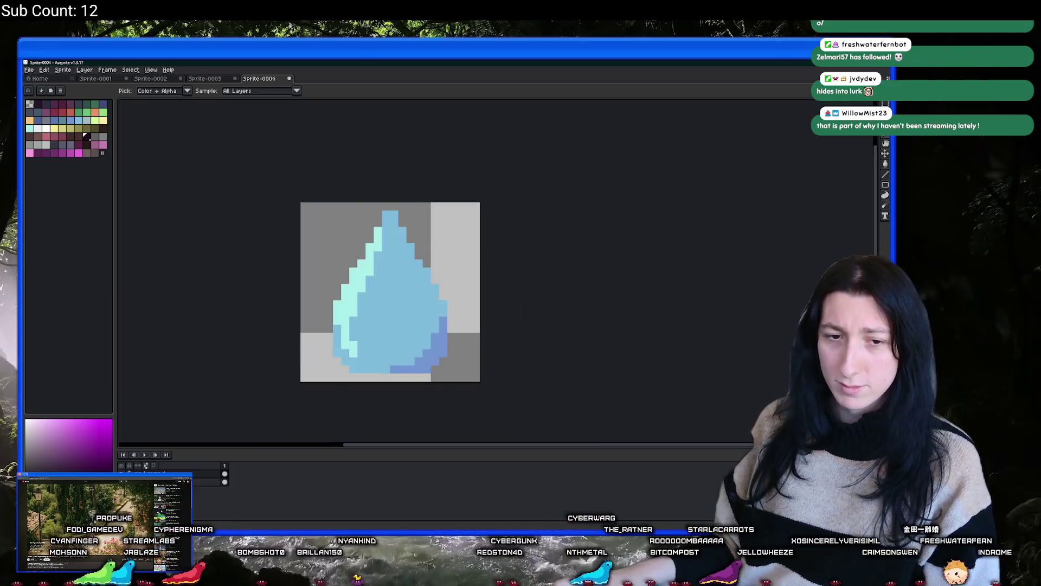
pyautogui.hotkey('shift', 'o')
pyautogui.press('Return')
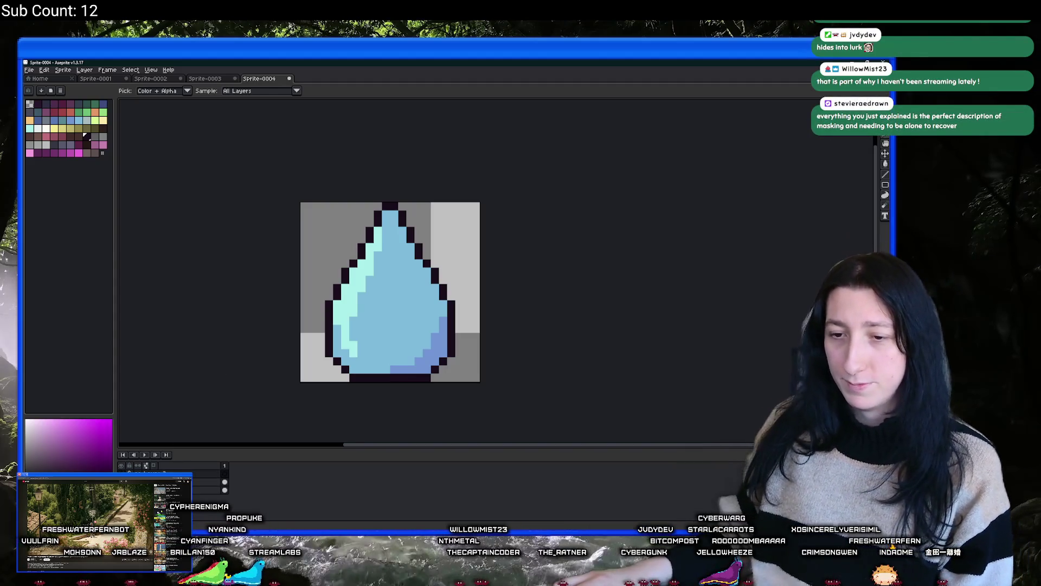
# Step: Re-export the outlined drop as ThirstIcon.png and clear it from the canvas
pyautogui.hotkey('ctrl', 'alt', 'shift', 's')
pyautogui.click(621, 306)
pyautogui.hotkey('ctrl', 'z')
pyautogui.hotkey('ctrl', 'y')
pyautogui.hotkey('ctrl', 'z')
pyautogui.click(162, 472)
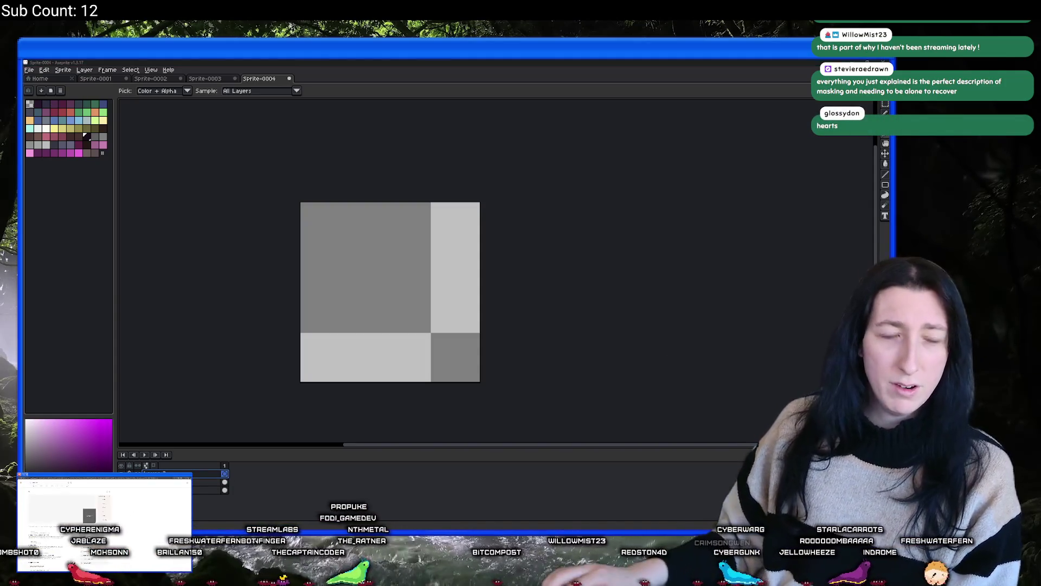
# Step: In the browser, search Bing images for 'video game health icon' and browse the results
pyautogui.hotkey('alt', 'Tab')
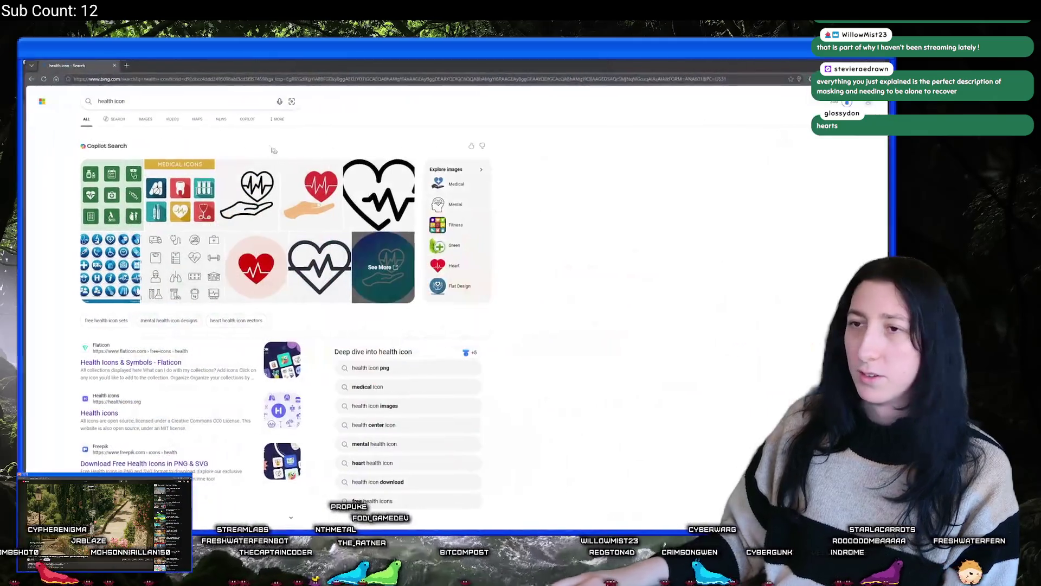
pyautogui.tripleClick(95, 101)
pyautogui.write('video gam ehealt')
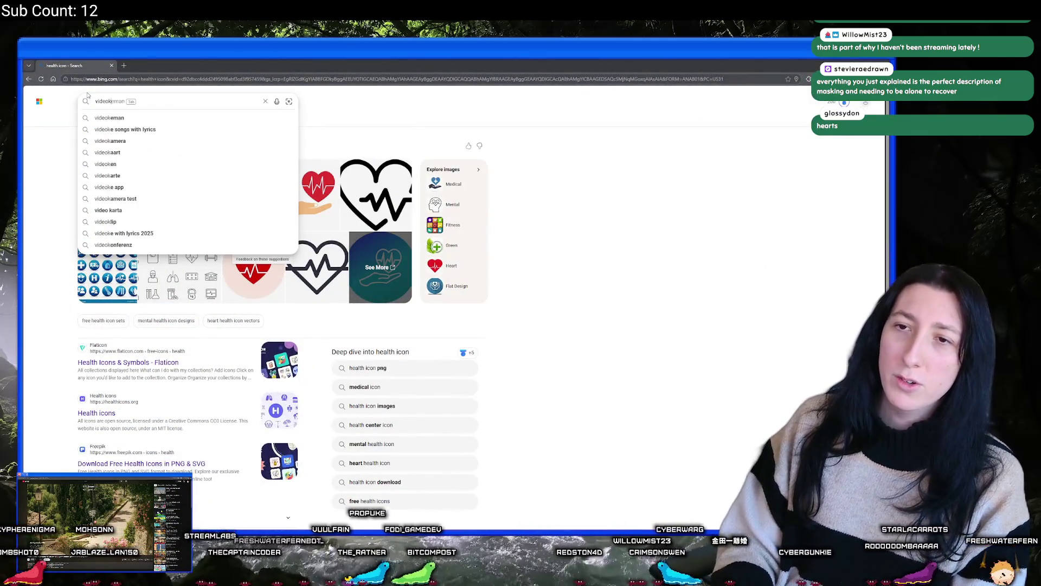
pyautogui.press('BackSpace')
pyautogui.press('BackSpace')
pyautogui.press('BackSpace')
pyautogui.write('e health icon')
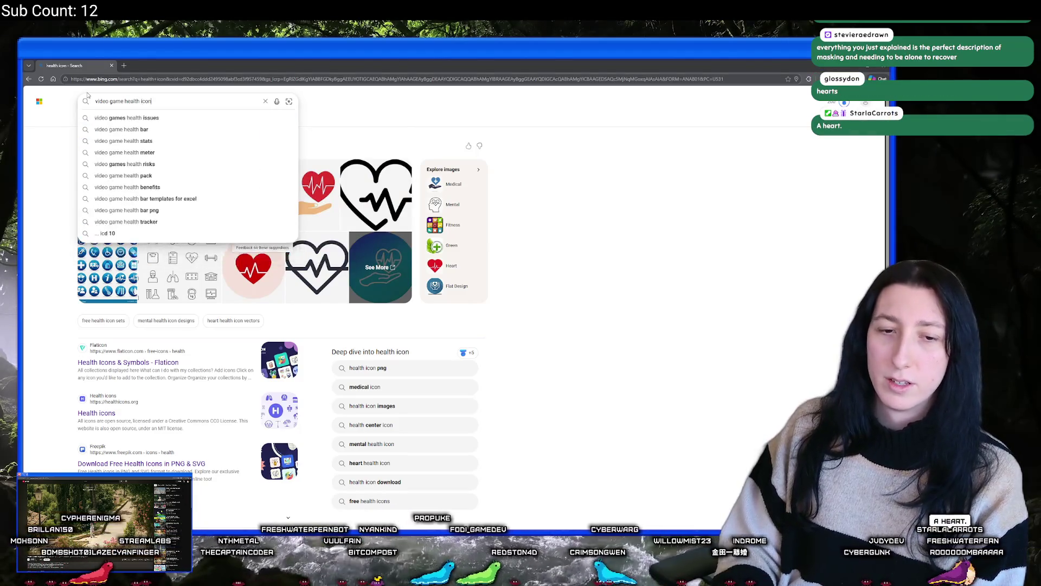
pyautogui.press('Return')
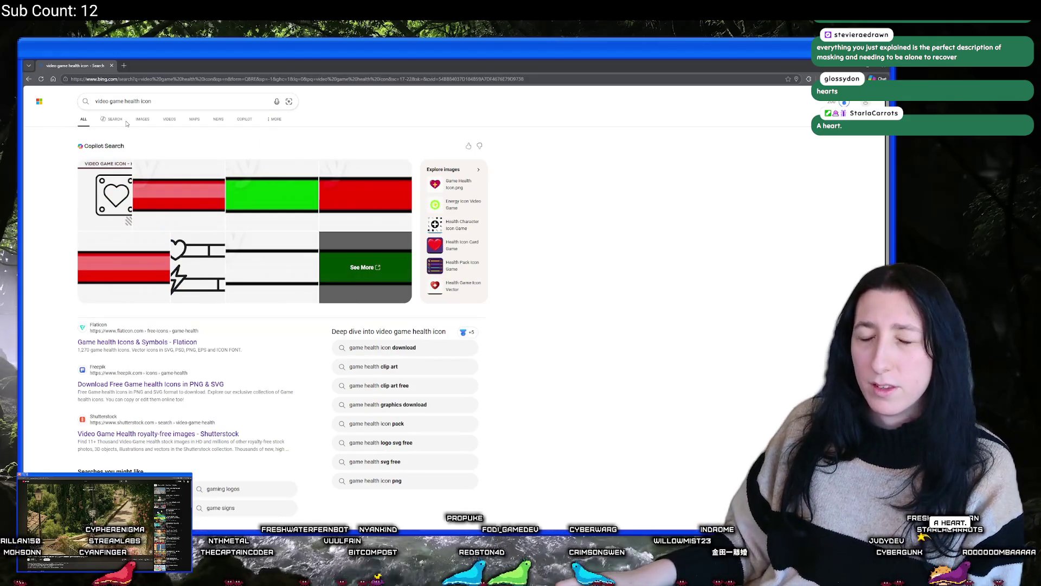
pyautogui.click(142, 120)
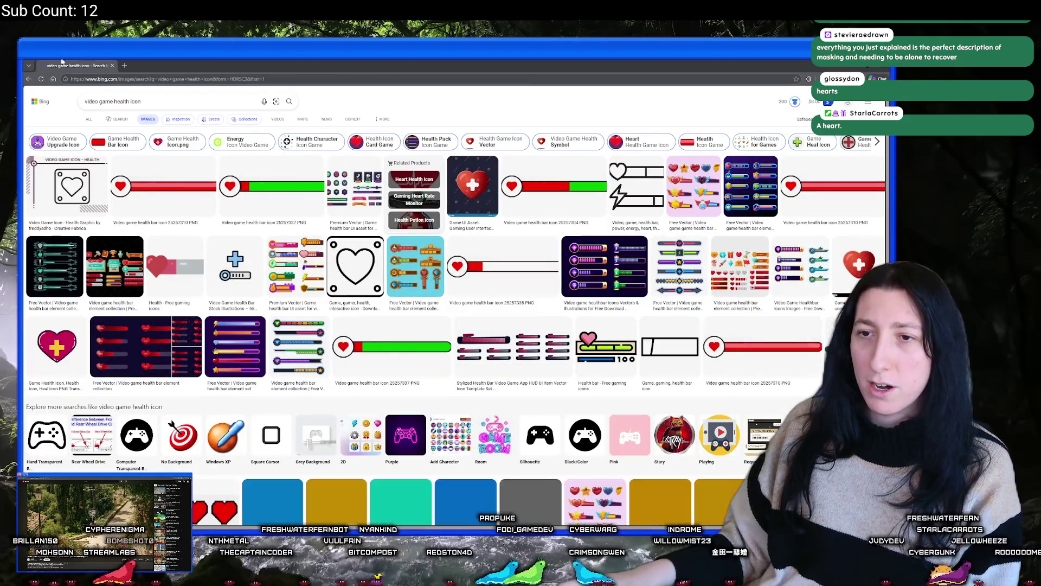
pyautogui.scroll(-1, 575, 338)
pyautogui.scroll(-3, 228, 309)
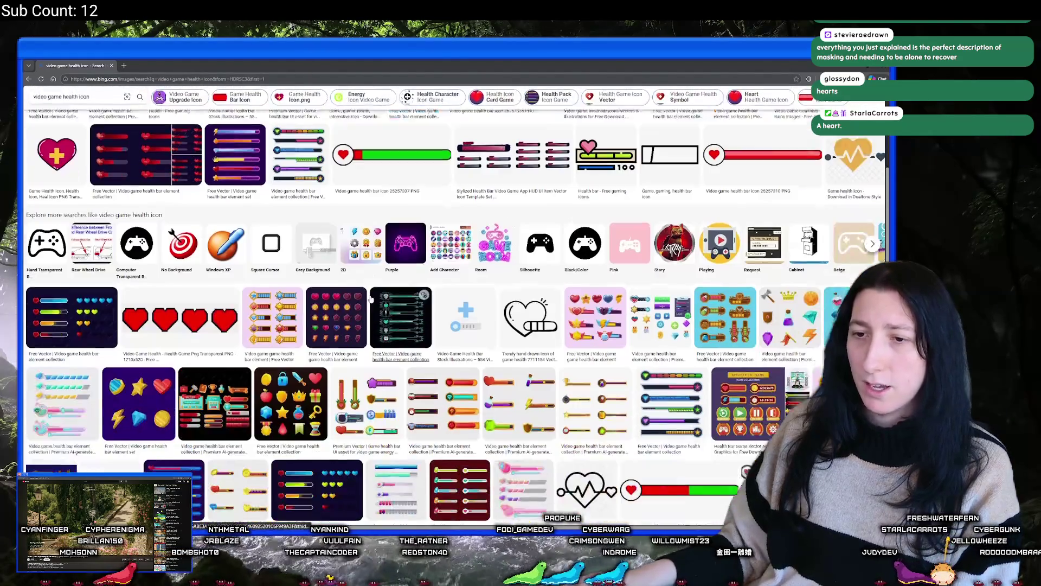
pyautogui.scroll(-4, 227, 309)
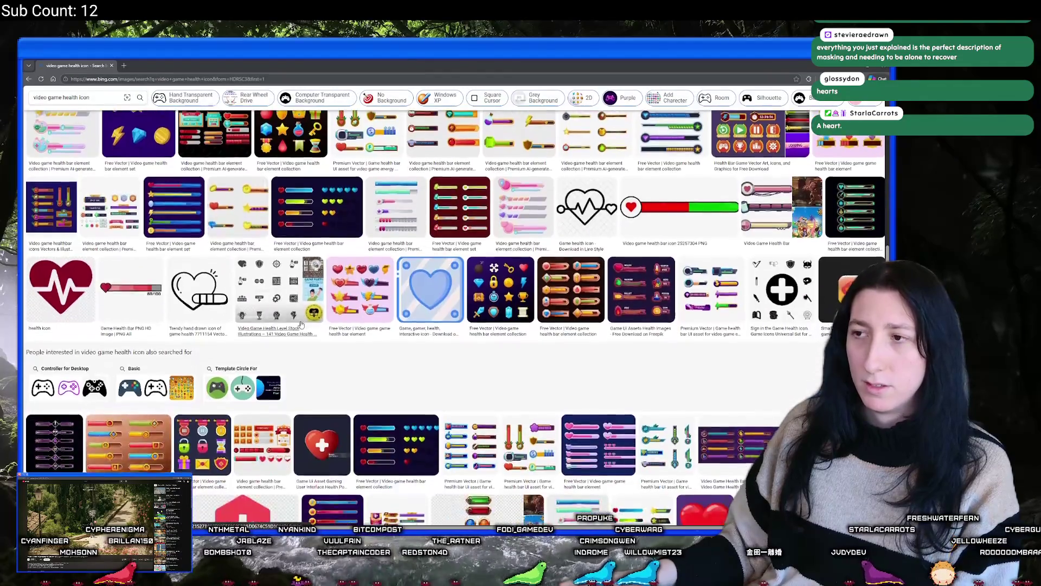
pyautogui.scroll(6, 179, 87)
pyautogui.scroll(2, 179, 87)
# Step: Replace the query with 'pixel art heart' and run the image search
pyautogui.tripleClick(163, 101)
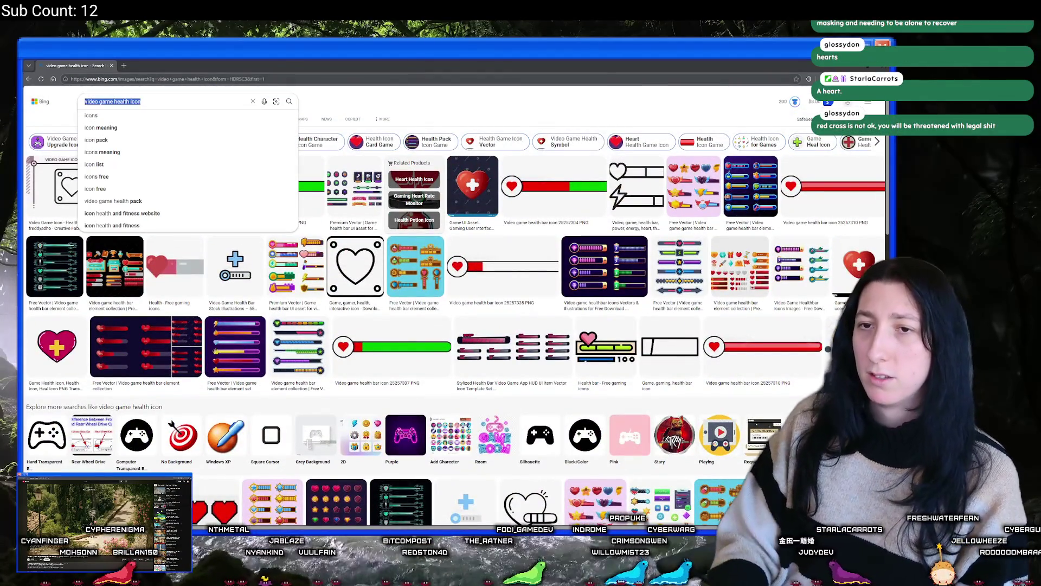
pyautogui.write('i')
pyautogui.press('BackSpace')
pyautogui.write('pixel art heart')
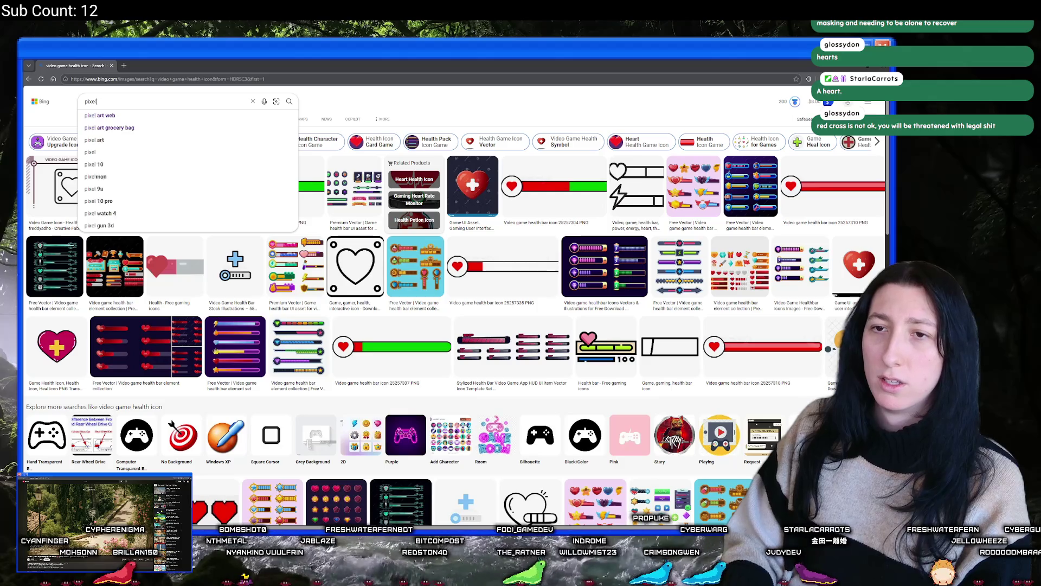
pyautogui.press('Return')
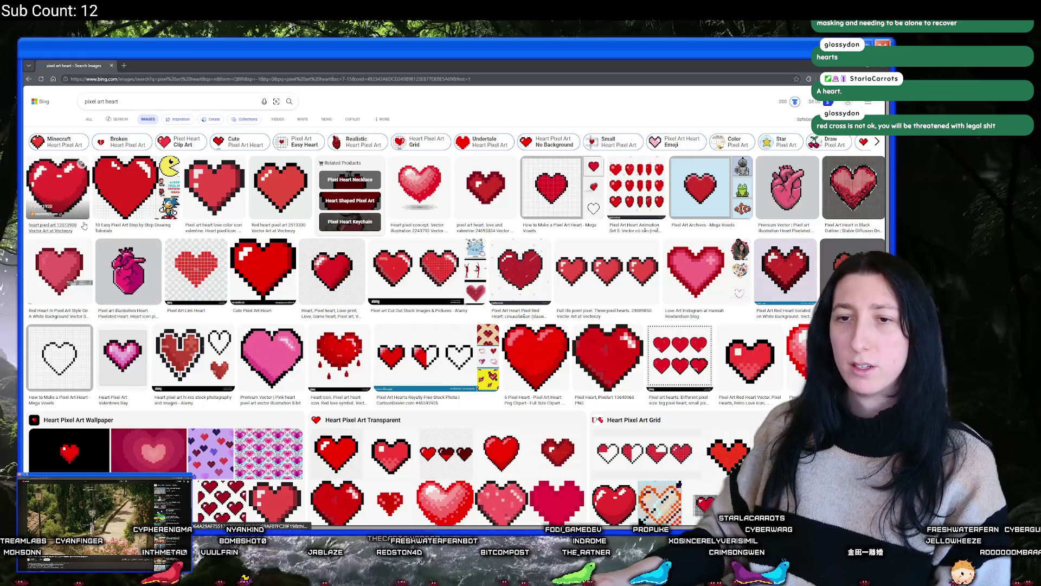
# Step: Preview the pink and red anatomical pixel hearts enlarged, then close the previews
pyautogui.click(122, 269)
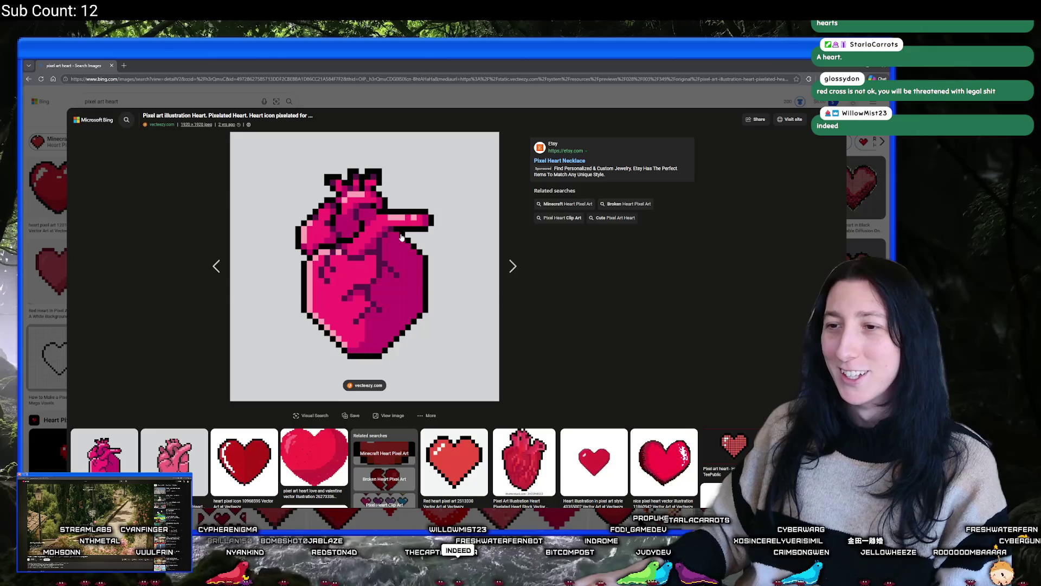
pyautogui.click(507, 453)
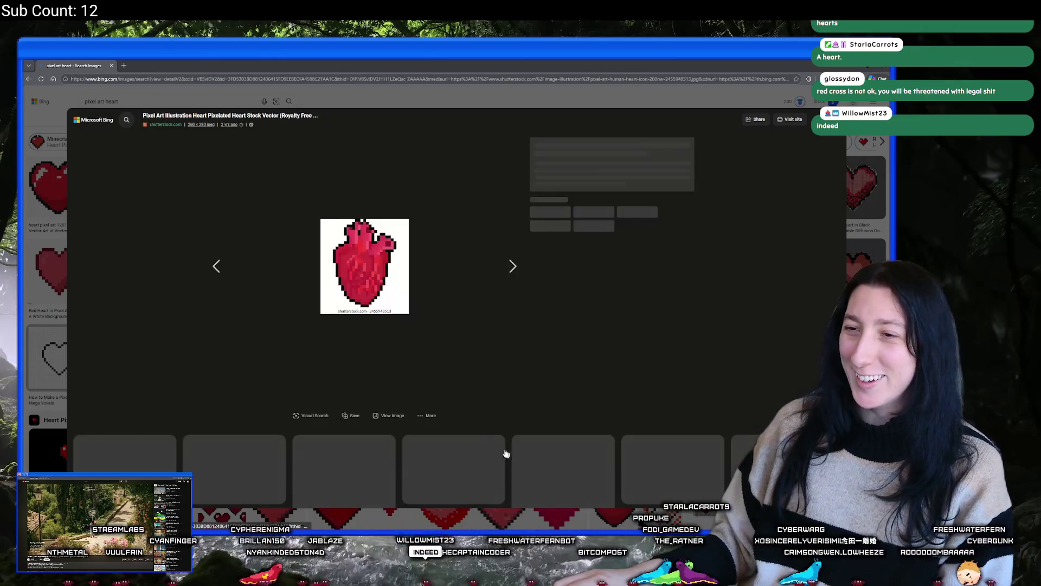
pyautogui.hotkey('alt', 'Left')
pyautogui.press('Escape')
pyautogui.scroll(-5, 356, 241)
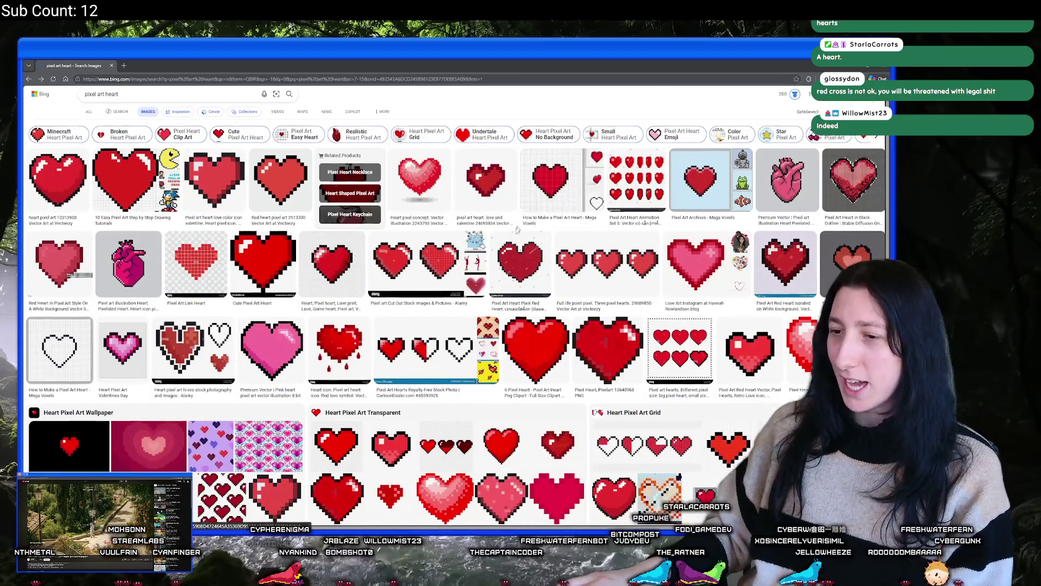
pyautogui.scroll(4, 356, 241)
pyautogui.scroll(1, 357, 241)
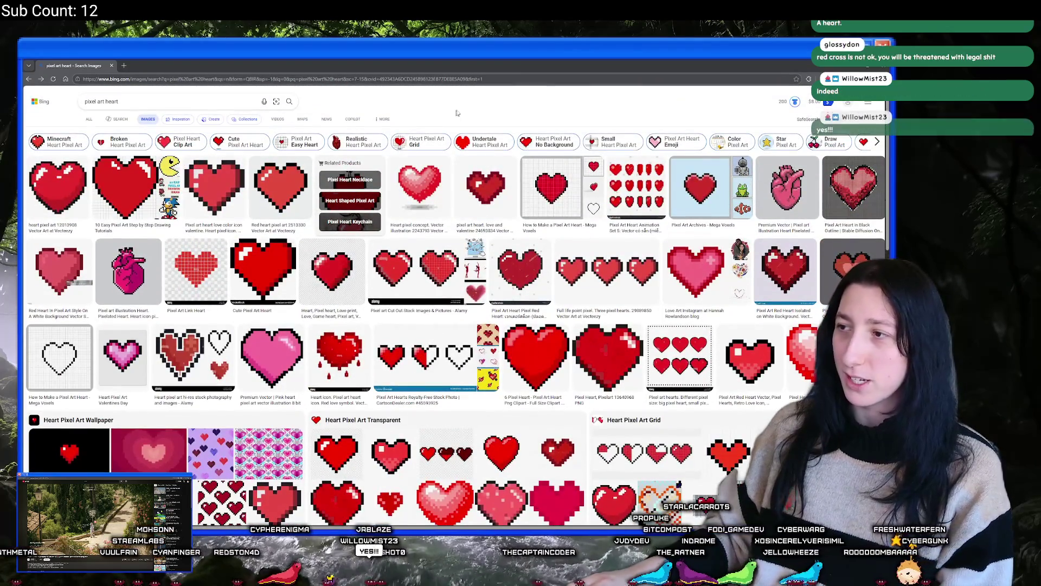
pyautogui.click(799, 219)
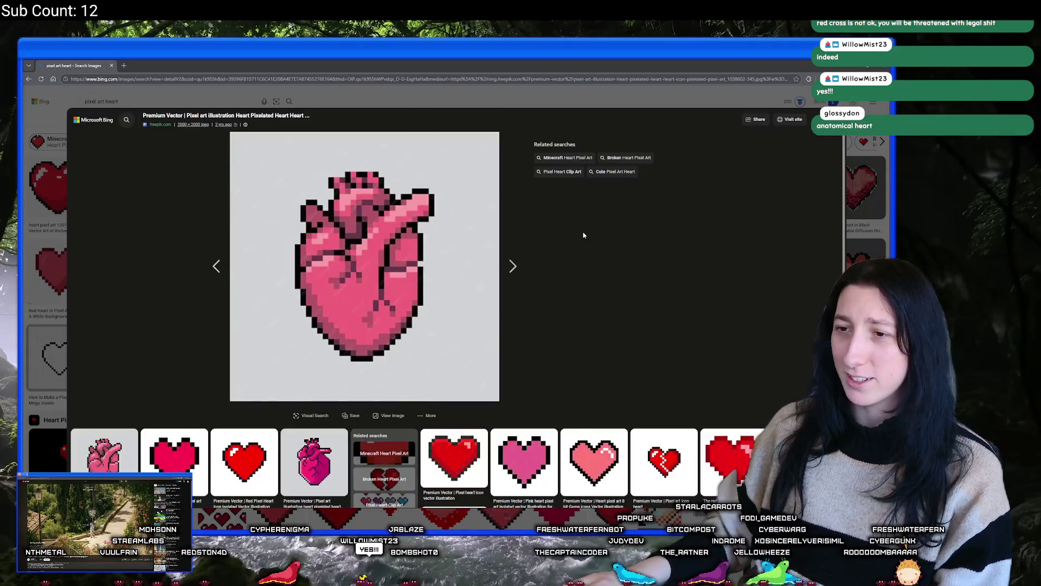
pyautogui.press('Escape')
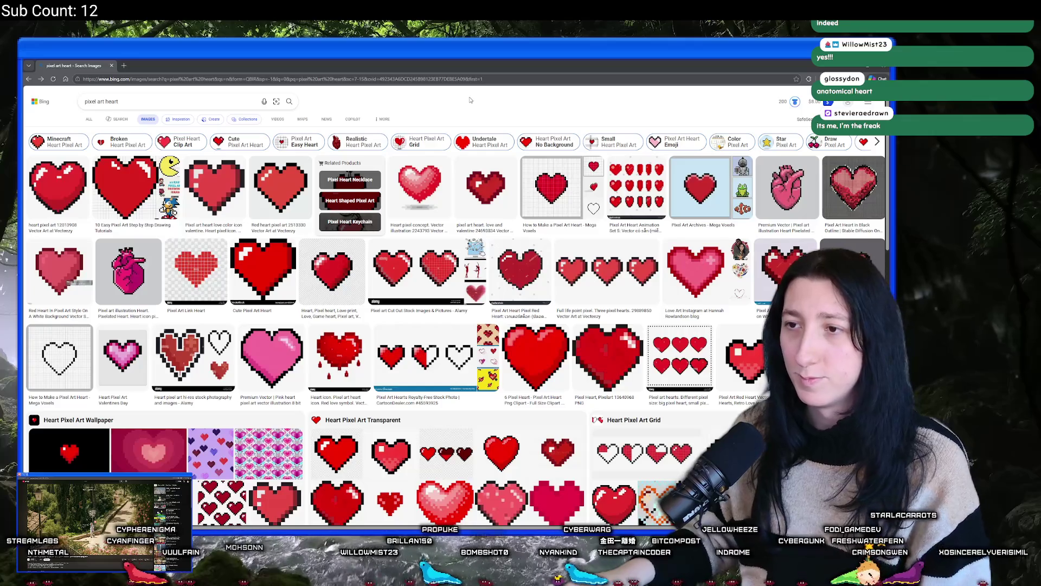
pyautogui.hotkey('alt', 'Tab')
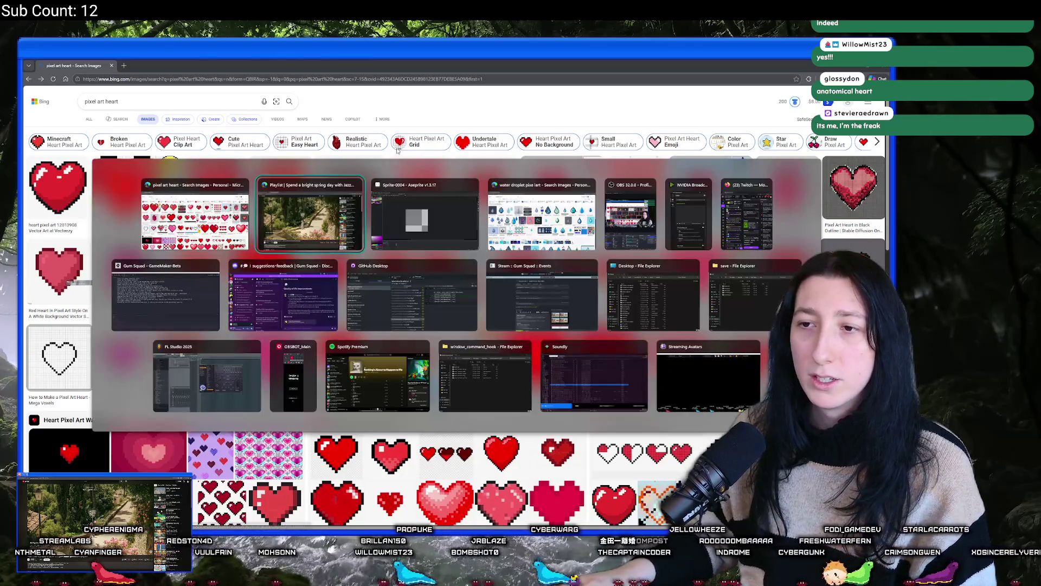
# Step: Back in Aseprite, try red test strokes on the canvas and undo them
pyautogui.click(453, 242)
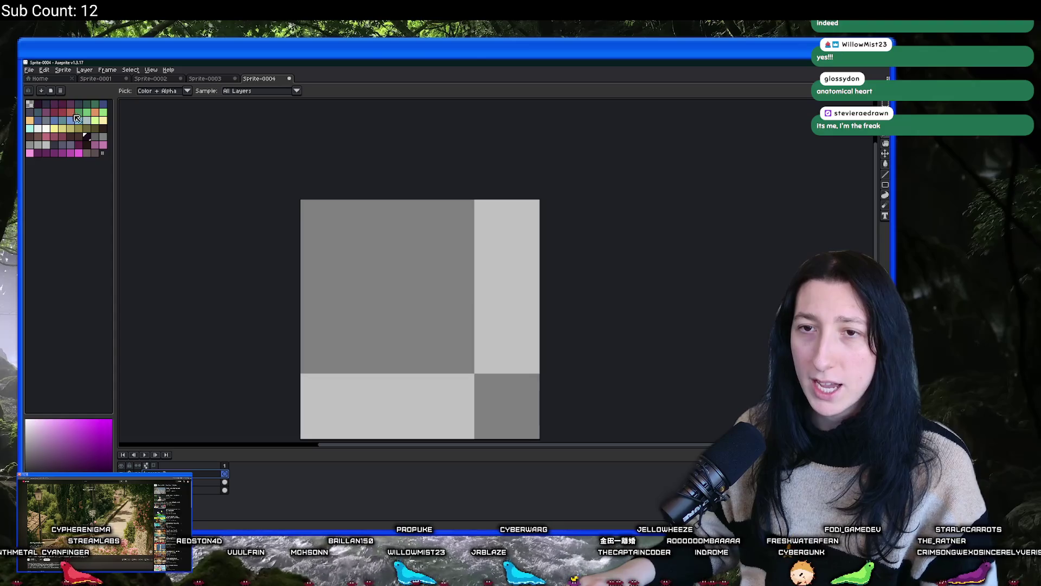
pyautogui.click(70, 112)
pyautogui.press('b')
pyautogui.click(395, 245)
pyautogui.hotkey('ctrl', 'z')
pyautogui.moveTo(414, 233); pyautogui.dragTo(430, 348)
pyautogui.hotkey('ctrl', 'z')
pyautogui.press('v')
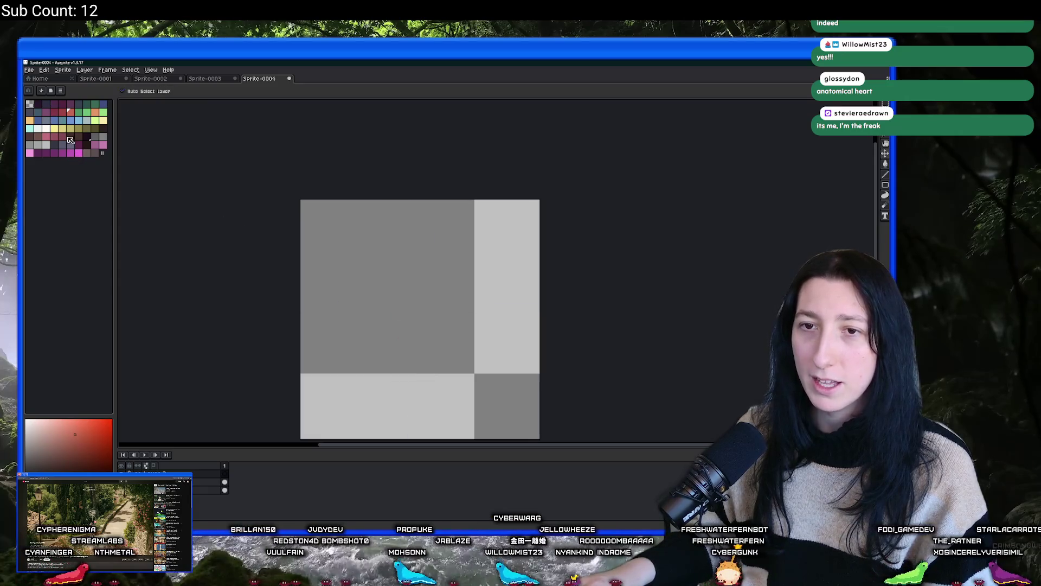
# Step: Draw the heart's left half in pink with the pencil
pyautogui.click(46, 136)
pyautogui.press('b')
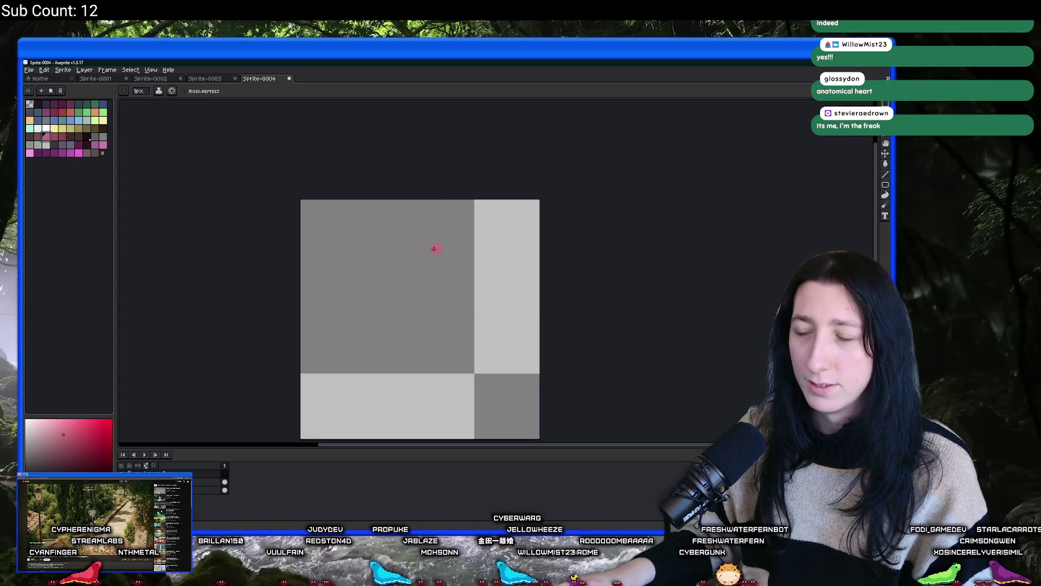
pyautogui.click(327, 233)
pyautogui.scroll(-2, 326, 232)
pyautogui.press('e')
pyautogui.press('b')
pyautogui.hotkey('ctrl', 'z')
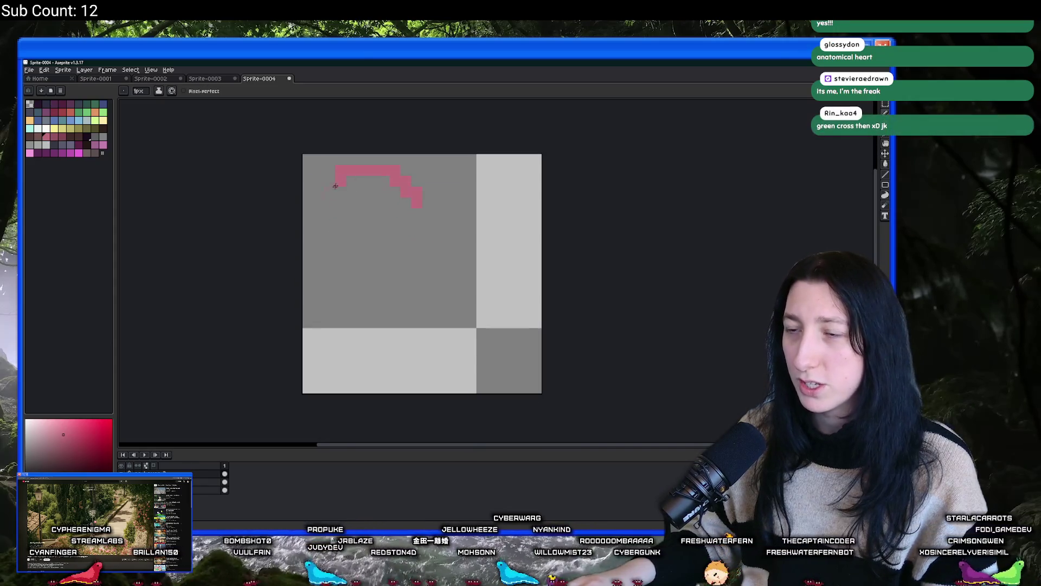
pyautogui.moveTo(351, 320); pyautogui.dragTo(373, 359)
pyautogui.scroll(-1, 386, 254)
pyautogui.hotkey('ctrl', 'z')
pyautogui.hotkey('ctrl', 'z')
pyautogui.hotkey('ctrl', 'z')
pyautogui.press('b')
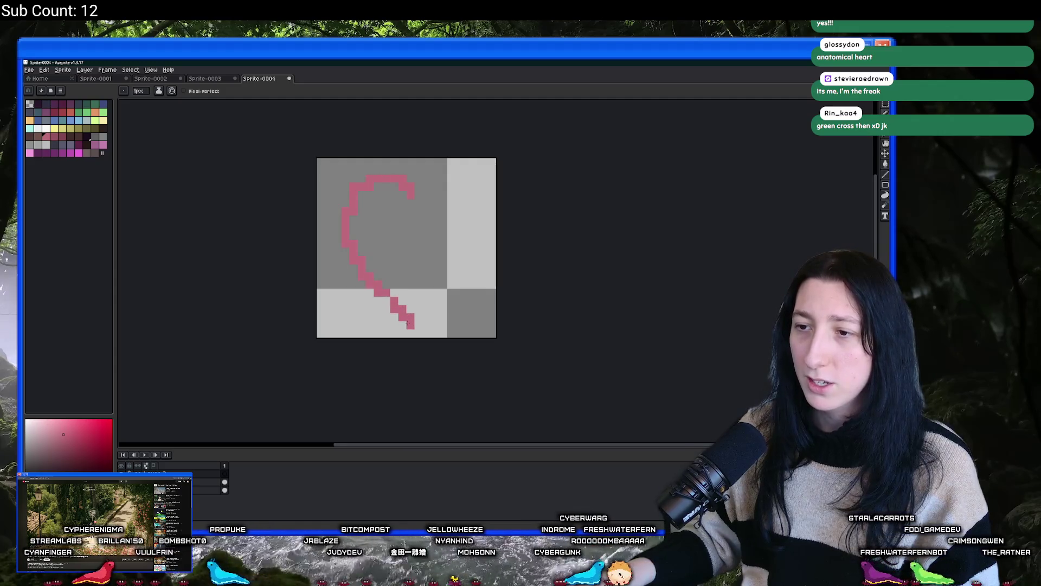
pyautogui.scroll(-1, 408, 323)
pyautogui.scroll(1, 408, 323)
# Step: Copy the left half, flip it horizontally and place it as the right half
pyautogui.press('m')
pyautogui.moveTo(413, 327); pyautogui.dragTo(342, 175)
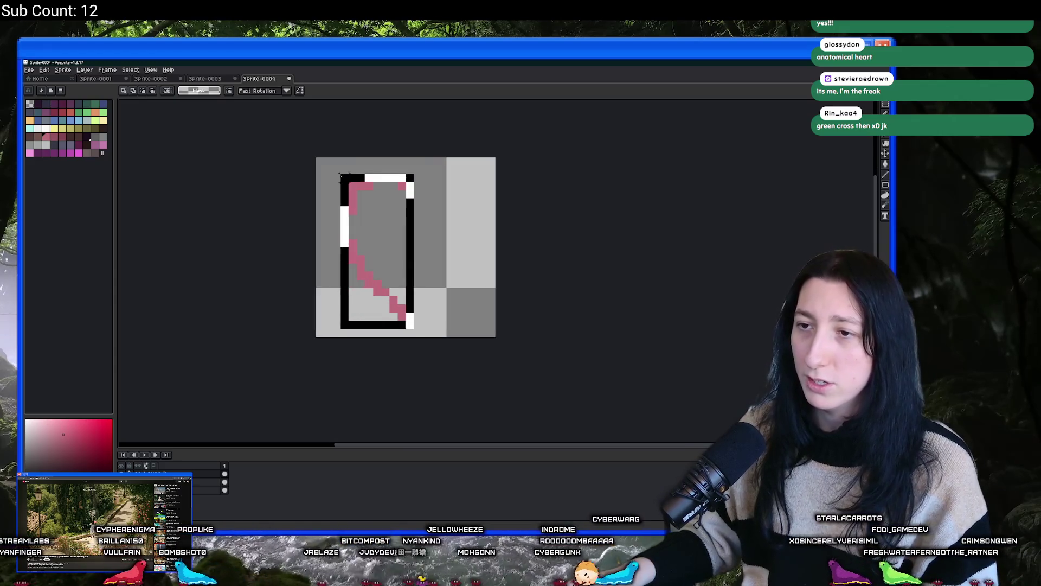
pyautogui.hotkey('ctrl', 'c')
pyautogui.hotkey('ctrl', 'v')
pyautogui.hotkey('shift', 'h')
pyautogui.moveTo(402, 196); pyautogui.dragTo(492, 202)
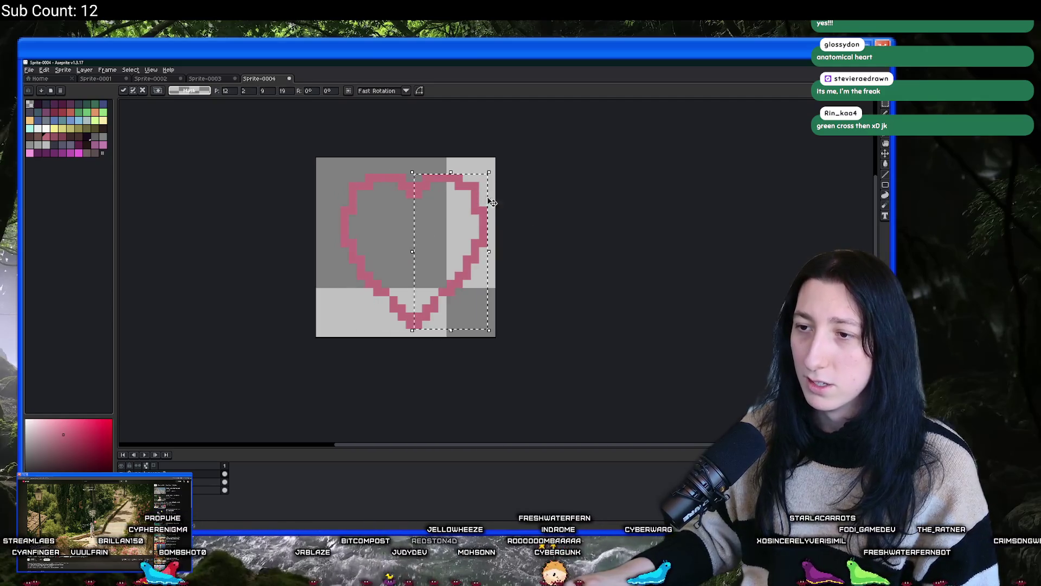
pyautogui.press('Return')
# Step: Select the heart's bottom band and move it up one pixel
pyautogui.hotkey('ctrl', 'a')
pyautogui.moveTo(497, 250)
pyautogui.mouseDown()
pyautogui.moveTo(507, 251)
pyautogui.moveTo(460, 274)
pyautogui.mouseUp()
pyautogui.press('Escape')
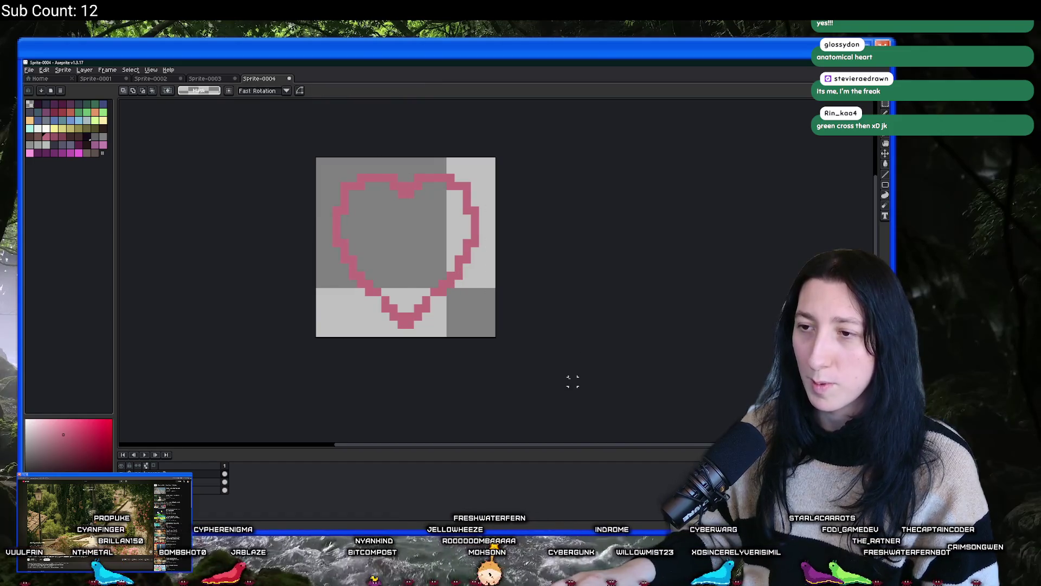
pyautogui.moveTo(322, 293); pyautogui.dragTo(497, 338)
pyautogui.moveTo(406, 314); pyautogui.dragTo(406, 306)
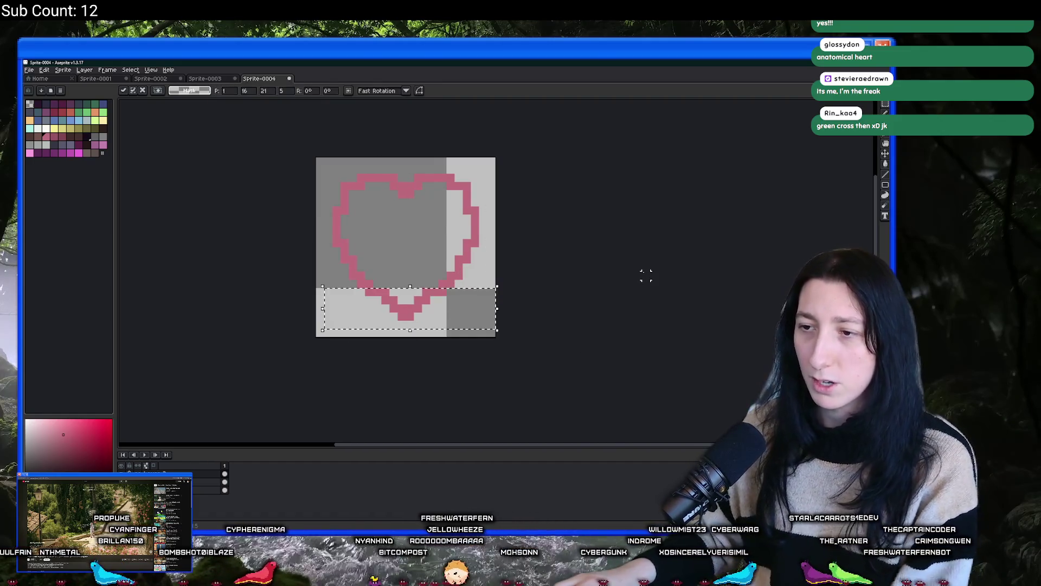
# Step: Commit the moved band and flood-fill the heart's interior with pink
pyautogui.press('Return')
pyautogui.scroll(-1, 581, 270)
pyautogui.press('g')
pyautogui.click(450, 249)
pyautogui.scroll(3, 441, 199)
pyautogui.press('b')
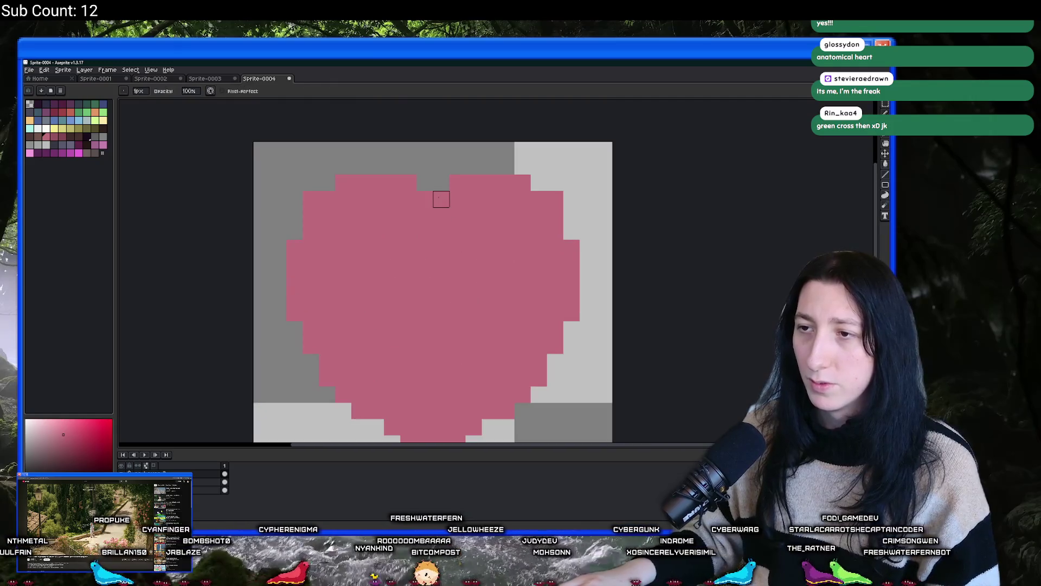
pyautogui.scroll(-3, 467, 228)
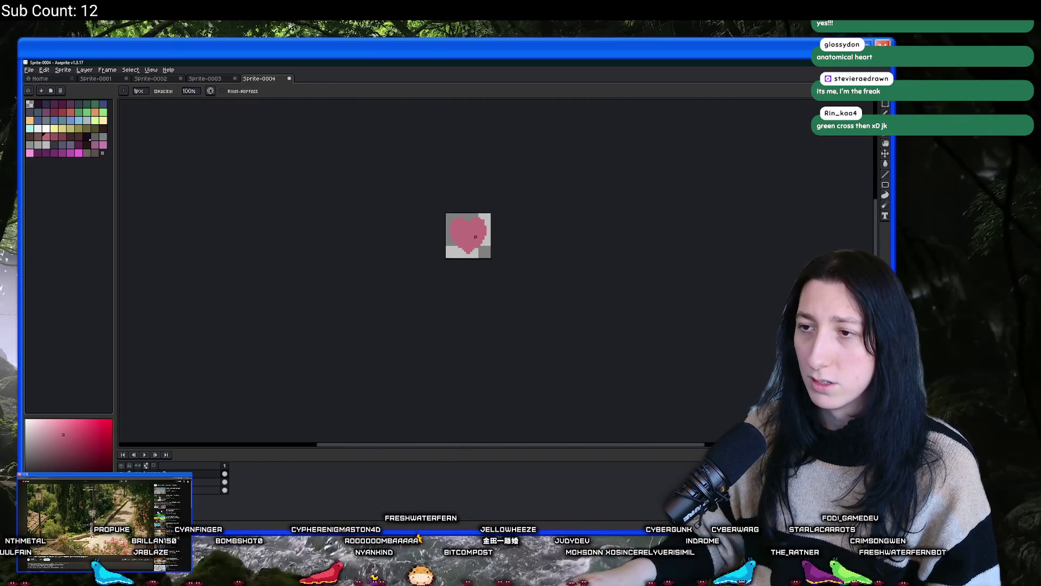
pyautogui.scroll(3, 475, 234)
pyautogui.moveTo(473, 218); pyautogui.dragTo(463, 226)
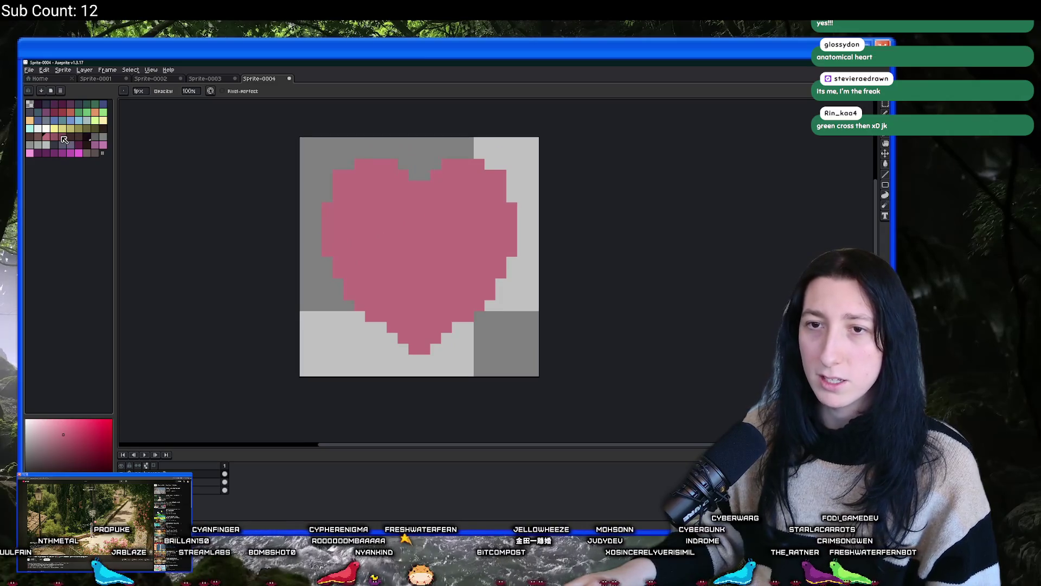
pyautogui.scroll(-3, 232, 249)
pyautogui.scroll(3, 232, 249)
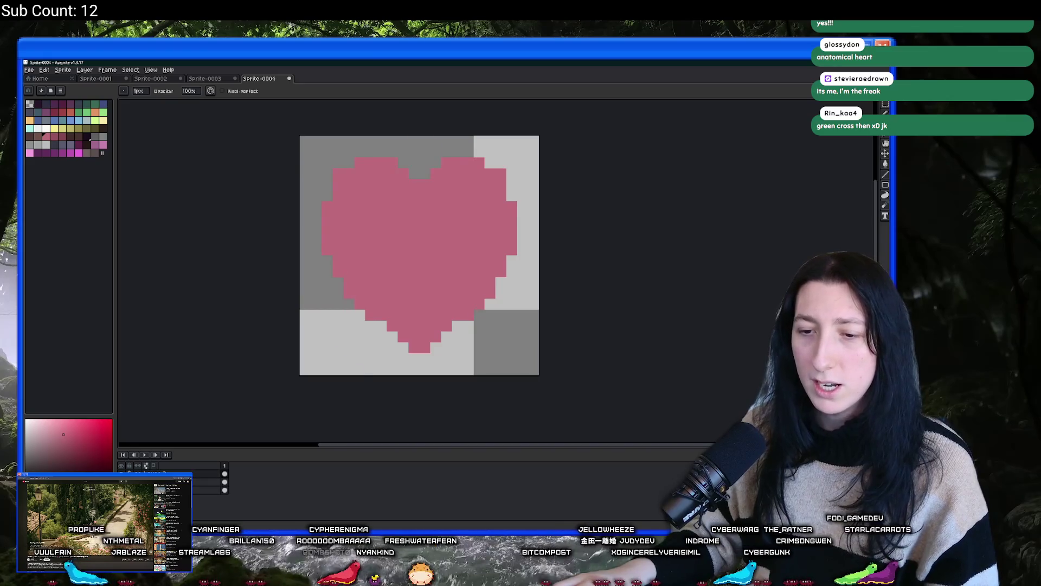
# Step: Check the water-drop layer for reference, then apply a dark outline to the heart
pyautogui.hotkey('ctrl', 'z')
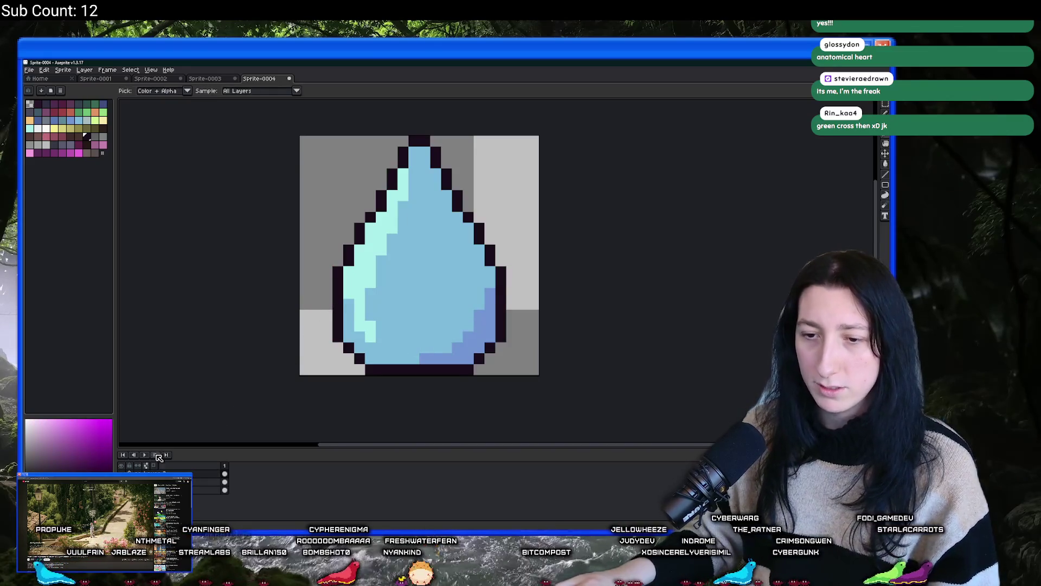
pyautogui.click(122, 482)
pyautogui.click(121, 474)
pyautogui.doubleClick(179, 473)
pyautogui.press('Return')
pyautogui.hotkey('shift', 'o')
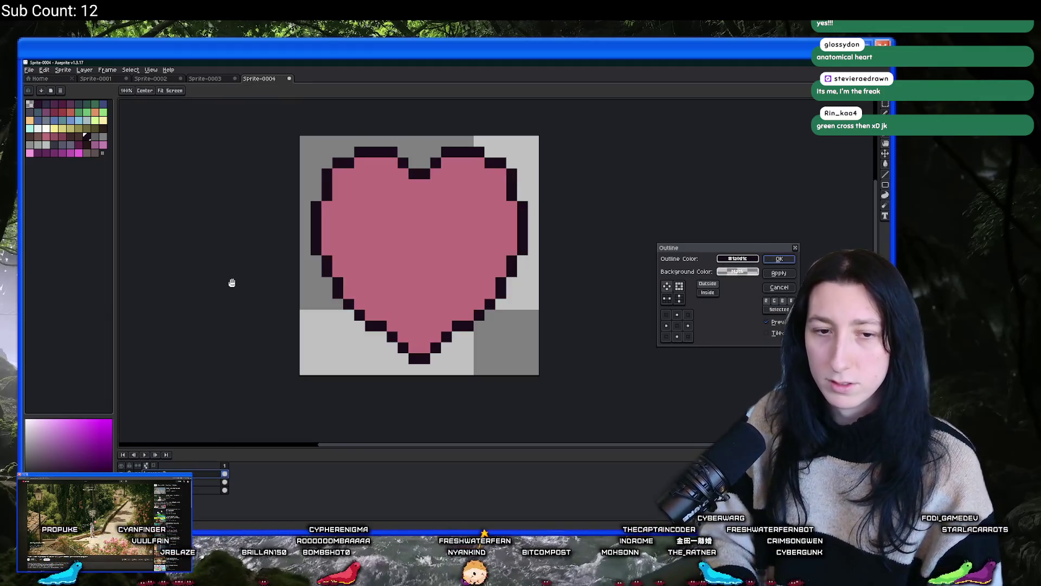
pyautogui.press('Return')
# Step: Choose a darker shade of the heart's pink as the drawing colour
pyautogui.press('i')
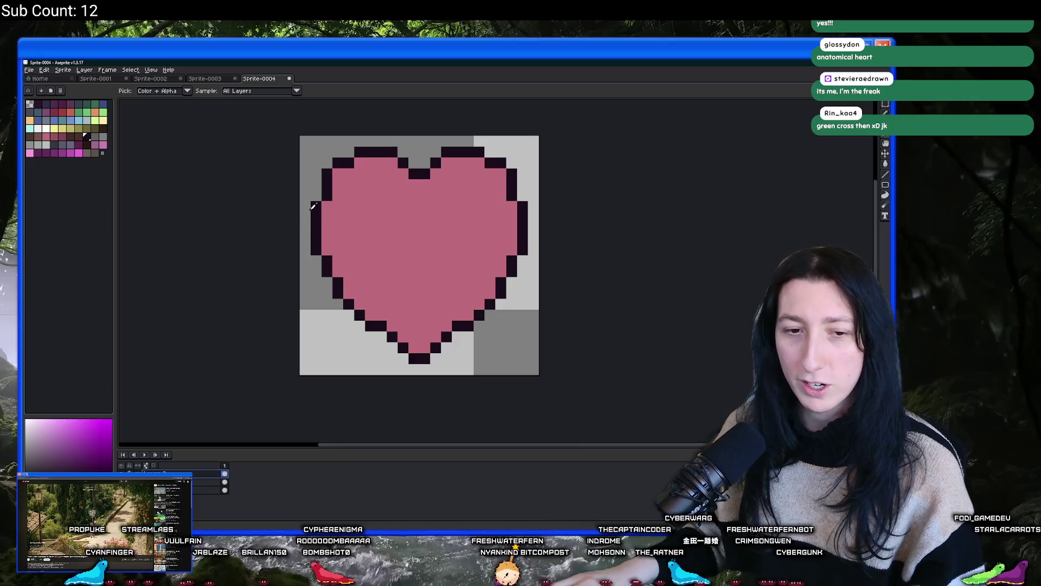
pyautogui.moveTo(312, 206); pyautogui.dragTo(312, 230)
pyautogui.scroll(-2, 374, 236)
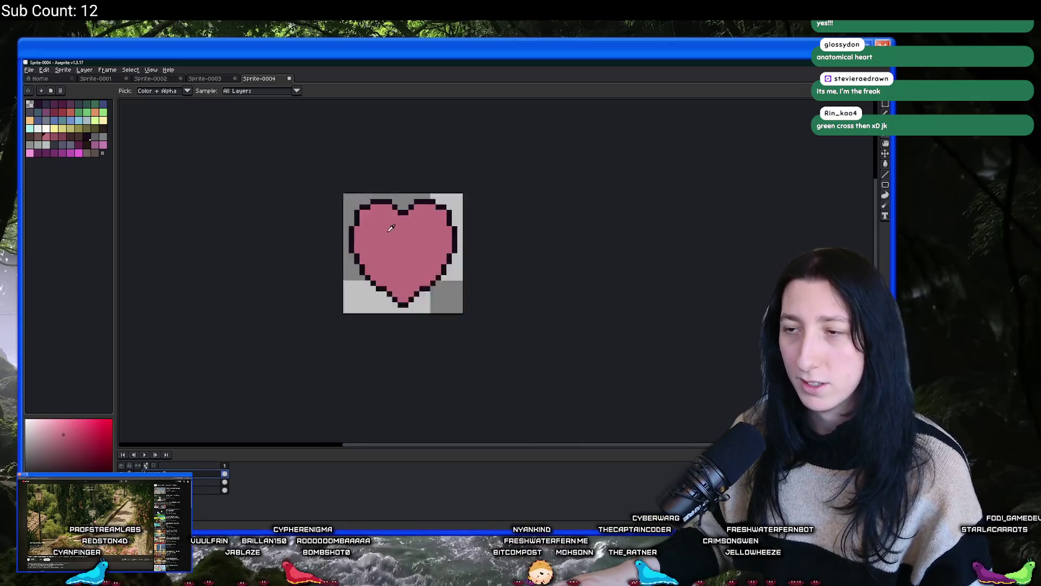
pyautogui.press('v')
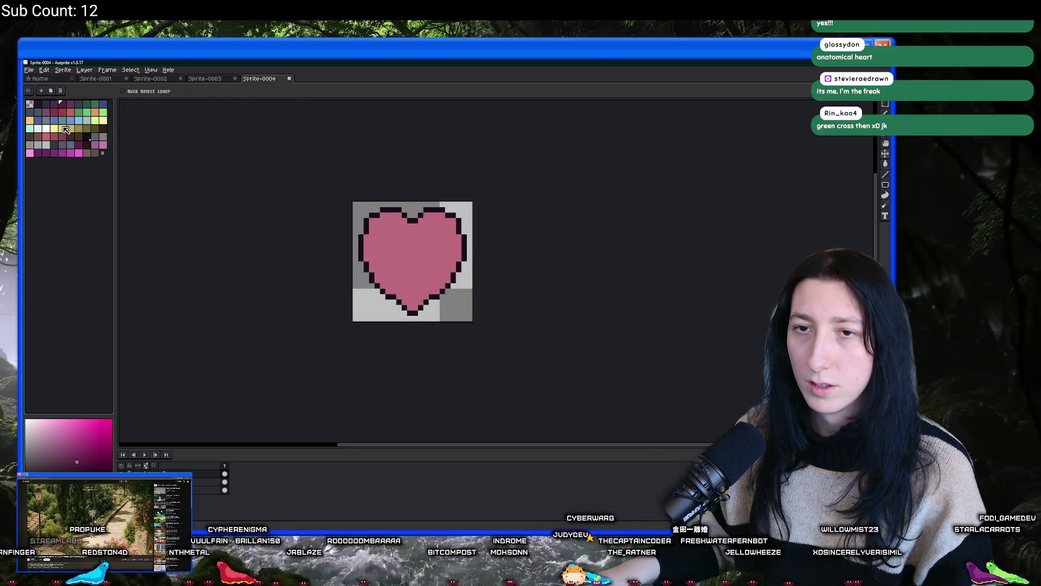
pyautogui.scroll(1, 340, 230)
pyautogui.click(58, 139)
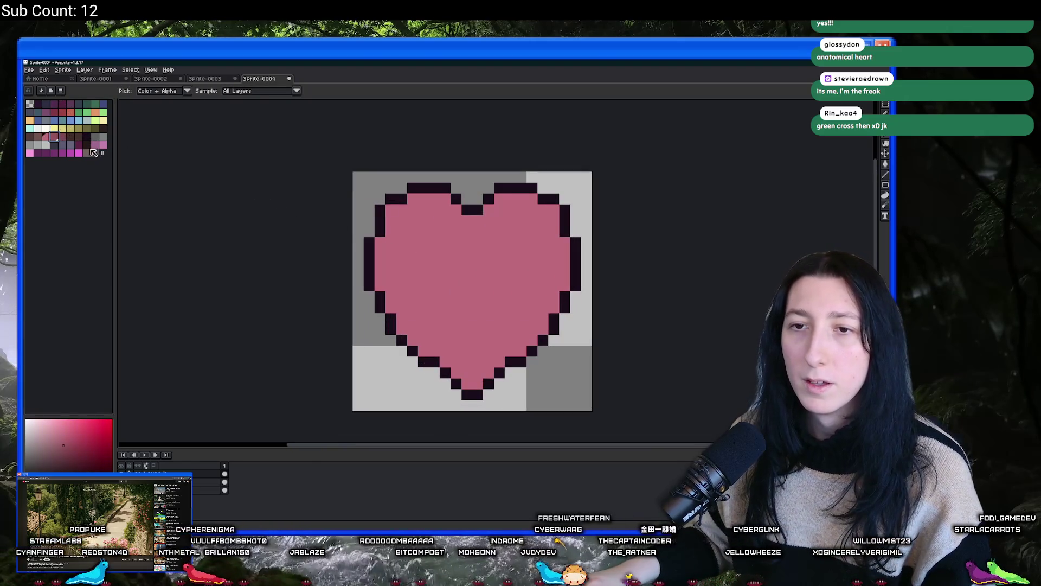
# Step: Paint darker pink shading down the heart's lower-right edge with the 1px pencil
pyautogui.press('b')
pyautogui.scroll(1, 461, 307)
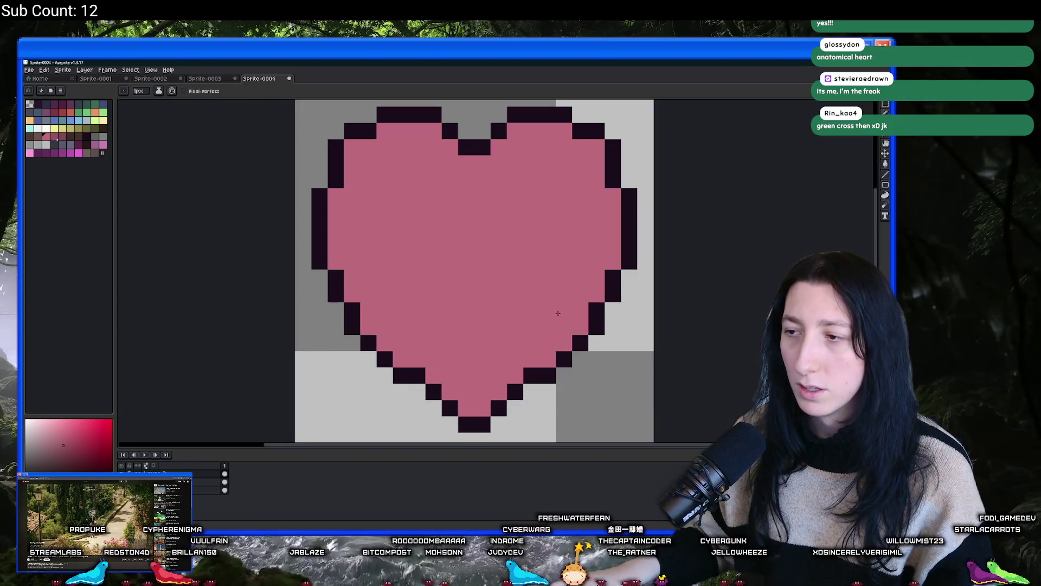
pyautogui.moveTo(597, 294); pyautogui.dragTo(480, 406)
pyautogui.scroll(-4, 474, 407)
pyautogui.scroll(4, 488, 396)
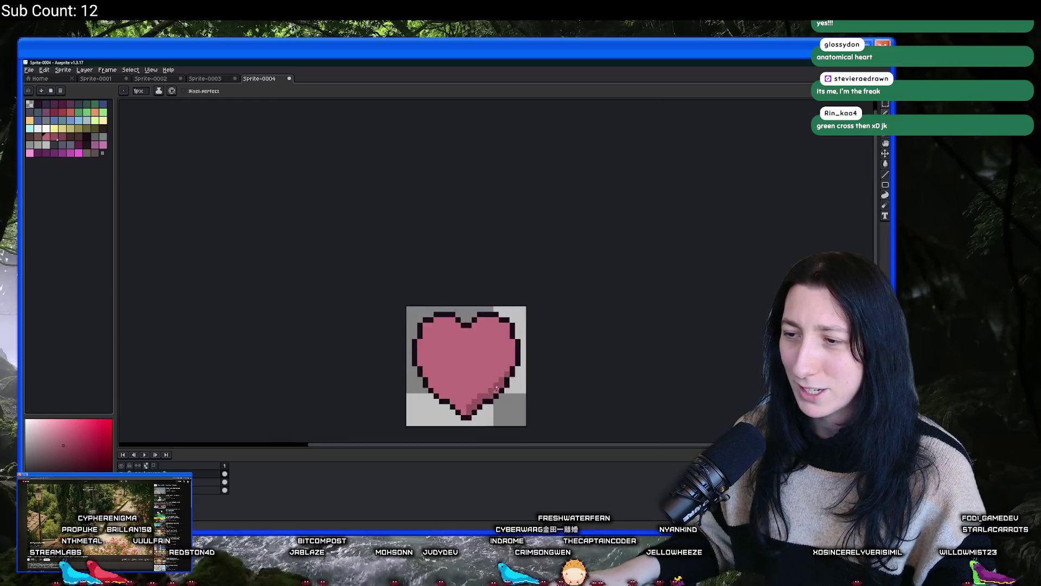
pyautogui.scroll(-3, 521, 339)
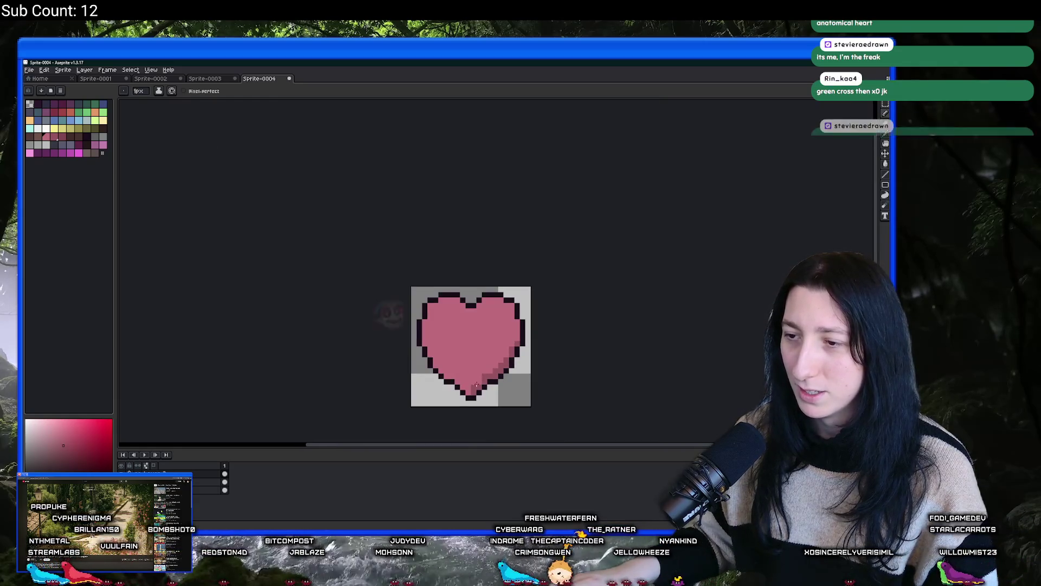
pyautogui.scroll(2, 469, 374)
pyautogui.scroll(-2, 469, 374)
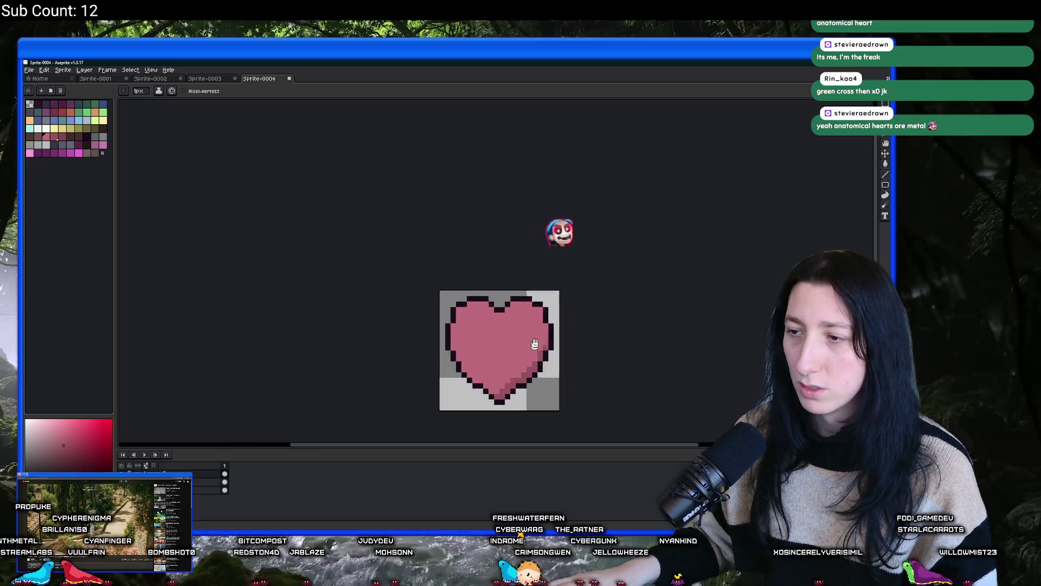
pyautogui.scroll(1, 469, 374)
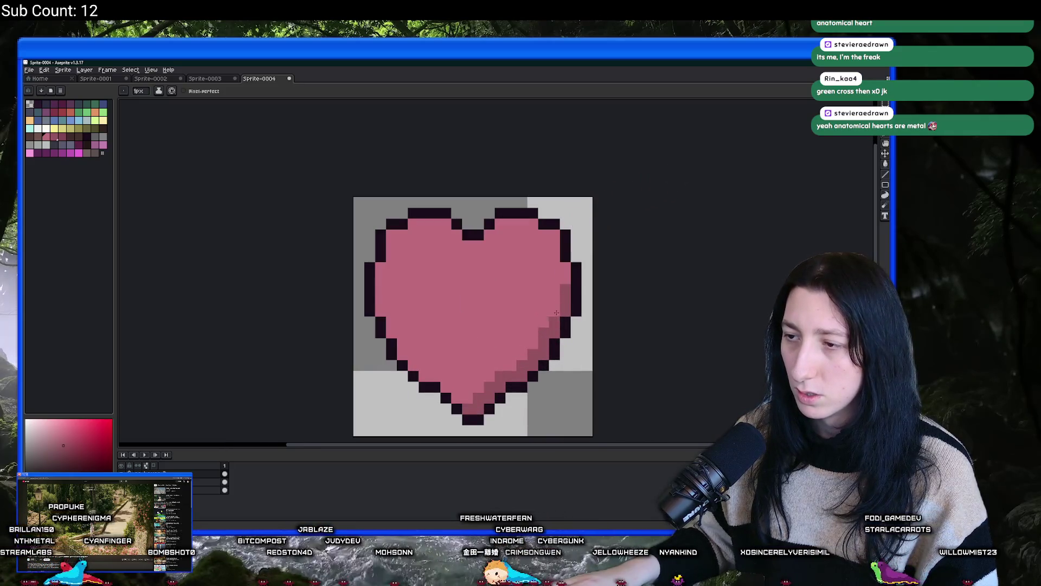
pyautogui.scroll(-3, 556, 312)
pyautogui.scroll(3, 532, 306)
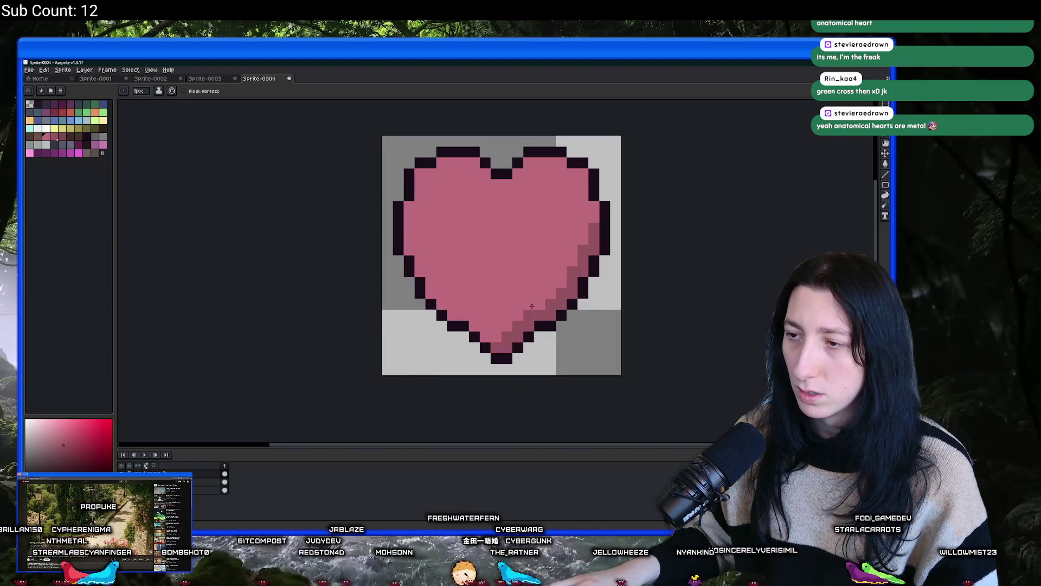
pyautogui.scroll(-3, 561, 307)
# Step: Touch up the darker pink shading along the lower-right edge
pyautogui.press('v')
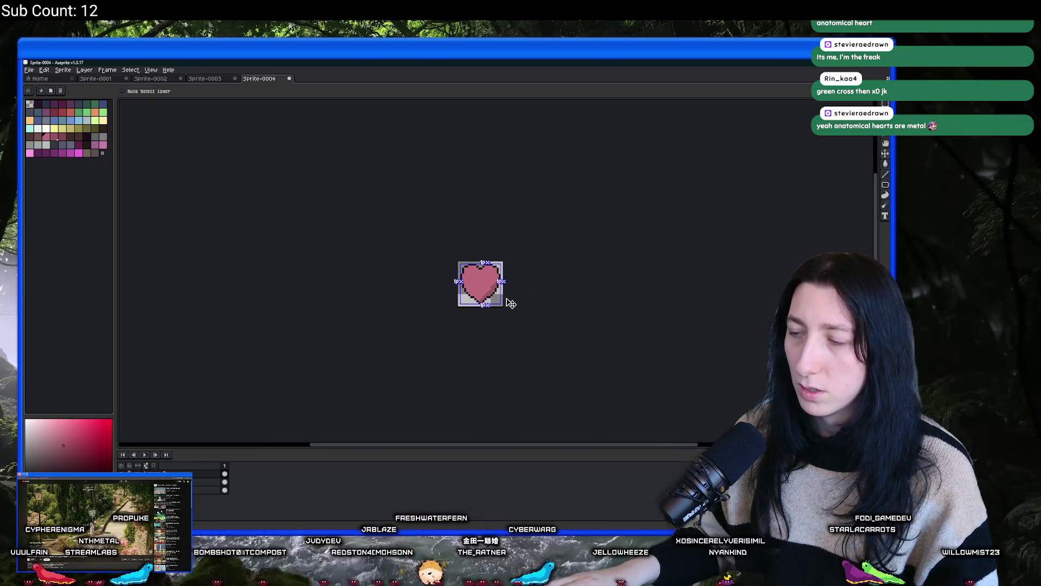
pyautogui.press('b')
pyautogui.scroll(5, 504, 282)
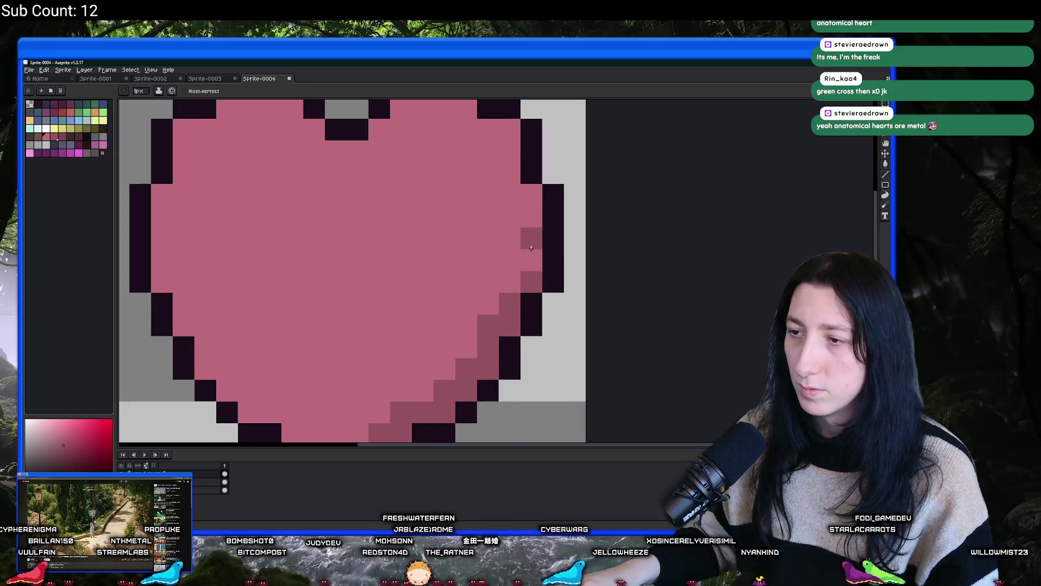
pyautogui.moveTo(386, 371)
pyautogui.mouseDown()
pyautogui.moveTo(472, 322)
pyautogui.moveTo(368, 407)
pyautogui.mouseUp()
pyautogui.scroll(-5, 361, 399)
pyautogui.scroll(2, 361, 400)
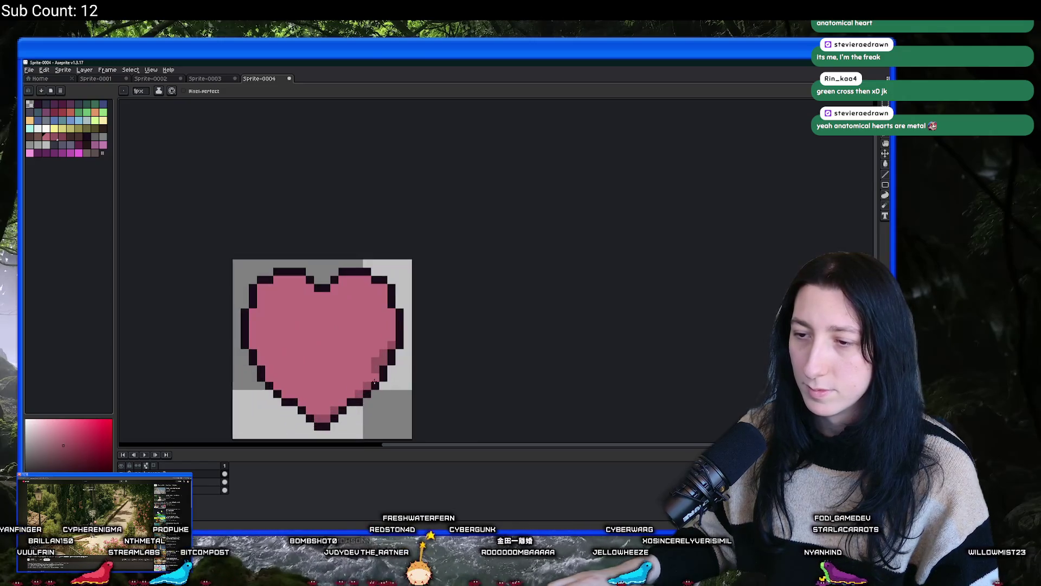
pyautogui.scroll(-1, 345, 398)
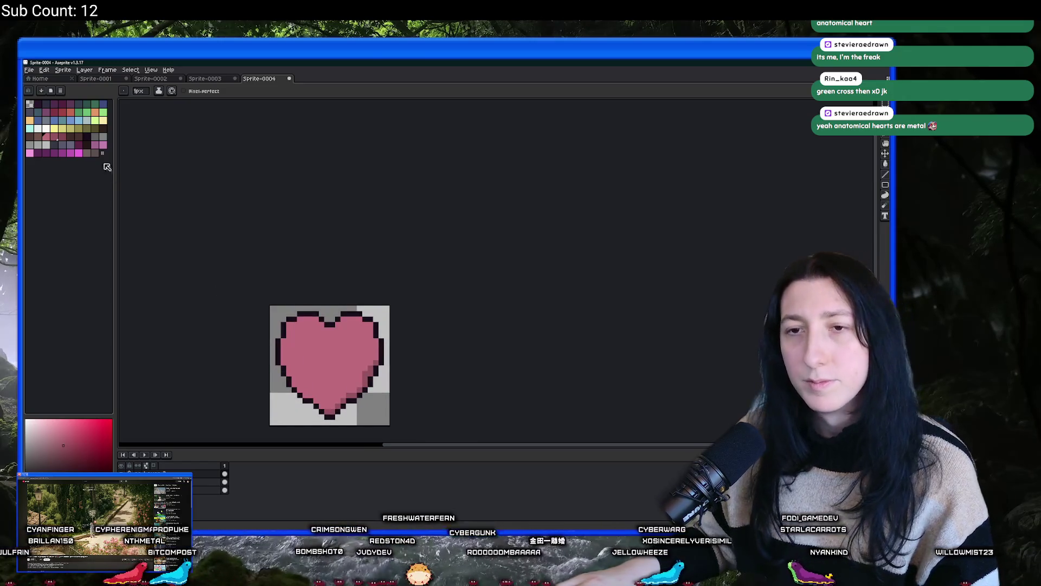
pyautogui.scroll(3, 342, 361)
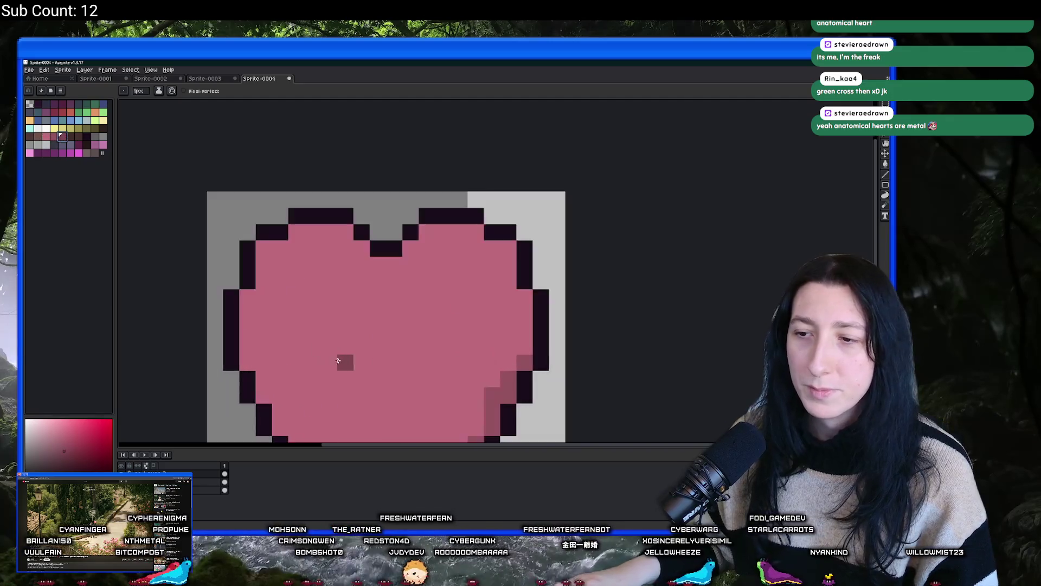
# Step: Replace the heart's sampled pink fill colour with a darker pink
pyautogui.press('i')
pyautogui.click(417, 260)
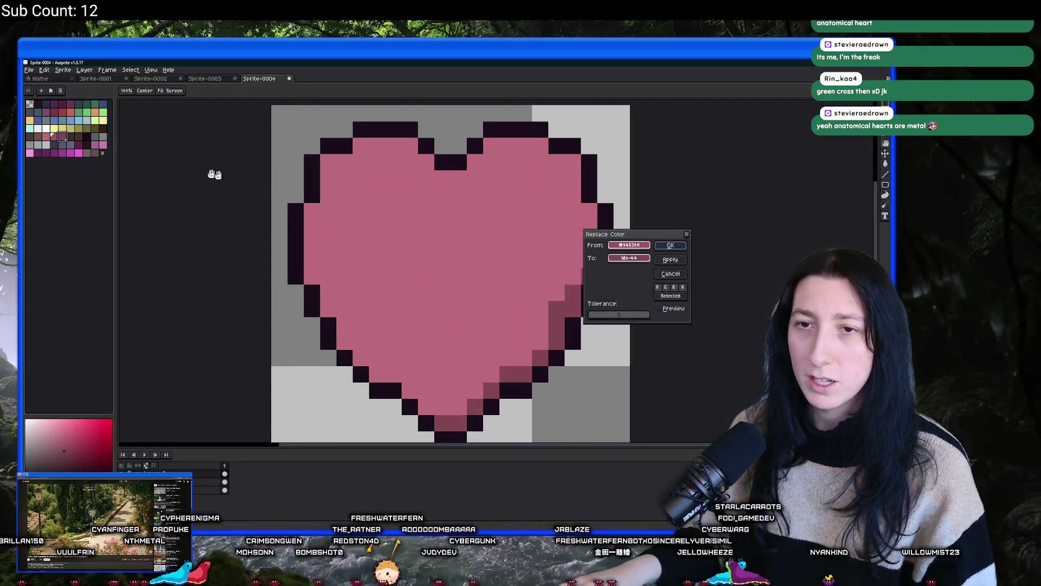
pyautogui.hotkey('shift', 'r')
pyautogui.press('Return')
# Step: Paint light-pink highlights along the upper-left edge, the notch and the right lobe's top
pyautogui.press('b')
pyautogui.moveTo(393, 145)
pyautogui.mouseDown()
pyautogui.moveTo(339, 184)
pyautogui.moveTo(324, 275)
pyautogui.moveTo(316, 264)
pyautogui.mouseUp()
pyautogui.press('g')
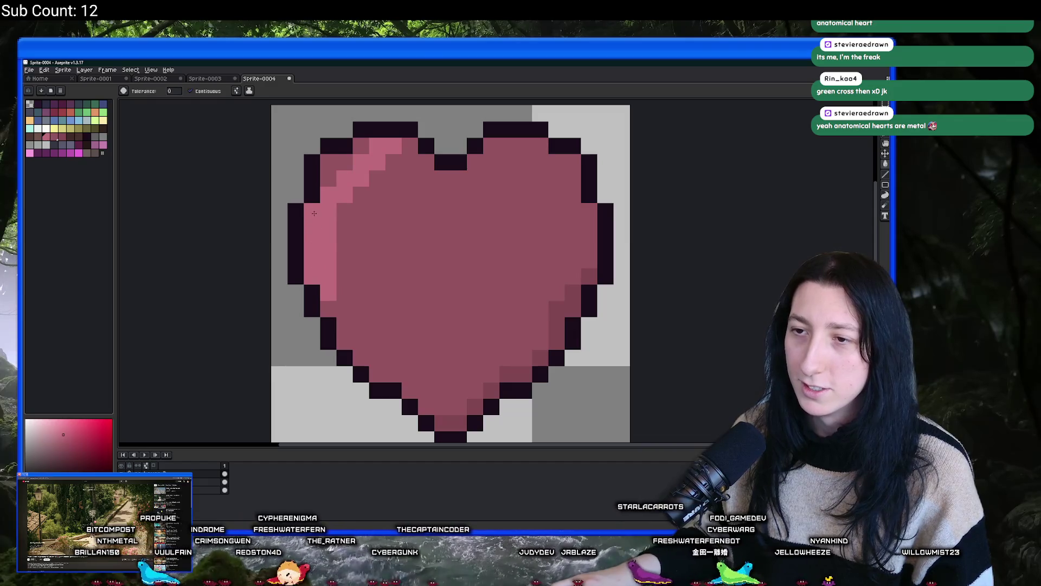
pyautogui.moveTo(314, 213); pyautogui.dragTo(333, 164)
pyautogui.press('b')
pyautogui.click(409, 145)
pyautogui.scroll(-5, 418, 152)
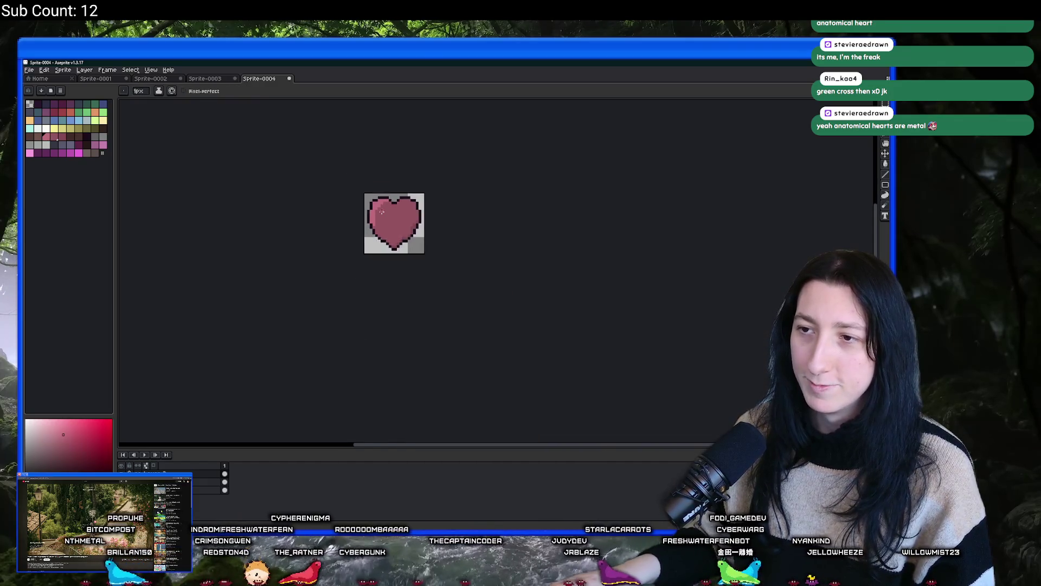
pyautogui.scroll(6, 434, 157)
pyautogui.click(442, 163)
pyautogui.moveTo(445, 161); pyautogui.dragTo(523, 144)
pyautogui.moveTo(436, 187); pyautogui.dragTo(366, 170)
# Step: Add another light highlight stroke across the heart's body
pyautogui.scroll(-6, 365, 169)
pyautogui.scroll(4, 326, 217)
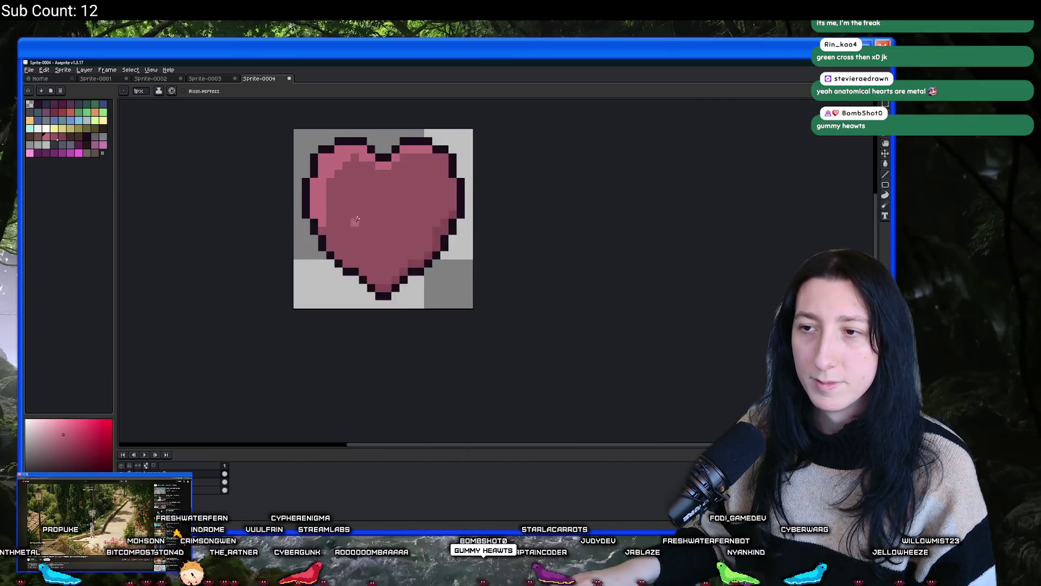
pyautogui.scroll(-4, 323, 248)
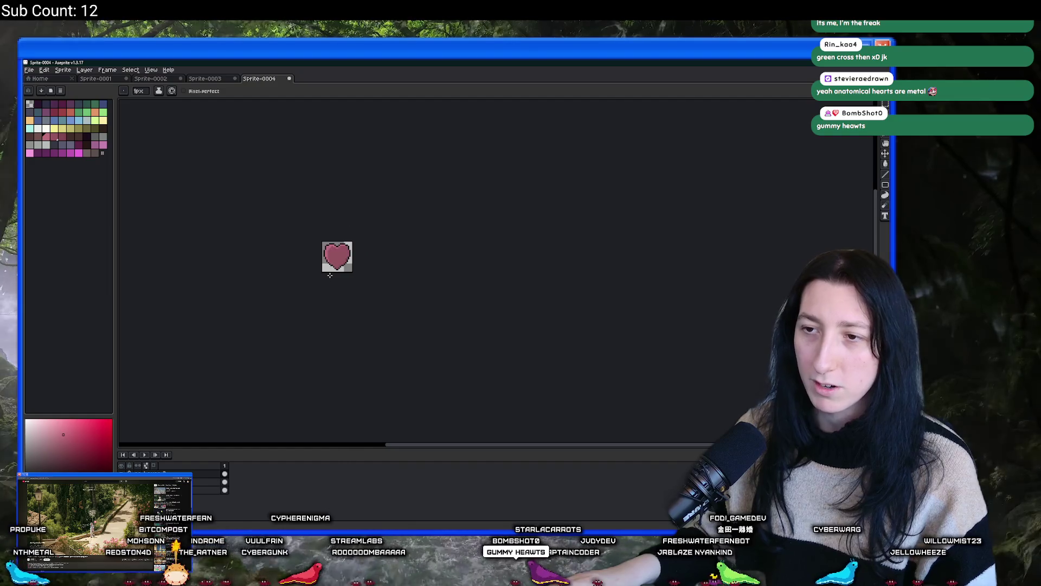
pyautogui.scroll(2, 358, 239)
pyautogui.scroll(-2, 365, 234)
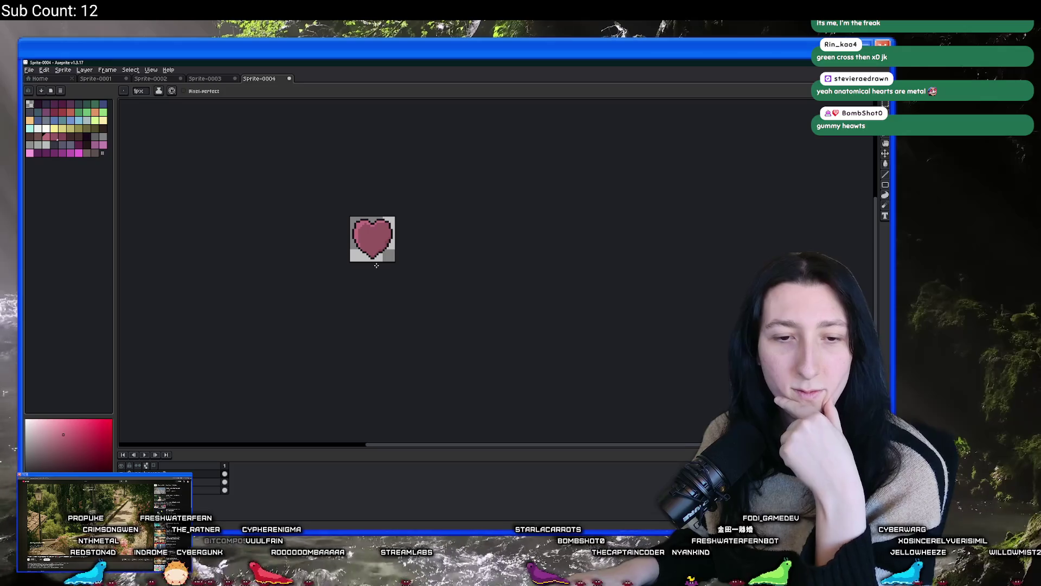
pyautogui.scroll(5, 382, 237)
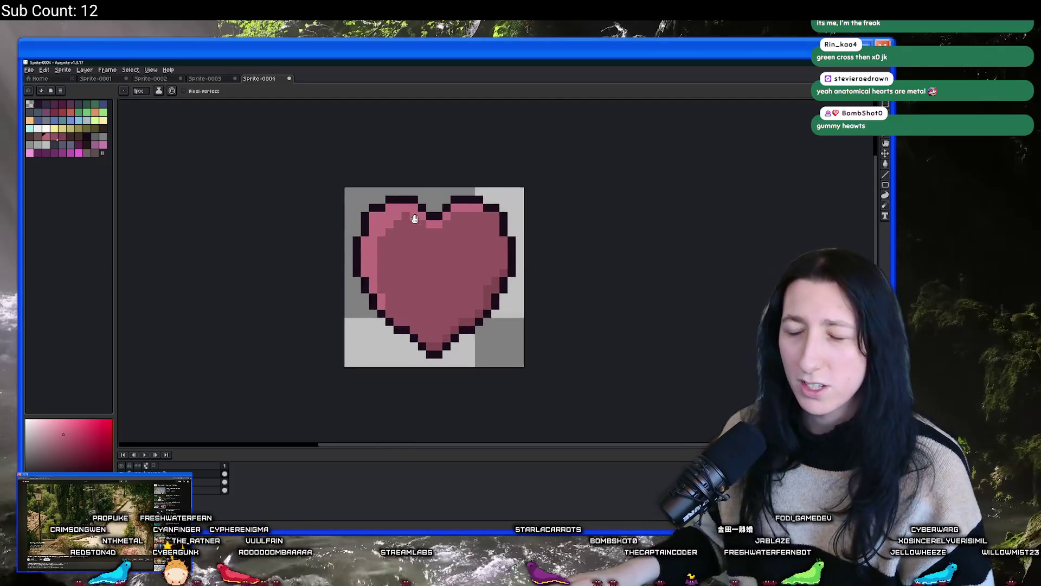
pyautogui.scroll(1, 488, 217)
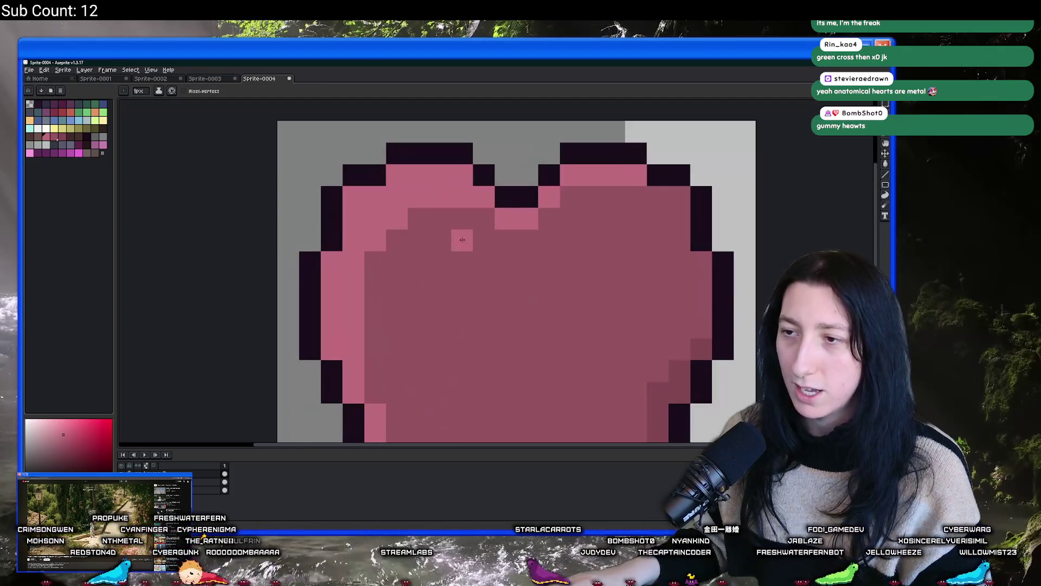
pyautogui.scroll(-2, 434, 239)
pyautogui.press('v')
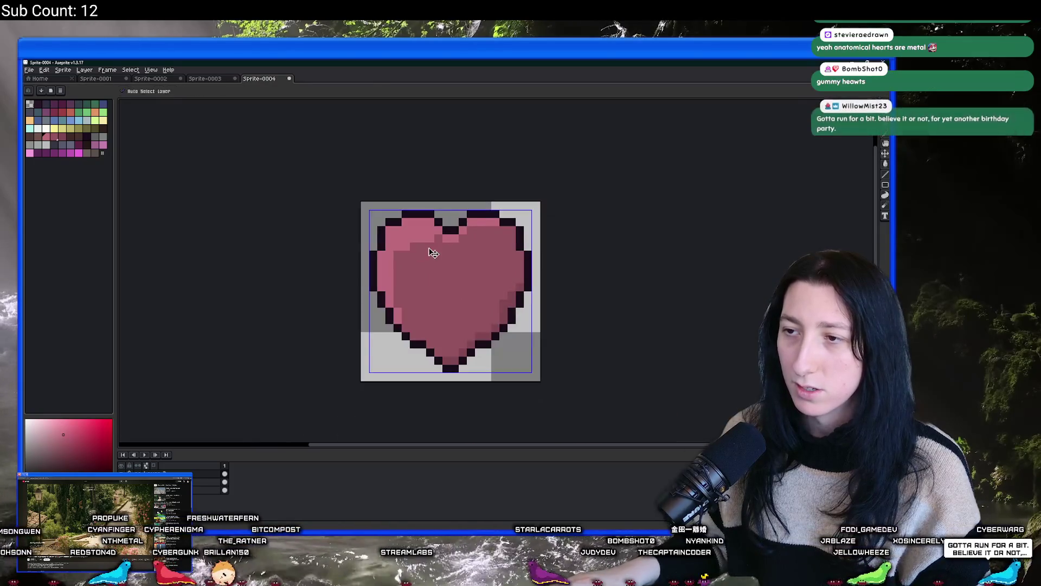
pyautogui.scroll(2, 430, 249)
pyautogui.press('b')
pyautogui.moveTo(464, 258)
pyautogui.mouseDown()
pyautogui.moveTo(415, 271)
pyautogui.moveTo(396, 304)
pyautogui.mouseUp()
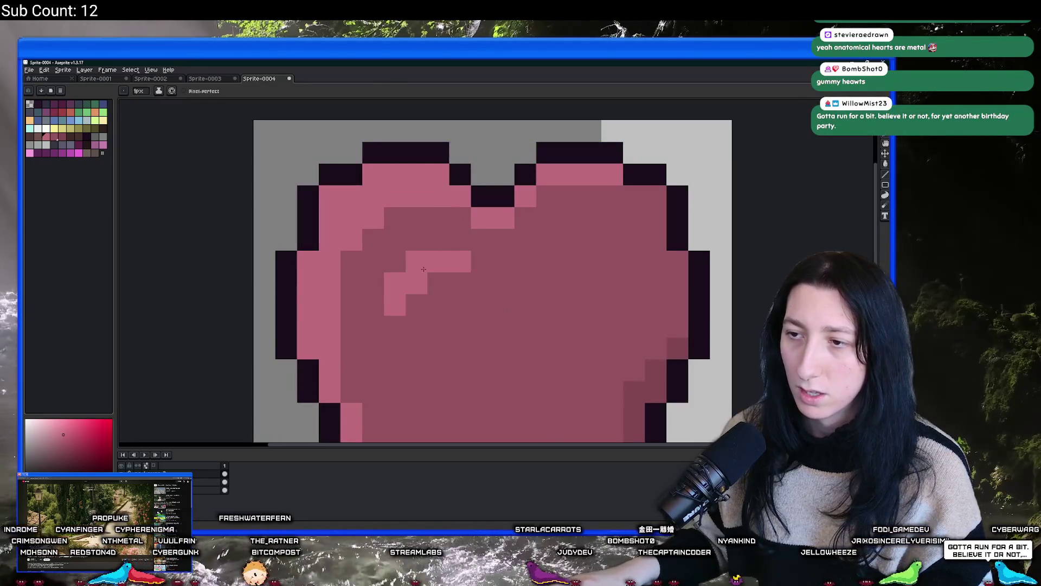
# Step: Paint darker shading strokes on the heart's lower and upper right side
pyautogui.scroll(-5, 412, 288)
pyautogui.scroll(3, 423, 272)
pyautogui.scroll(-3, 422, 273)
pyautogui.scroll(1, 426, 274)
pyautogui.scroll(-2, 428, 277)
pyautogui.scroll(5, 444, 285)
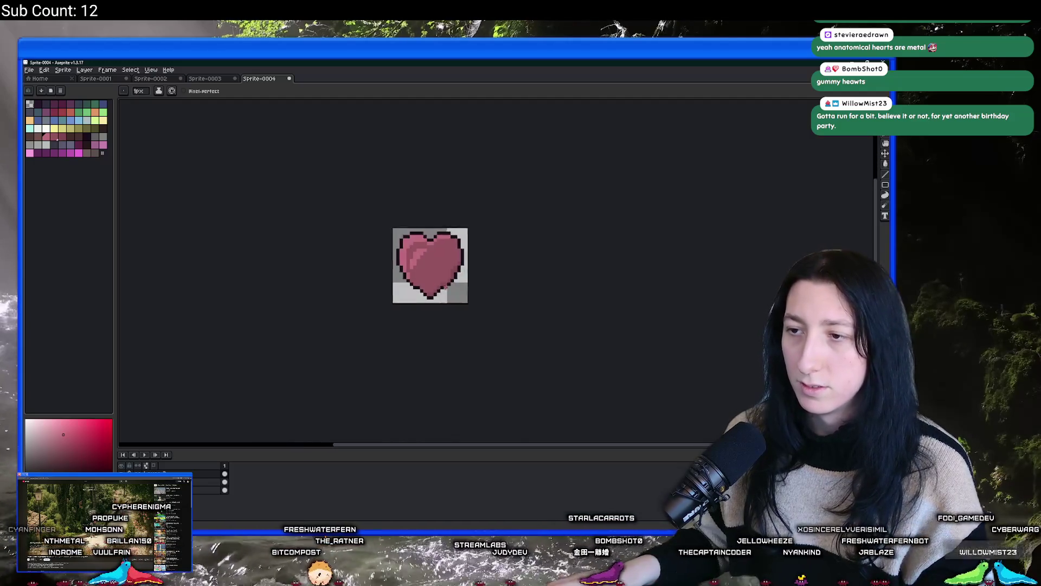
pyautogui.moveTo(442, 263); pyautogui.dragTo(413, 283)
pyautogui.hotkey('ctrl', 'z')
pyautogui.moveTo(457, 253)
pyautogui.mouseDown()
pyautogui.moveTo(423, 283)
pyautogui.moveTo(374, 295)
pyautogui.mouseUp()
pyautogui.scroll(-3, 420, 307)
pyautogui.scroll(3, 488, 271)
pyautogui.moveTo(506, 265)
pyautogui.mouseDown()
pyautogui.moveTo(477, 255)
pyautogui.moveTo(504, 264)
pyautogui.mouseUp()
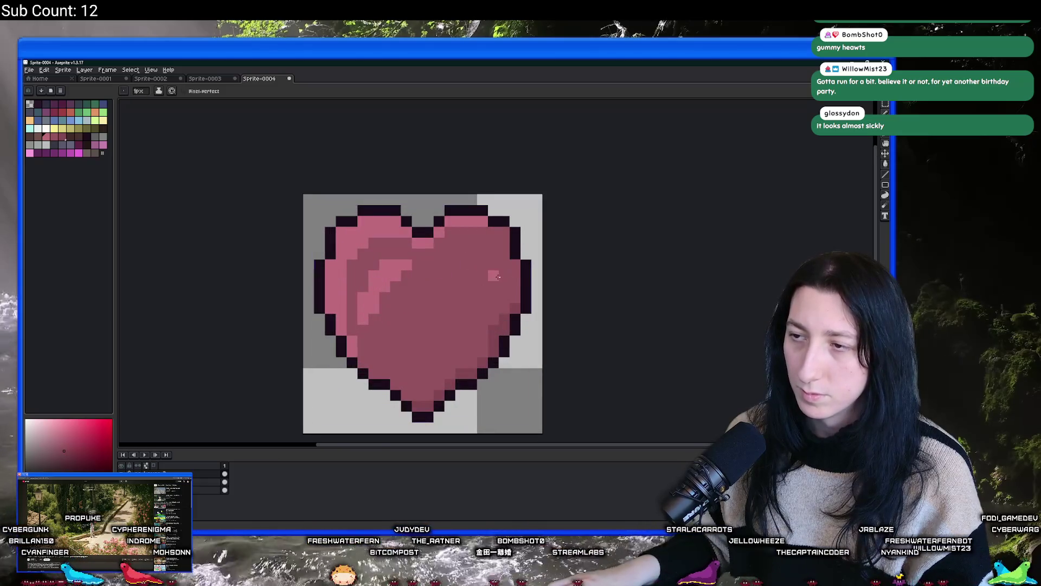
pyautogui.scroll(-5, 455, 306)
pyautogui.scroll(2, 450, 301)
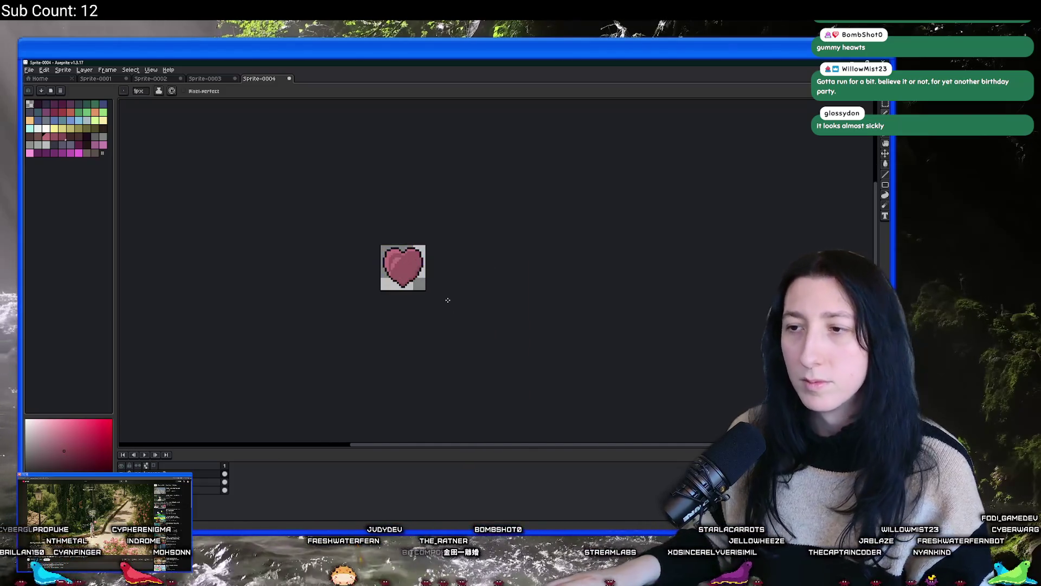
pyautogui.scroll(2, 424, 293)
pyautogui.press('alt')
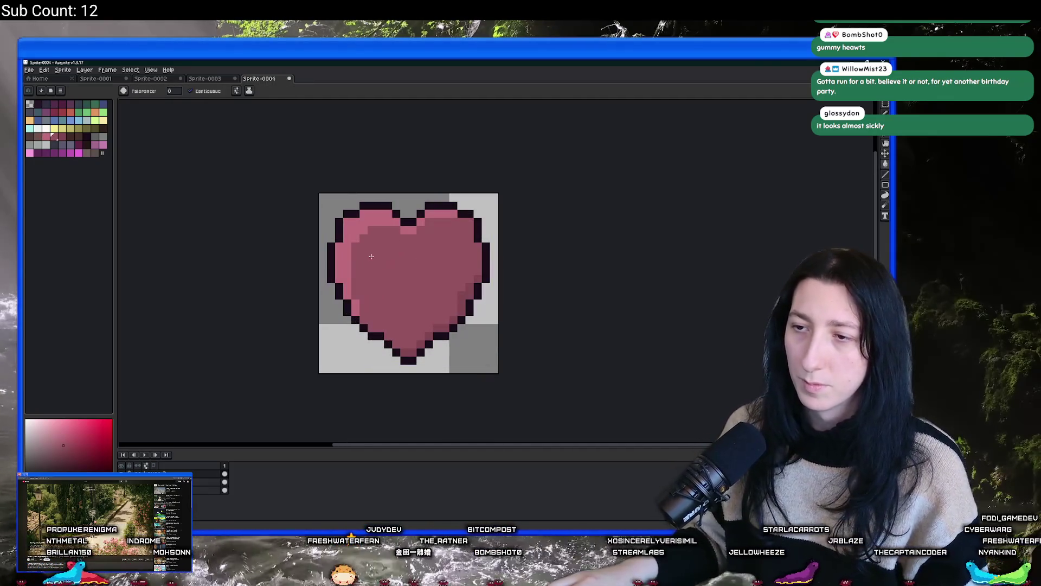
# Step: Fix the dark outline pixels along the heart's bottom point, restoring stray pixels to pink
pyautogui.scroll(-5, 379, 284)
pyautogui.scroll(7, 380, 284)
pyautogui.press('alt')
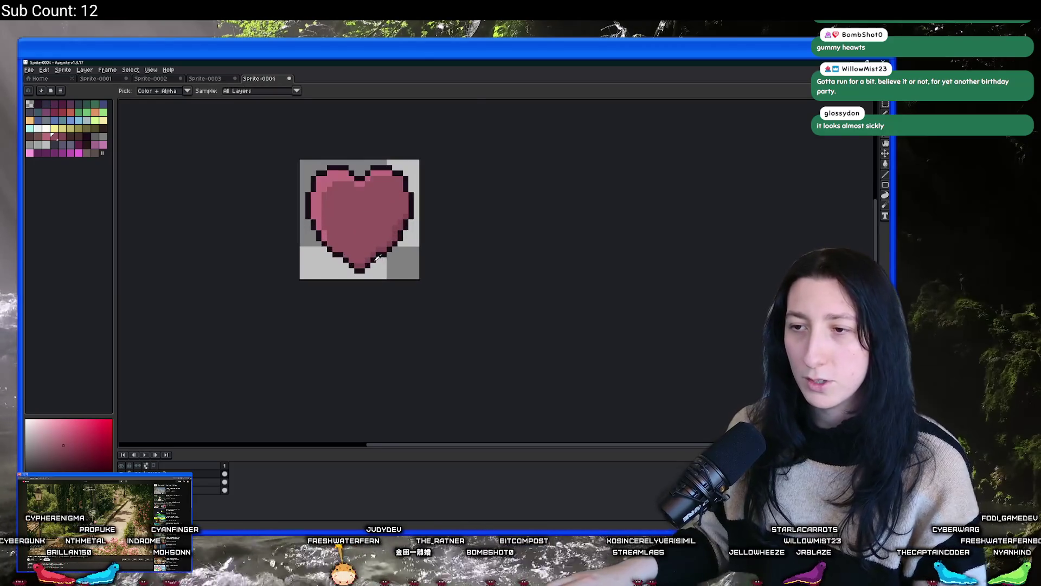
pyautogui.moveTo(281, 214); pyautogui.dragTo(412, 247)
pyautogui.click(333, 282)
pyautogui.rightClick(374, 280)
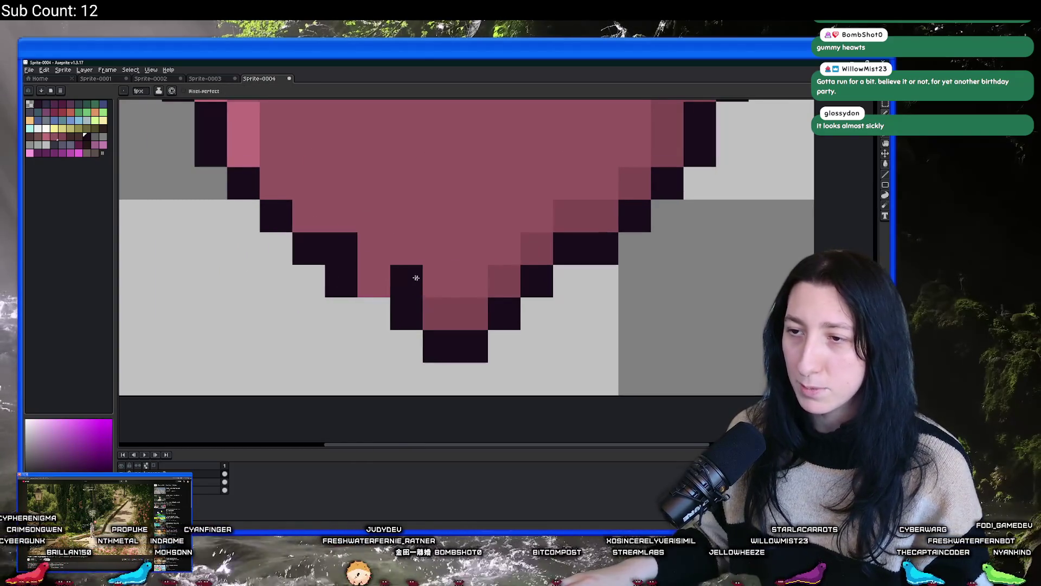
pyautogui.click(555, 276)
pyautogui.rightClick(394, 277)
pyautogui.click(378, 277)
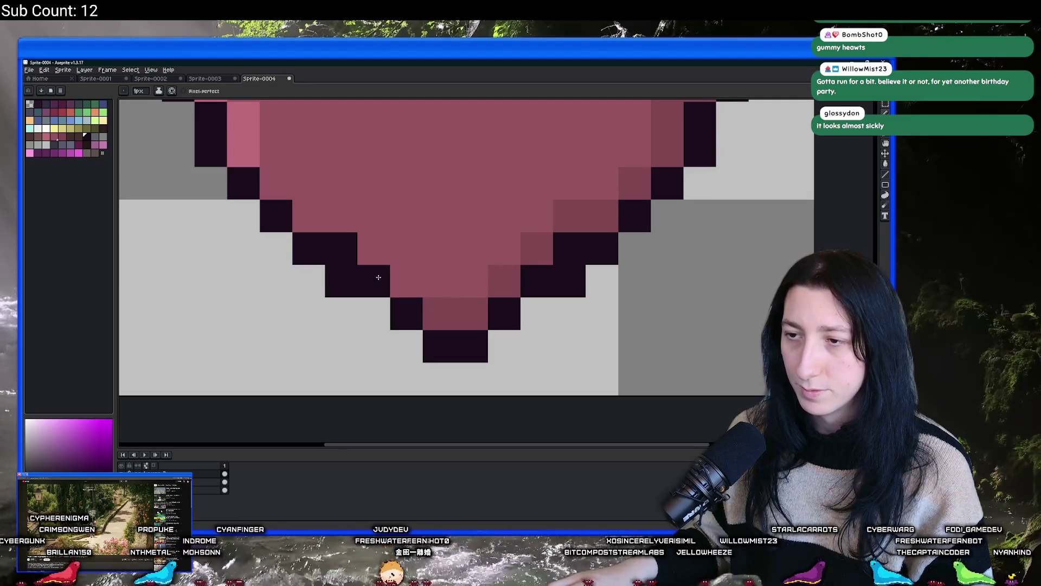
pyautogui.click(399, 281)
pyautogui.scroll(-6, 401, 282)
pyautogui.scroll(3, 423, 290)
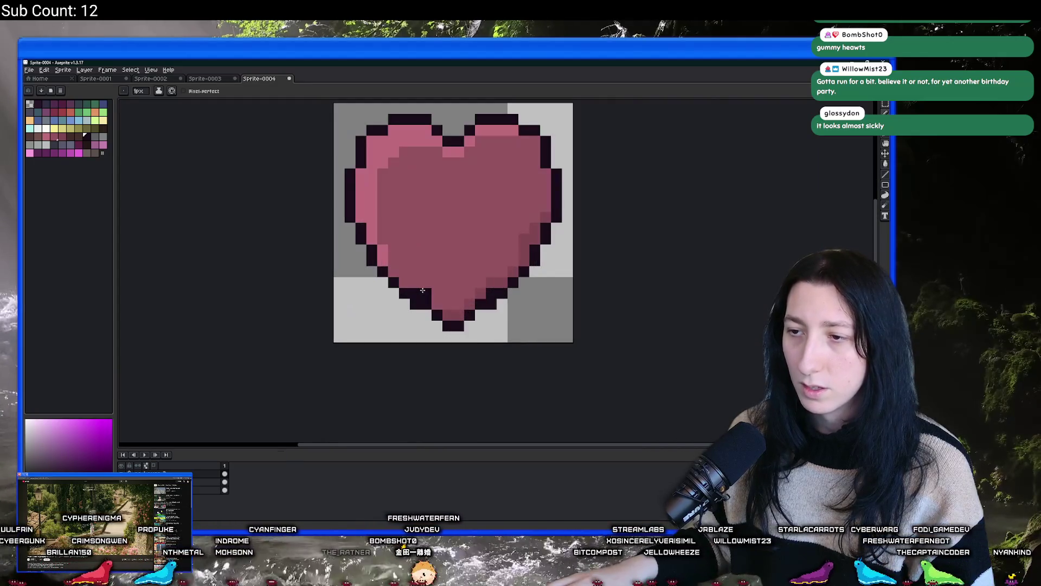
# Step: Darken and re-pink individual pixels along the heart's bottom edge with the darker pink
pyautogui.keyDown('alt'); pyautogui.click(489, 283); pyautogui.keyUp('alt')
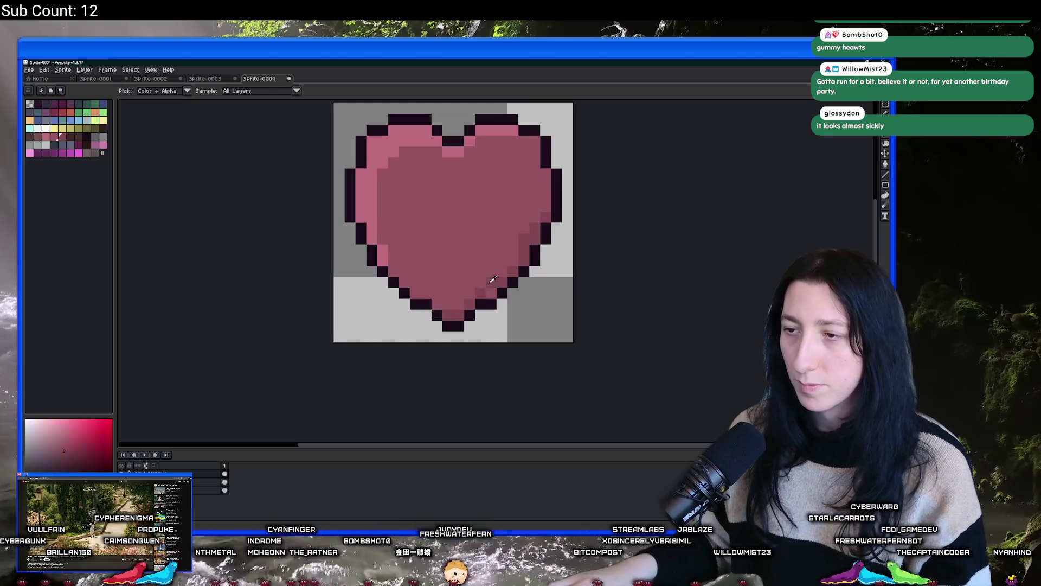
pyautogui.scroll(-4, 493, 296)
pyautogui.scroll(6, 502, 307)
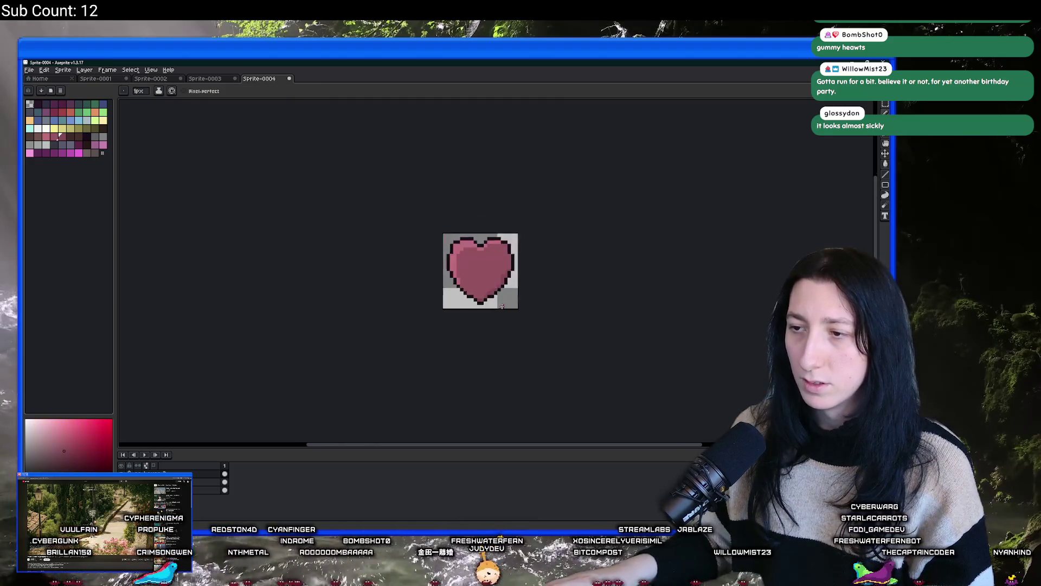
pyautogui.click(431, 275)
pyautogui.rightClick(429, 297)
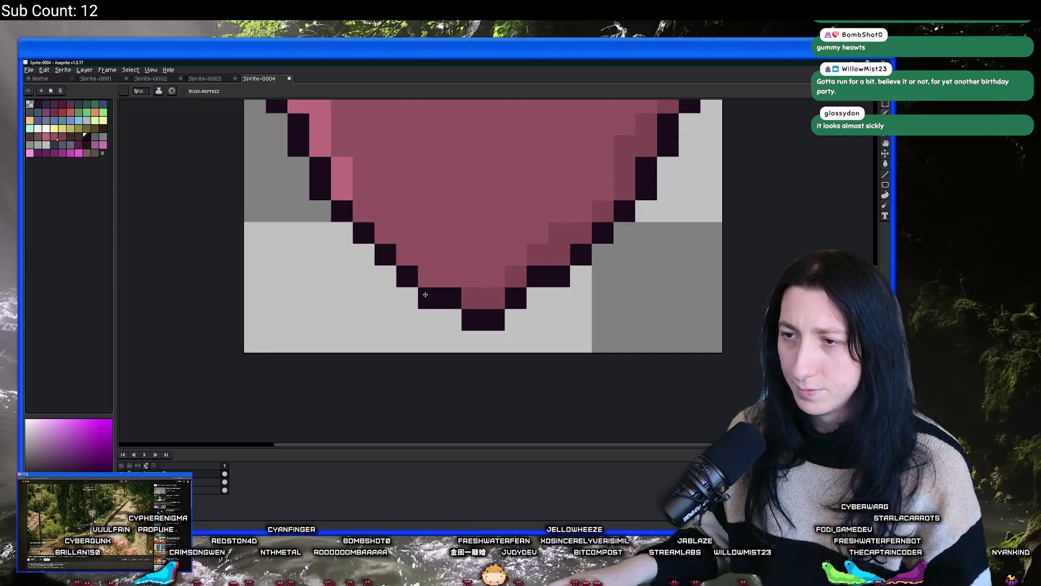
pyautogui.click(537, 276)
pyautogui.rightClick(537, 297)
pyautogui.rightClick(556, 276)
pyautogui.scroll(-4, 552, 281)
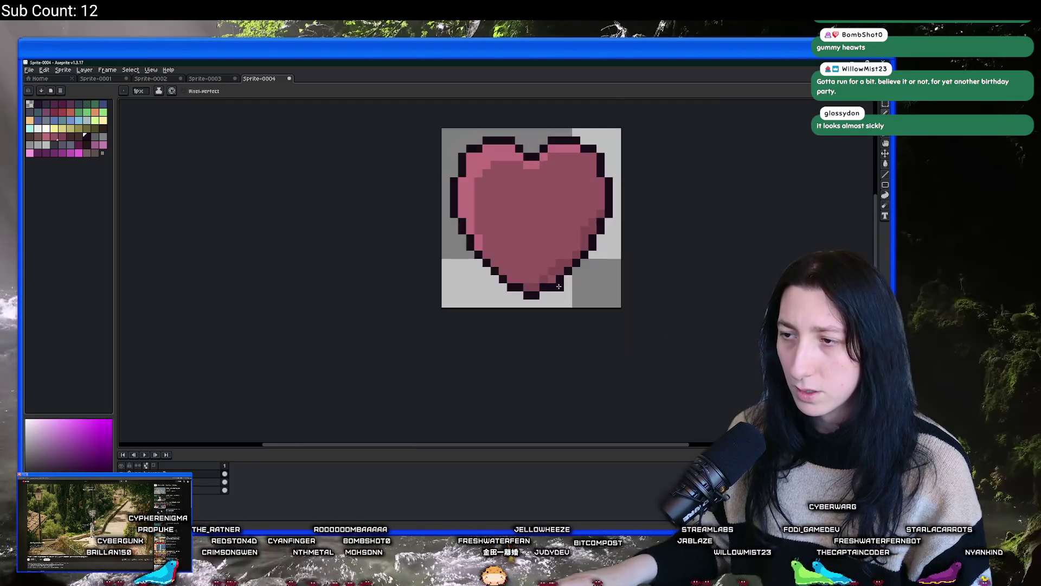
pyautogui.scroll(4, 553, 268)
# Step: Sample the heart's darker pink and pink fill colours from the recentred canvas
pyautogui.keyDown('alt'); pyautogui.click(554, 266); pyautogui.keyUp('alt')
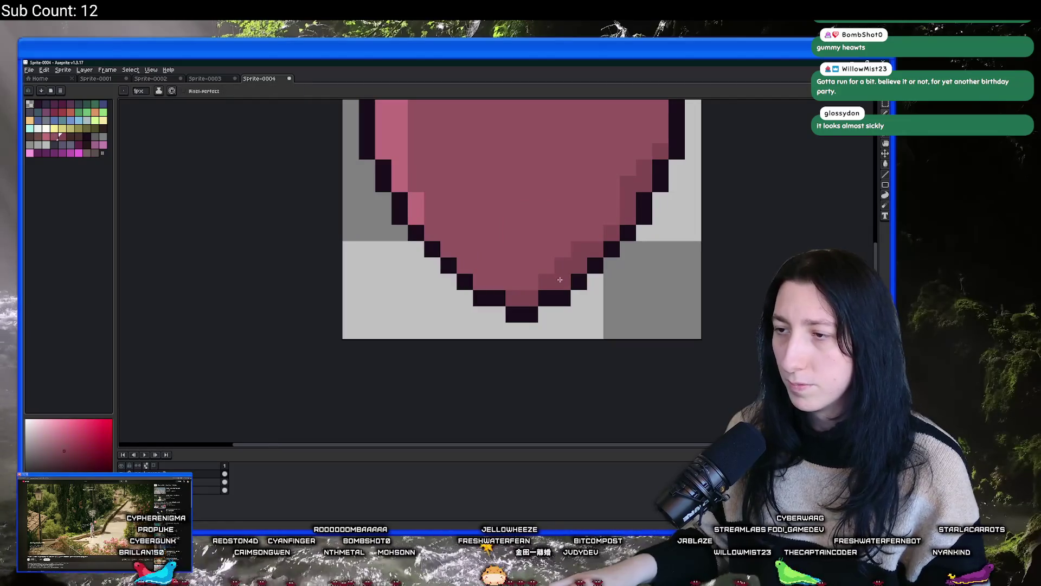
pyautogui.scroll(-4, 554, 266)
pyautogui.scroll(1, 554, 266)
pyautogui.moveTo(576, 292); pyautogui.dragTo(518, 309)
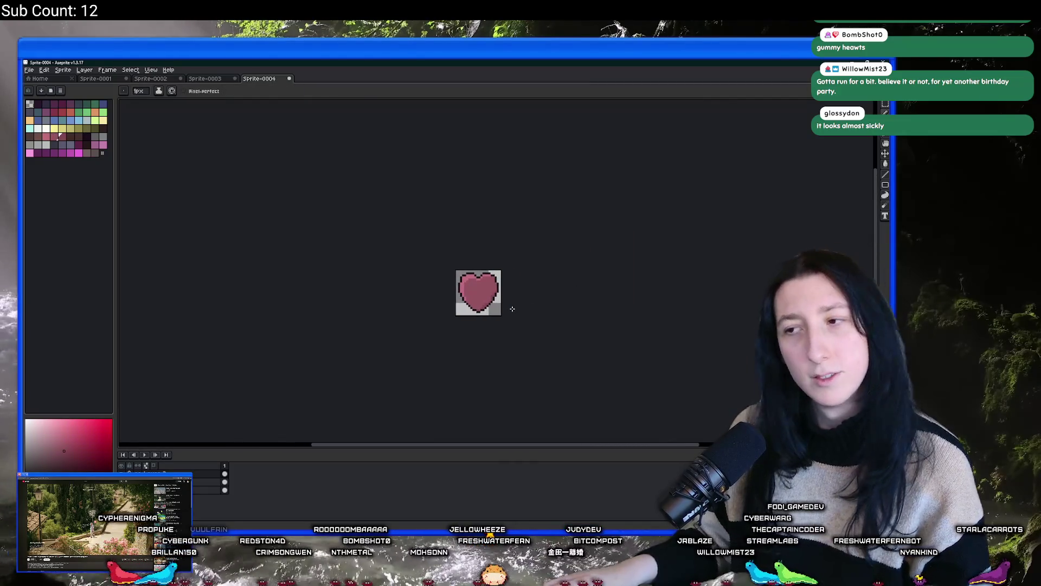
pyautogui.scroll(-1, 513, 308)
pyautogui.scroll(-1, 512, 308)
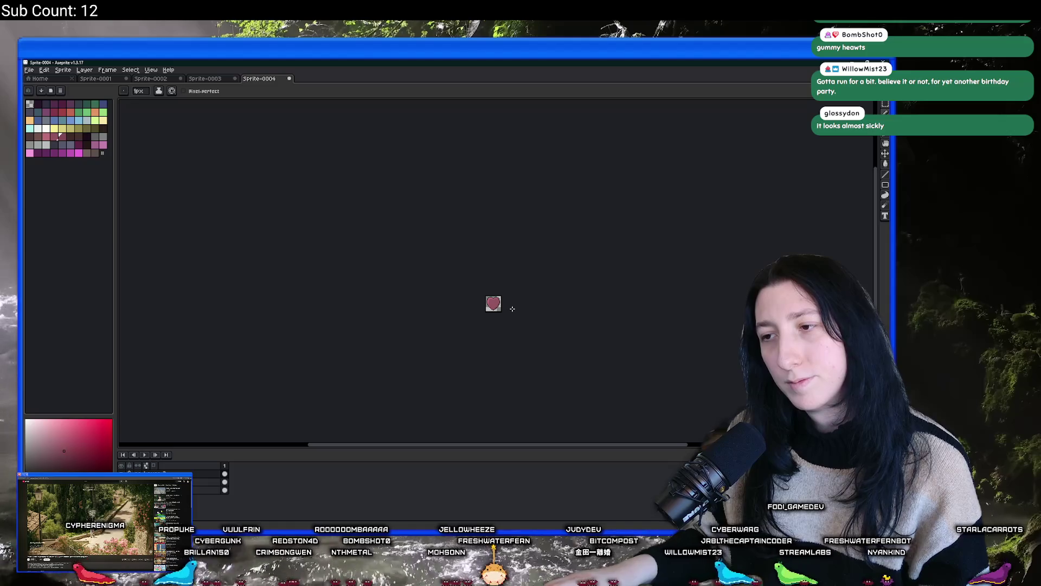
pyautogui.scroll(3, 496, 302)
pyautogui.scroll(2, 497, 302)
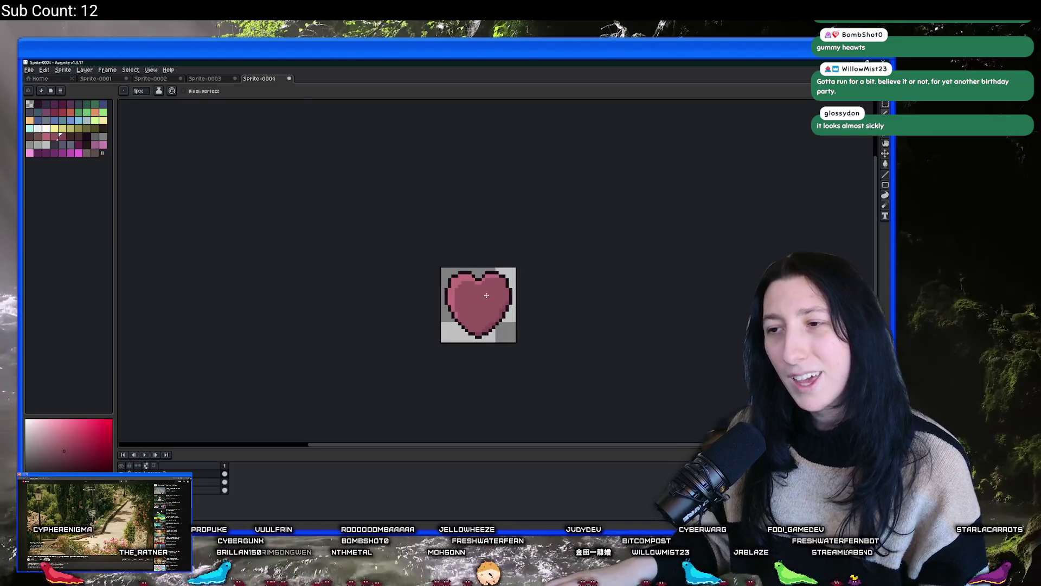
pyautogui.keyDown('alt'); pyautogui.click(490, 291); pyautogui.keyUp('alt')
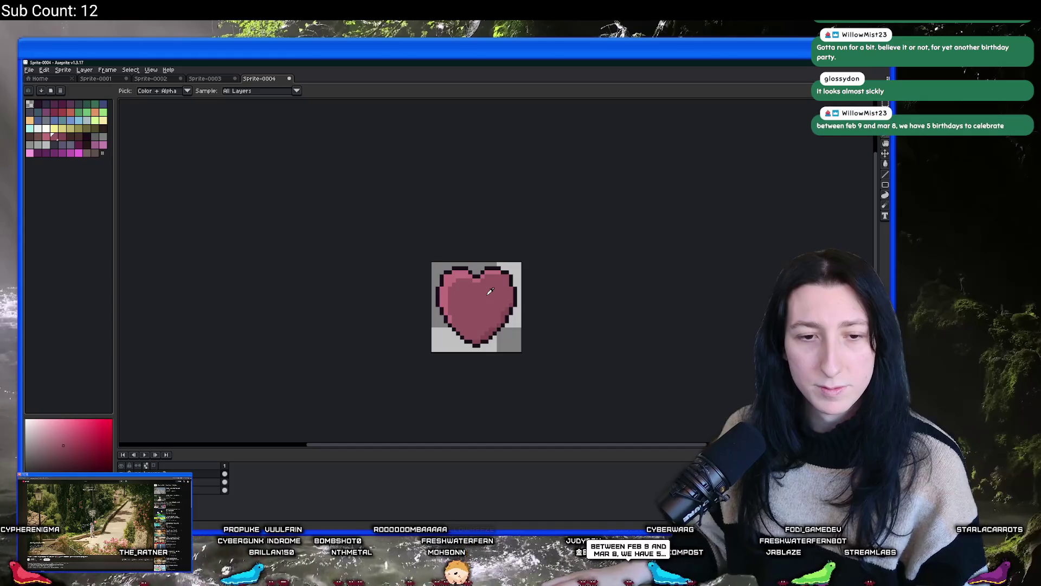
pyautogui.moveTo(490, 292); pyautogui.dragTo(449, 289)
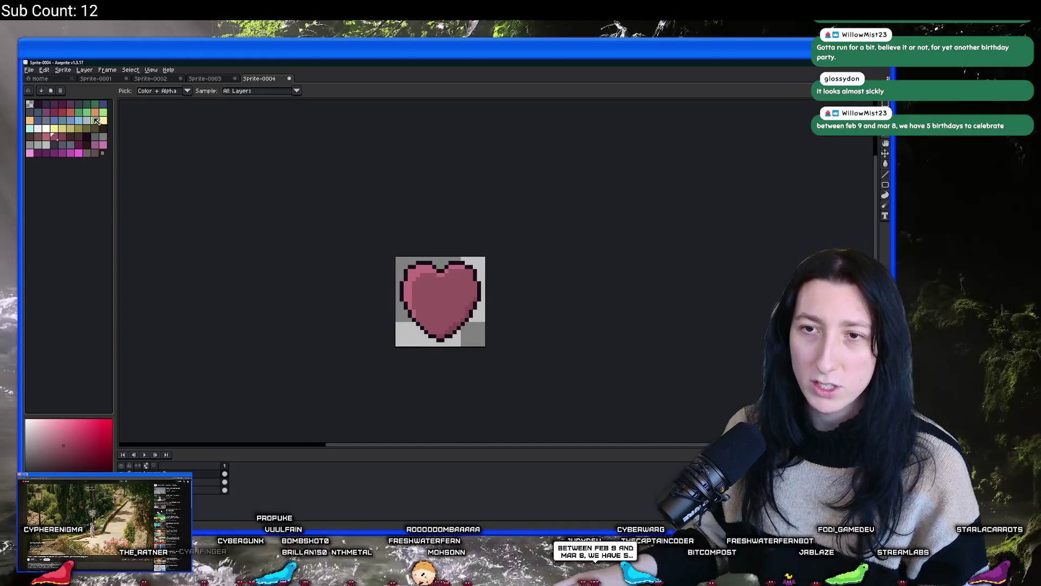
# Step: Recolour the heart green: green fill, light-green inner border and mid-green shading
pyautogui.hotkey('shift', 'r')
pyautogui.press('Return')
pyautogui.scroll(1, 402, 260)
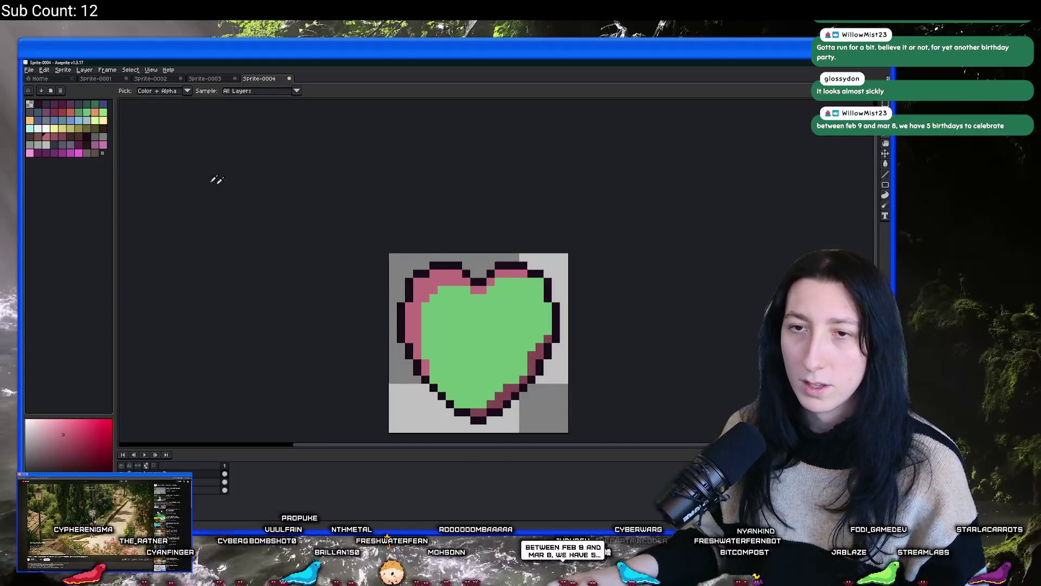
pyautogui.click(101, 114)
pyautogui.hotkey('shift', 'r')
pyautogui.press('Return')
pyautogui.click(79, 112)
pyautogui.hotkey('shift', 'r')
pyautogui.press('Return')
# Step: Glance at the other icon sprites, then return to the 1px pencil on the heart
pyautogui.hotkey('ctrl', 'Tab')
pyautogui.hotkey('ctrl', 'Tab')
pyautogui.hotkey('ctrl', 'Tab')
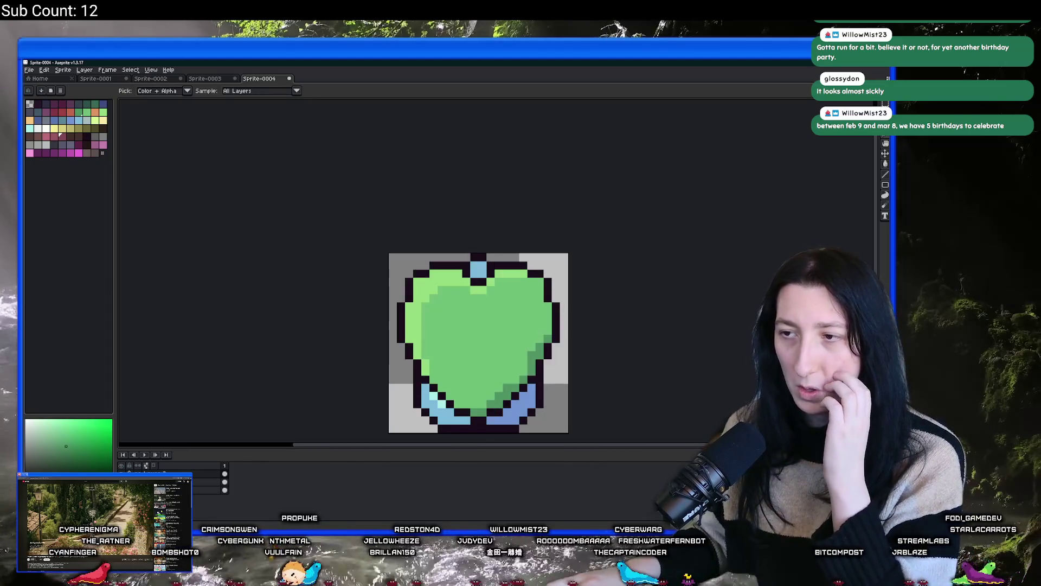
pyautogui.scroll(-1, 327, 335)
pyautogui.scroll(-2, 327, 335)
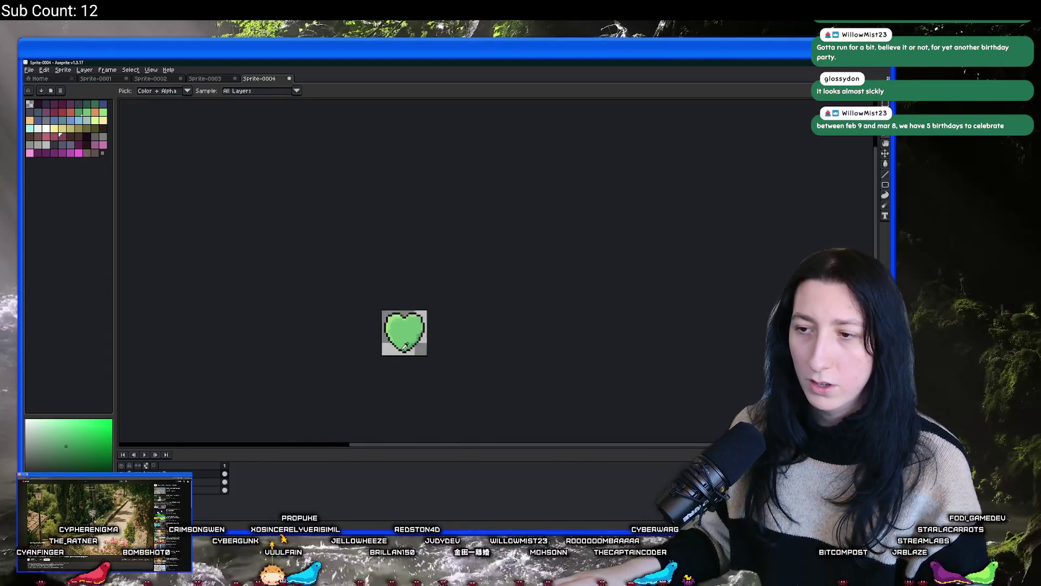
pyautogui.scroll(4, 443, 309)
pyautogui.press('b')
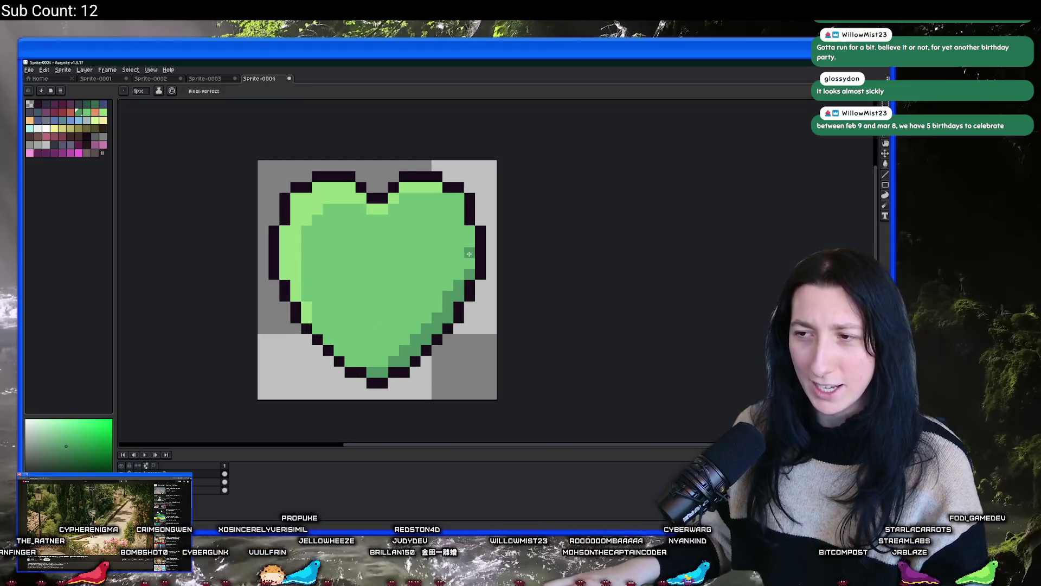
pyautogui.scroll(-3, 462, 296)
pyautogui.scroll(3, 448, 315)
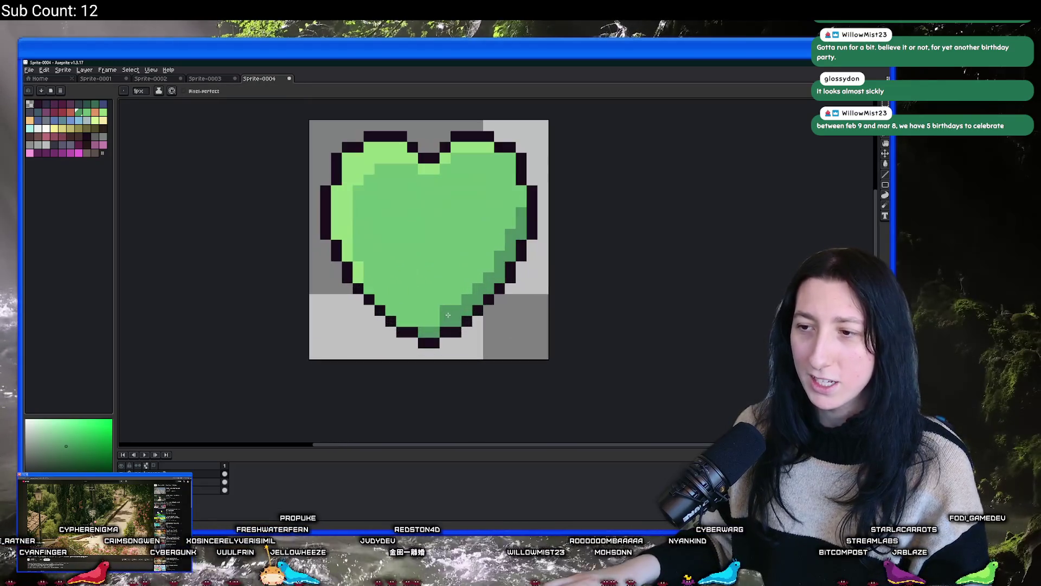
pyautogui.scroll(-3, 436, 317)
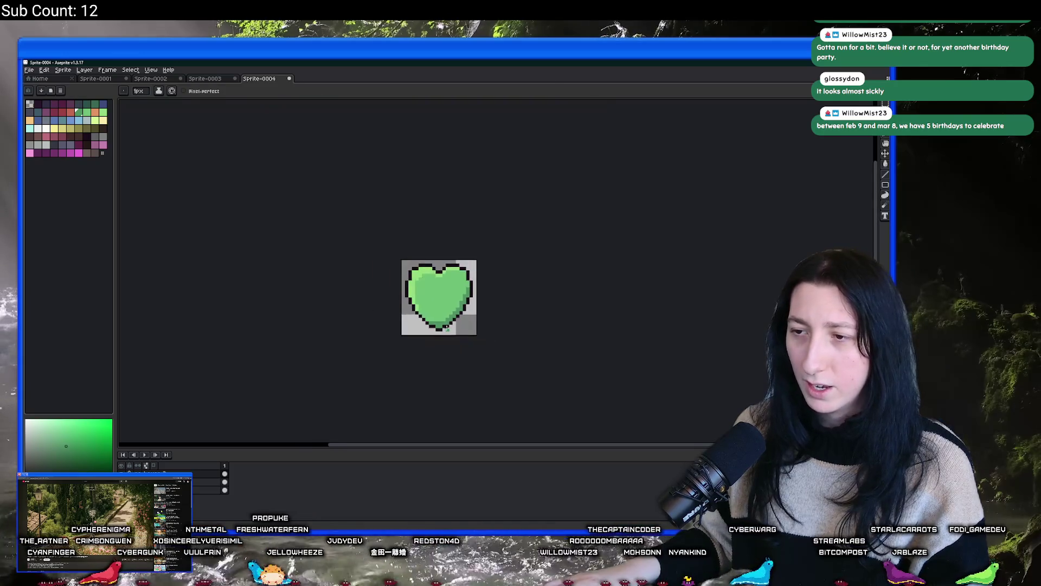
pyautogui.scroll(3, 435, 316)
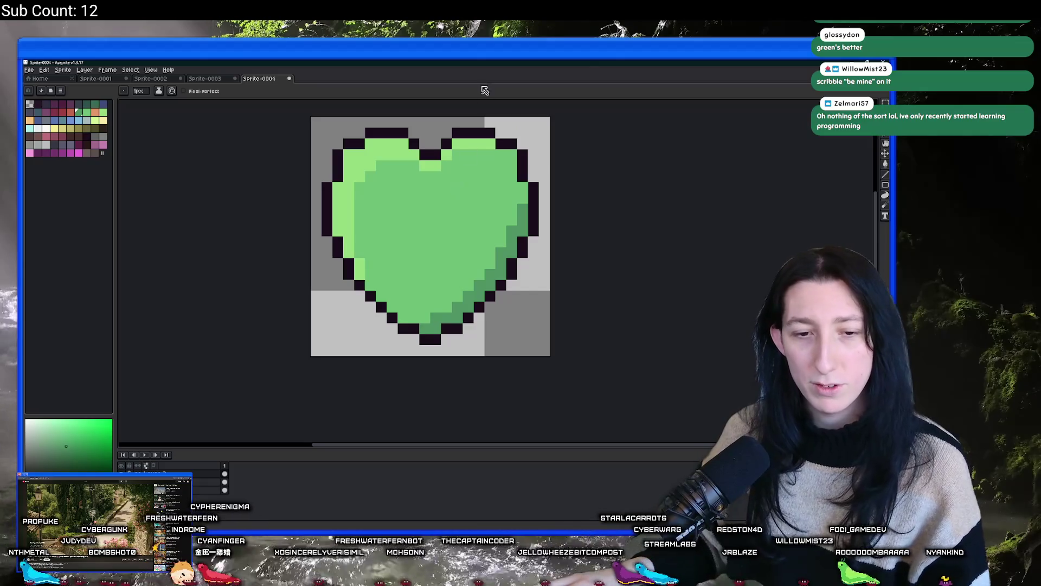
pyautogui.scroll(-6, 459, 189)
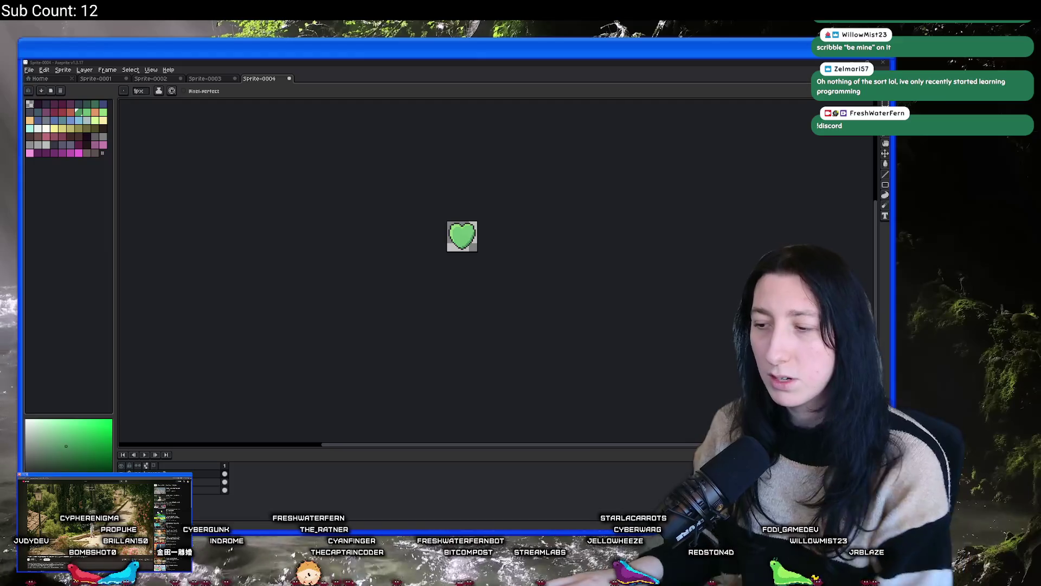
pyautogui.hotkey('alt', 'Tab')
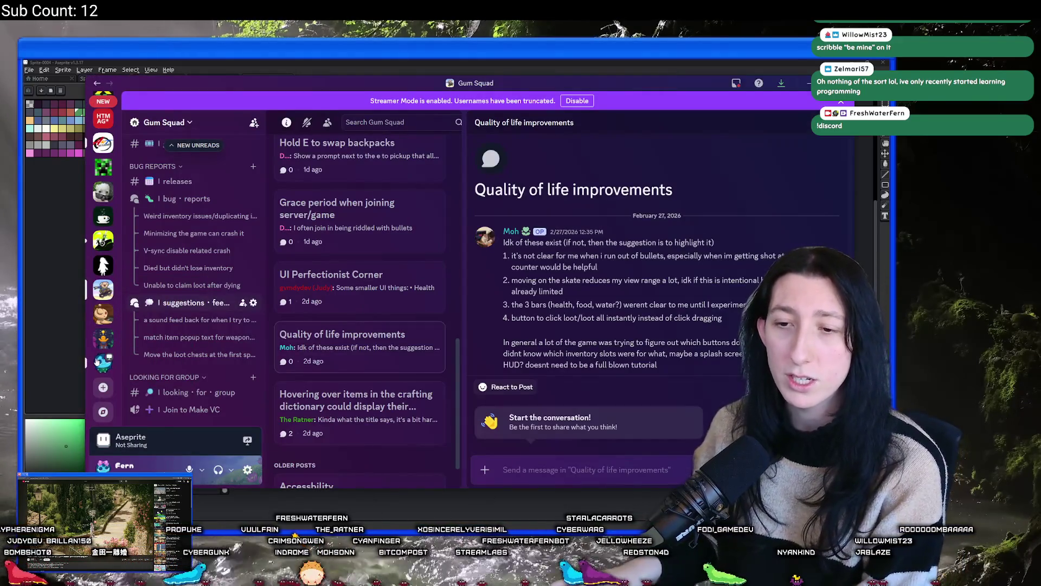
# Step: Open the community server's welcome channel and view the newly welcomed member's profile
pyautogui.click(98, 361)
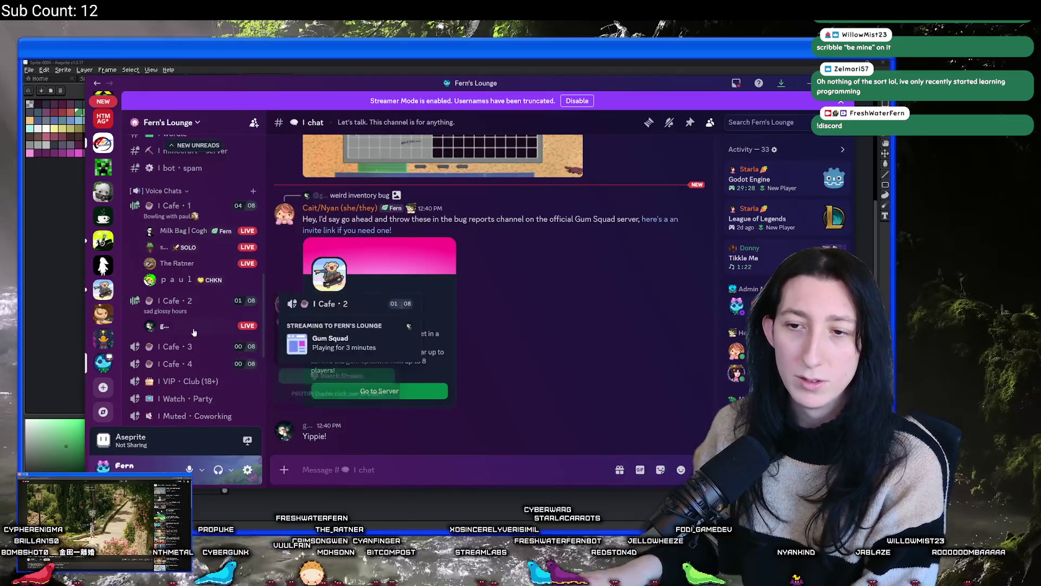
pyautogui.scroll(10, 189, 326)
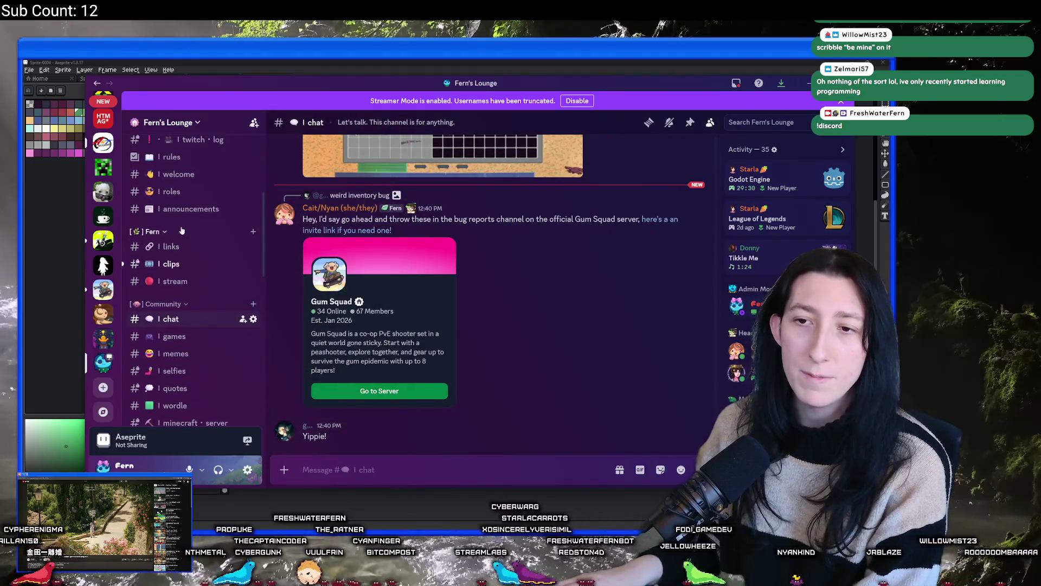
pyautogui.click(170, 263)
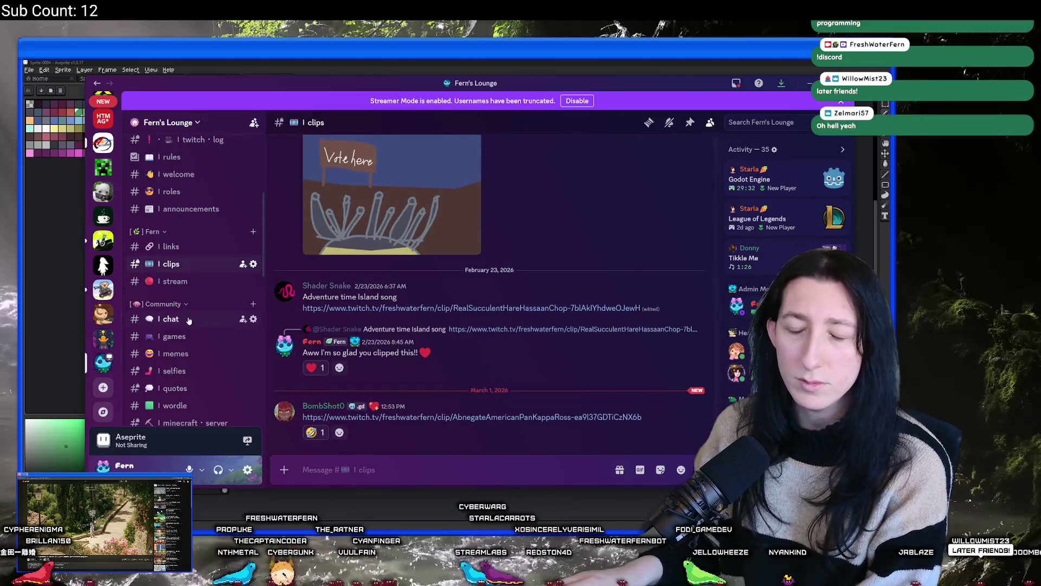
pyautogui.click(188, 321)
pyautogui.scroll(3, 188, 314)
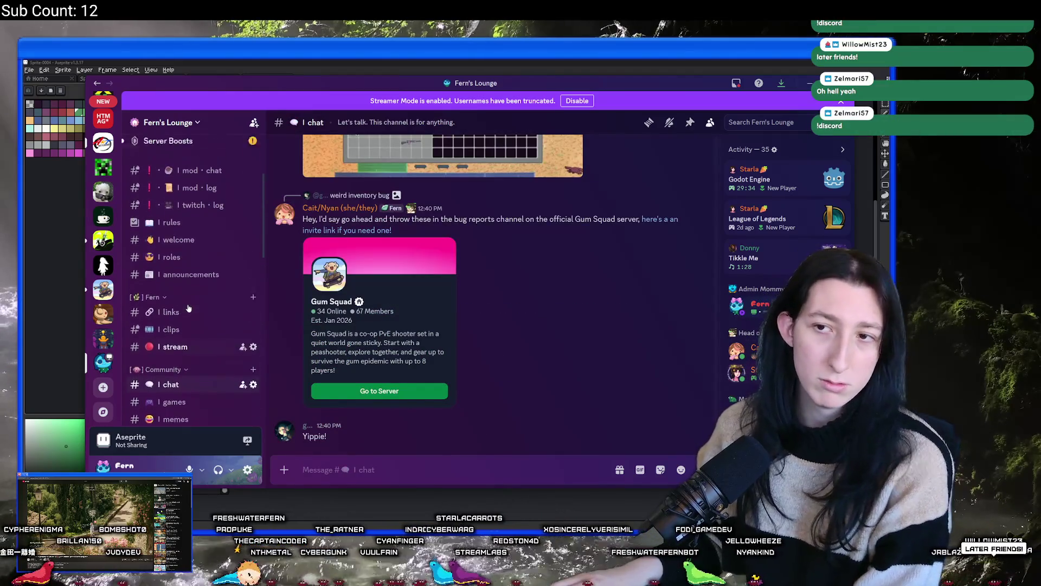
pyautogui.scroll(1, 189, 308)
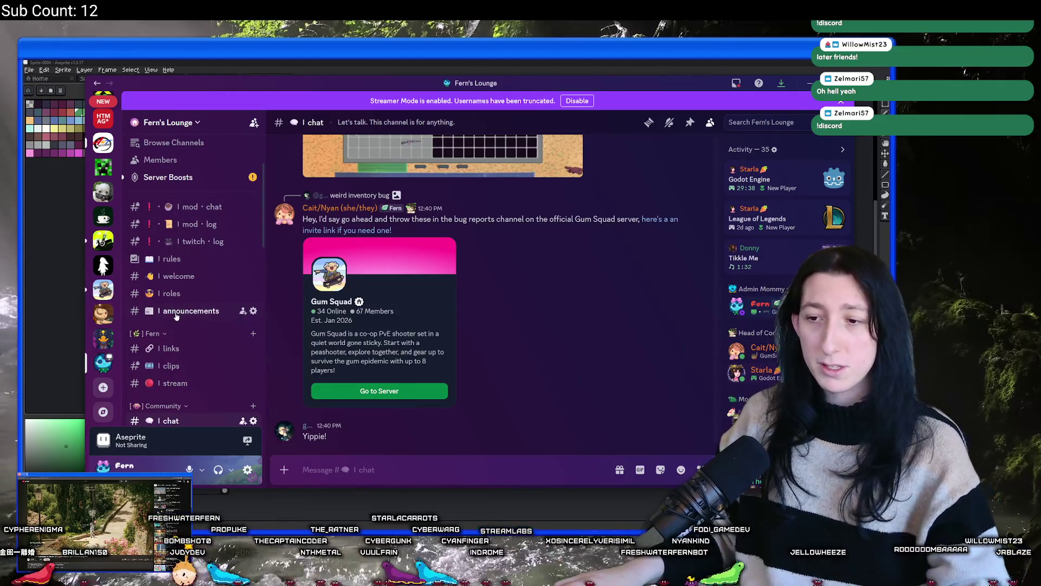
pyautogui.scroll(-10, 176, 317)
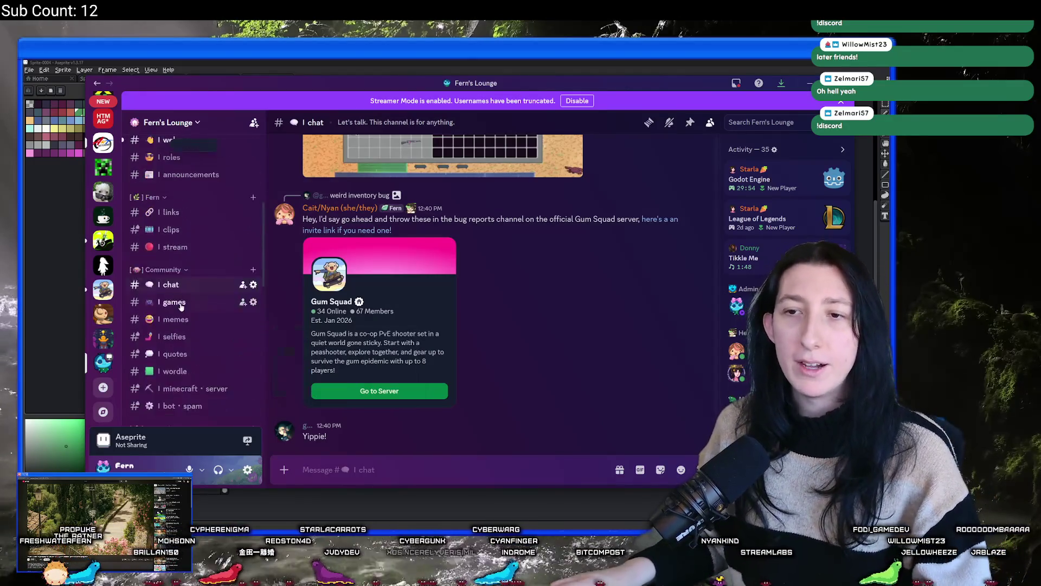
pyautogui.scroll(5, 174, 293)
pyautogui.click(178, 310)
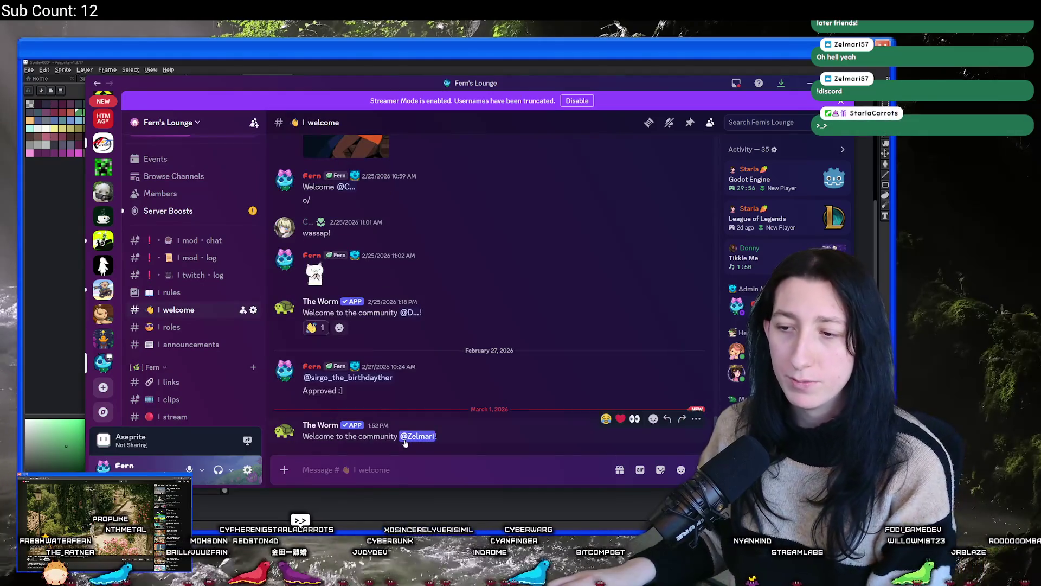
pyautogui.click(418, 436)
pyautogui.click(477, 261)
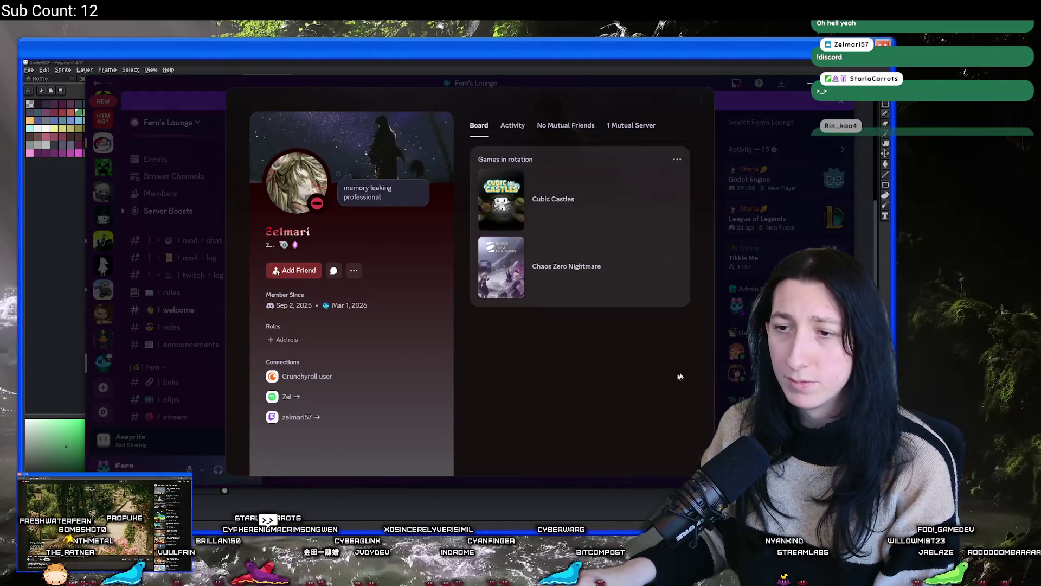
pyautogui.press('Escape')
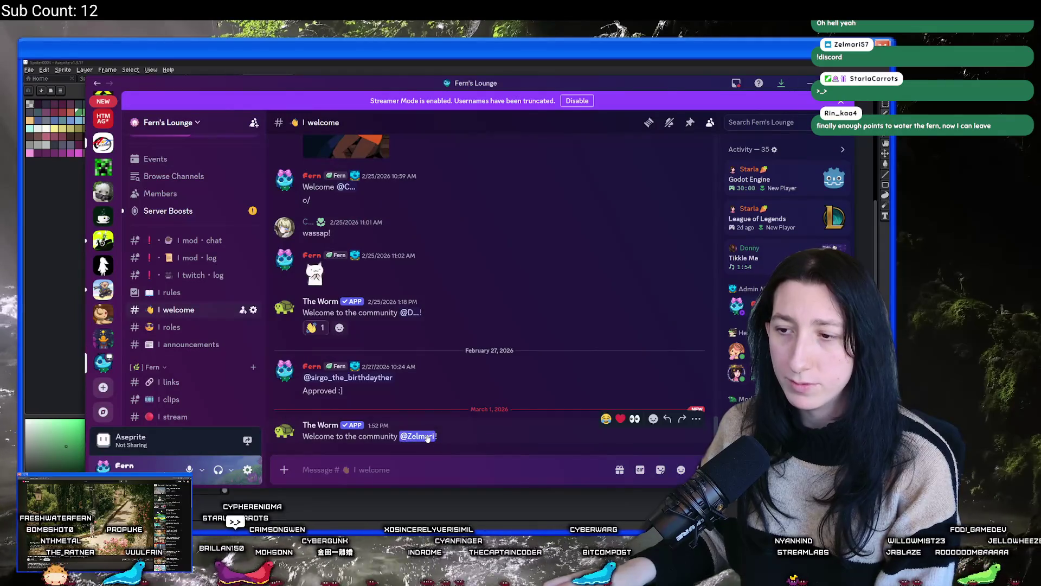
# Step: Assign the member the Parent Approved and Real Actual Adult Human roles
pyautogui.rightClick(419, 436)
pyautogui.moveTo(479, 361)
pyautogui.click(568, 403)
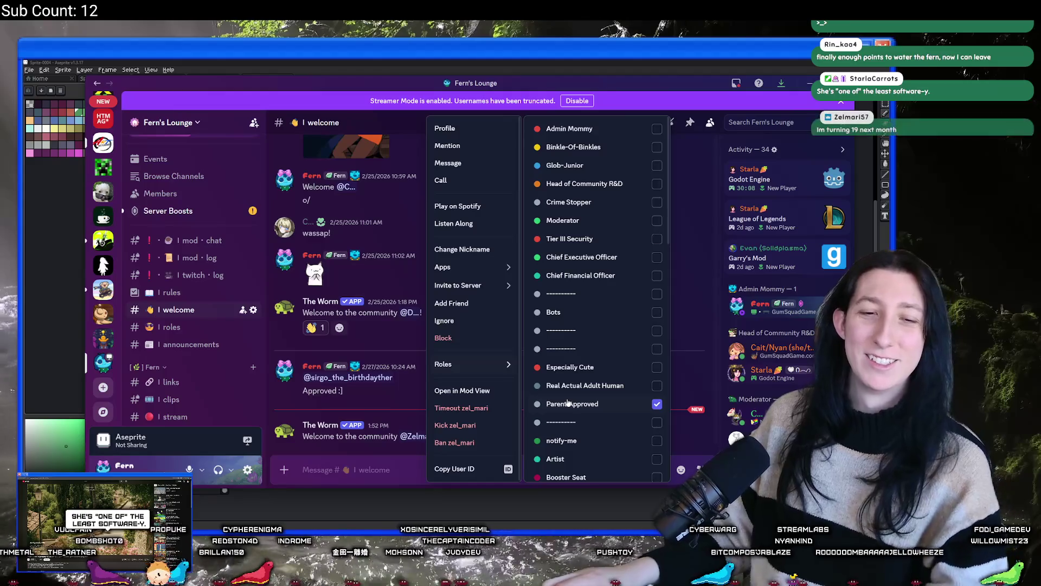
pyautogui.click(572, 391)
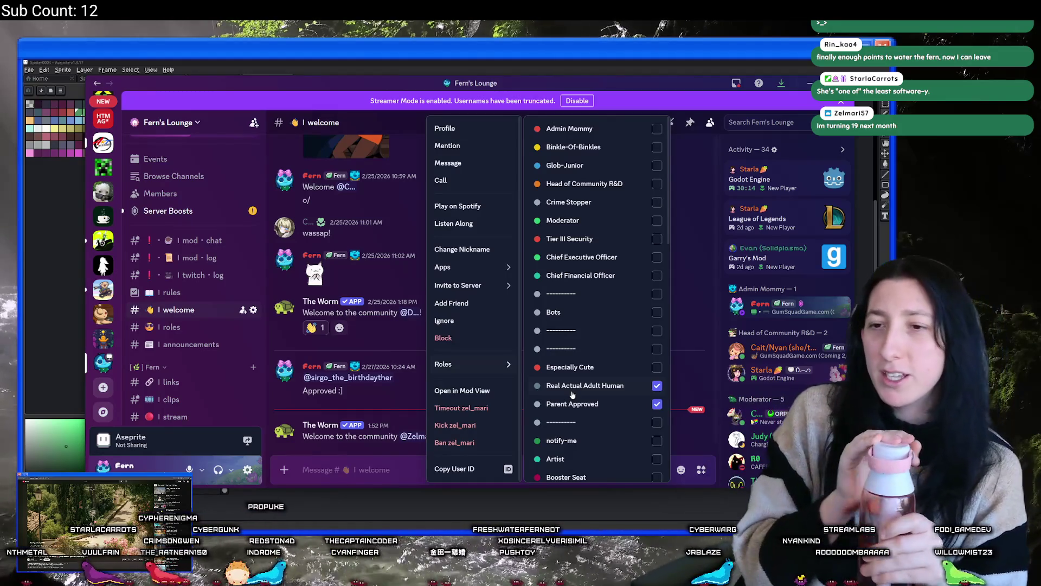
pyautogui.click(379, 411)
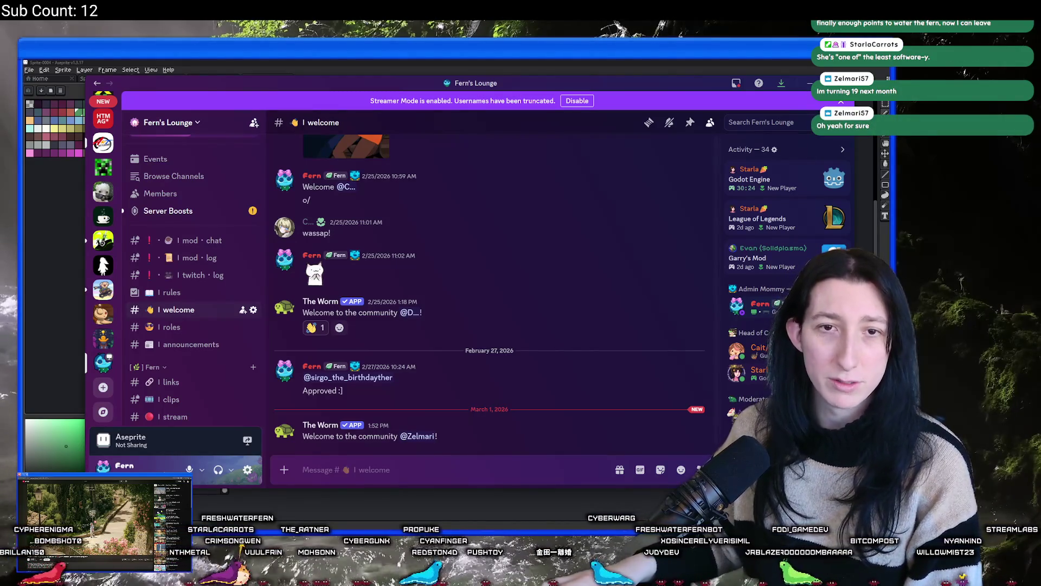
pyautogui.click(810, 82)
# Step: Sample the heart's mid green with the Eyedropper and switch back to the Pencil
pyautogui.scroll(3, 546, 192)
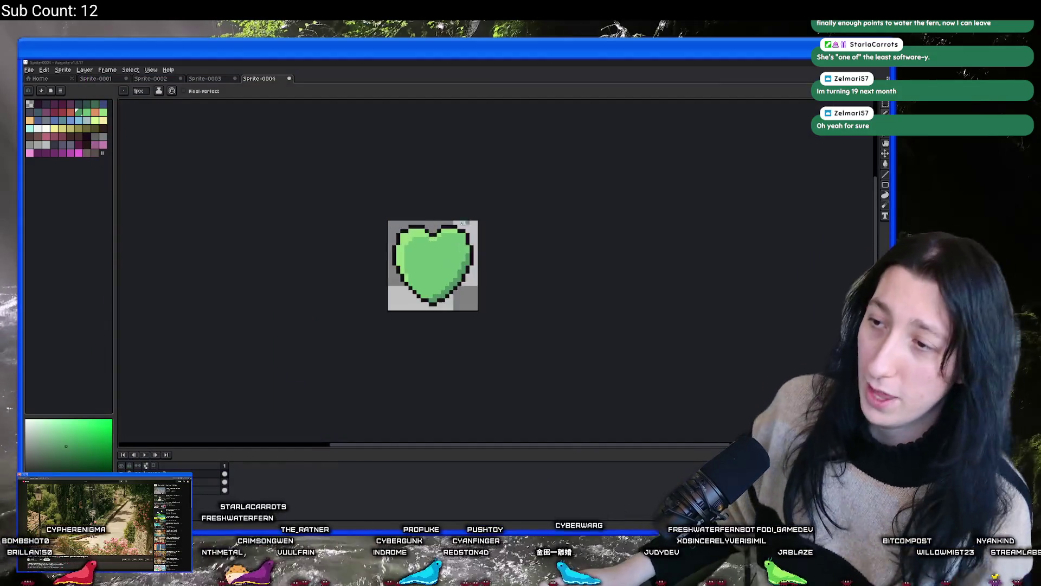
pyautogui.scroll(-2, 461, 223)
pyautogui.scroll(5, 391, 247)
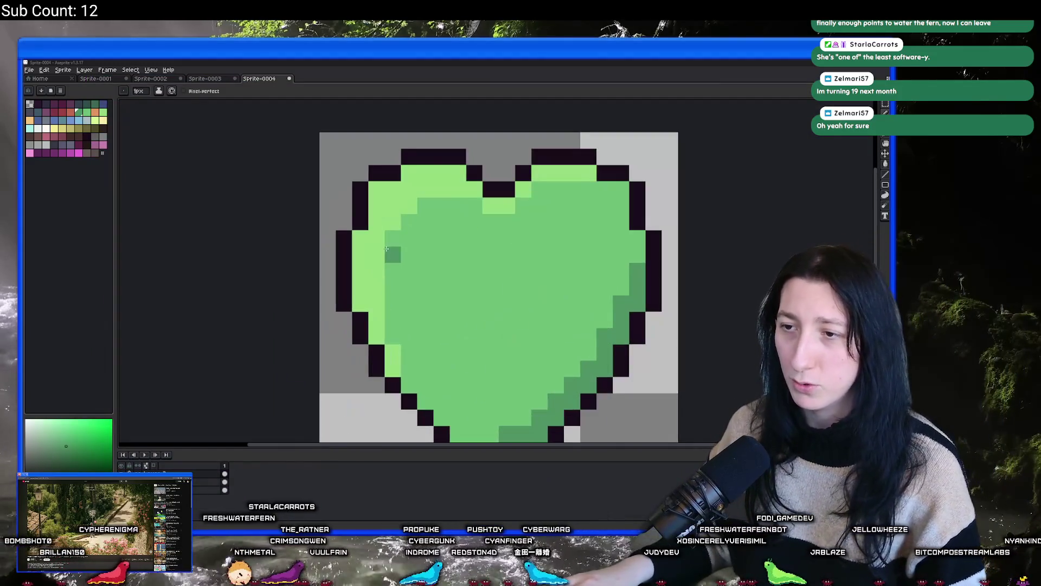
pyautogui.press('i')
pyautogui.click(425, 237)
pyautogui.press('b')
# Step: Zoom the canvas around the green heart and bring up the File menu
pyautogui.scroll(-3, 376, 278)
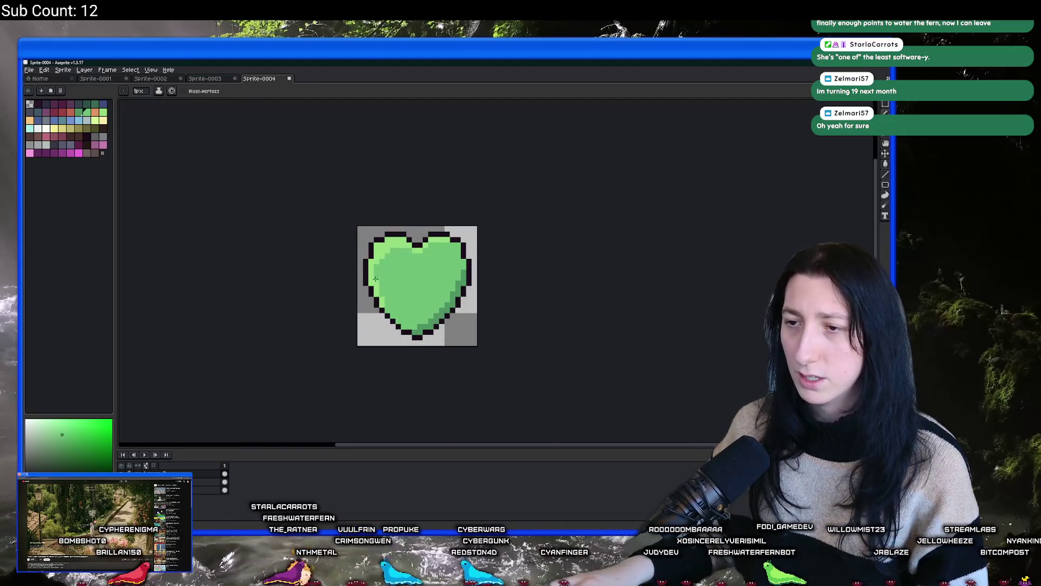
pyautogui.scroll(-4, 379, 282)
pyautogui.scroll(2, 400, 305)
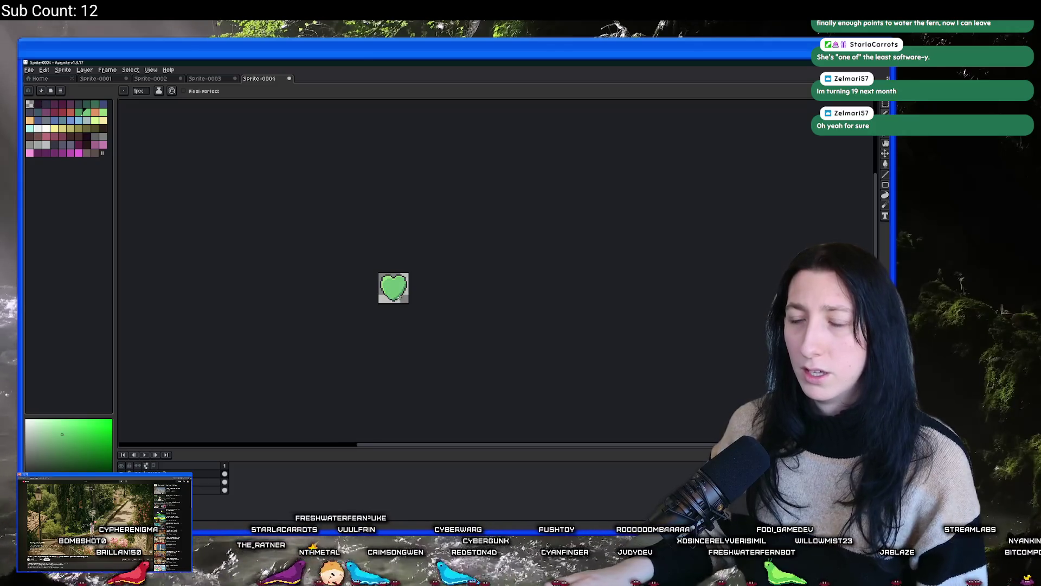
pyautogui.scroll(3, 411, 299)
pyautogui.scroll(-2, 411, 299)
pyautogui.scroll(1, 396, 325)
pyautogui.scroll(1, 317, 359)
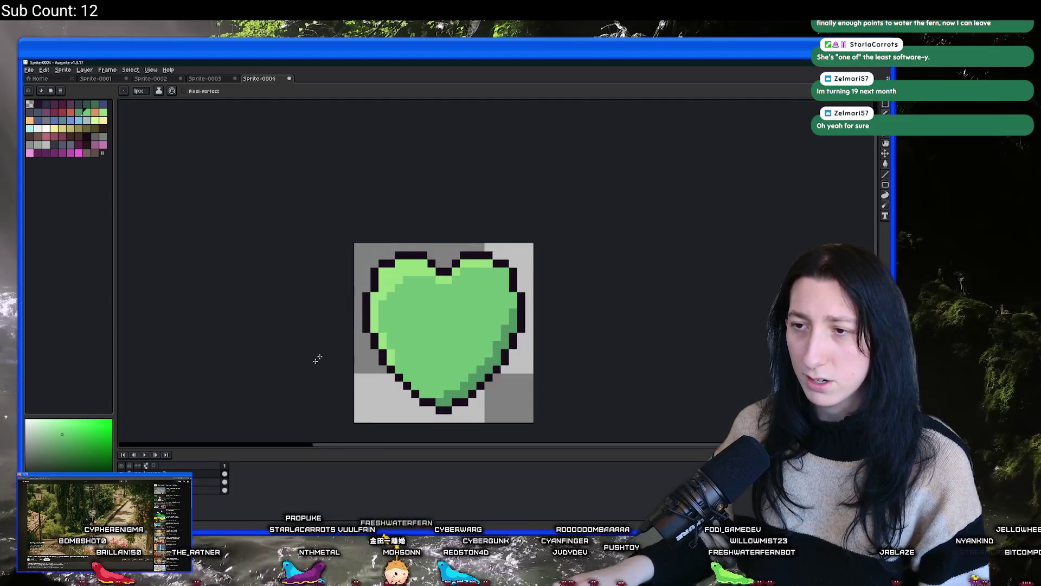
pyautogui.click(28, 69)
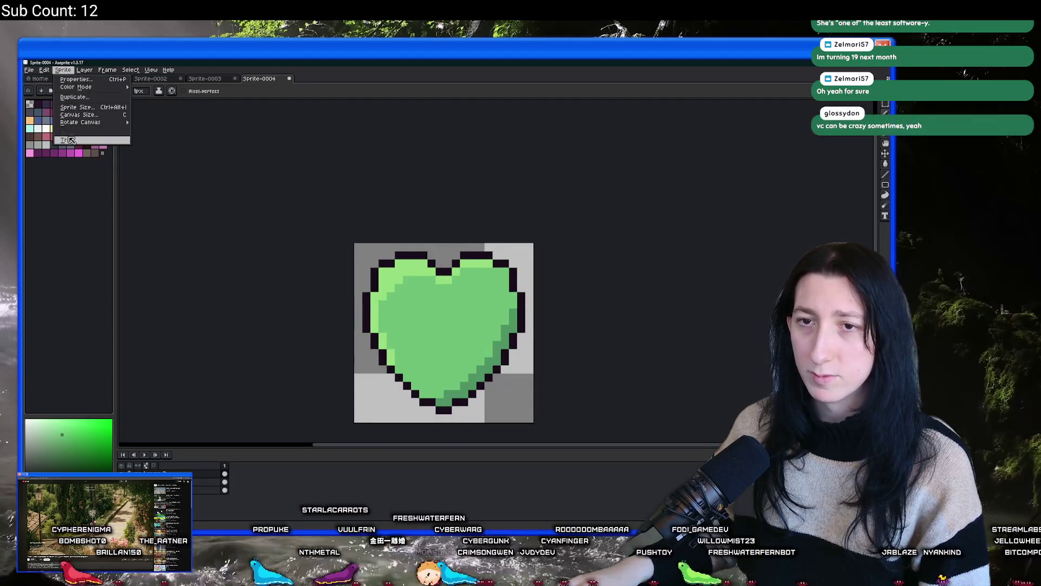
# Step: Export the heart as HealthIcon.png, renaming from the Thirst file name, then switch to GameMaker
pyautogui.click(49, 151)
pyautogui.moveTo(596, 217); pyautogui.dragTo(584, 217)
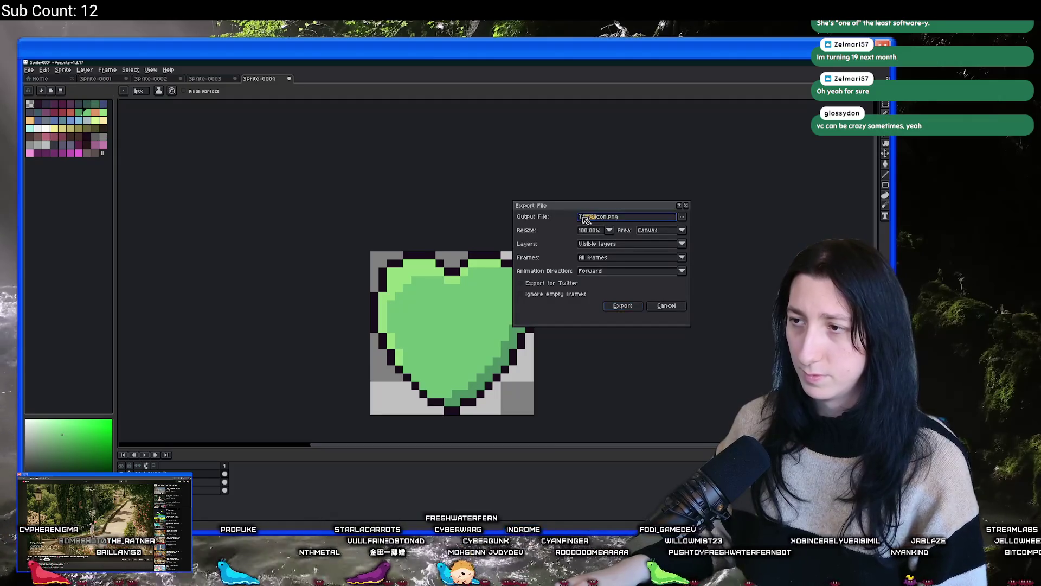
pyautogui.write('Health')
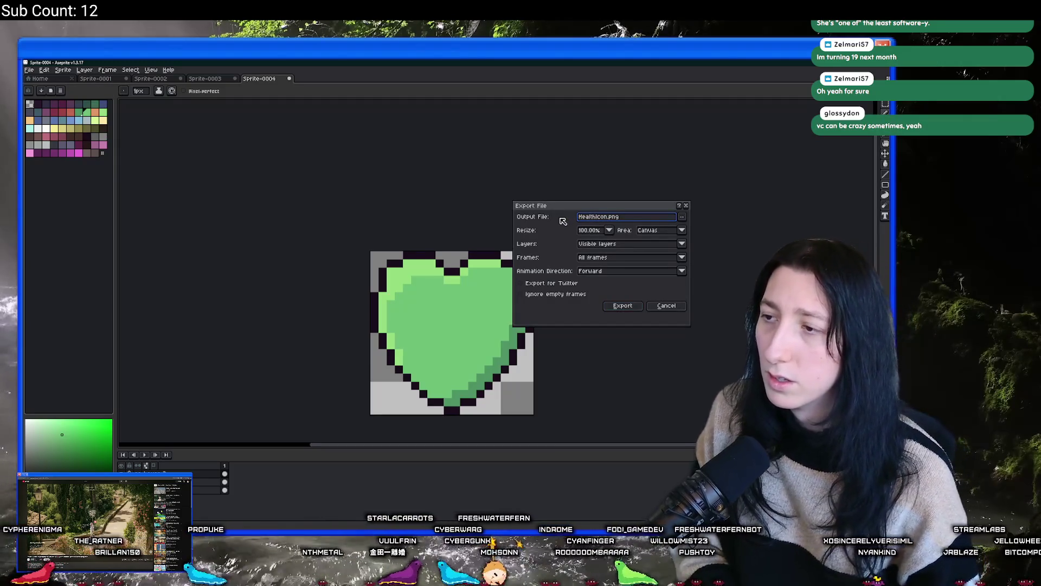
pyautogui.press('Return')
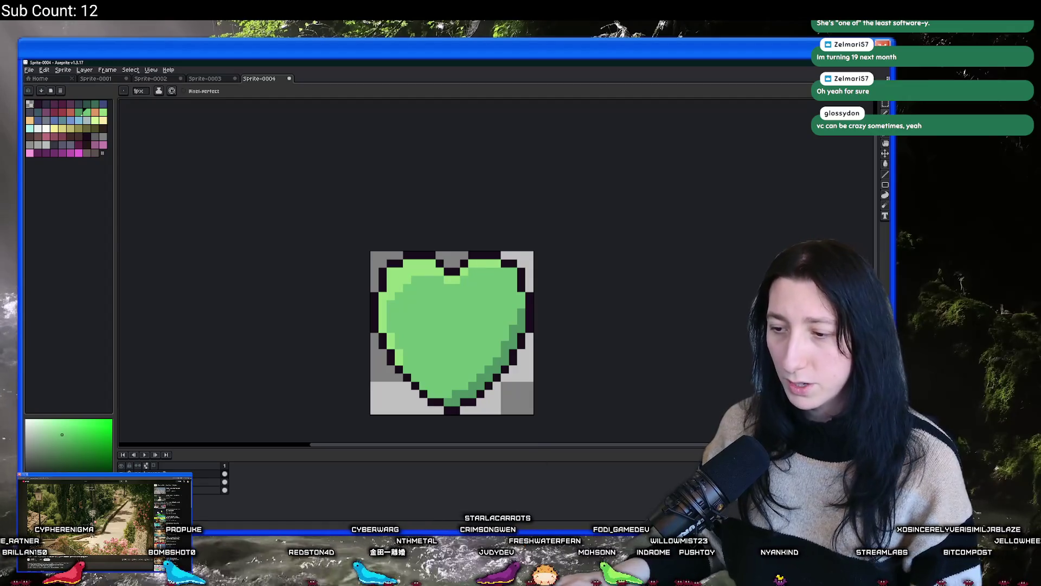
pyautogui.hotkey('alt', 'Tab')
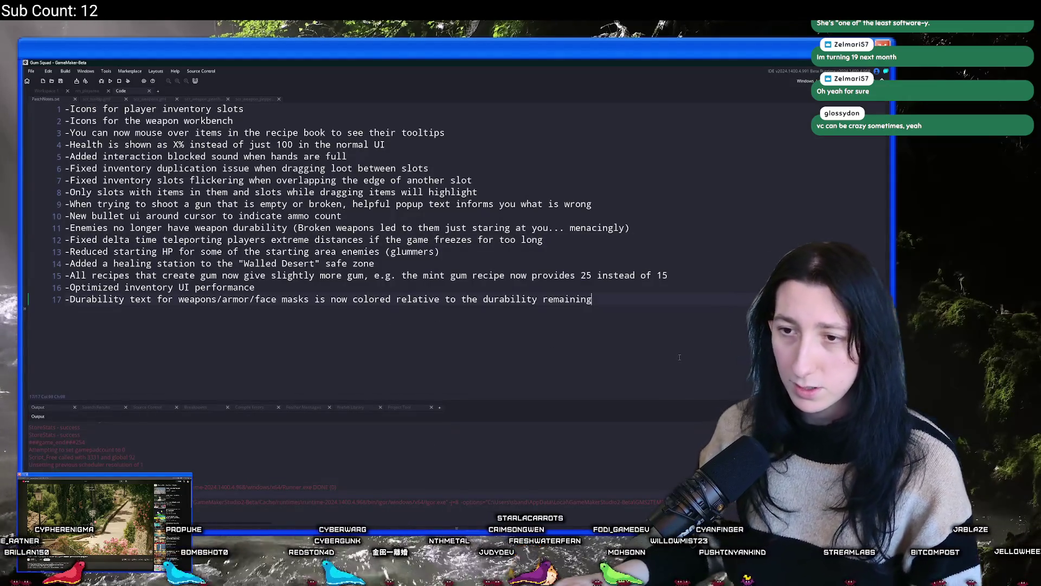
# Step: Open scr_ui at ui_script_default via asset search and expand it, hiding the output log
pyautogui.click(60, 91)
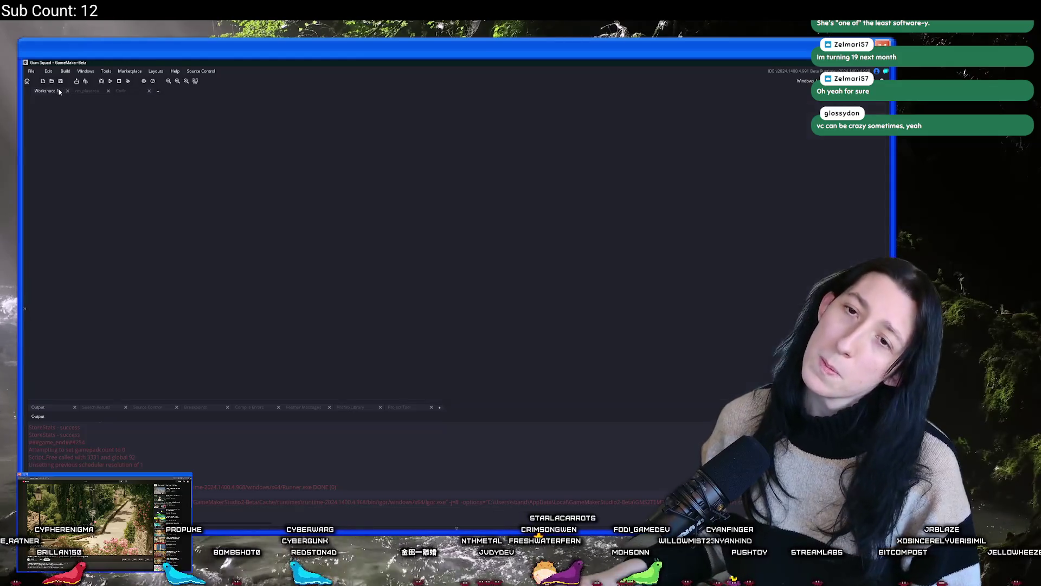
pyautogui.hotkey('ctrl', 't')
pyautogui.write('r_ui')
pyautogui.press('Return')
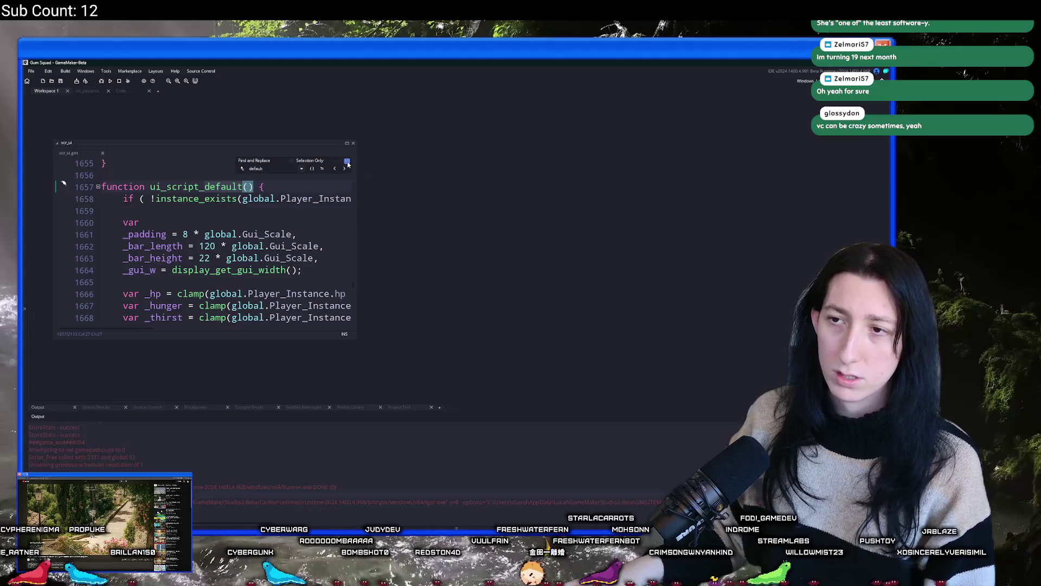
pyautogui.click(347, 143)
pyautogui.click(368, 186)
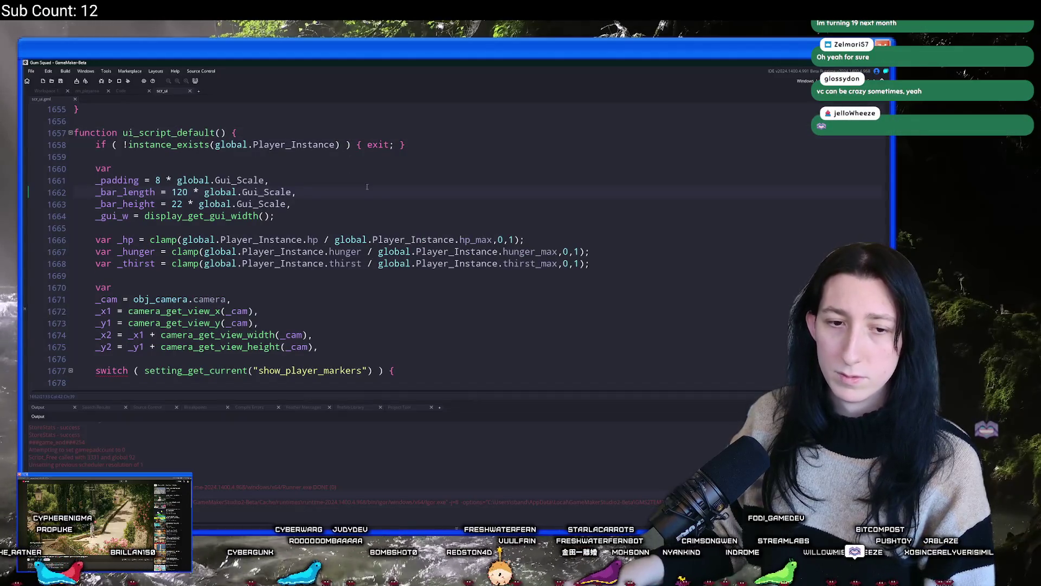
pyautogui.click(369, 185)
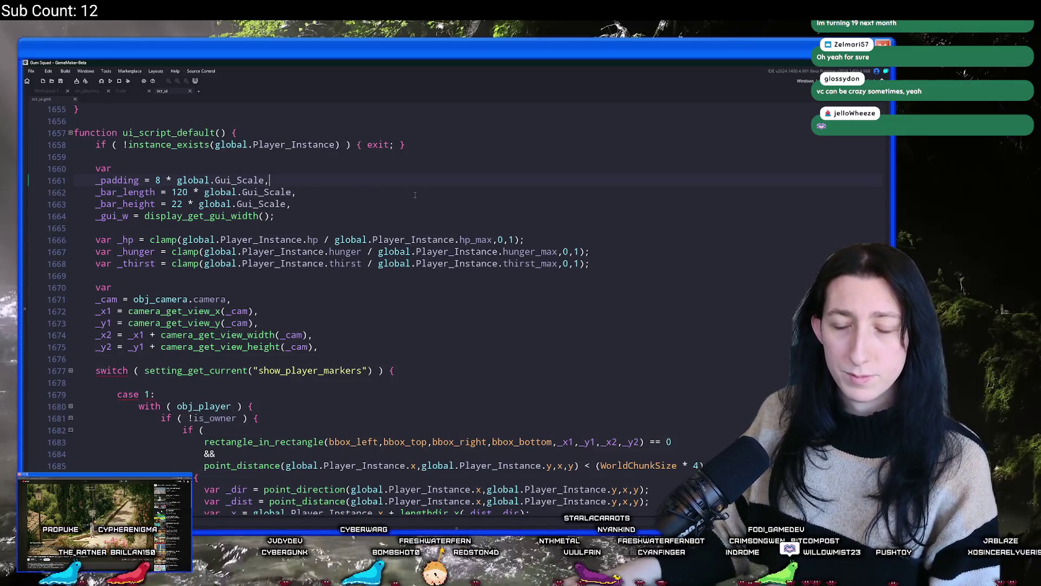
# Step: Replace the trailing comma on line 1675 with a semicolon and save the script
pyautogui.scroll(-3, 415, 194)
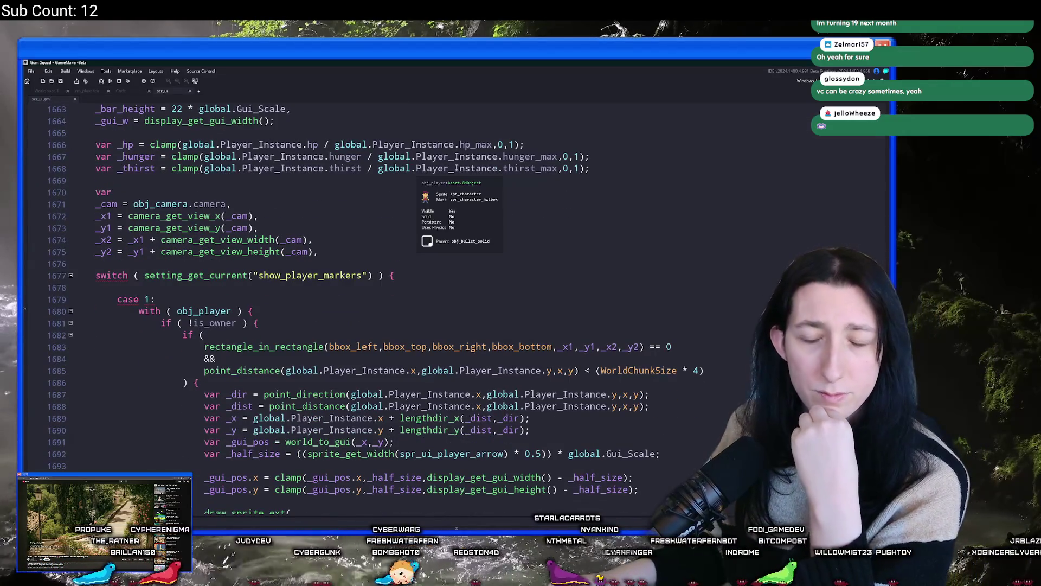
pyautogui.scroll(3, 377, 162)
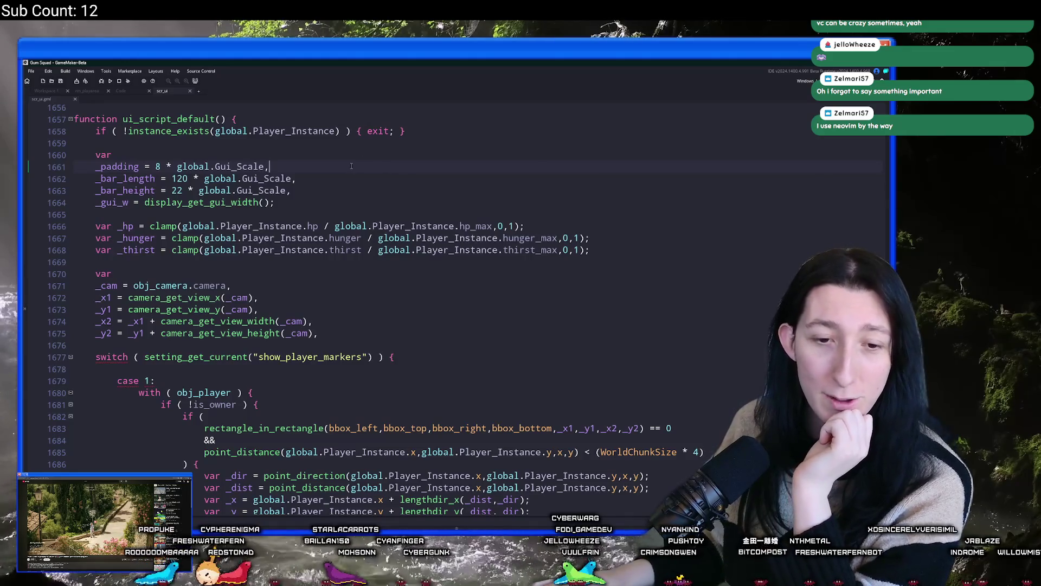
pyautogui.scroll(-8, 494, 296)
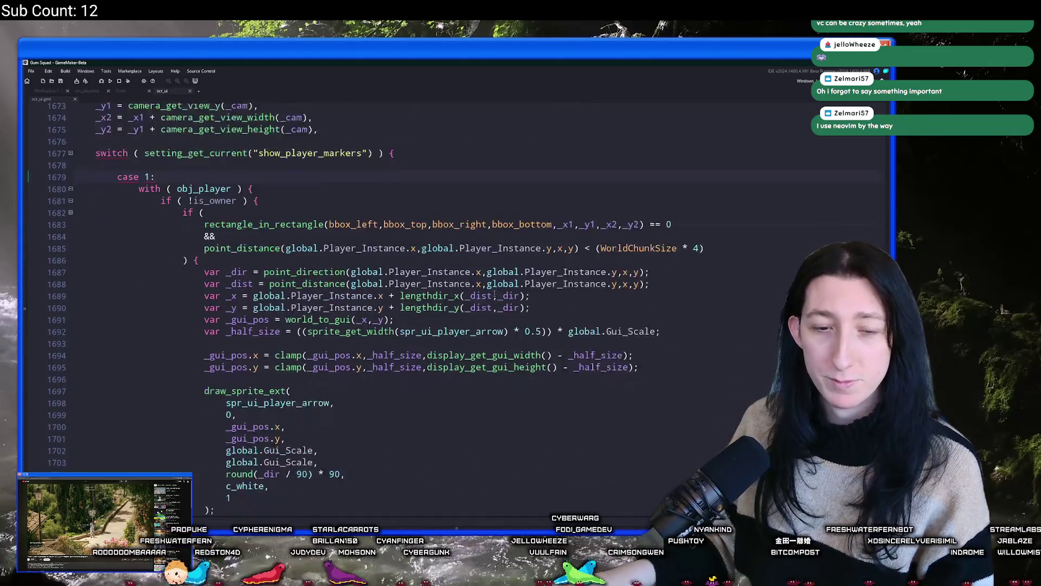
pyautogui.scroll(-20, 494, 288)
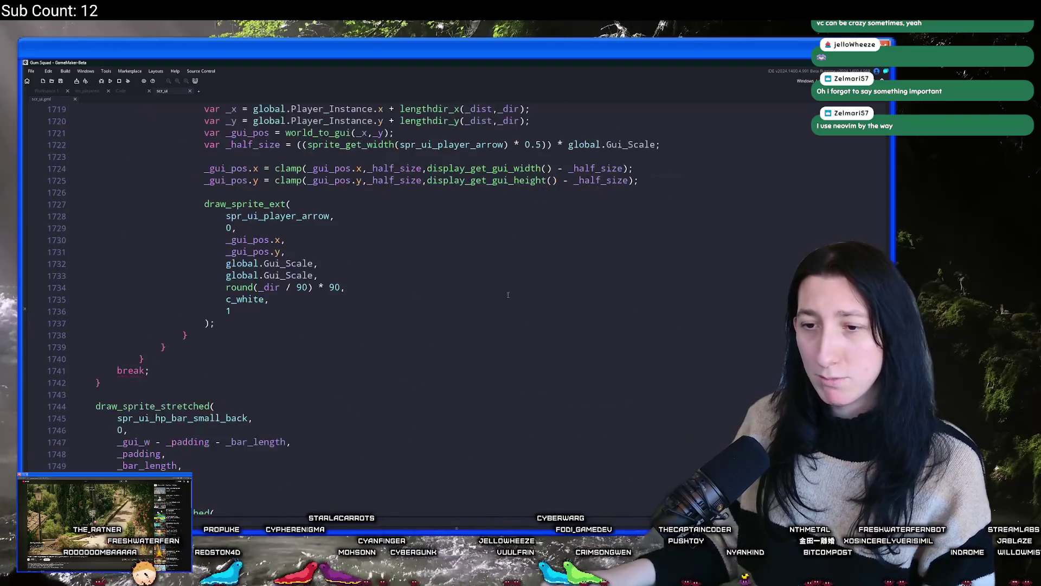
pyautogui.scroll(16, 507, 291)
pyautogui.scroll(-8, 237, 383)
pyautogui.scroll(-10, 170, 409)
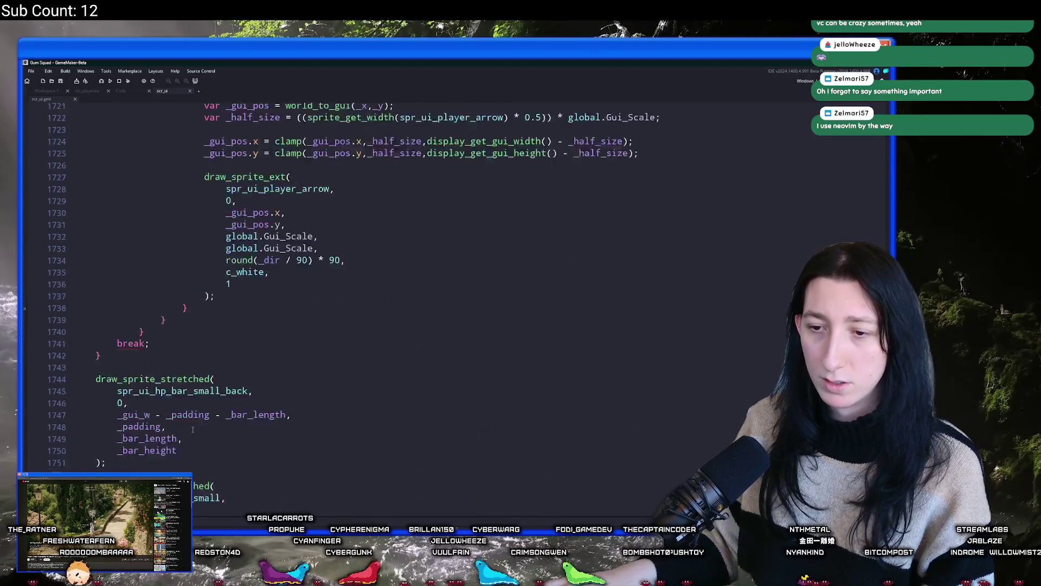
pyautogui.scroll(-2, 169, 409)
pyautogui.scroll(5, 169, 408)
pyautogui.scroll(9, 169, 409)
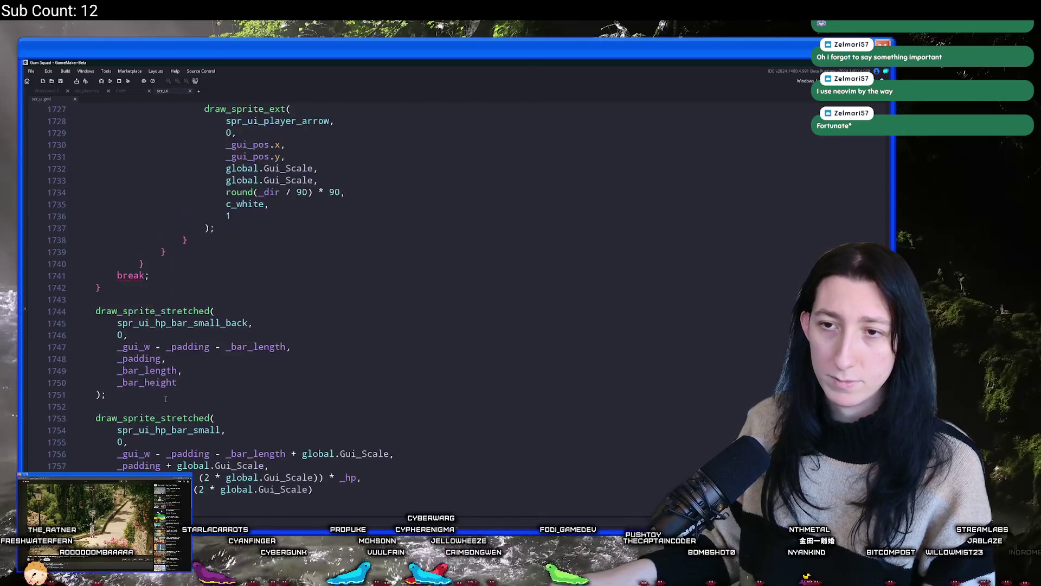
pyautogui.scroll(14, 98, 450)
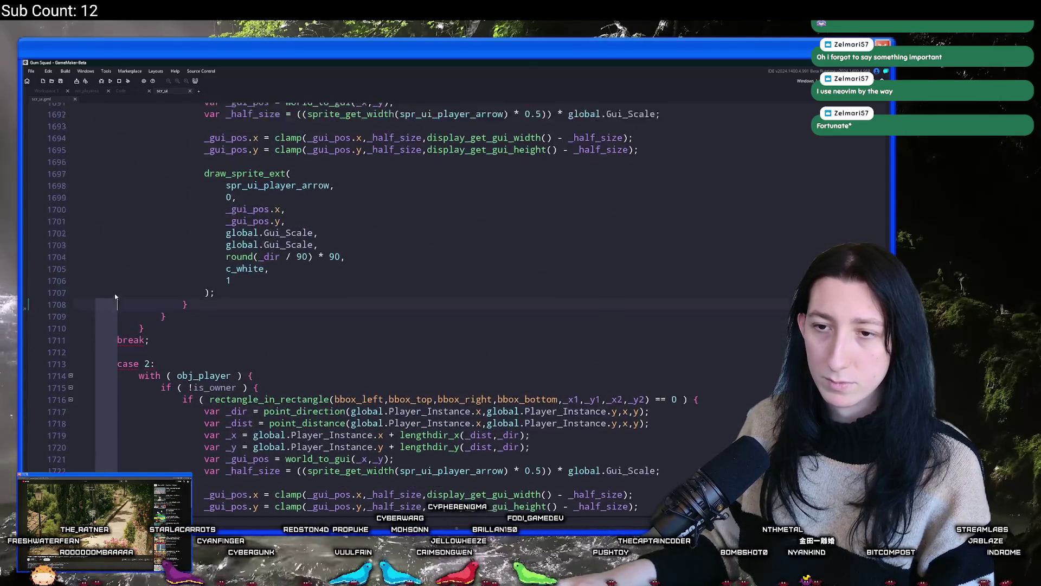
pyautogui.scroll(2, 239, 351)
pyautogui.click(127, 261)
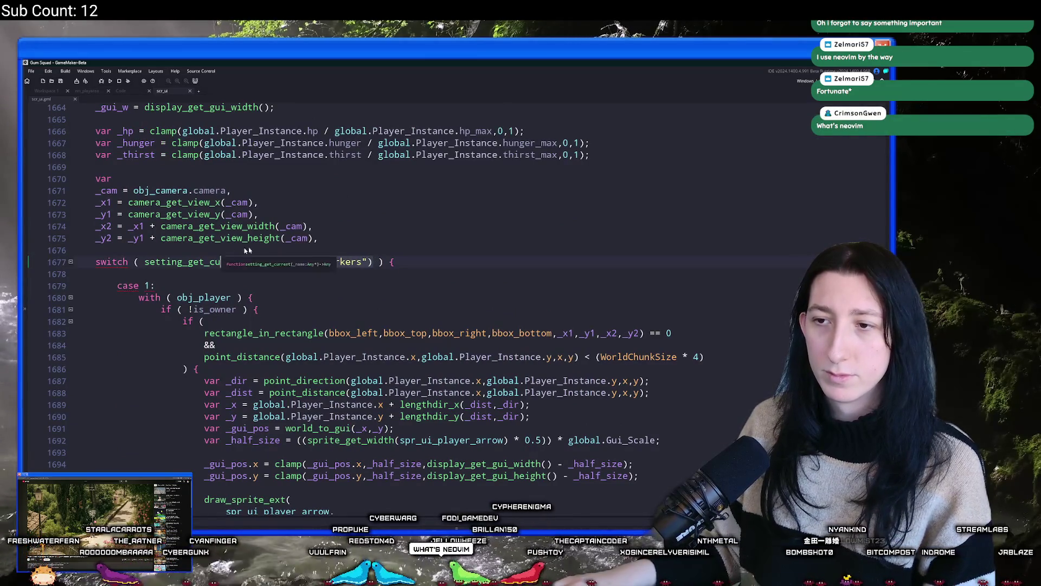
pyautogui.click(361, 240)
pyautogui.press('BackSpace')
pyautogui.write(';')
pyautogui.hotkey('ctrl', 's')
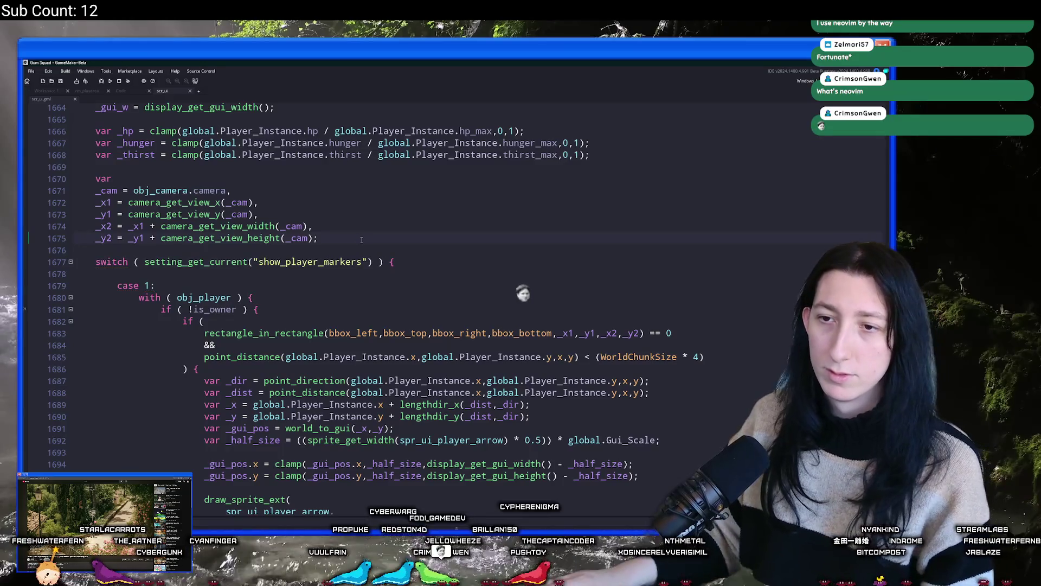
# Step: Add 'if ( live_call() ) { return live_result; }' atop ui_script_default, then run the game
pyautogui.scroll(6, 301, 250)
pyautogui.click(431, 239)
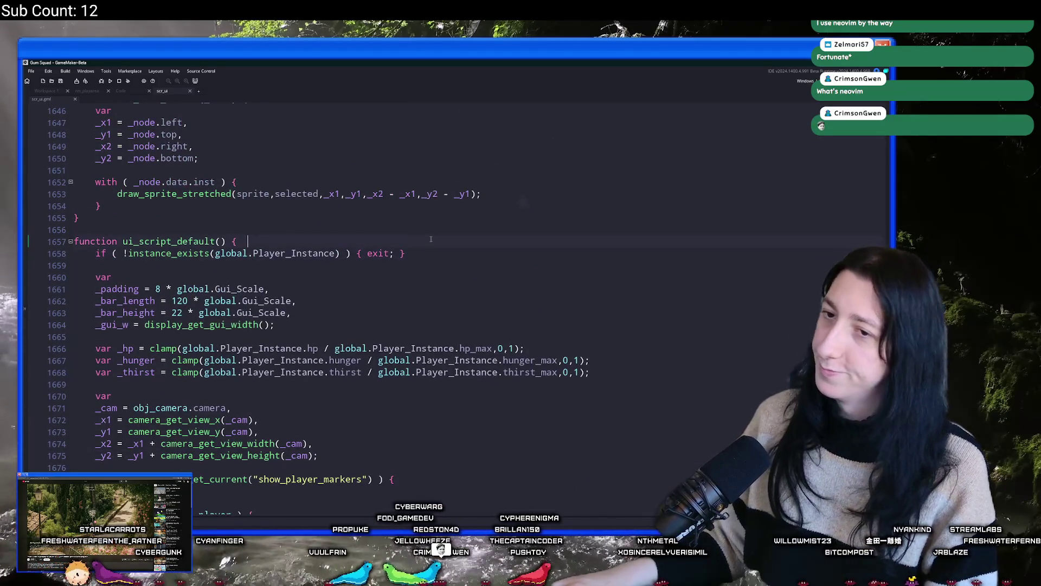
pyautogui.press('Return')
pyautogui.press('Return')
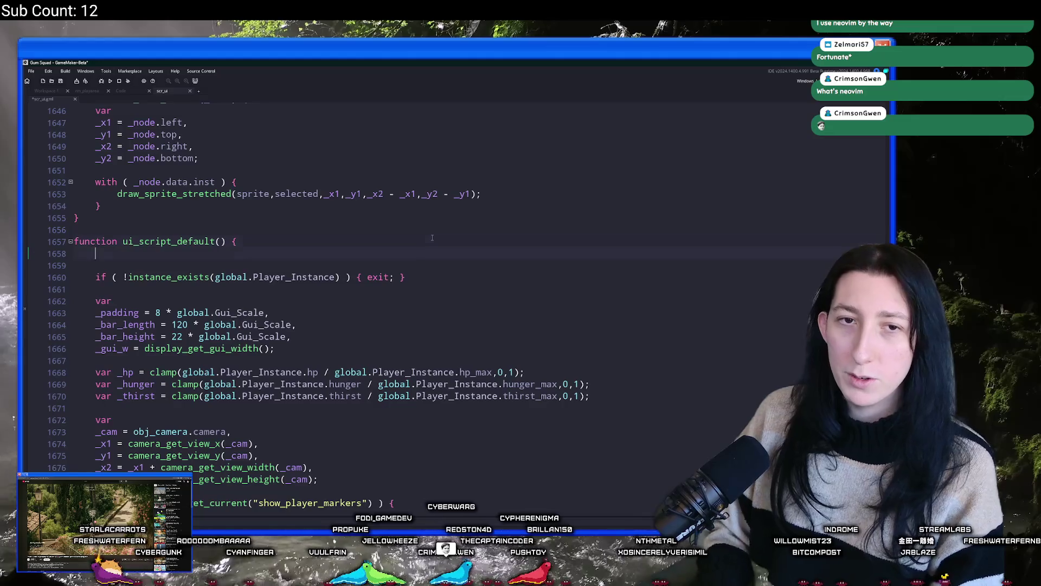
pyautogui.write('if( live')
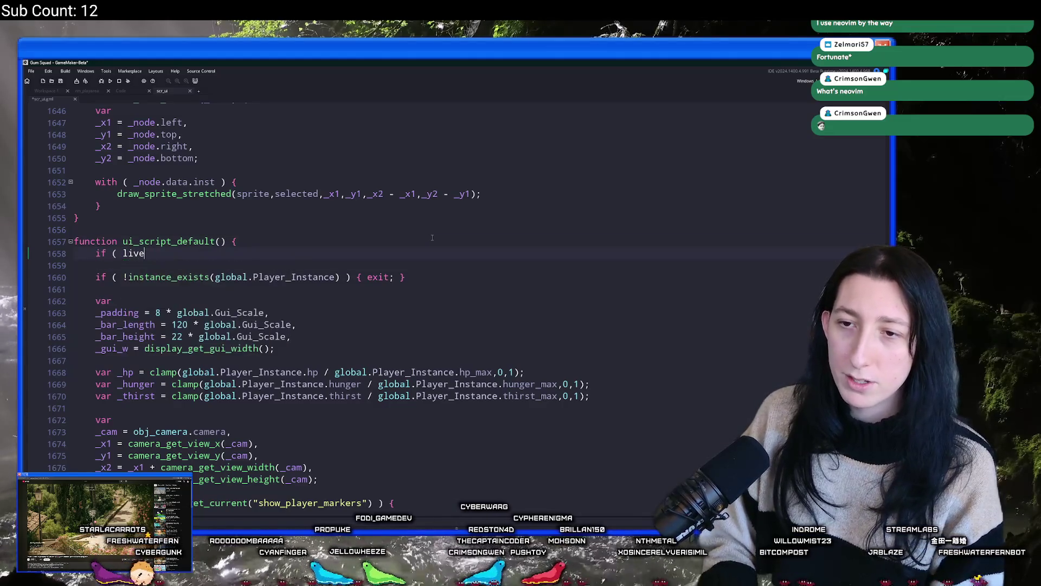
pyautogui.write('urn li')
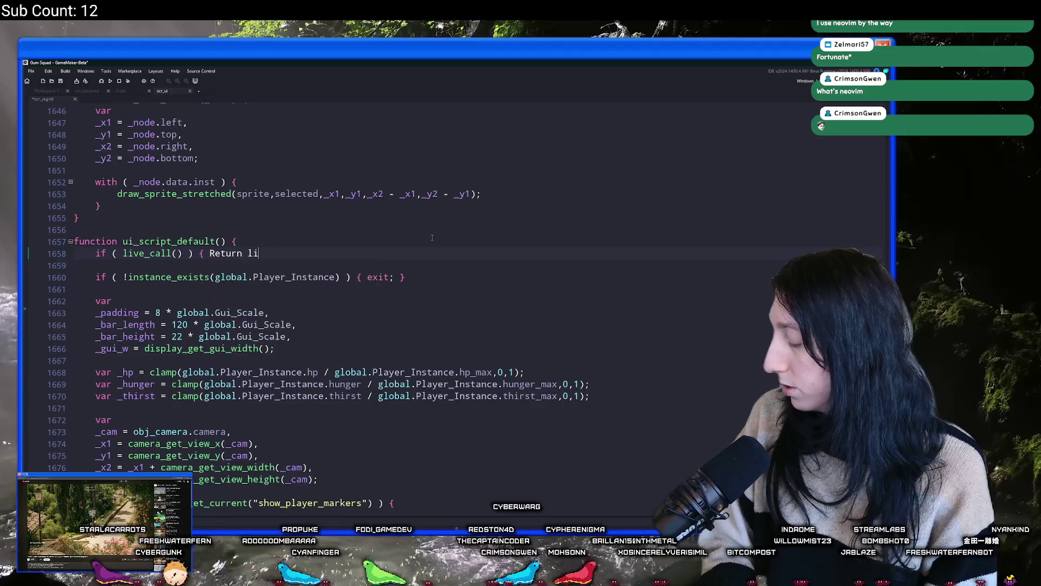
pyautogui.write('ve_result;')
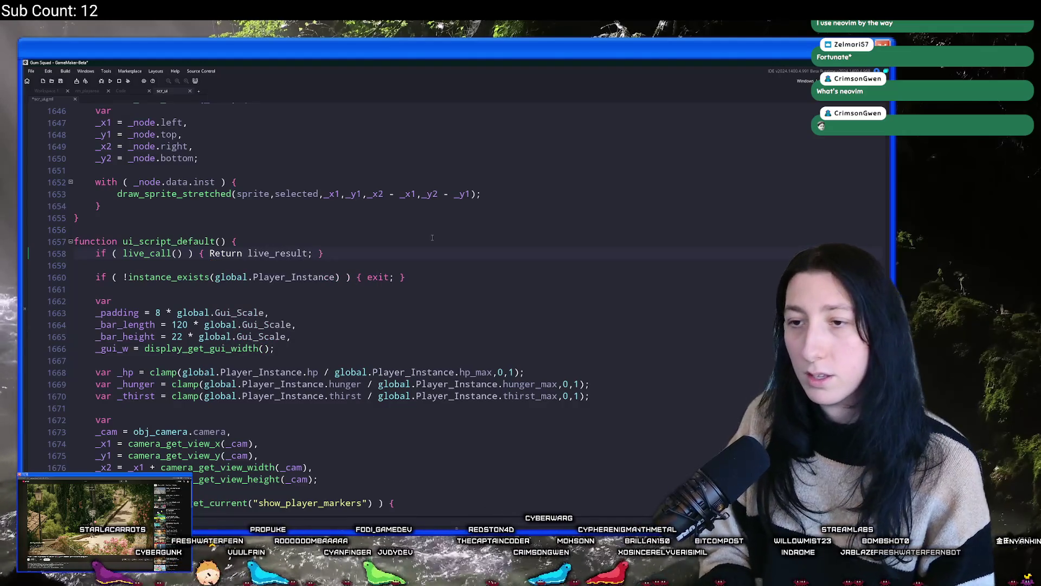
pyautogui.doubleClick(217, 254)
pyautogui.write('return')
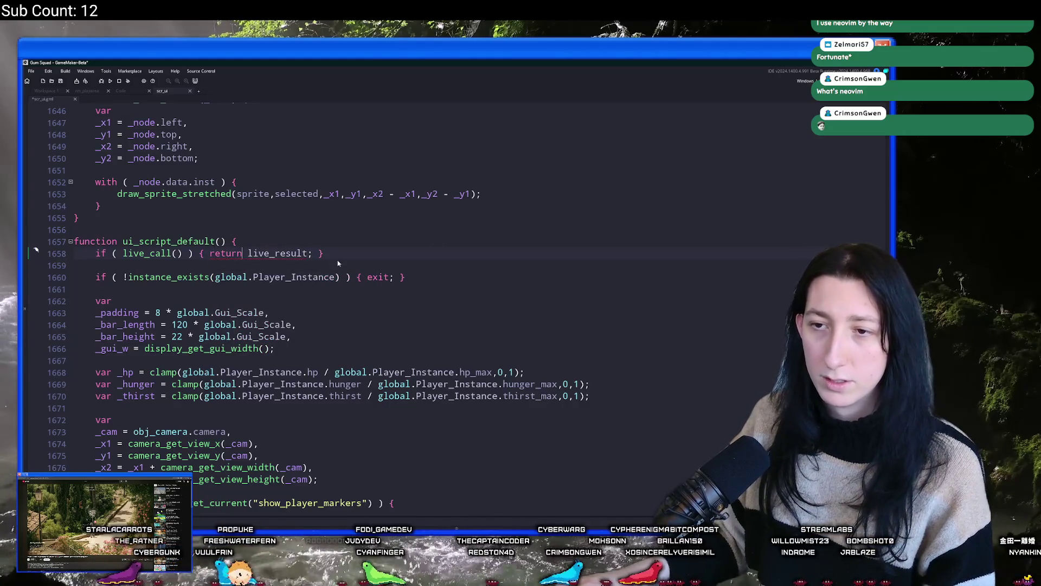
pyautogui.press('F5')
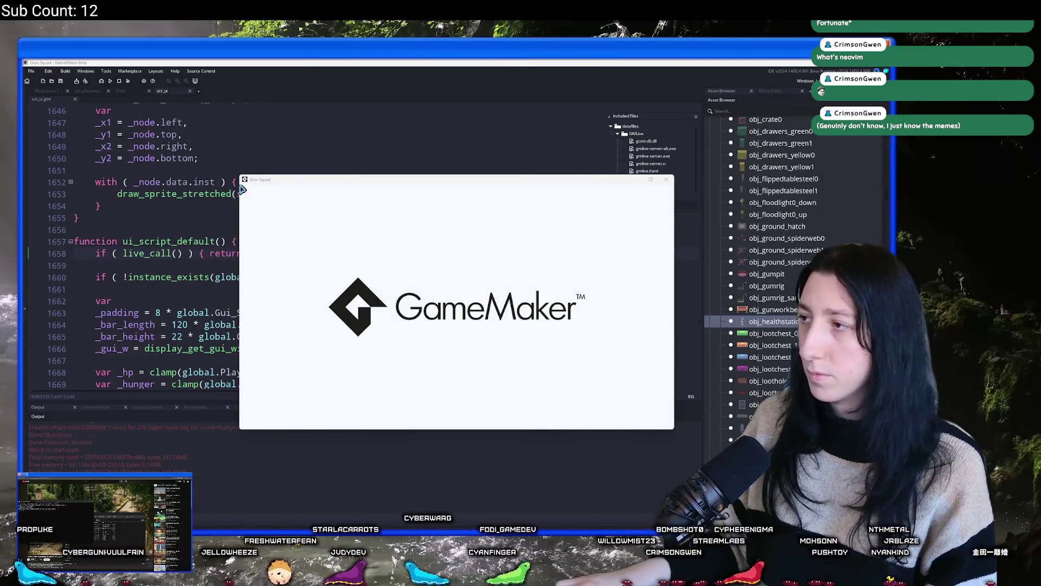
# Step: Change live_enabled from 0 to 1 in obj_gmlive's Create event
pyautogui.click(553, 147)
pyautogui.hotkey('ctrl', 't')
pyautogui.write('o')
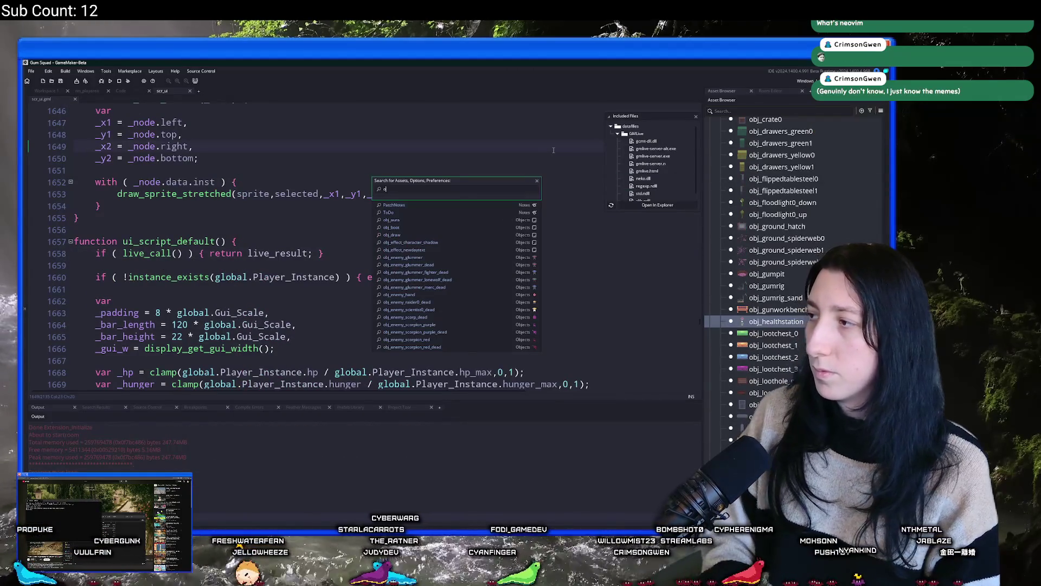
pyautogui.write('bj_gmlive')
pyautogui.press('Return')
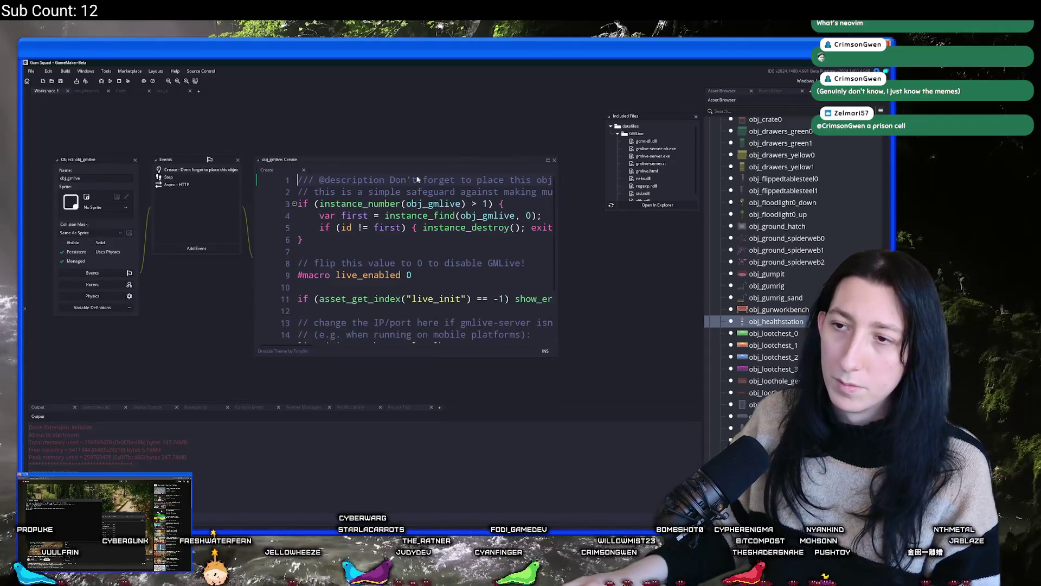
pyautogui.press('BackSpace')
pyautogui.write('1')
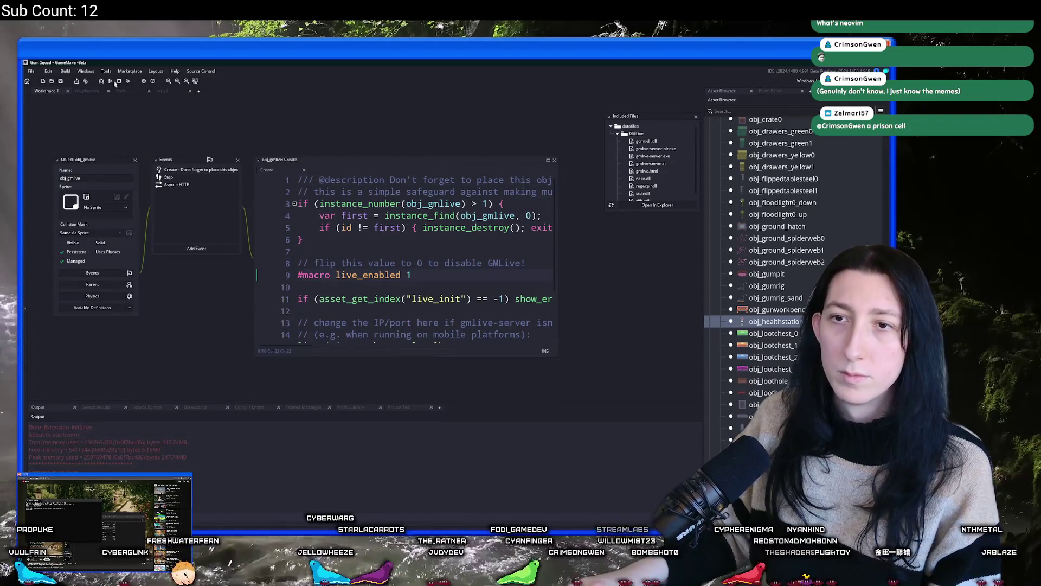
# Step: Run the game with GMLive enabled and return to the scr_ui code
pyautogui.click(110, 81)
pyautogui.click(162, 91)
pyautogui.scroll(-6, 325, 244)
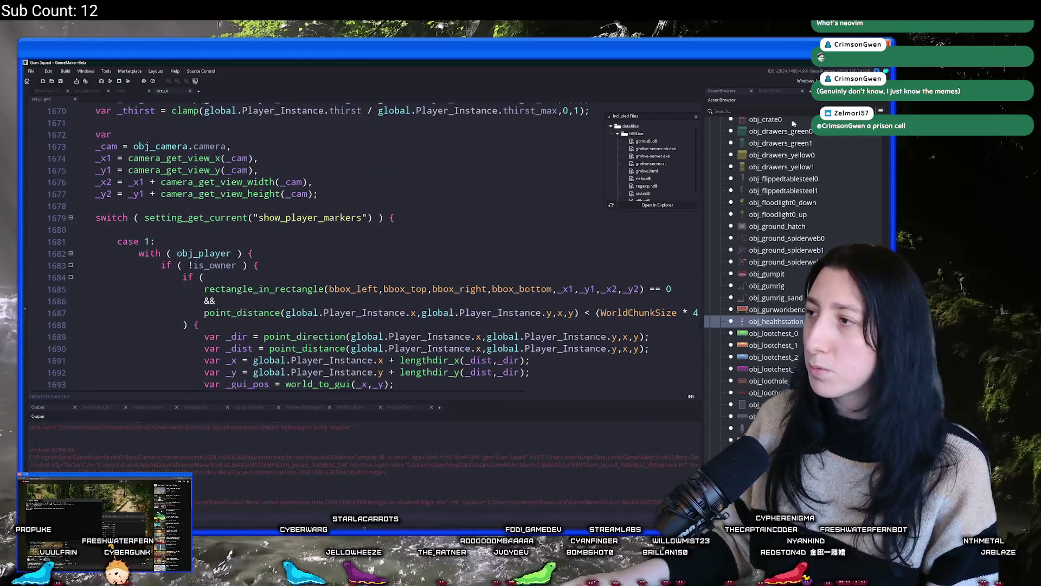
pyautogui.scroll(15, 792, 123)
pyautogui.scroll(-10, 784, 326)
pyautogui.write('spr_ui_food_icon')
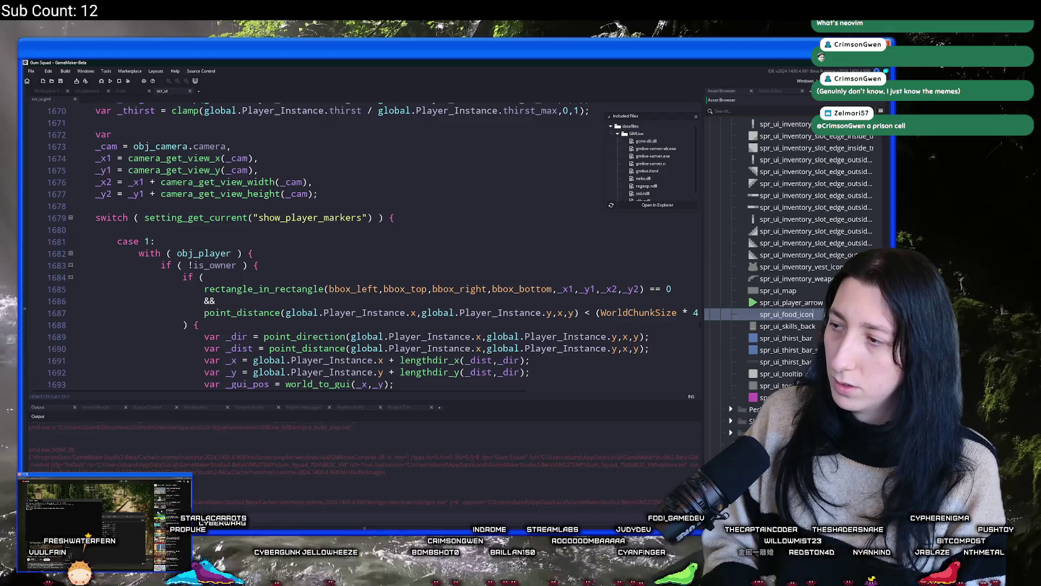
pyautogui.write('food_icon')
# Step: Import HungerIcon.png into spr_ui_food_icon, replacing its image
pyautogui.press('Return')
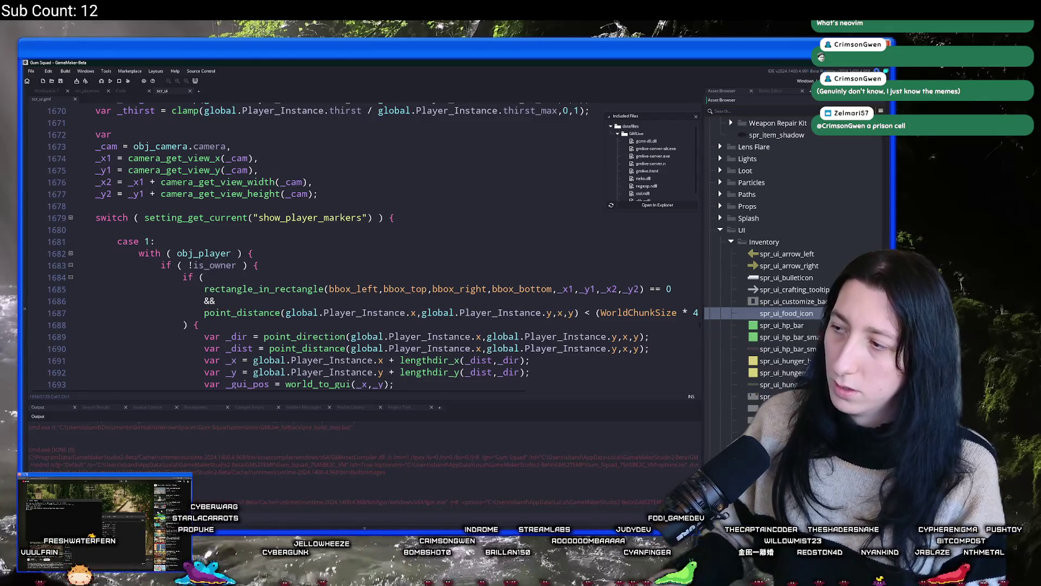
pyautogui.doubleClick(780, 313)
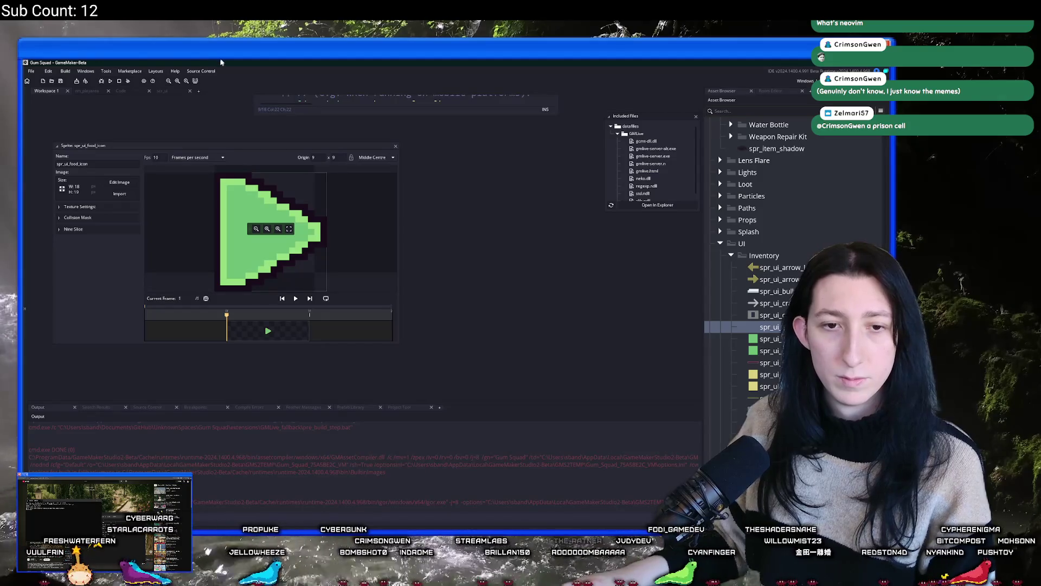
pyautogui.click(119, 193)
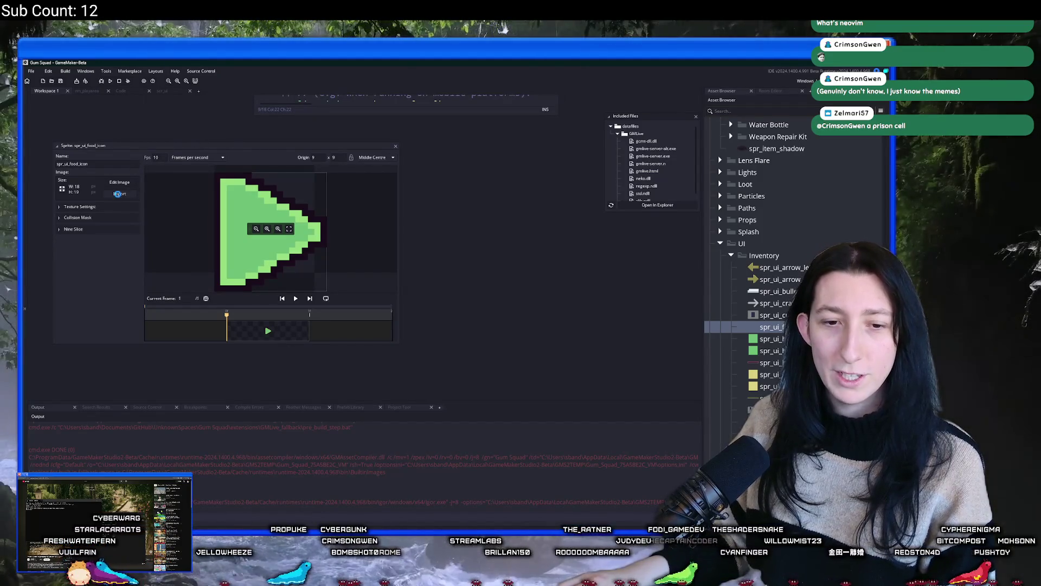
pyautogui.click(213, 175)
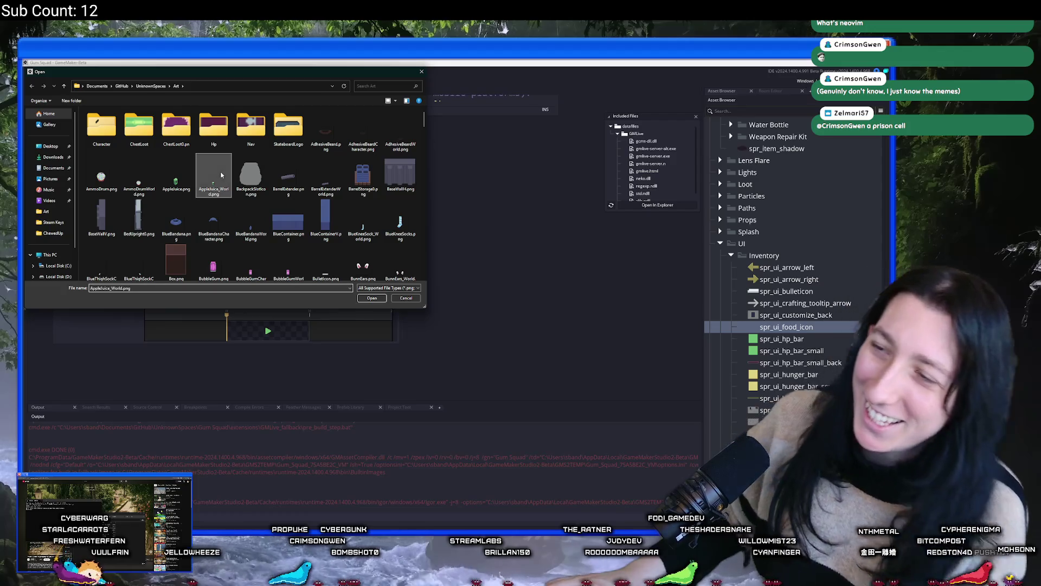
pyautogui.scroll(-5, 217, 174)
pyautogui.click(214, 128)
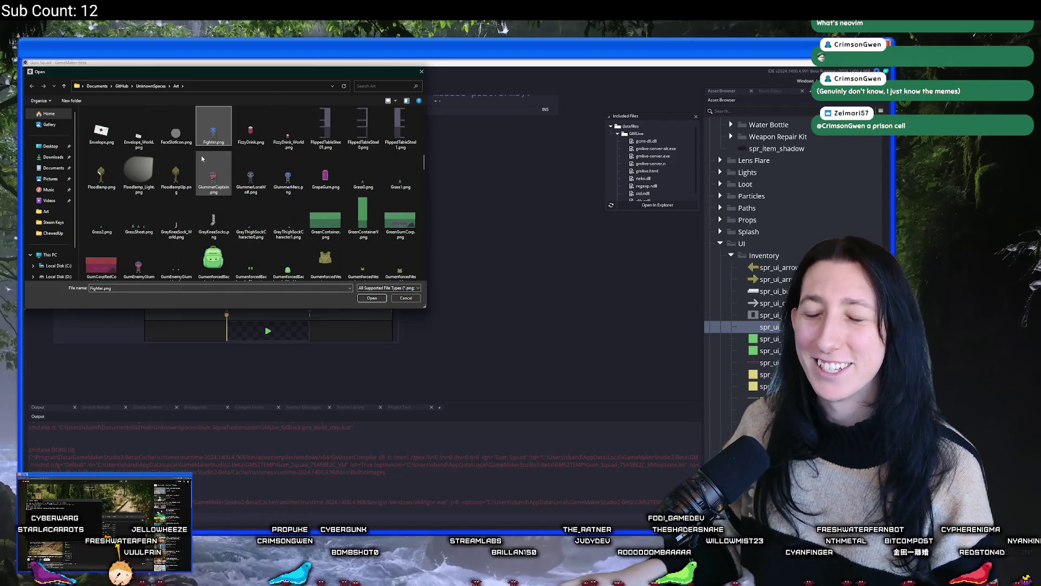
pyautogui.press('h')
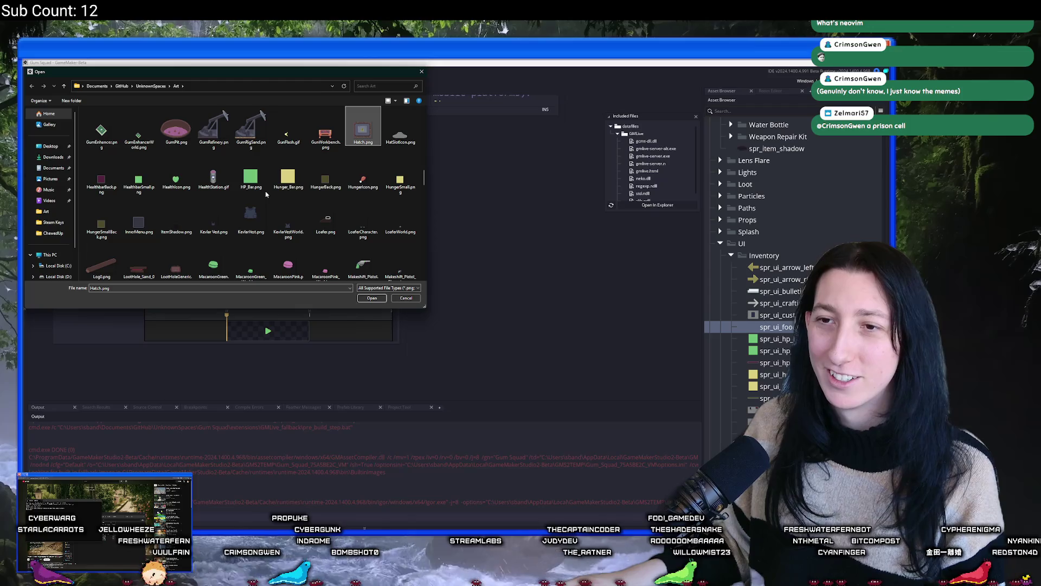
pyautogui.doubleClick(363, 178)
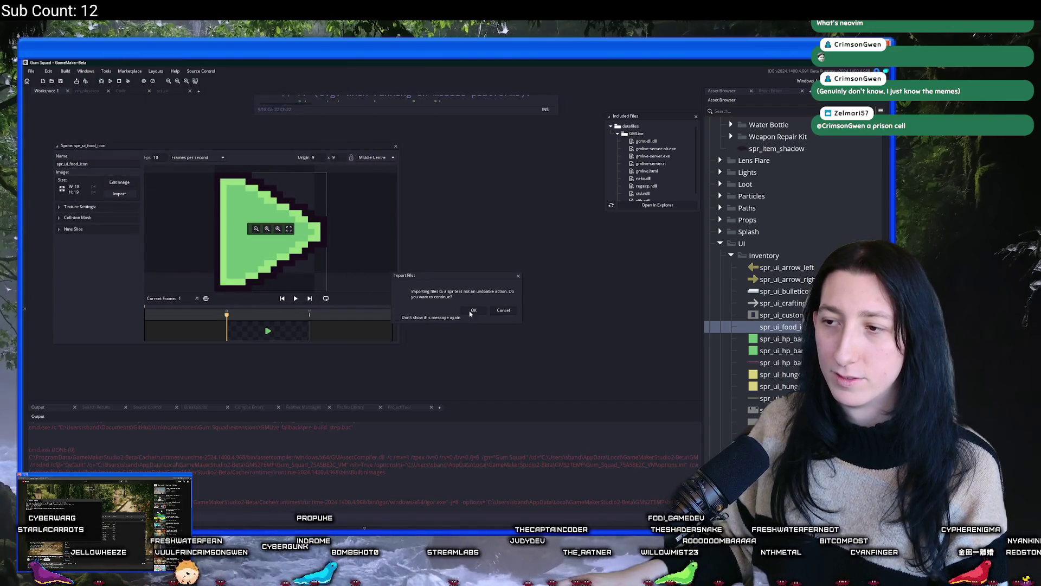
pyautogui.click(472, 311)
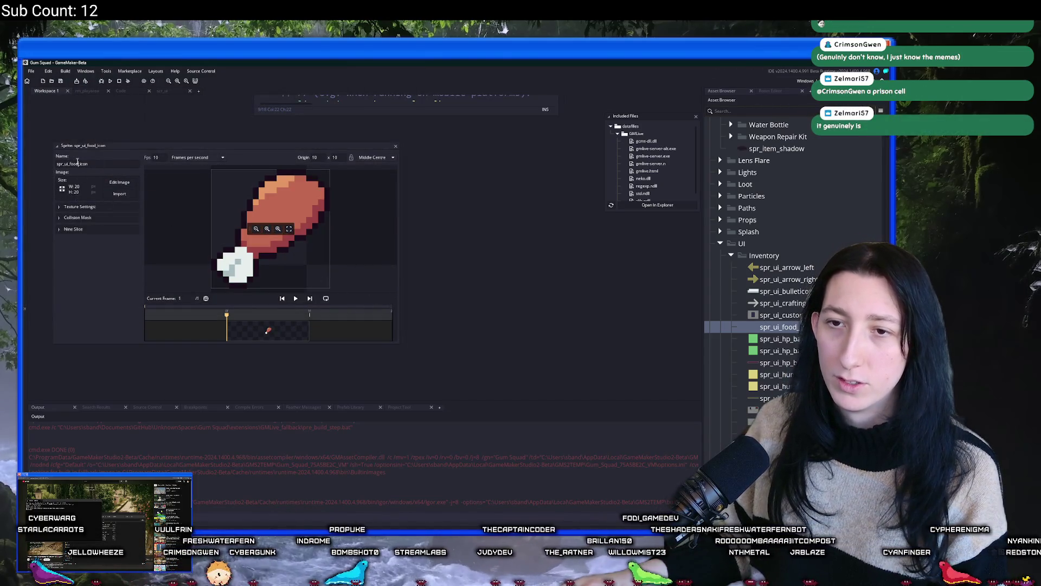
# Step: Rename the sprite to spr_ui_hunger_icon, review collision mask and nine slice, then close it
pyautogui.write('hunger')
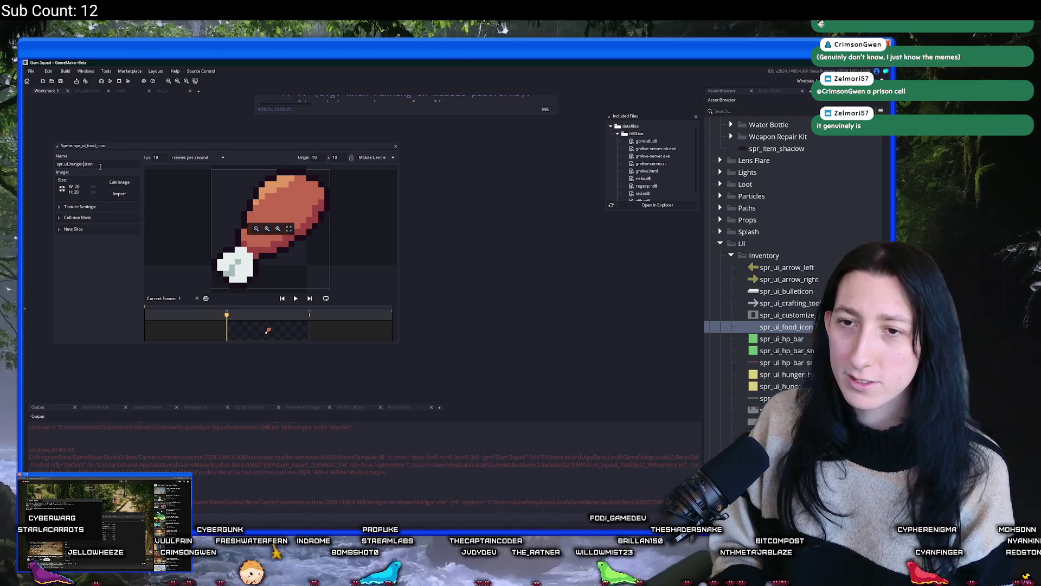
pyautogui.press('Return')
pyautogui.click(82, 217)
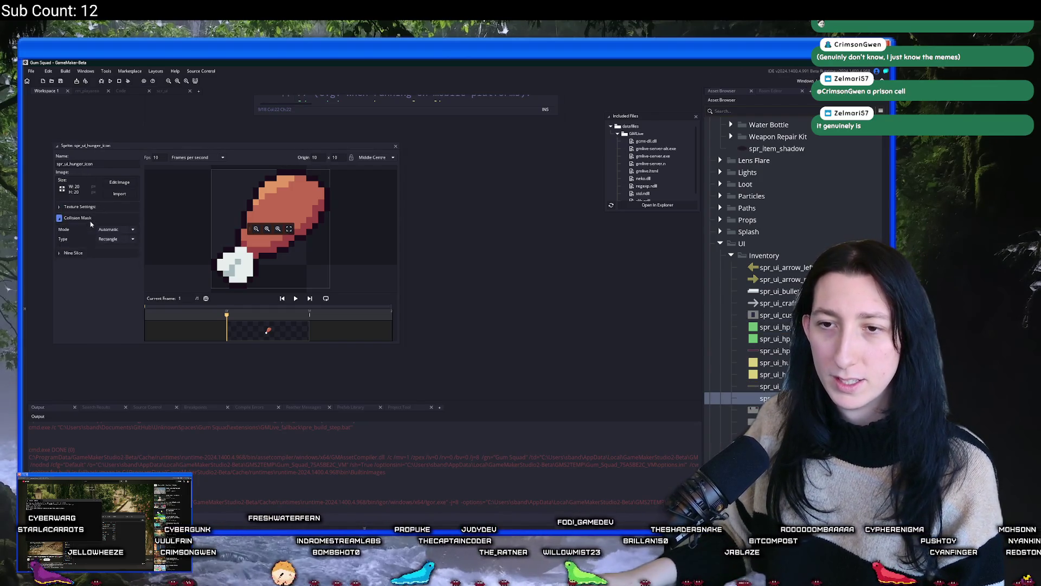
pyautogui.click(111, 208)
pyautogui.click(75, 206)
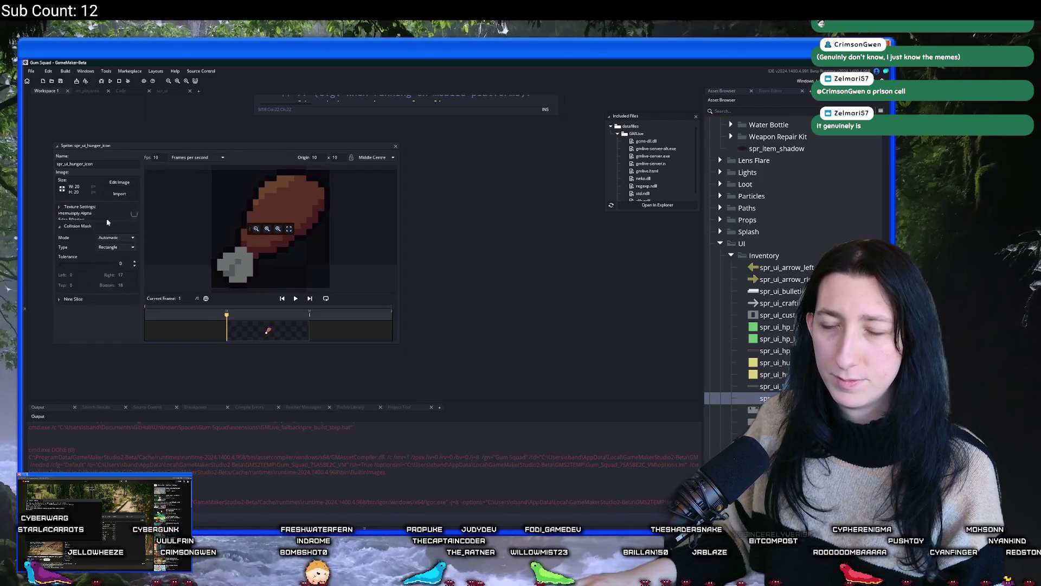
pyautogui.click(59, 291)
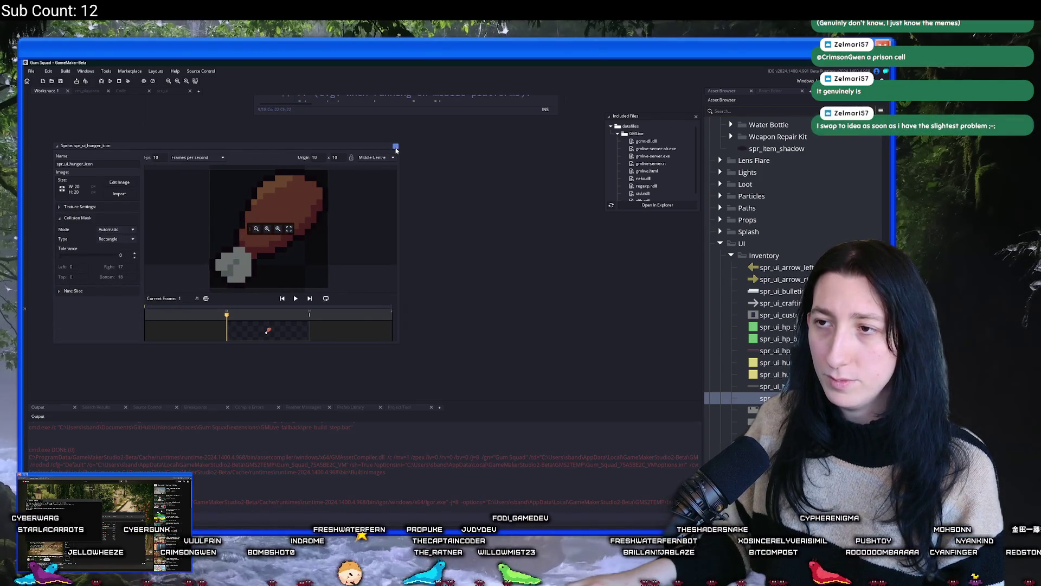
pyautogui.click(395, 146)
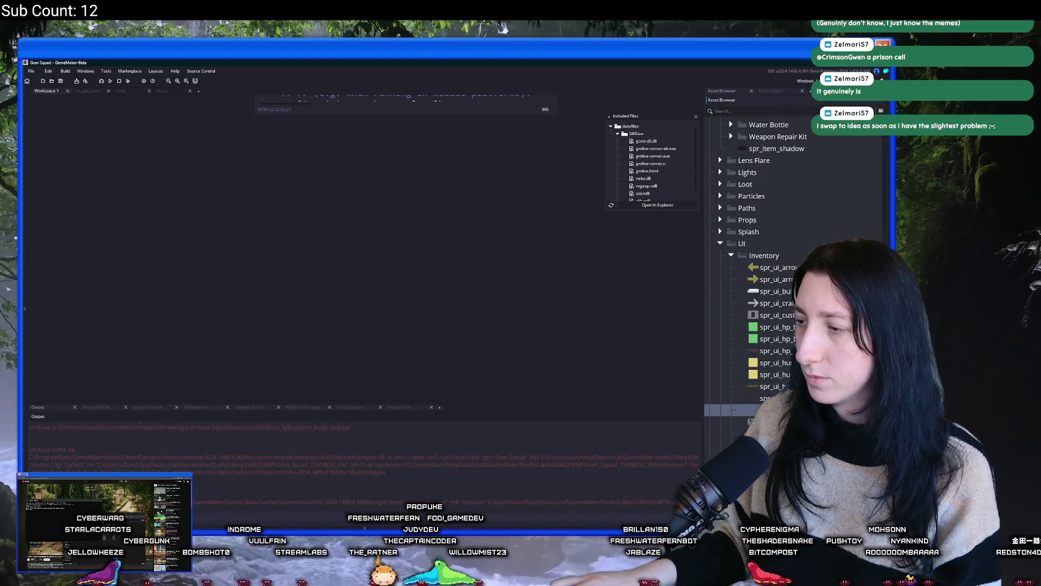
# Step: Import the light-blue water drop image into spr_ui_thirst_icon and close its editor
pyautogui.scroll(-5, 791, 325)
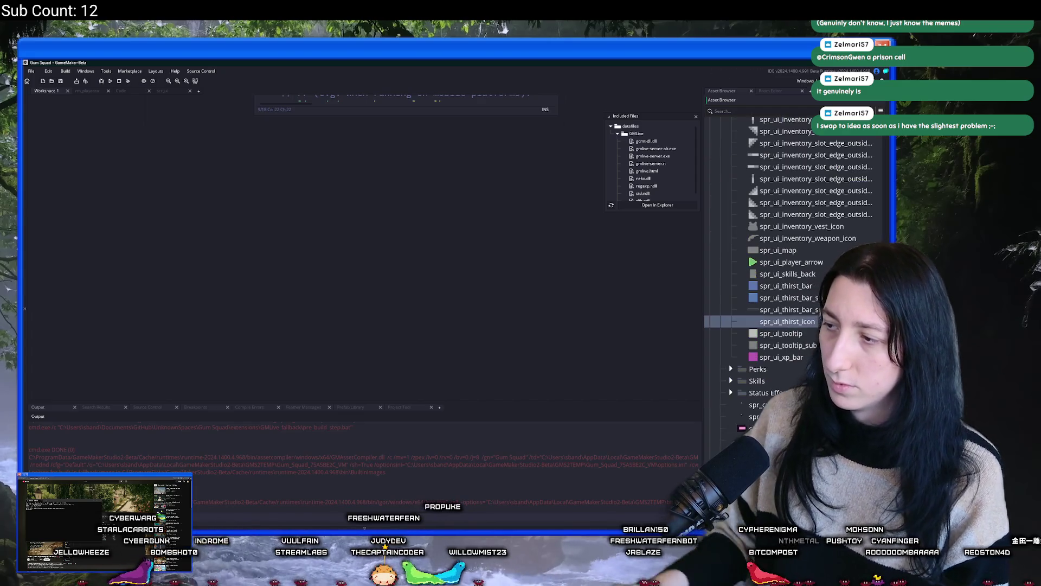
pyautogui.doubleClick(780, 321)
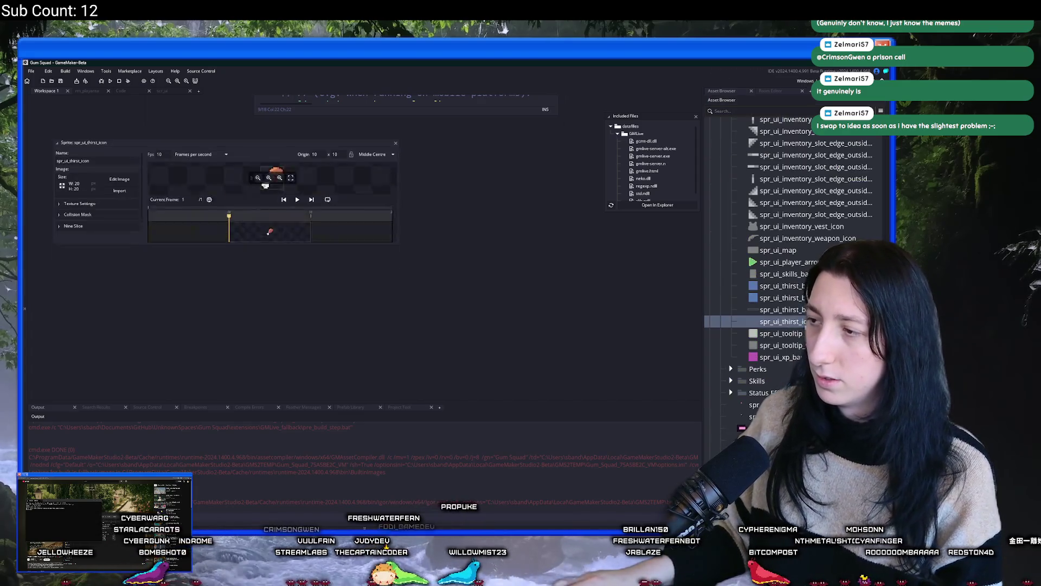
pyautogui.click(128, 193)
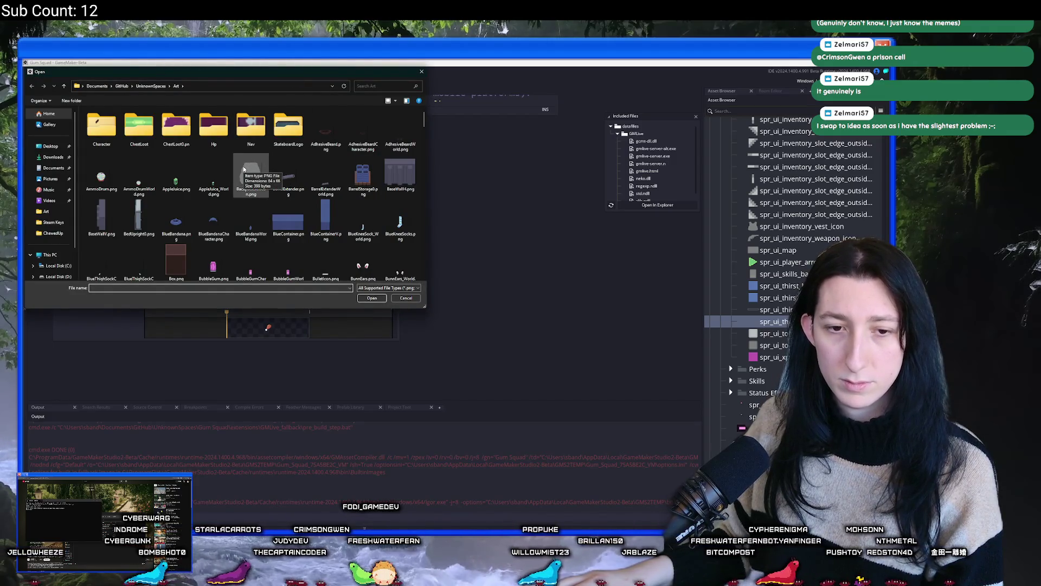
pyautogui.press('t')
pyautogui.scroll(-10, 251, 195)
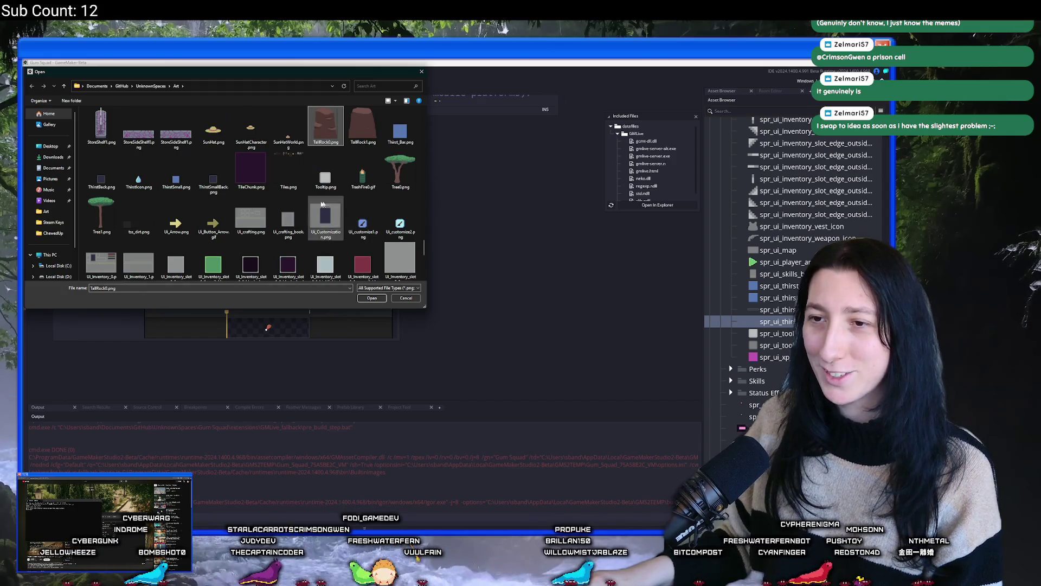
pyautogui.click(372, 298)
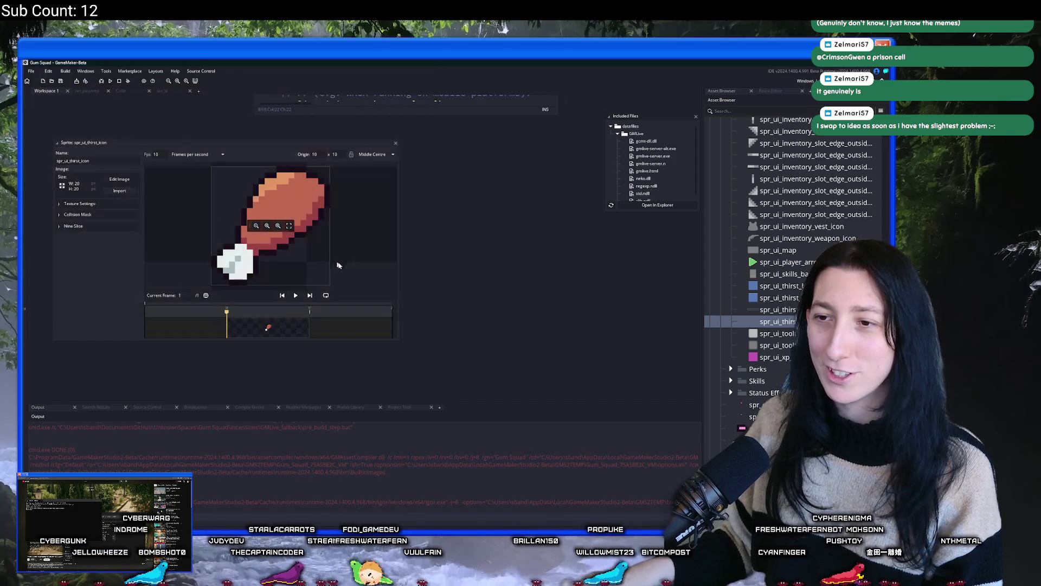
pyautogui.click(482, 312)
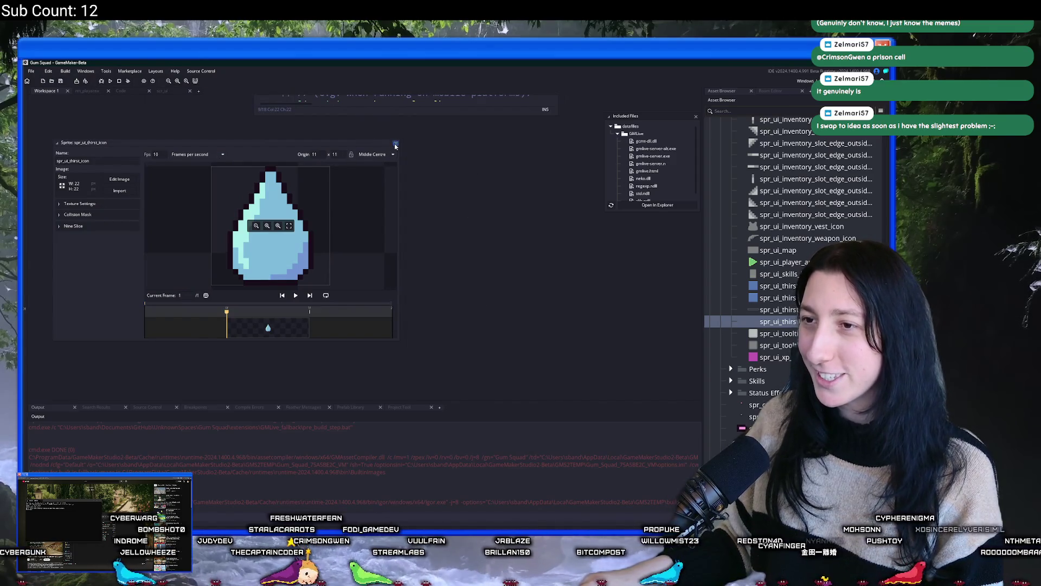
pyautogui.click(395, 144)
# Step: Duplicate the thirst icon sprite and name the copy as the health icon
pyautogui.hotkey('ctrl', 'd')
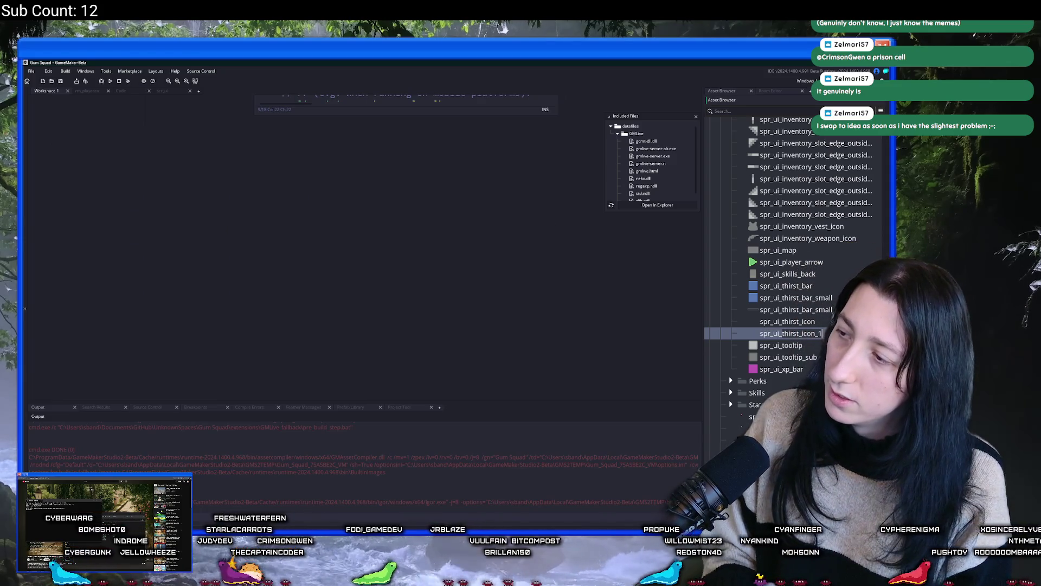
pyautogui.press('Return')
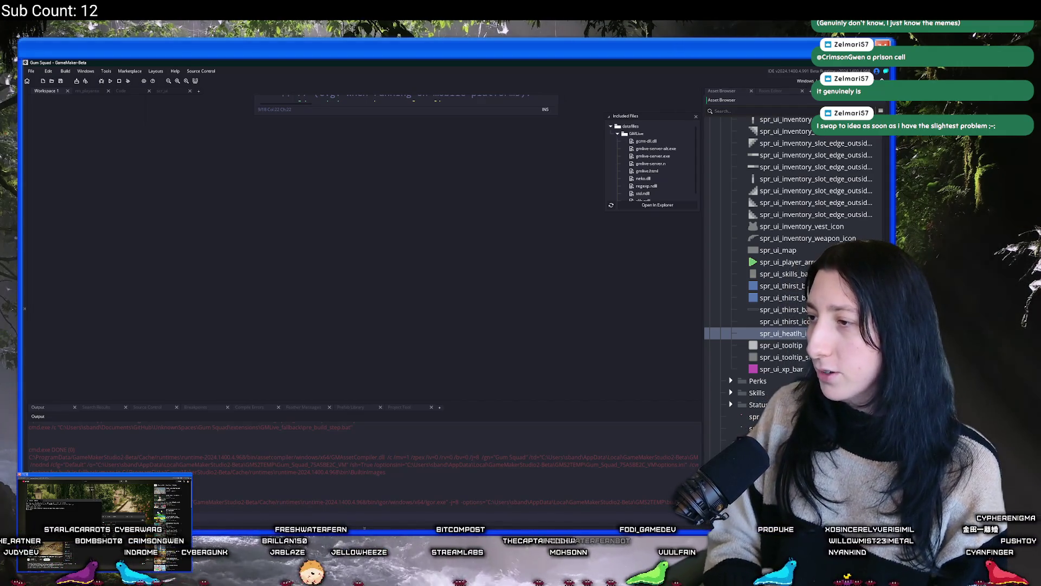
pyautogui.scroll(8, 786, 326)
# Step: Import HealthIcon.png into spr_ui_health_icon, close the editor, and return to scr_ui
pyautogui.doubleClick(770, 313)
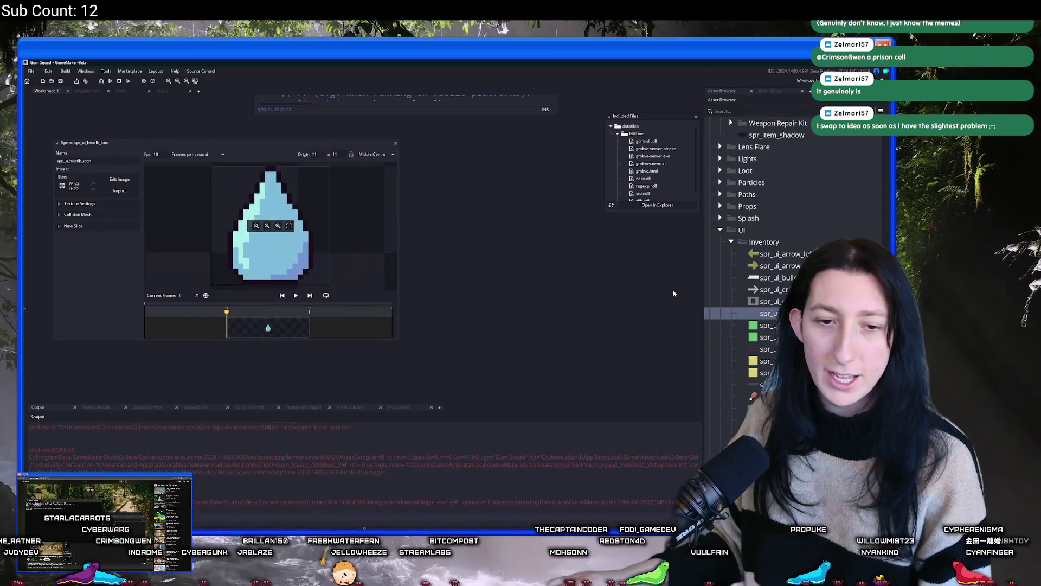
pyautogui.click(124, 190)
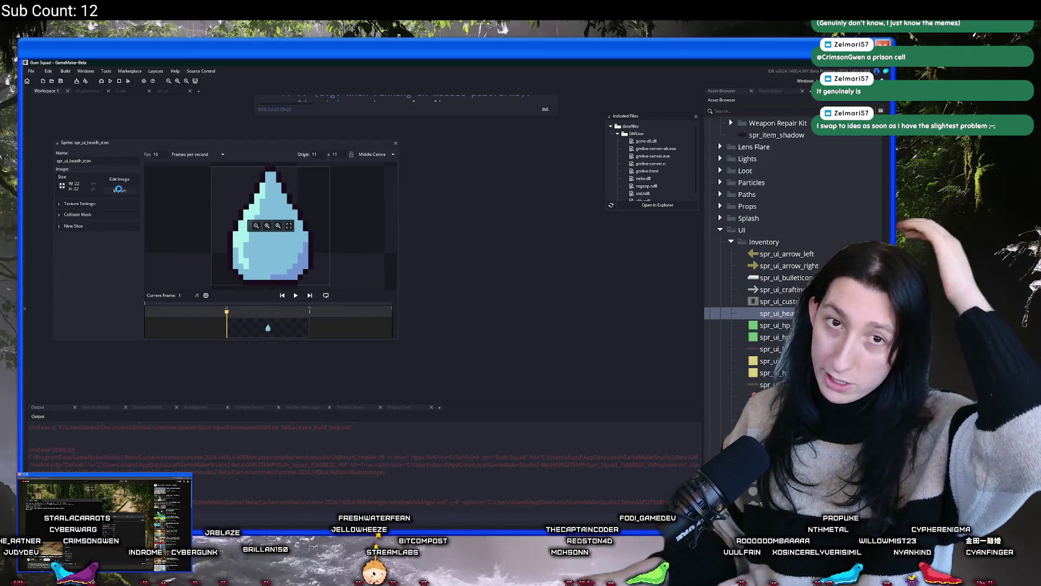
pyautogui.click(336, 233)
pyautogui.scroll(-5, 339, 236)
pyautogui.click(362, 128)
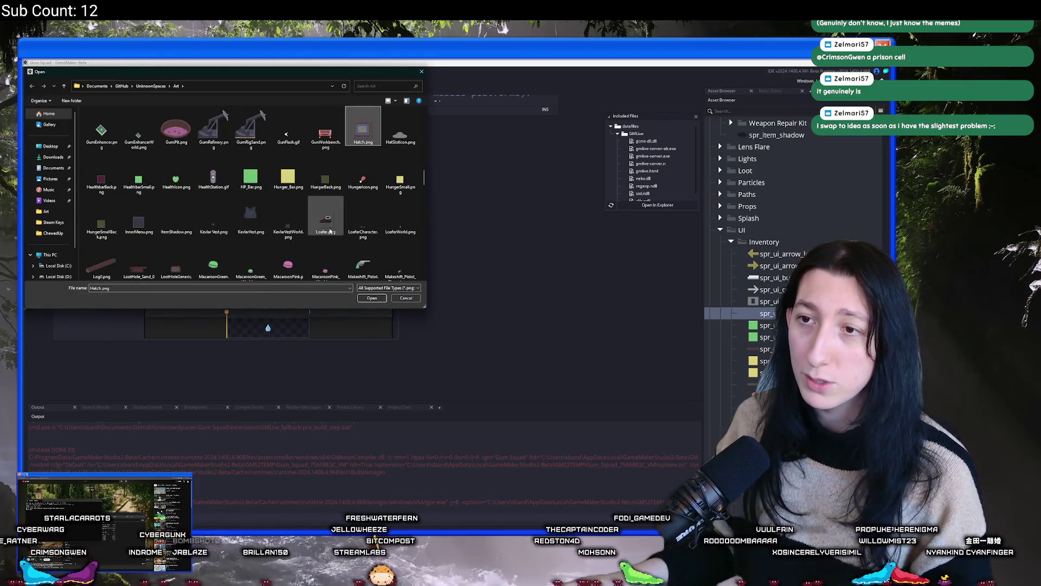
pyautogui.doubleClick(177, 183)
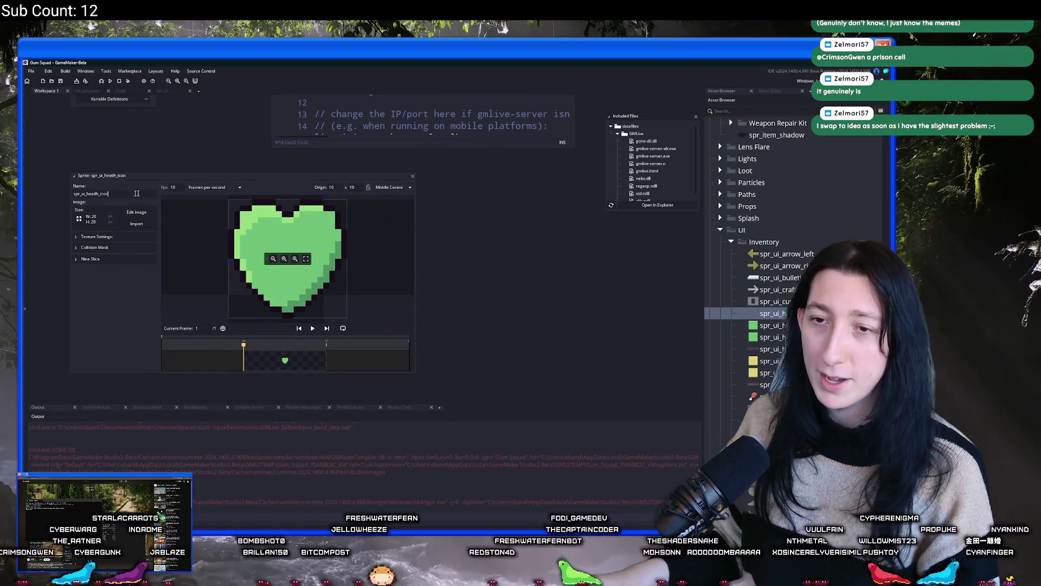
pyautogui.click(412, 177)
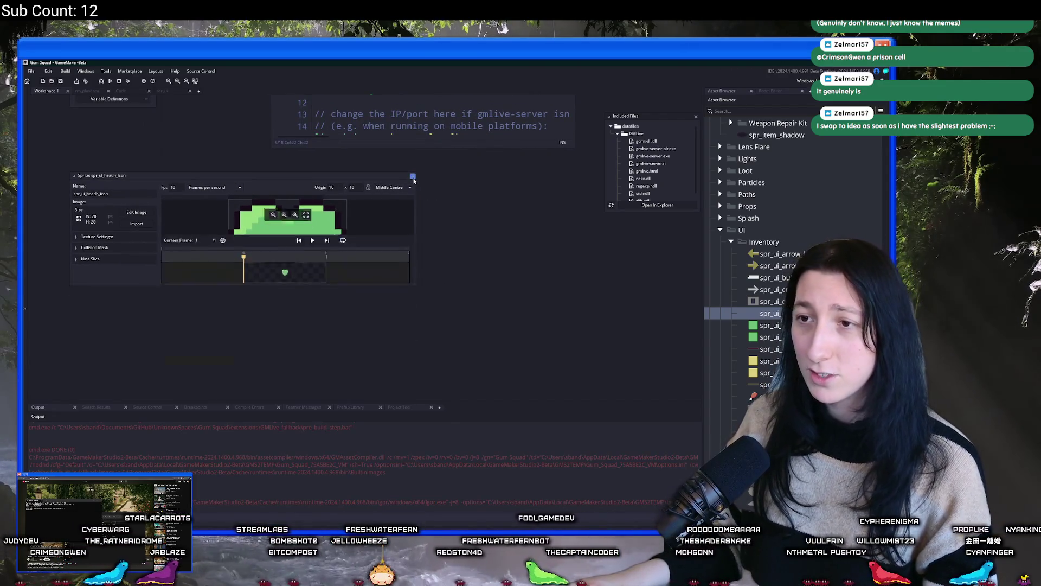
pyautogui.click(171, 92)
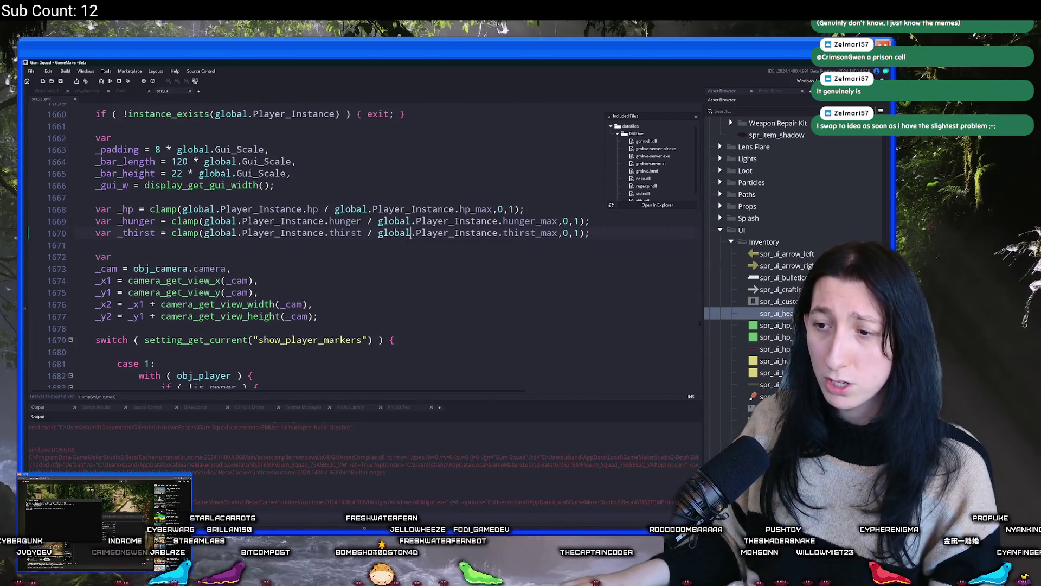
# Step: Search for 'status' and open the scr_statuseffects script
pyautogui.scroll(4, 423, 258)
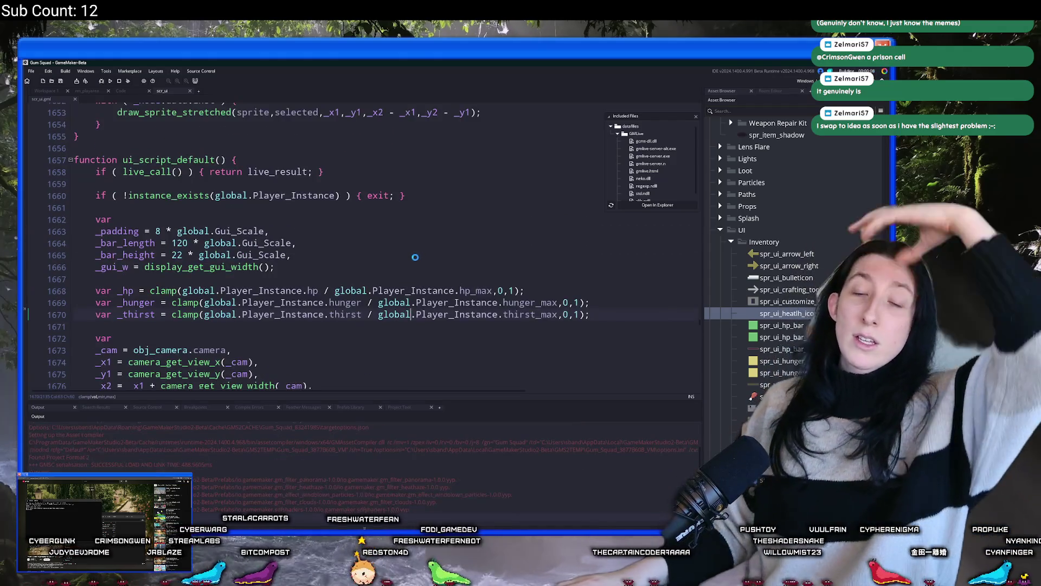
pyautogui.scroll(-20, 415, 258)
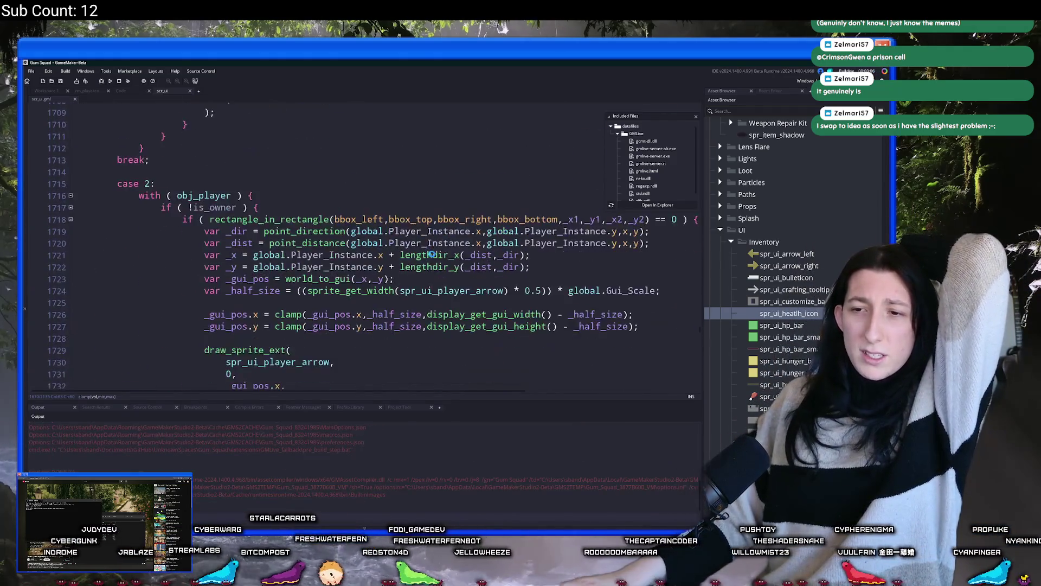
pyautogui.scroll(-20, 434, 251)
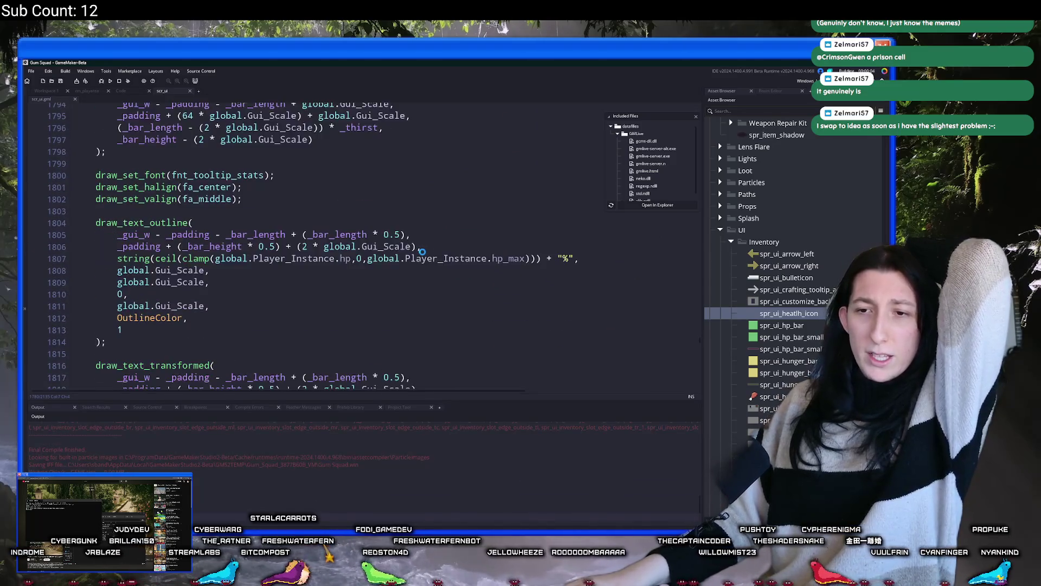
pyautogui.scroll(-17, 423, 251)
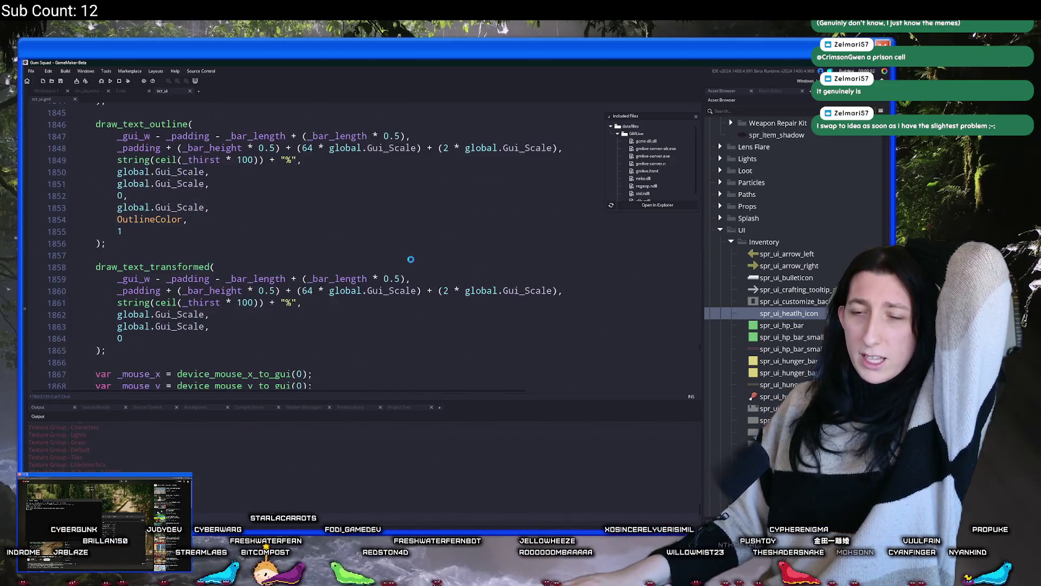
pyautogui.scroll(-18, 359, 237)
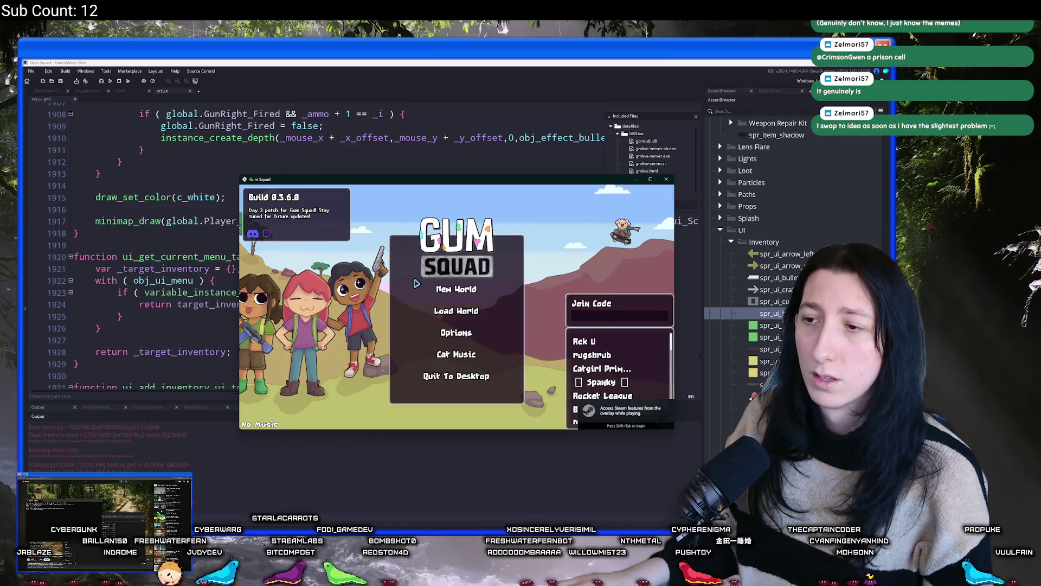
pyautogui.click(201, 139)
pyautogui.write('status')
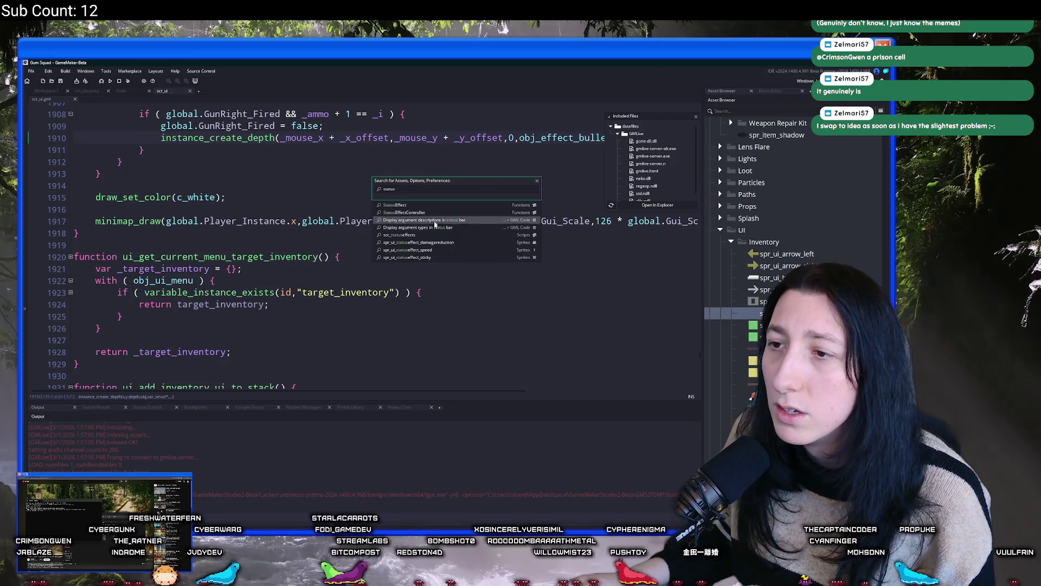
pyautogui.click(428, 235)
# Step: Select status_array, close scr_statuseffects, and step through the next search matches
pyautogui.scroll(-1, 272, 174)
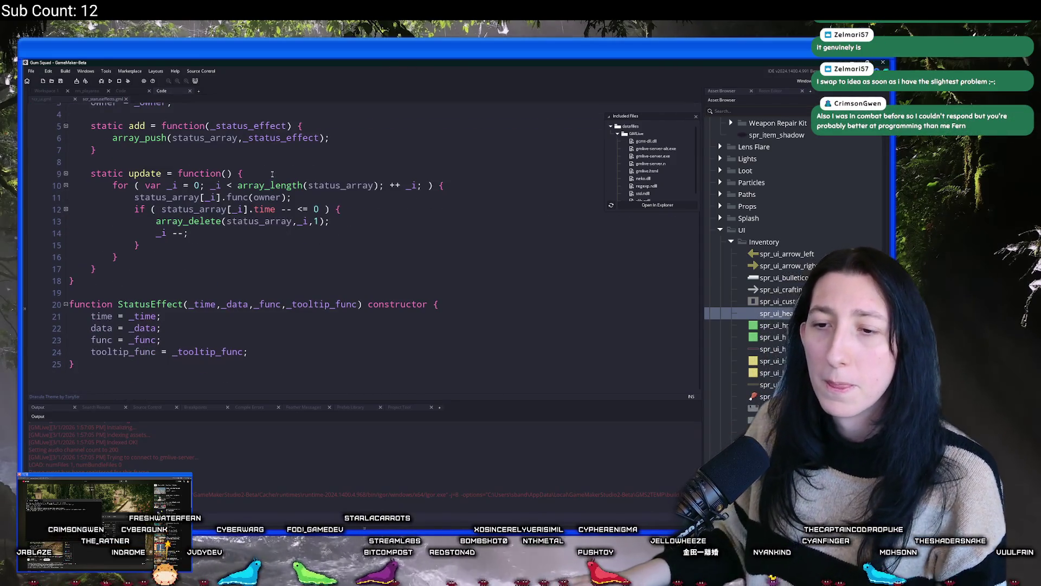
pyautogui.scroll(1, 186, 182)
pyautogui.doubleClick(139, 121)
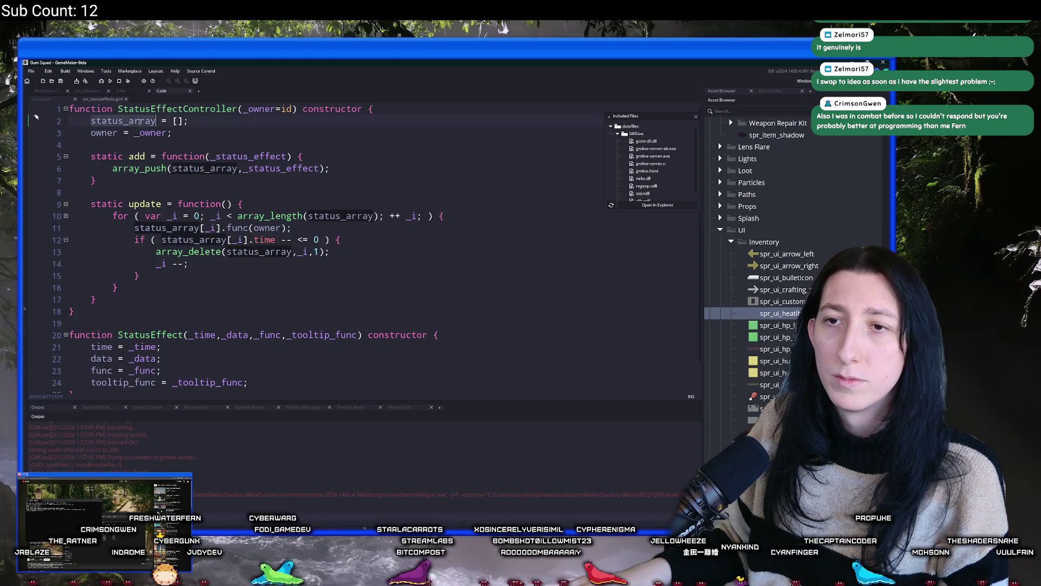
pyautogui.middleClick(114, 100)
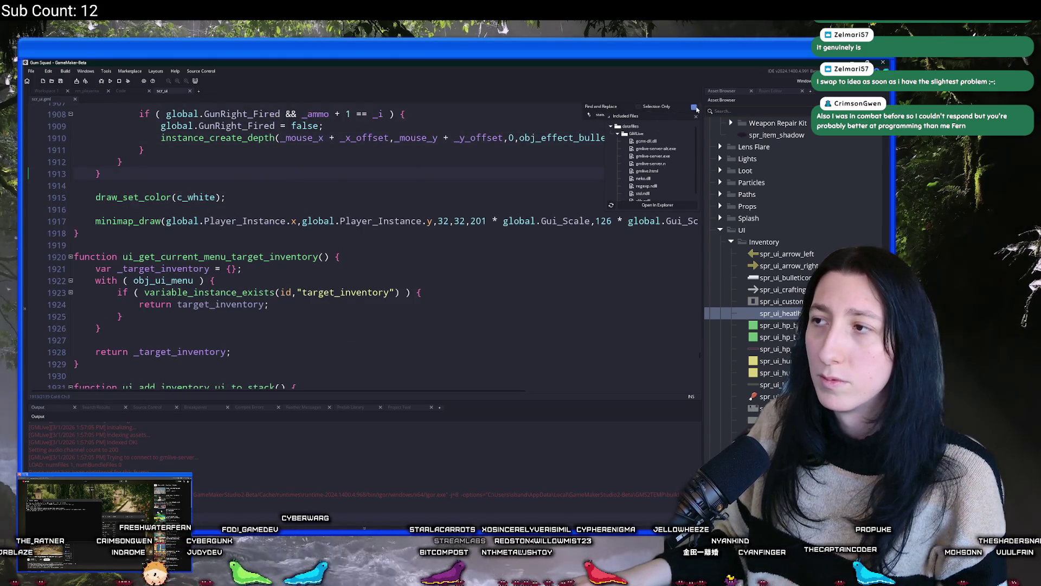
pyautogui.click(695, 108)
pyautogui.click(695, 107)
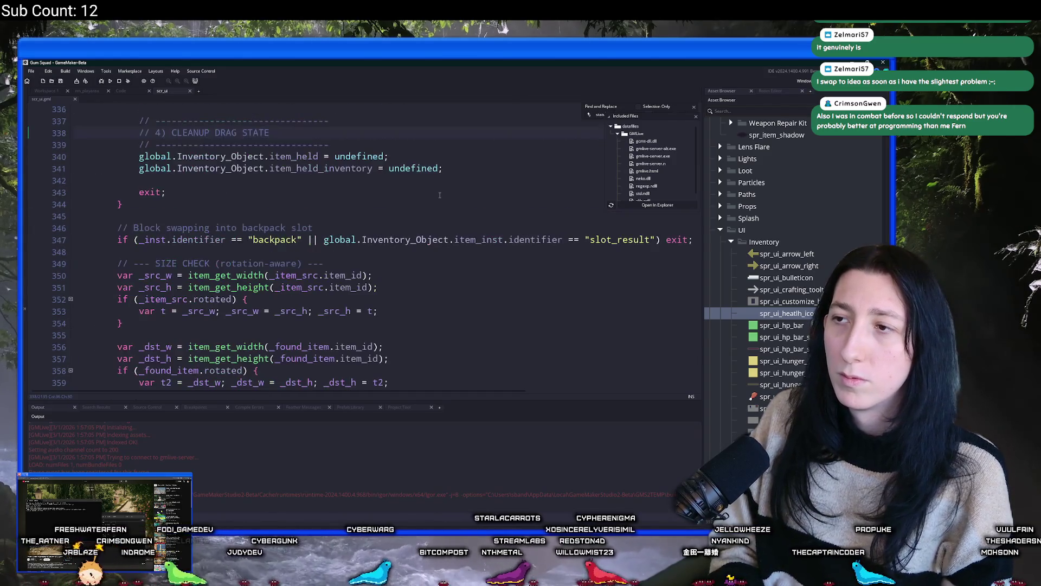
# Step: Search for 'draw' and collapse the show_player_markers switch block on line 1679
pyautogui.write('draw')
pyautogui.scroll(15, 439, 195)
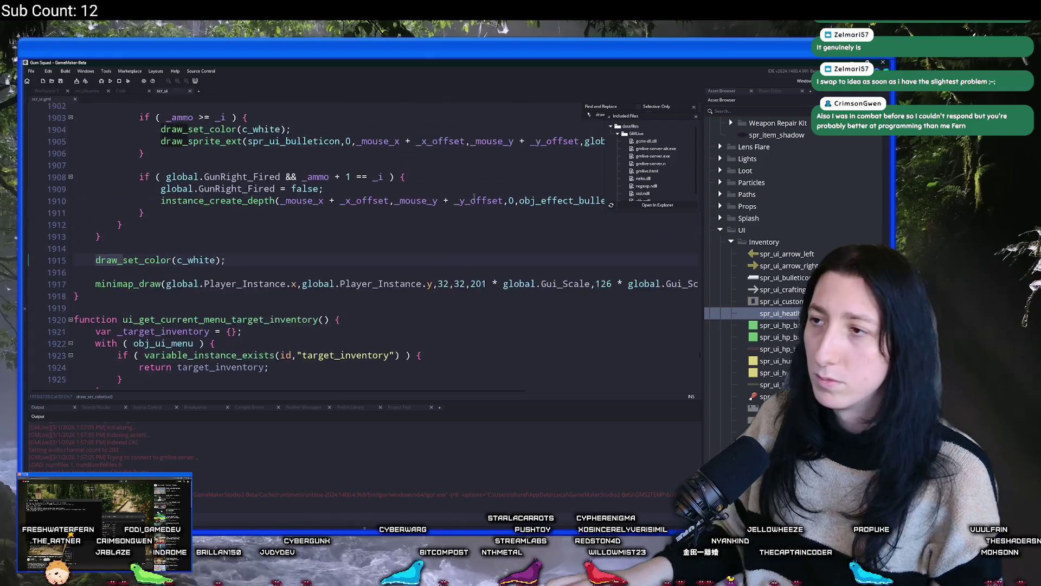
pyautogui.scroll(16, 369, 231)
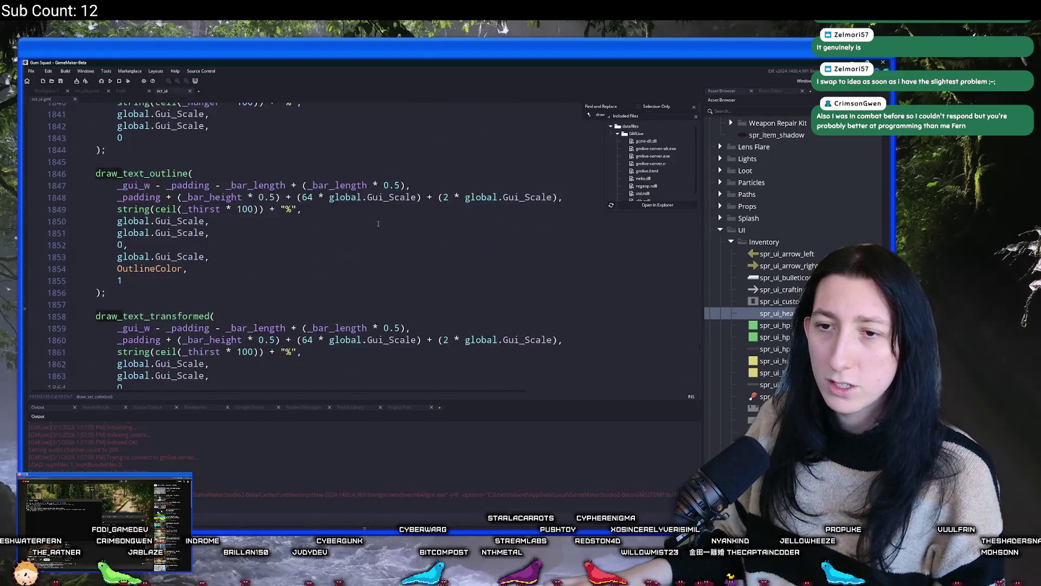
pyautogui.scroll(19, 323, 278)
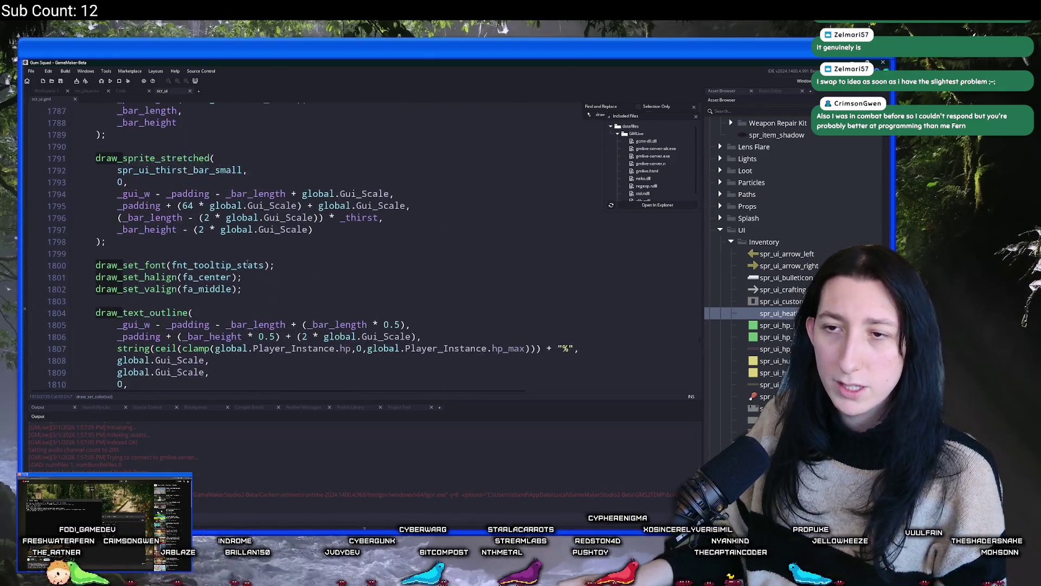
pyautogui.scroll(17, 130, 285)
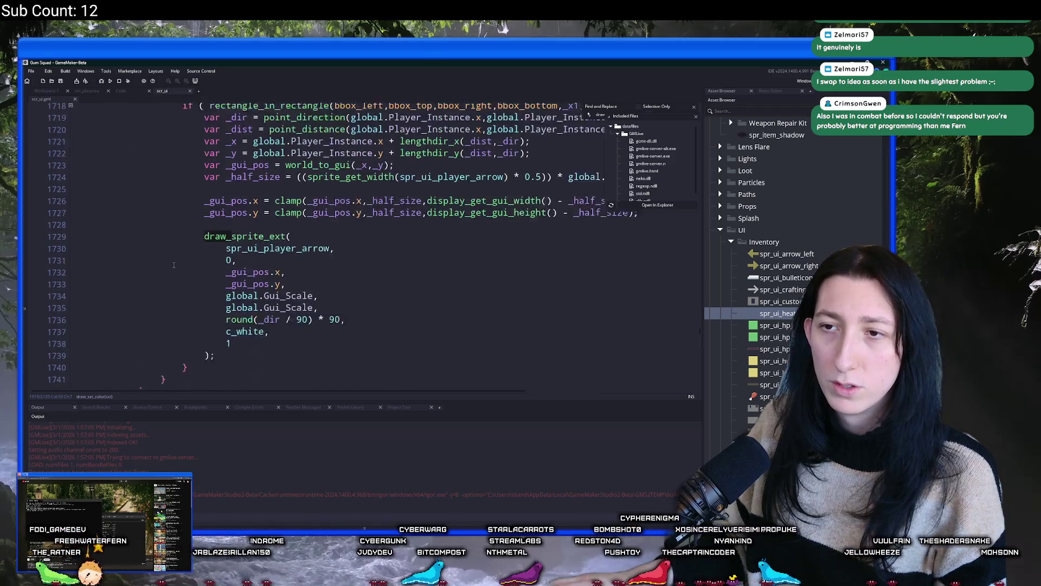
pyautogui.scroll(6, 224, 273)
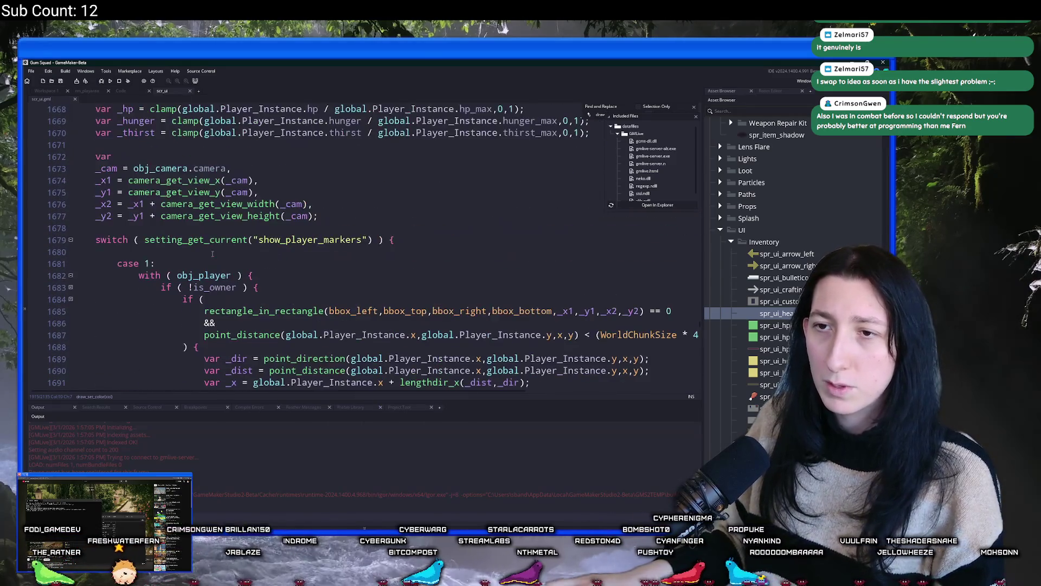
pyautogui.click(71, 240)
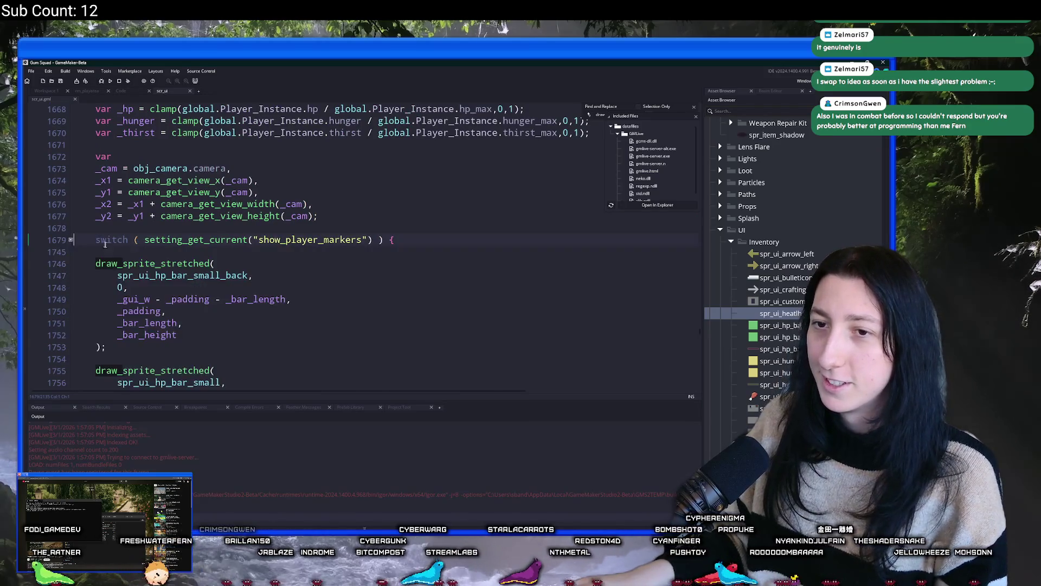
pyautogui.scroll(8, 326, 244)
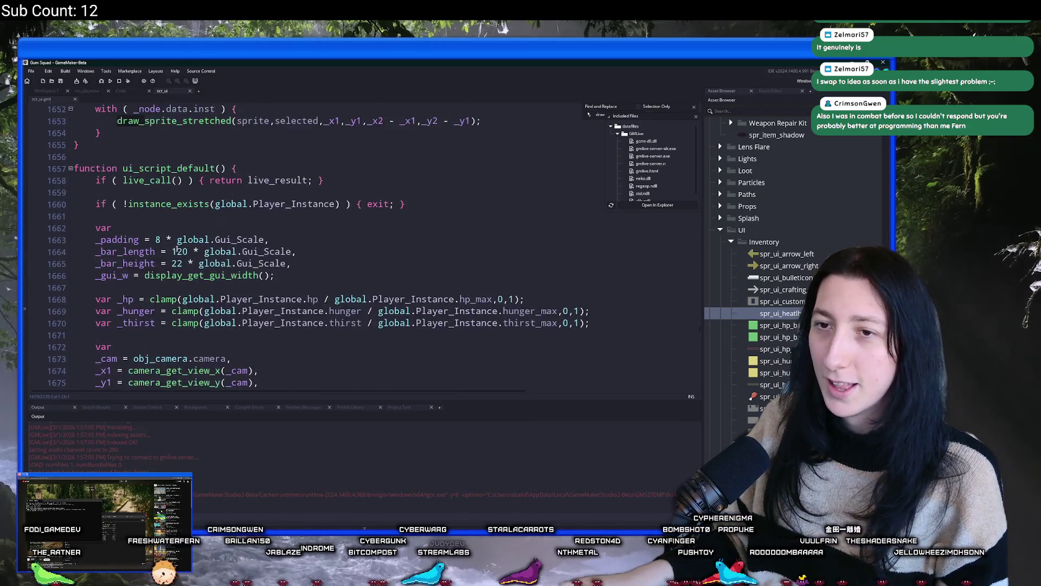
# Step: Open obj_draw via asset search and review its Draw GUI End and Post-Draw code
pyautogui.click(695, 117)
pyautogui.click(50, 89)
pyautogui.hotkey('ctrl', 't')
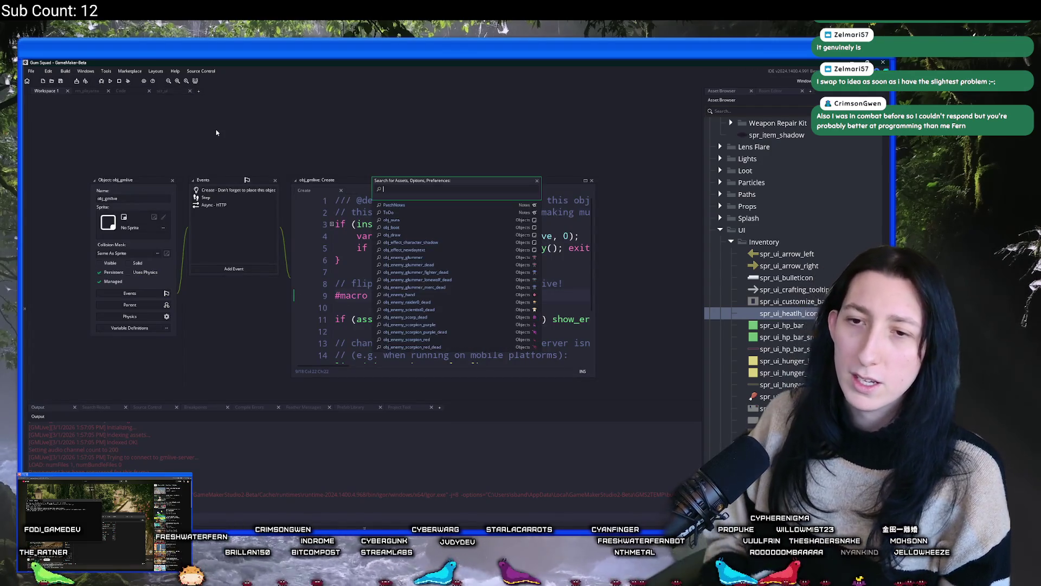
pyautogui.write('aw')
pyautogui.press('Return')
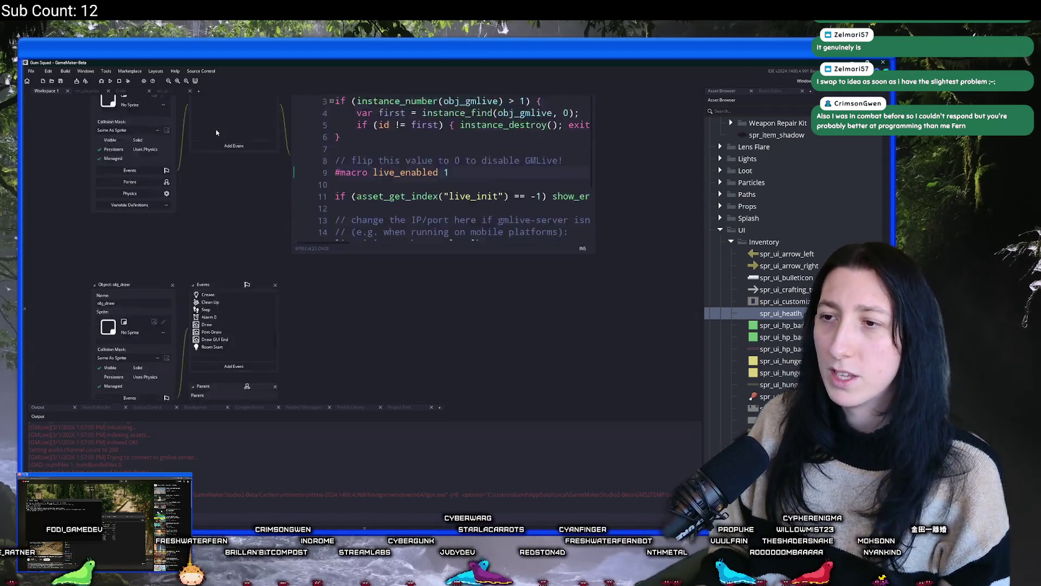
pyautogui.click(243, 204)
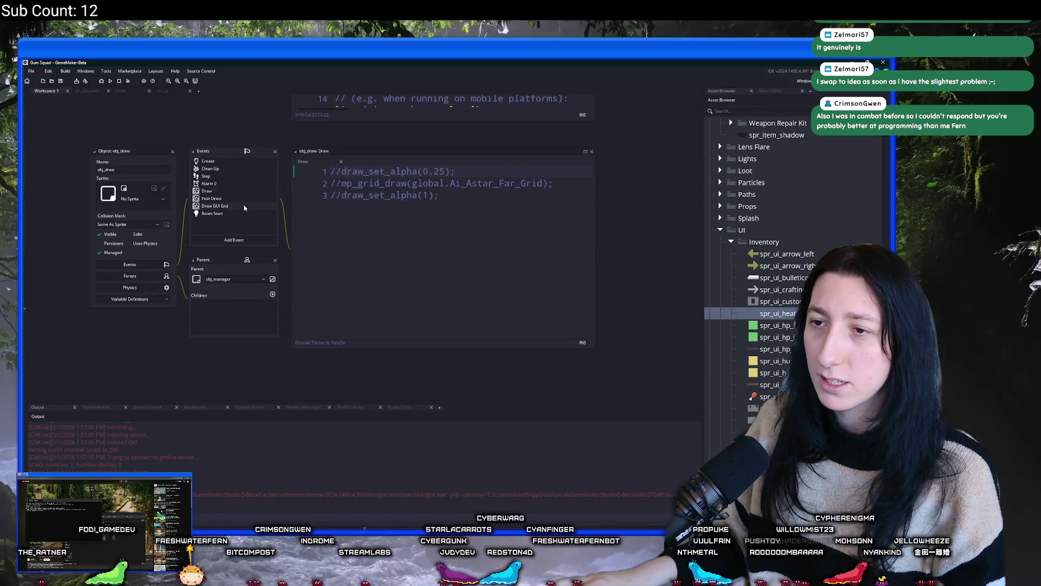
pyautogui.scroll(-5, 375, 229)
pyautogui.scroll(-2, 375, 228)
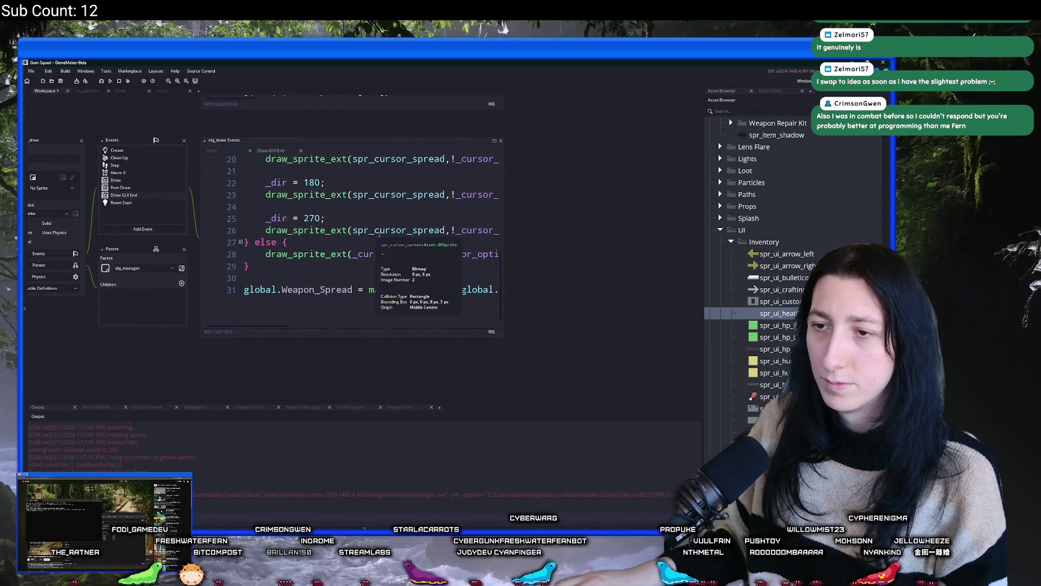
pyautogui.click(133, 189)
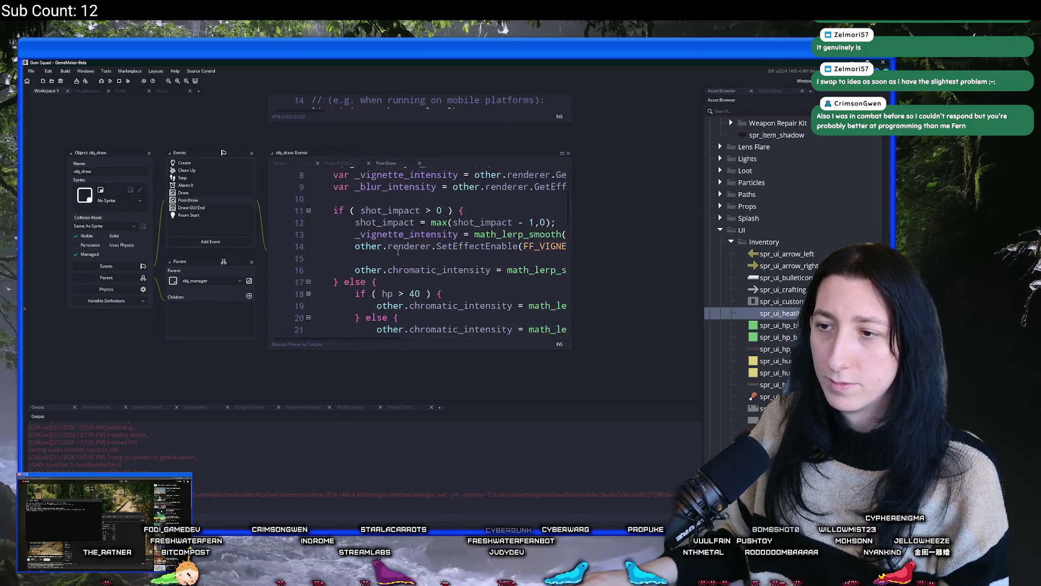
# Step: Close obj_draw, then find obj_ui and open its Draw GUI event code
pyautogui.click(149, 153)
pyautogui.hotkey('ctrl', 't')
pyautogui.write('obj_ui')
pyautogui.press('Return')
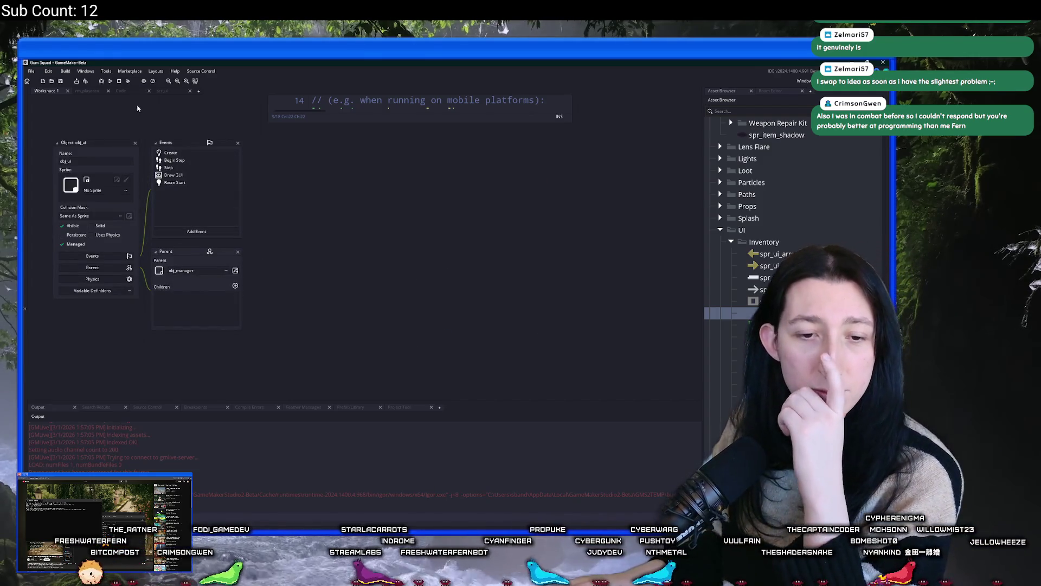
pyautogui.rightClick(244, 199)
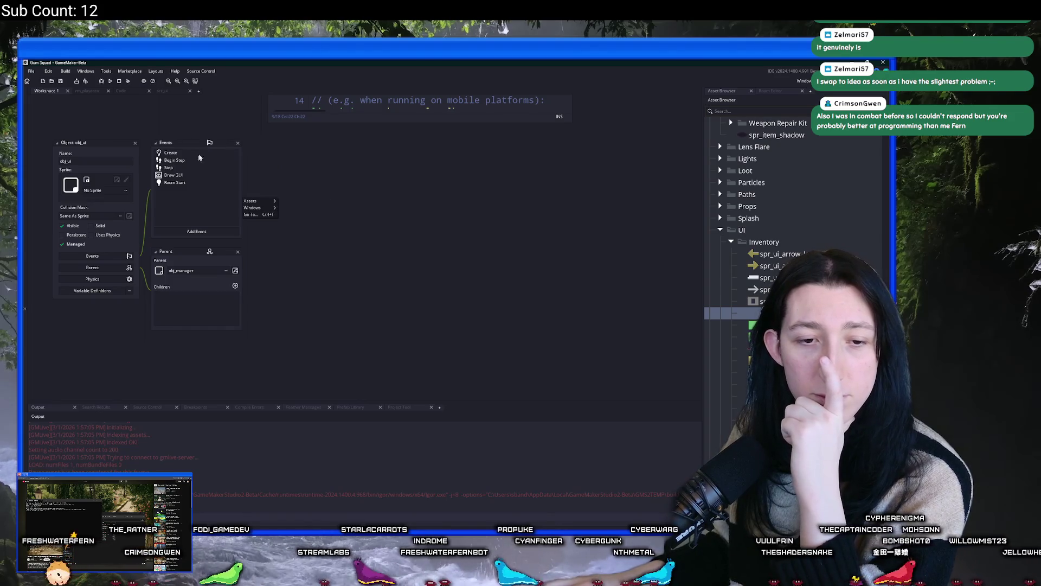
pyautogui.click(328, 152)
pyautogui.scroll(1, 244, 179)
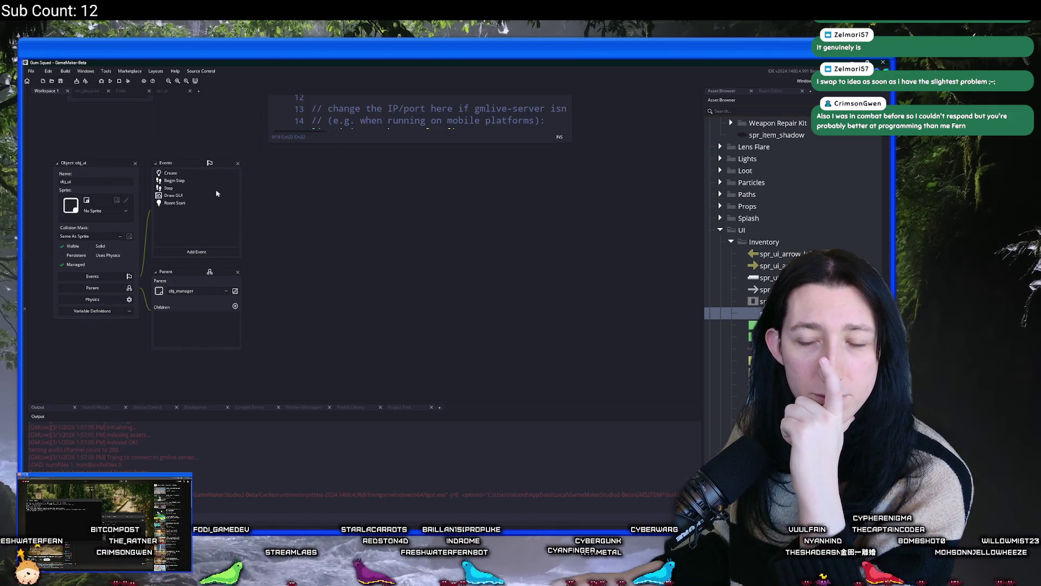
pyautogui.doubleClick(173, 195)
# Step: Maximize the Draw GUI editor and add blank lines at the top for the live_call check
pyautogui.click(547, 167)
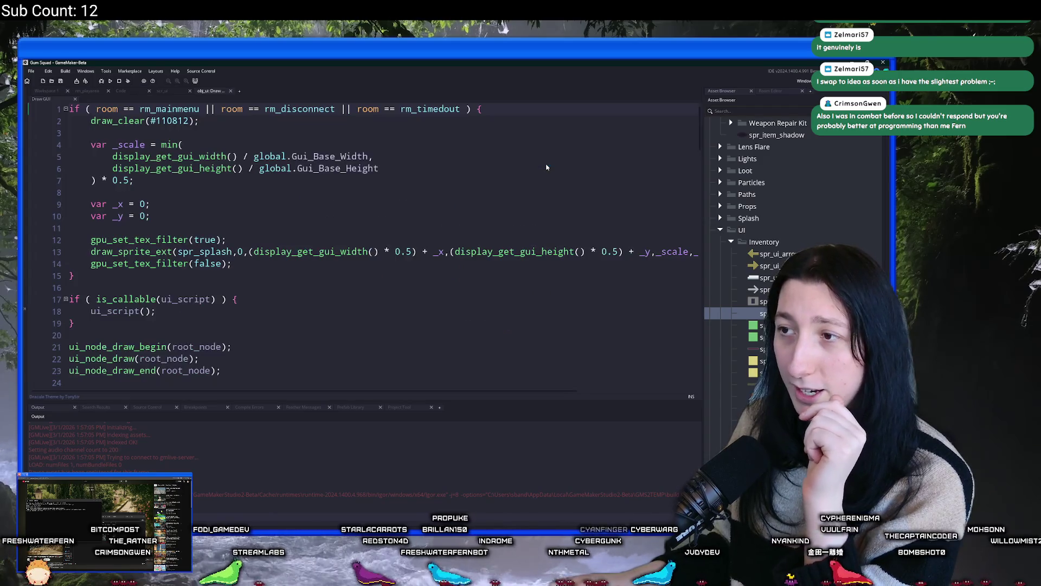
pyautogui.scroll(-8, 389, 197)
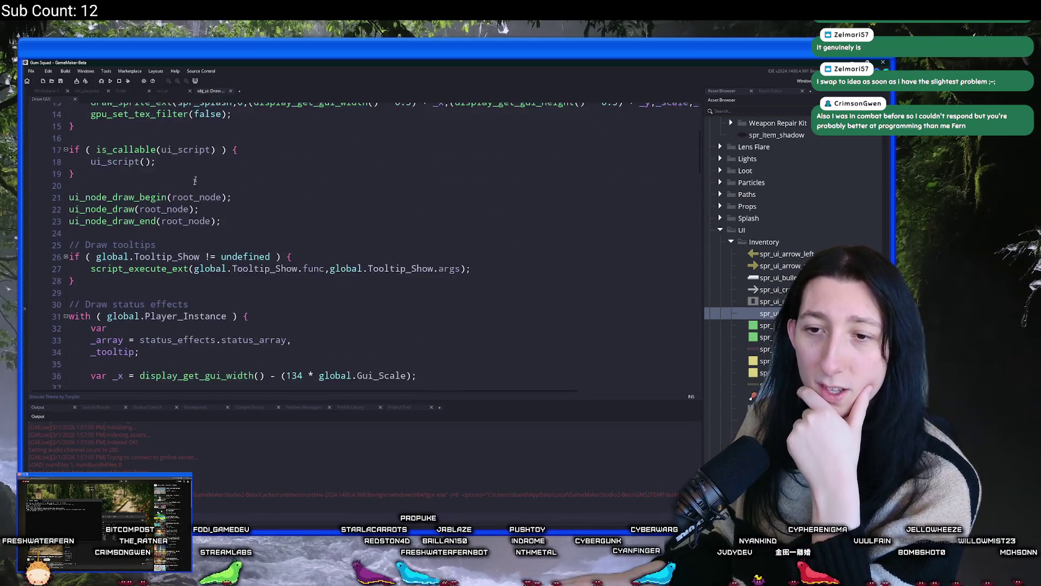
pyautogui.scroll(2, 183, 218)
pyautogui.scroll(-5, 184, 218)
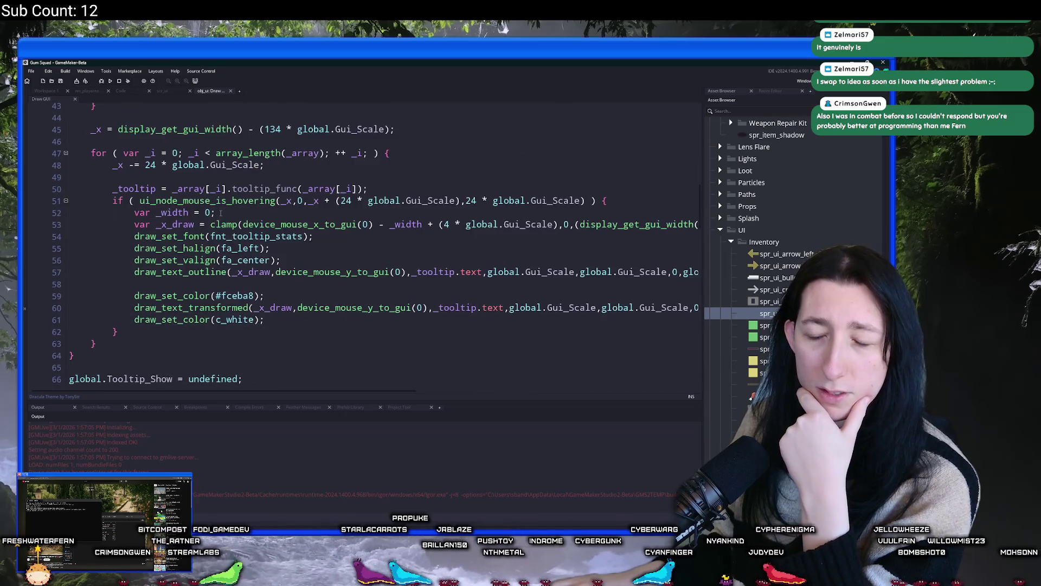
pyautogui.scroll(12, 183, 218)
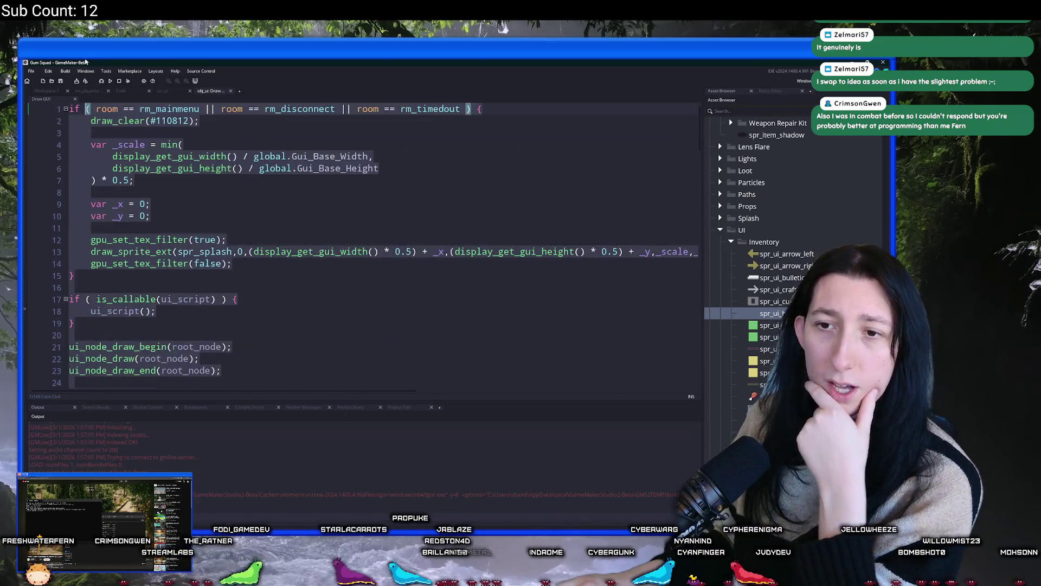
pyautogui.click(90, 120)
pyautogui.click(74, 109)
pyautogui.press('Return')
pyautogui.press('Return')
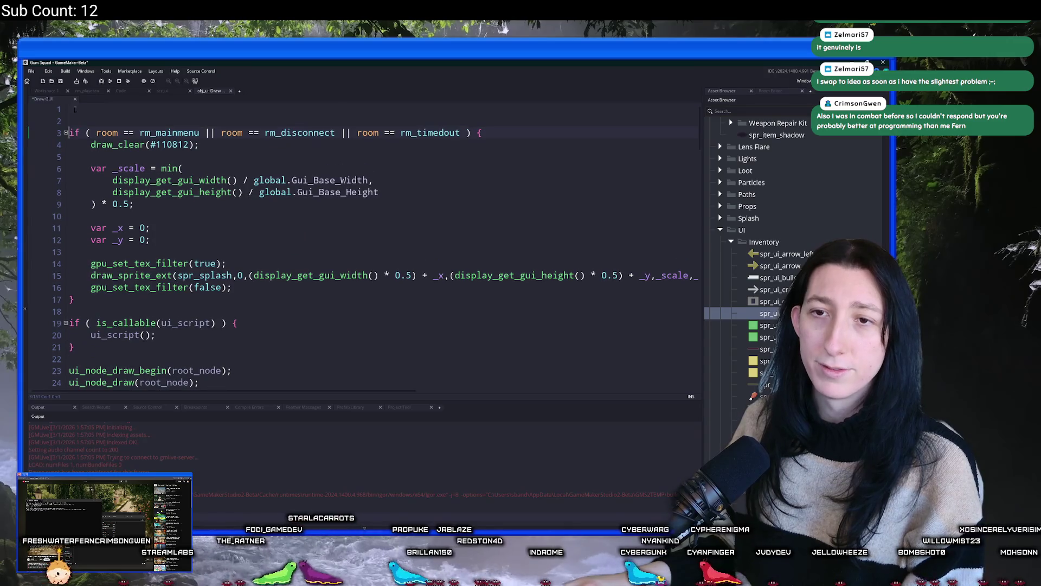
pyautogui.click(74, 109)
pyautogui.write('if ( live_call() ) { return live_result; }')
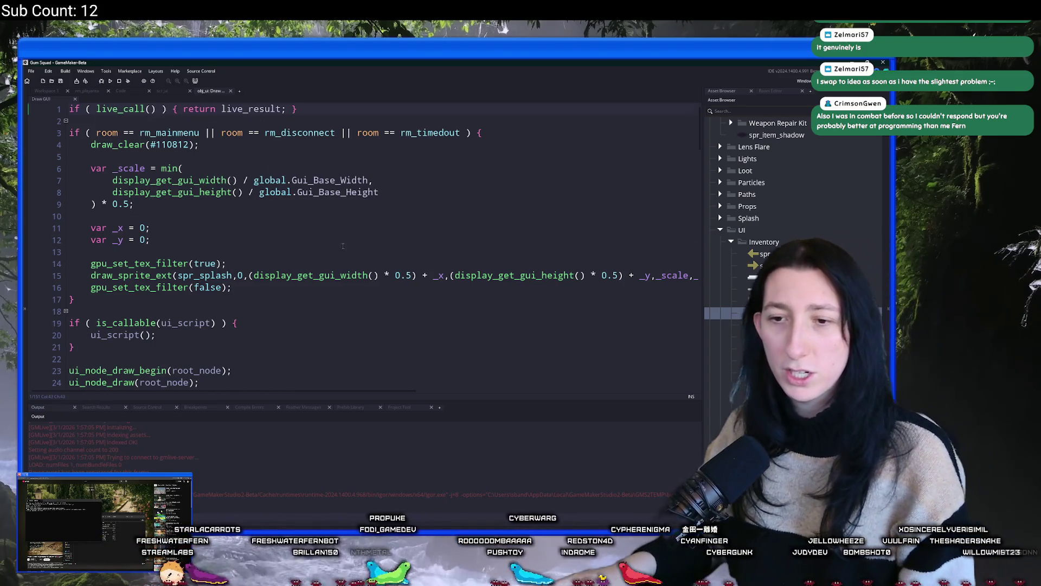
pyautogui.scroll(-9, 343, 246)
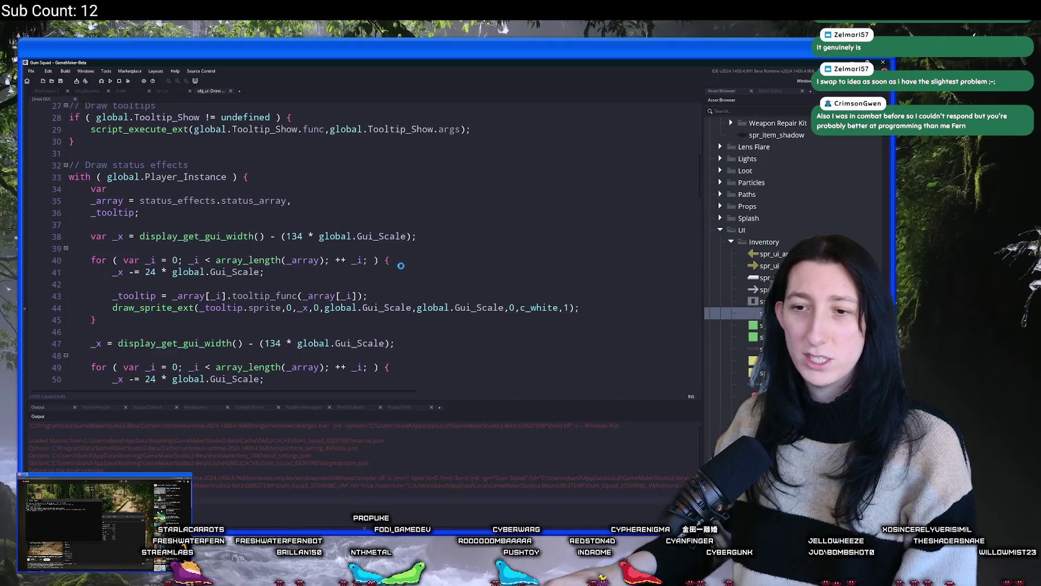
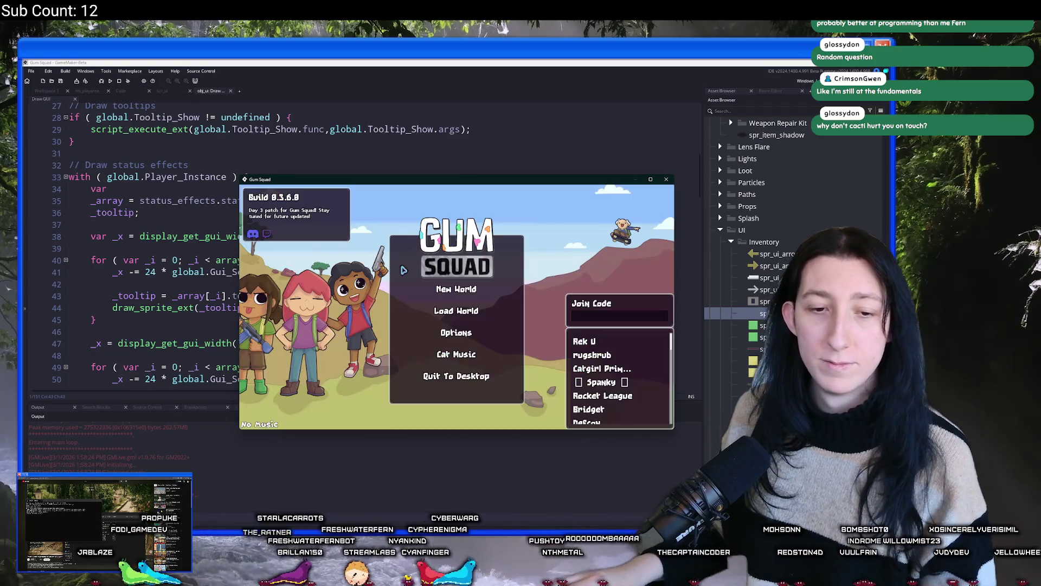
# Step: Create a new world lobby and walk the character up to the first chest to open it
pyautogui.click(437, 290)
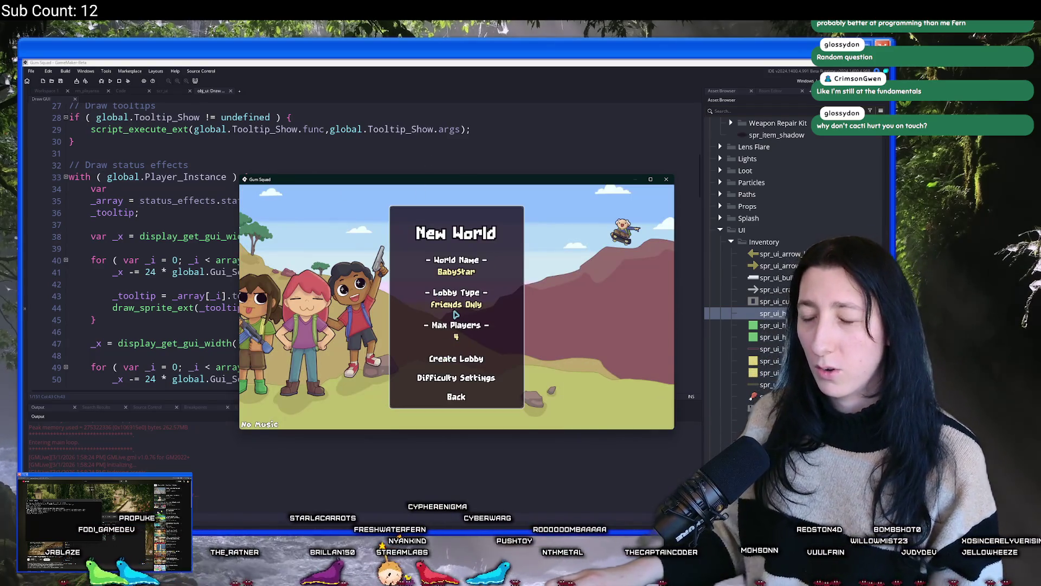
pyautogui.click(460, 360)
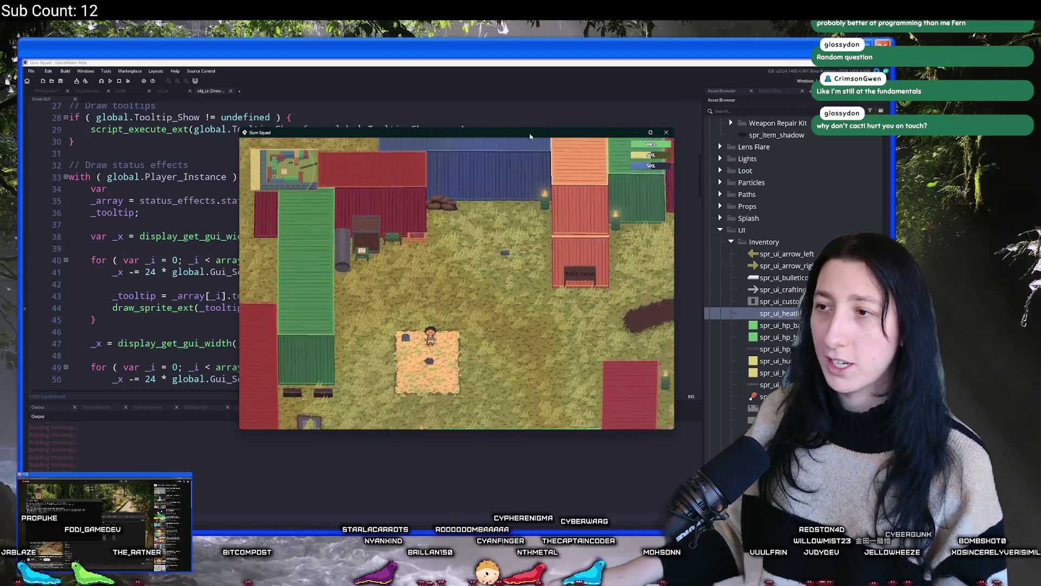
pyautogui.press('d')
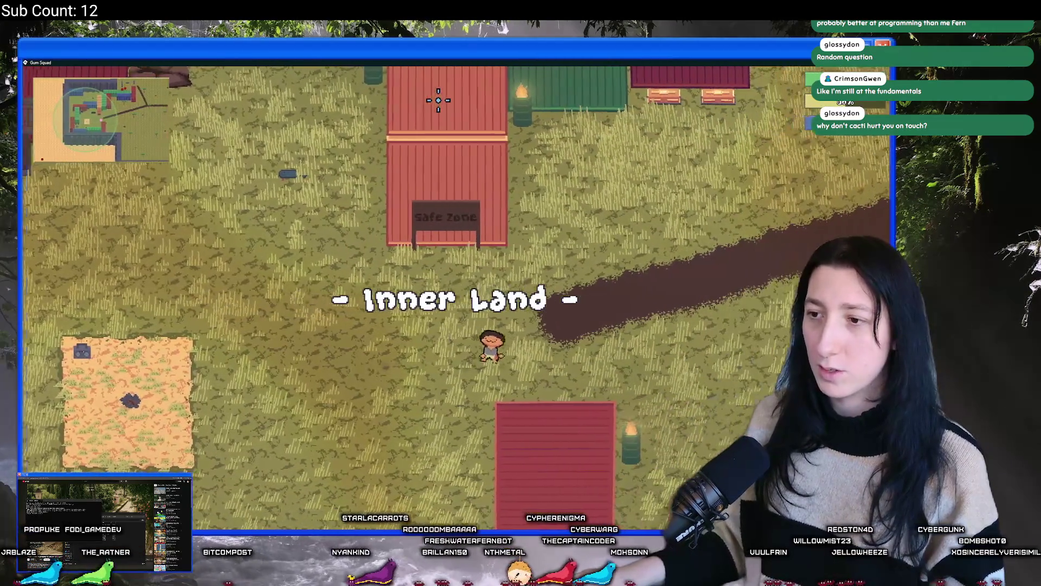
pyautogui.press('w')
pyautogui.press('e')
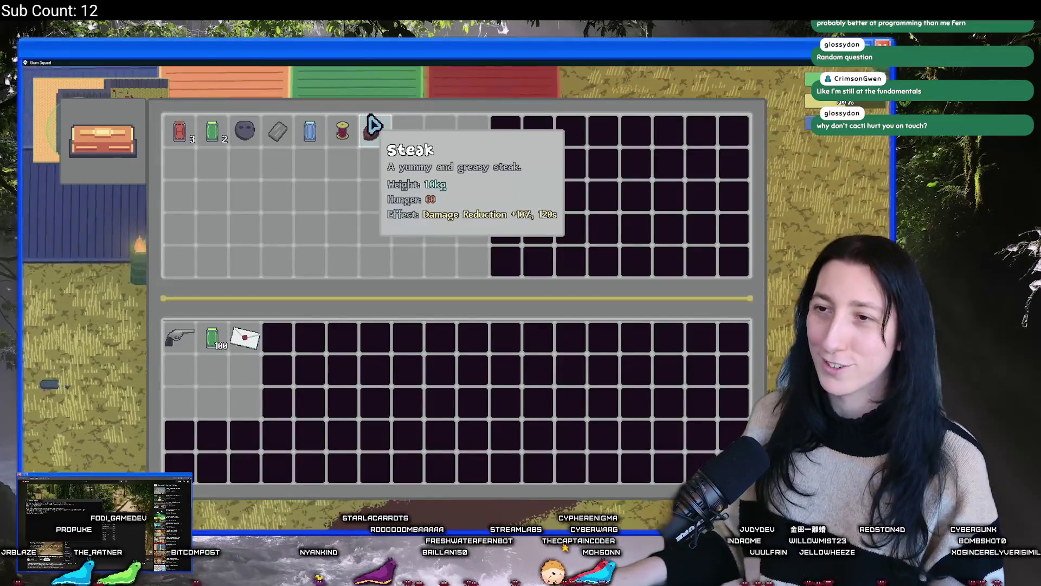
# Step: Check the other nearby chests, walk back down, and restore the game to a smaller window
pyautogui.press('e')
pyautogui.press('d')
pyautogui.press('e')
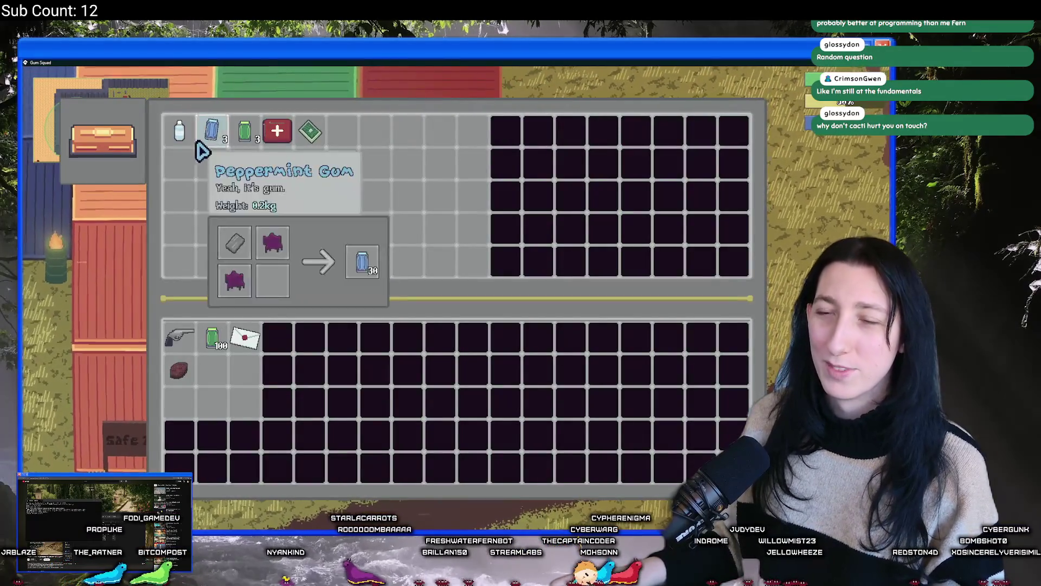
pyautogui.press('e')
pyautogui.press('s')
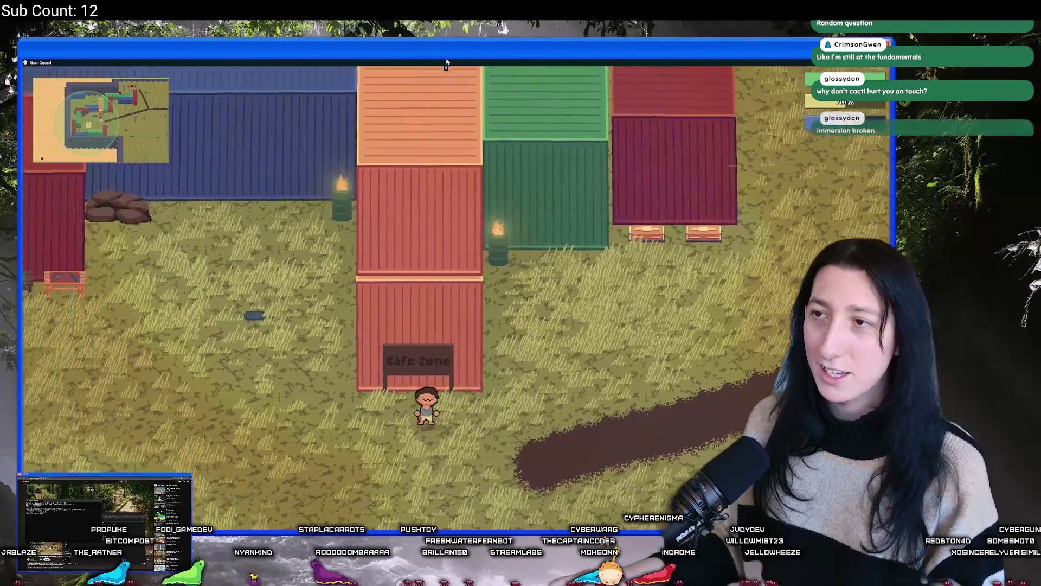
pyautogui.moveTo(450, 62); pyautogui.dragTo(469, 131)
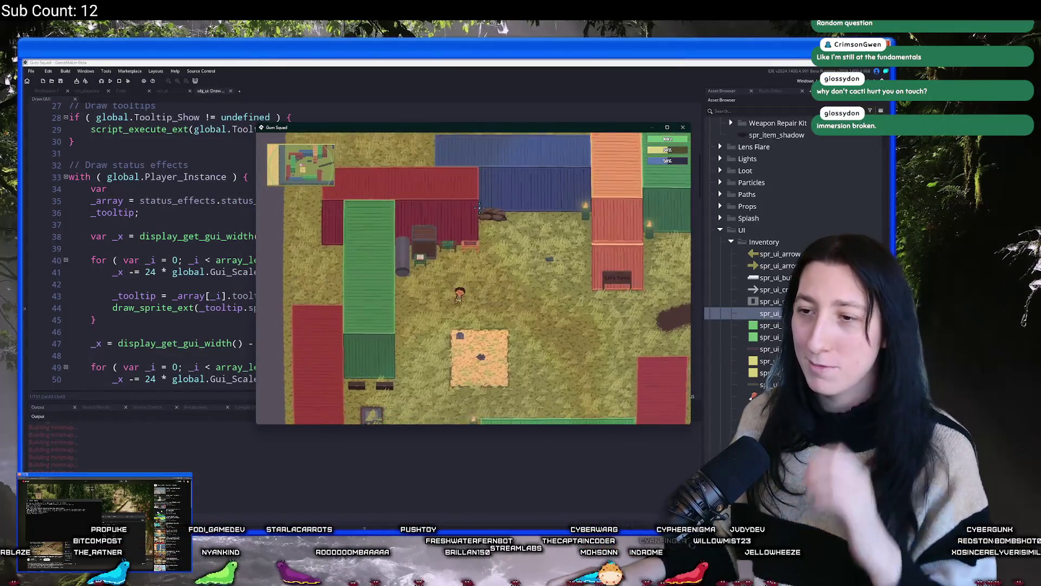
# Step: In the obj_ui Draw GUI code, change line 47's status-effect offset from 134 to 156
pyautogui.click(181, 286)
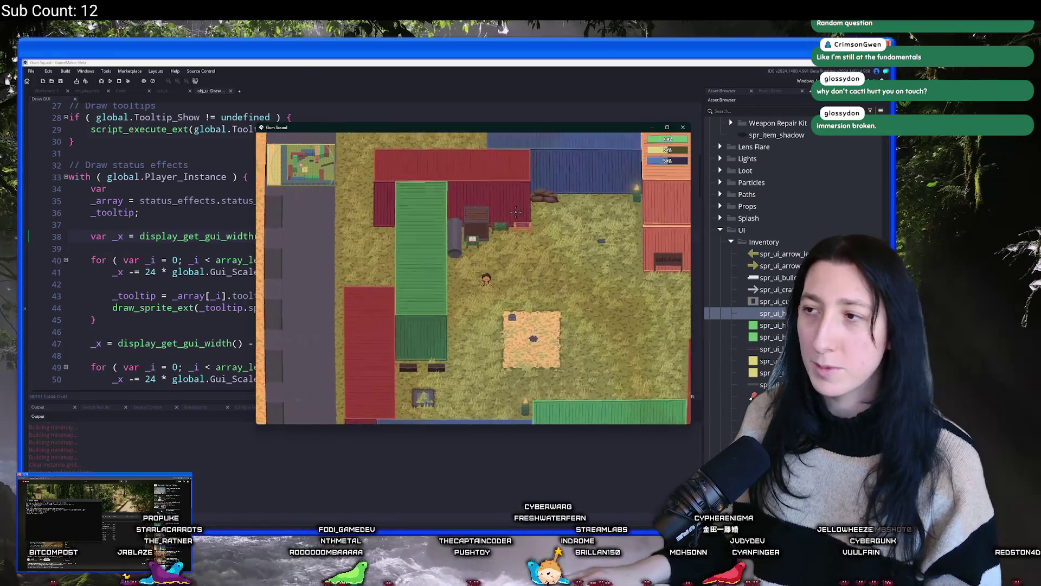
pyautogui.press('Tab')
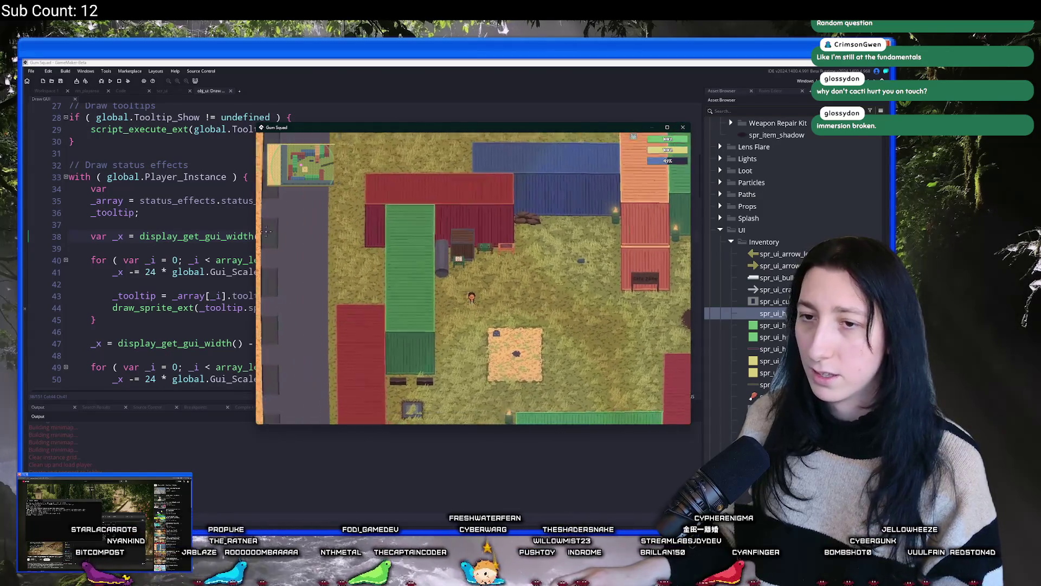
pyautogui.click(215, 201)
pyautogui.scroll(-2, 157, 263)
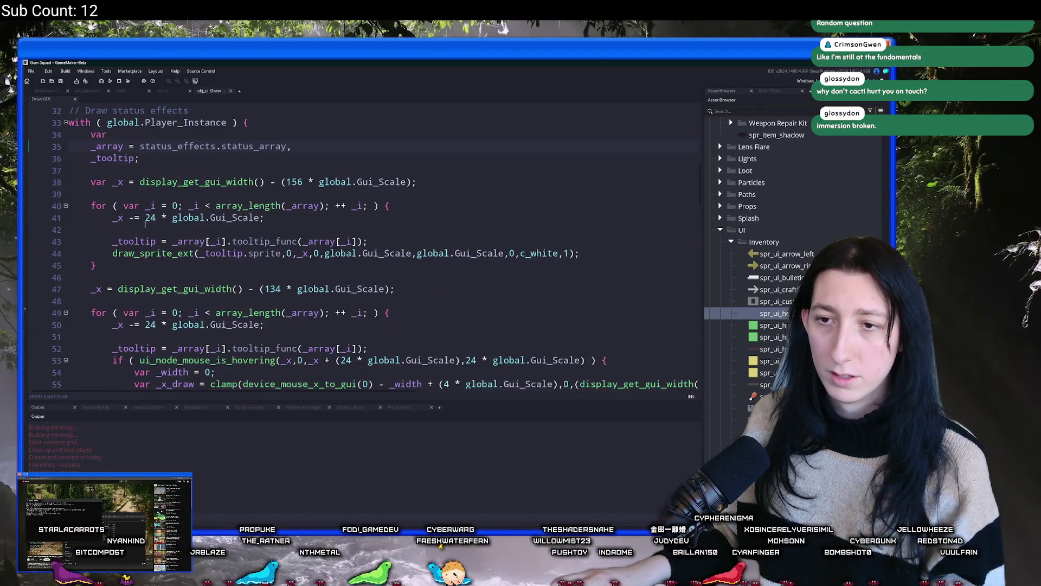
pyautogui.scroll(-2, 145, 224)
pyautogui.scroll(1, 293, 298)
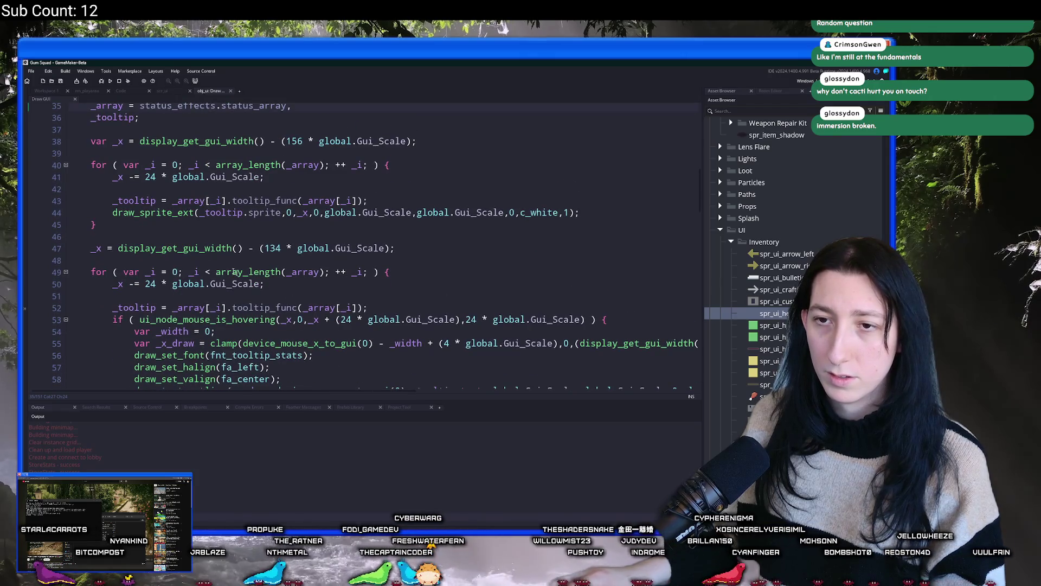
pyautogui.doubleClick(117, 176)
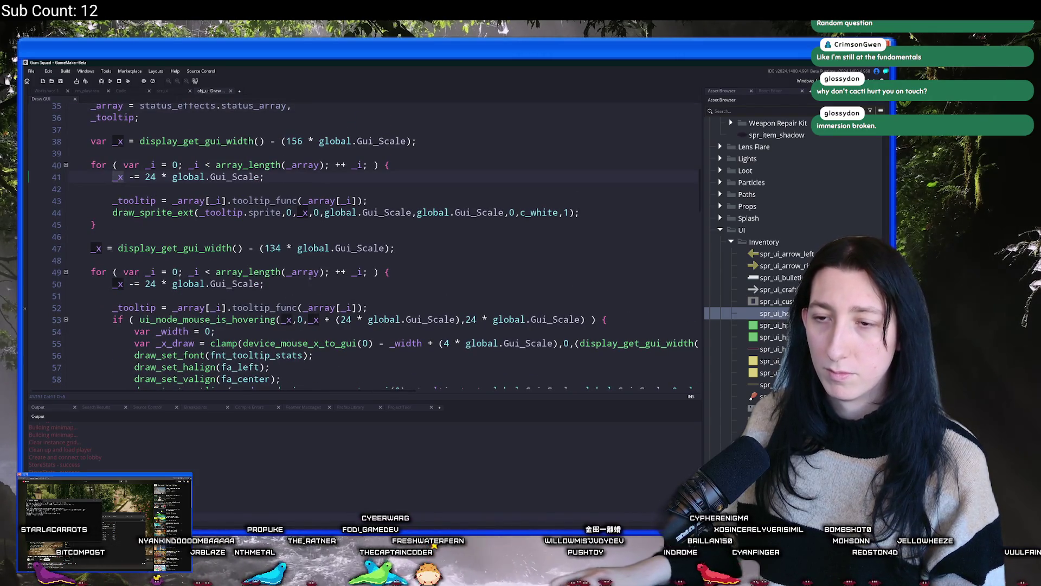
pyautogui.scroll(-1, 298, 324)
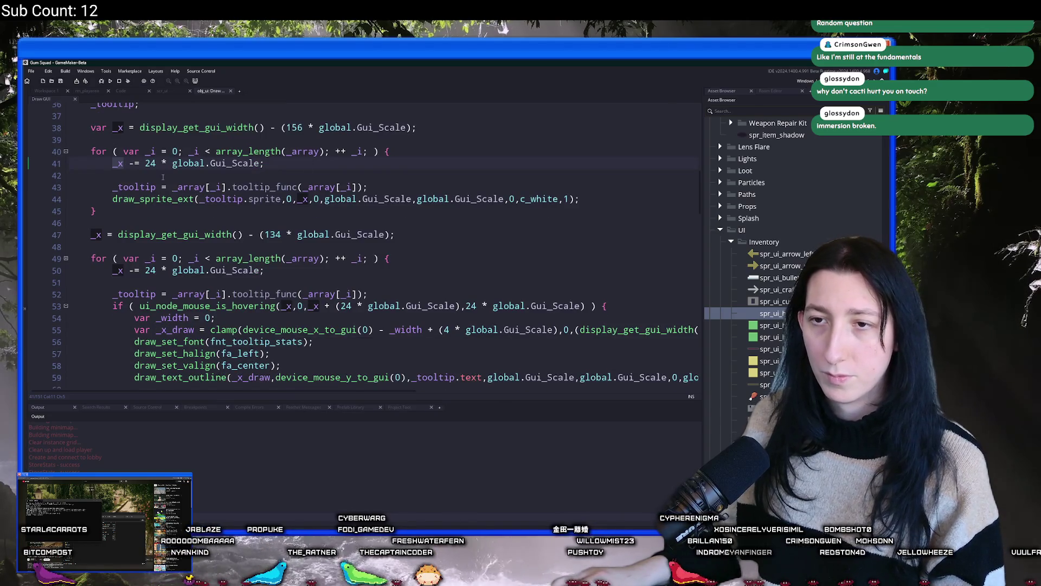
pyautogui.scroll(2, 162, 177)
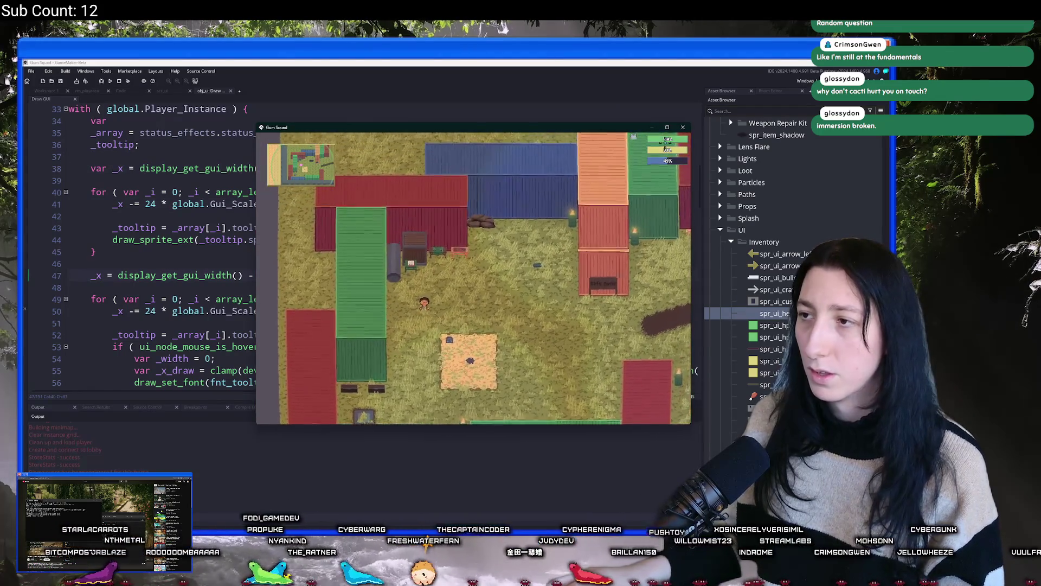
# Step: Maximize the game window to check the status effects, then restore it and close the game
pyautogui.click(667, 127)
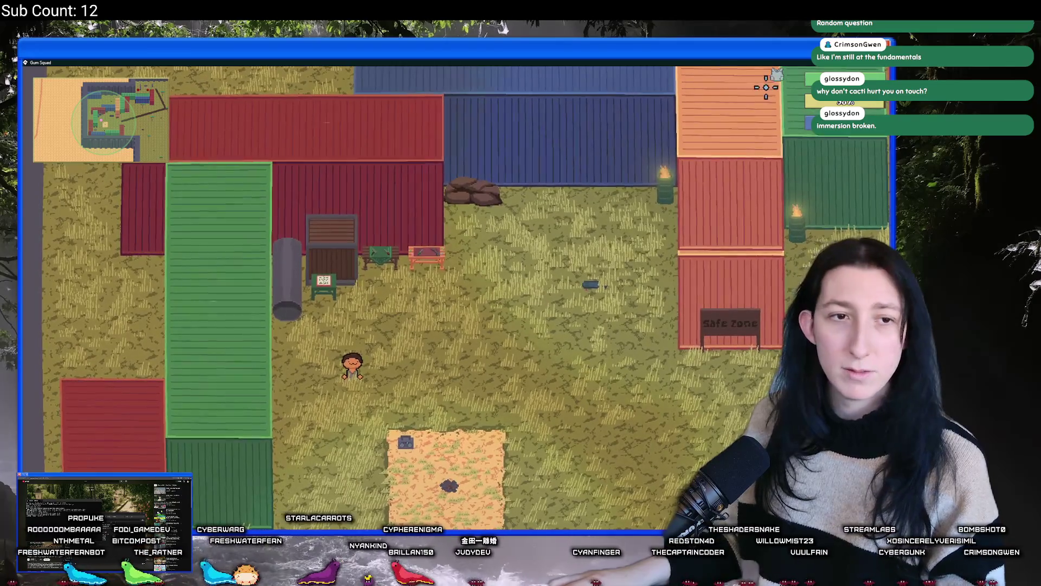
pyautogui.press('F11')
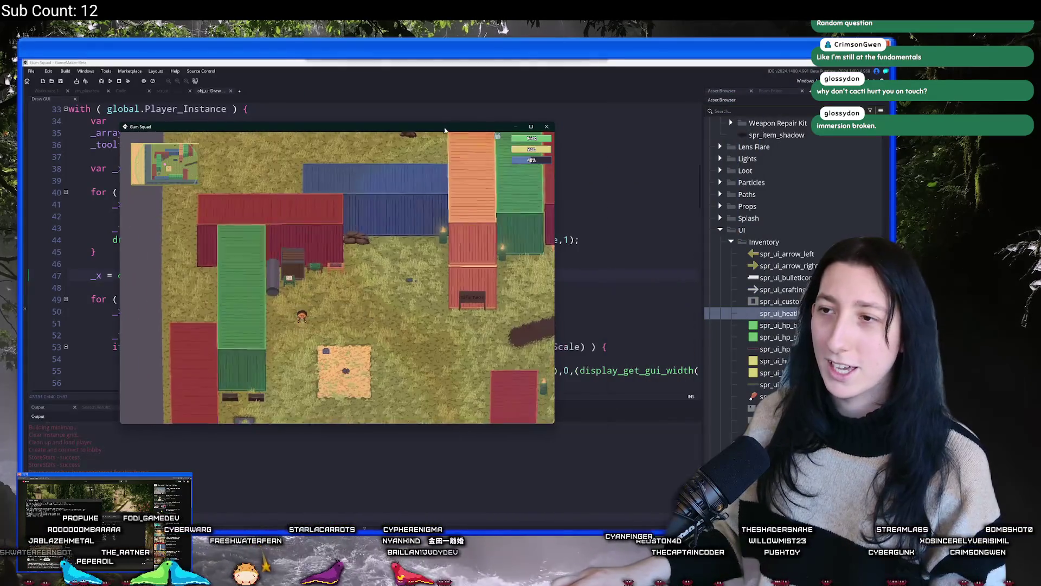
pyautogui.hotkey('alt', 'F4')
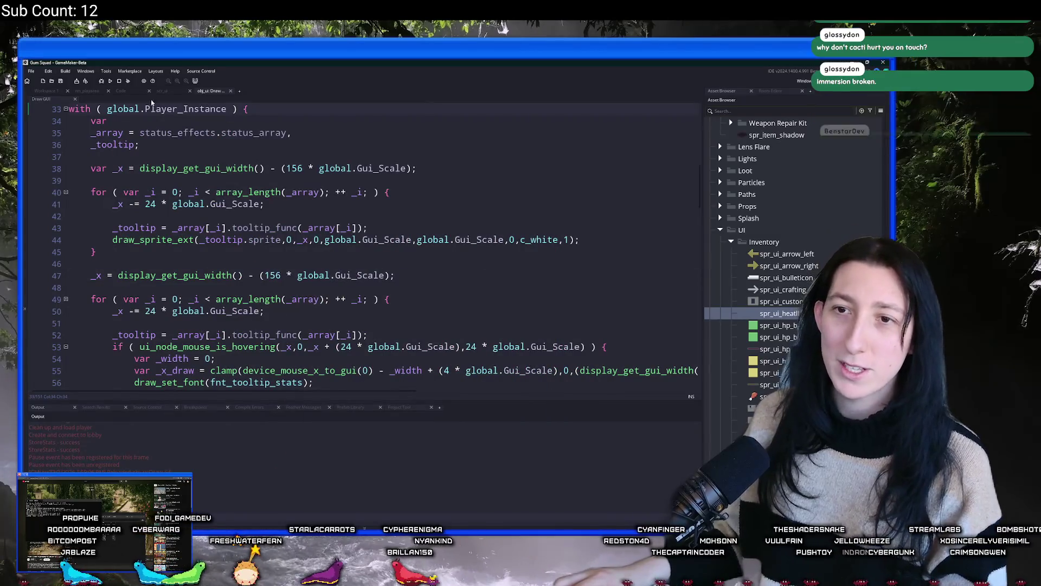
# Step: In scr_ui, start a draw_sprite_ext call for spr_ui_heatlh_icon around line 1745
pyautogui.click(161, 91)
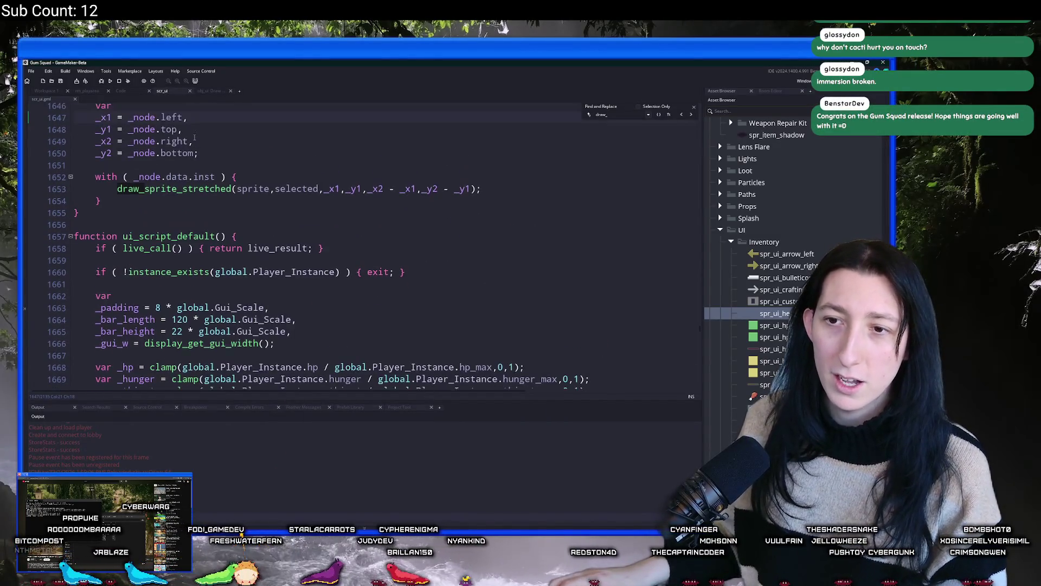
pyautogui.scroll(10, 329, 197)
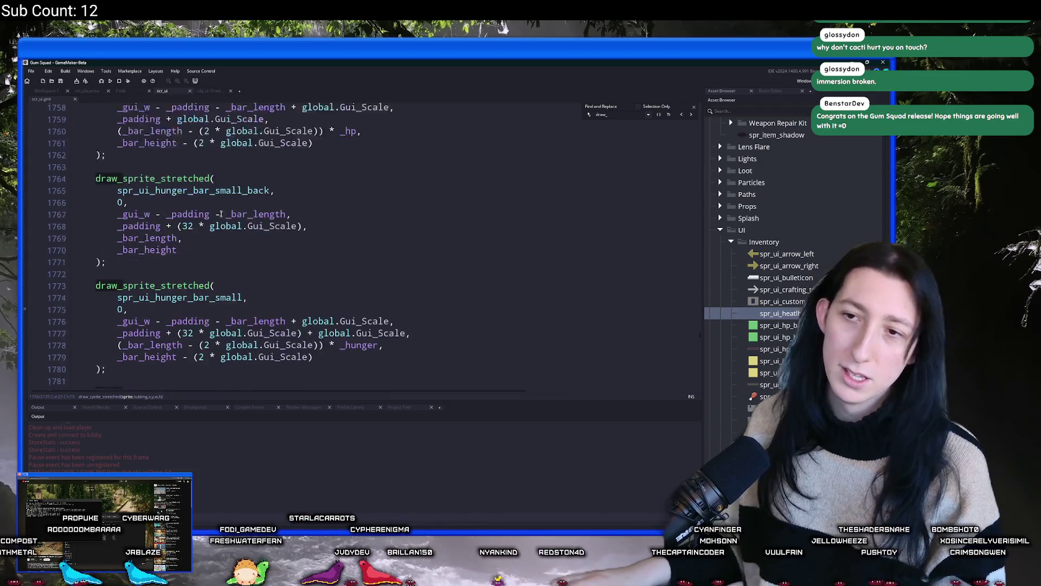
pyautogui.click(329, 197)
pyautogui.press('Return')
pyautogui.press('Return')
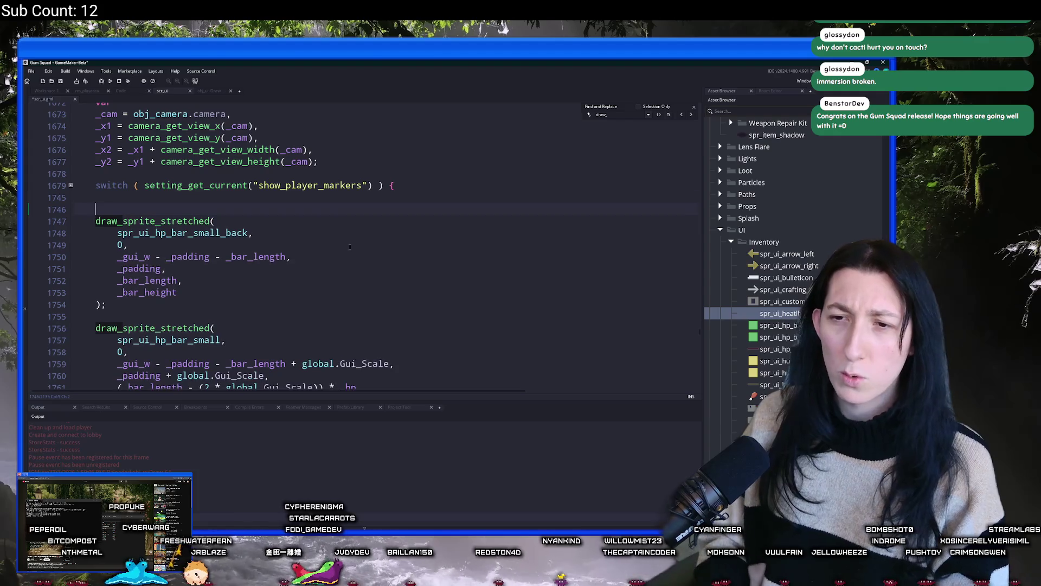
pyautogui.write('drawk')
pyautogui.press('BackSpace')
pyautogui.write('_spr')
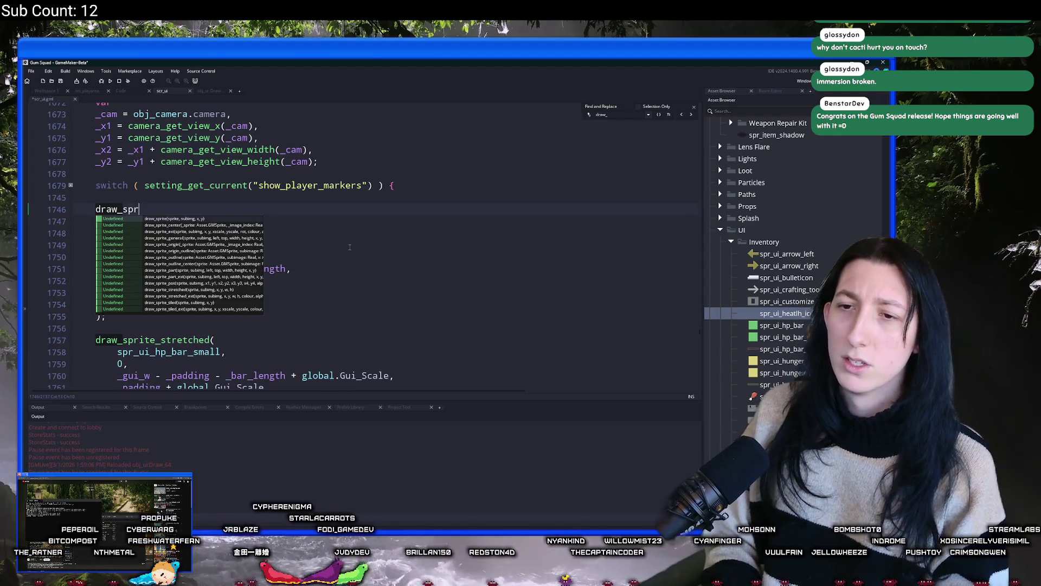
pyautogui.write('ite')
pyautogui.press('BackSpace')
pyautogui.write('_ext(spr_ui_')
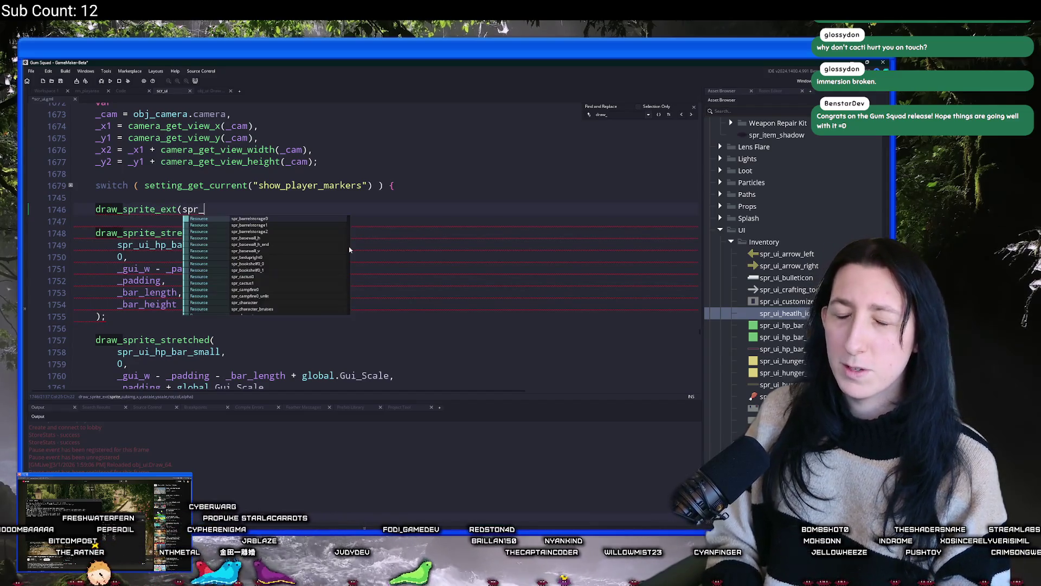
pyautogui.write('hea')
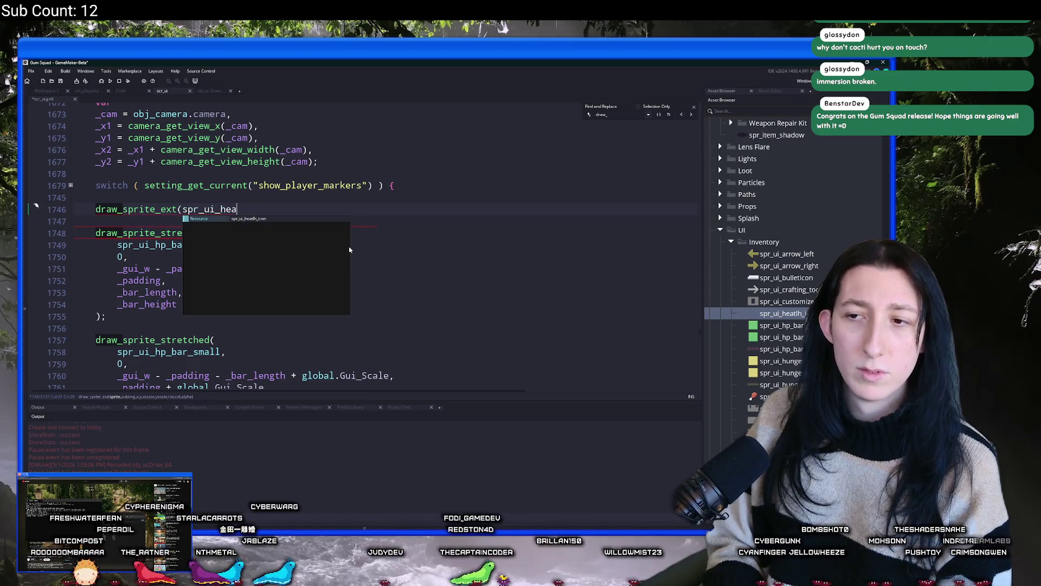
pyautogui.press('Return')
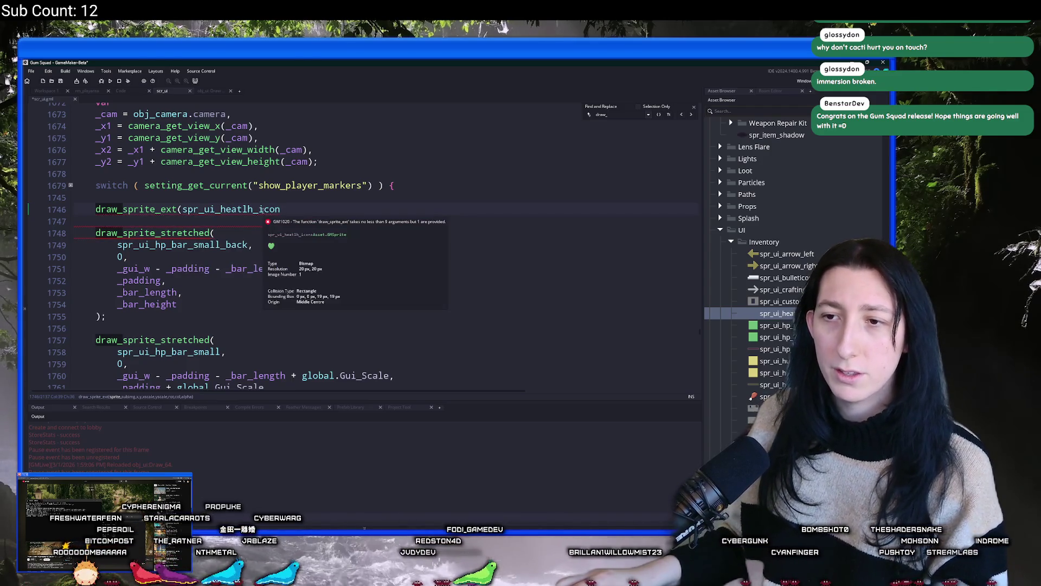
# Step: Inspect the spr_ui_heatlh_icon sprite, then return to the scr_ui script
pyautogui.middleClick(254, 210)
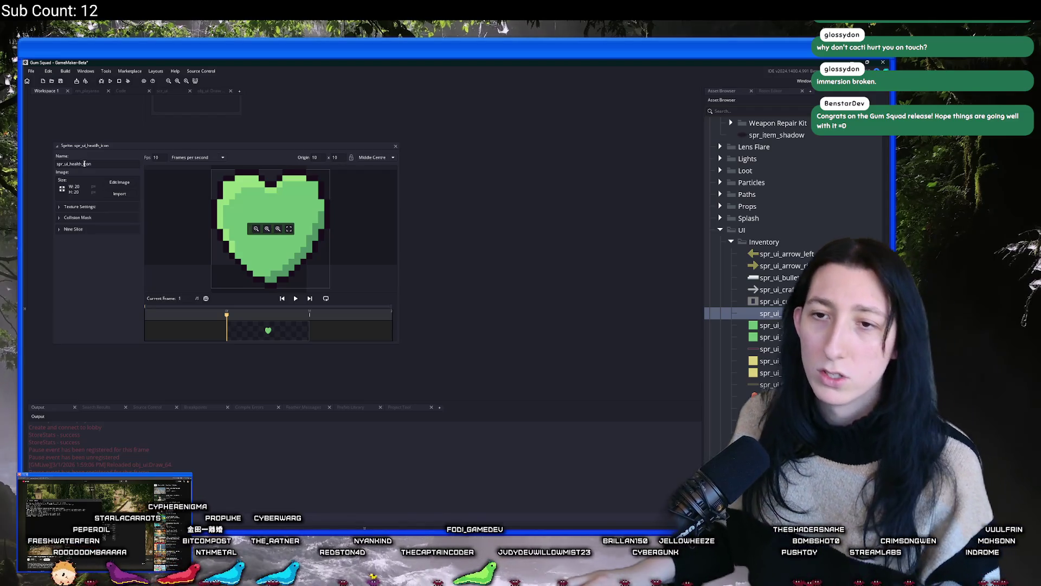
pyautogui.click(211, 92)
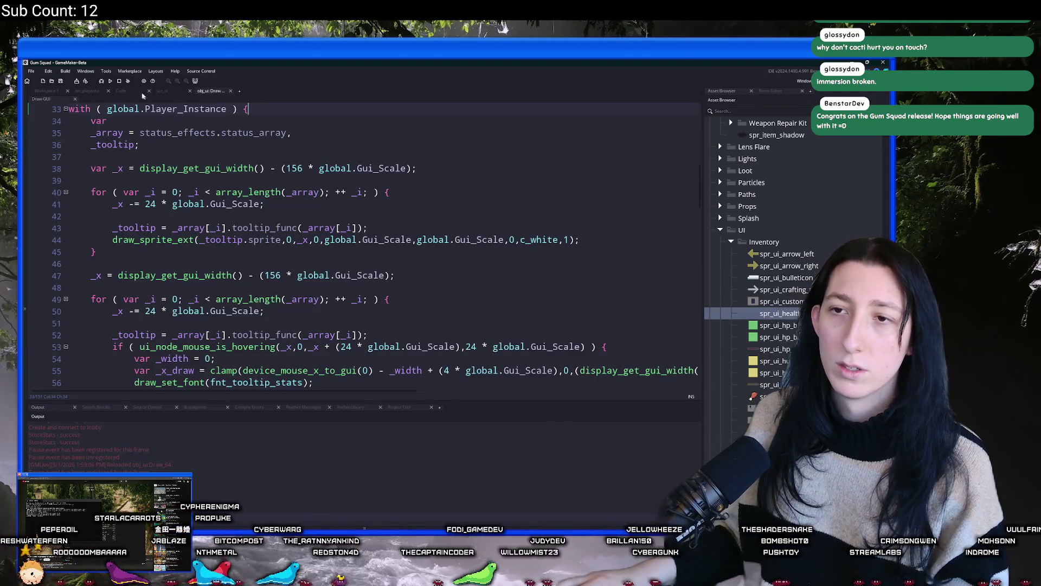
pyautogui.click(121, 91)
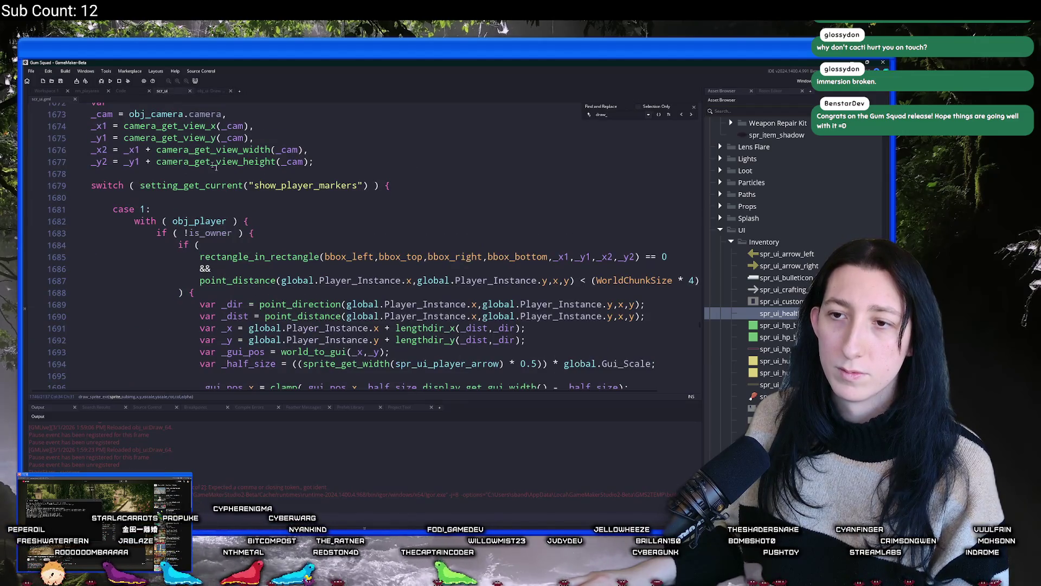
pyautogui.middleClick(139, 98)
pyautogui.click(166, 91)
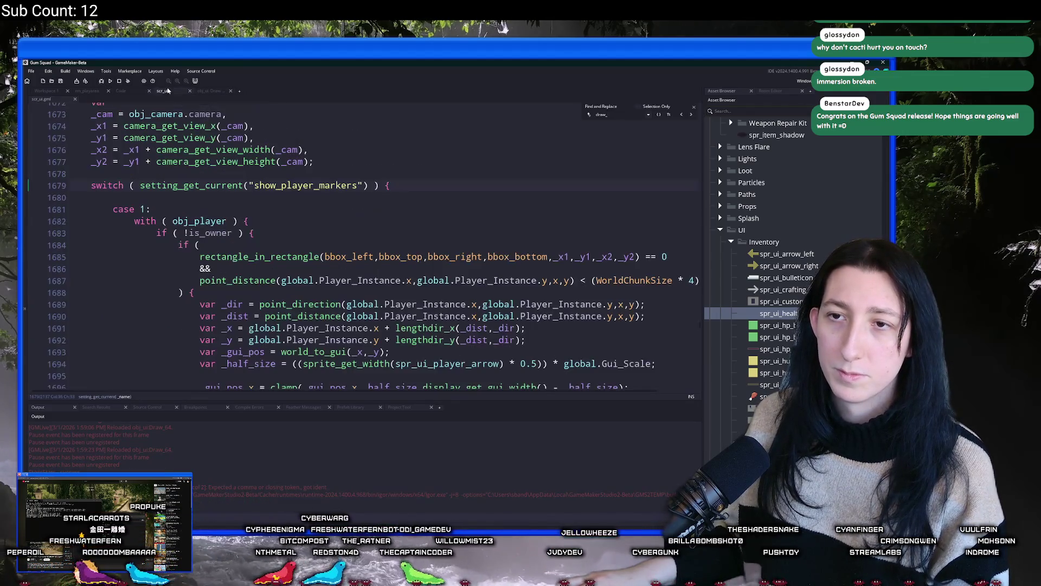
pyautogui.scroll(-15, 285, 186)
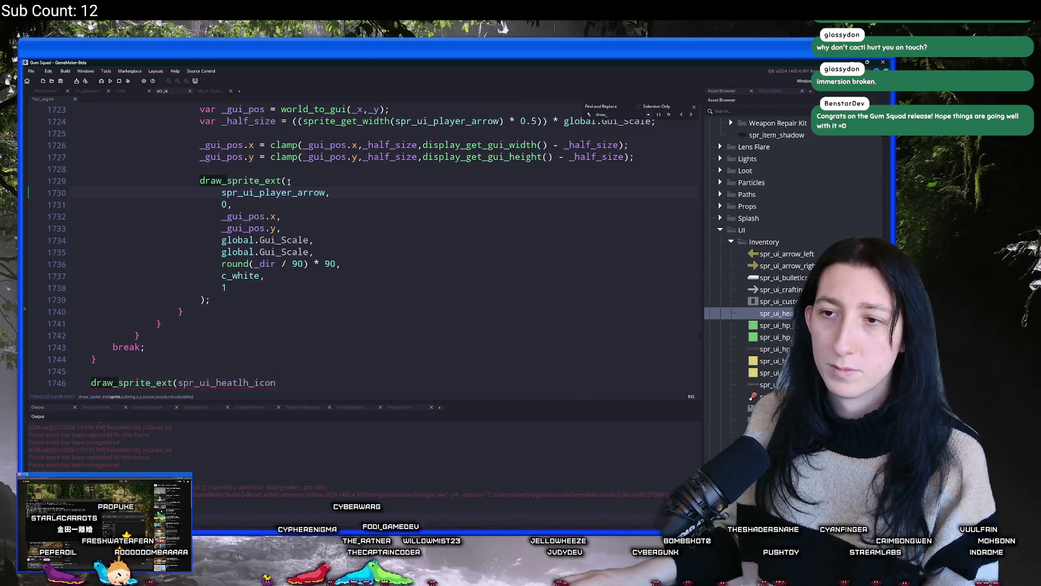
pyautogui.write('l')
pyautogui.scroll(-1, 314, 194)
# Step: Comment out the unfinished health-icon call on line 1746 with // and run the build with F5
pyautogui.click(238, 355)
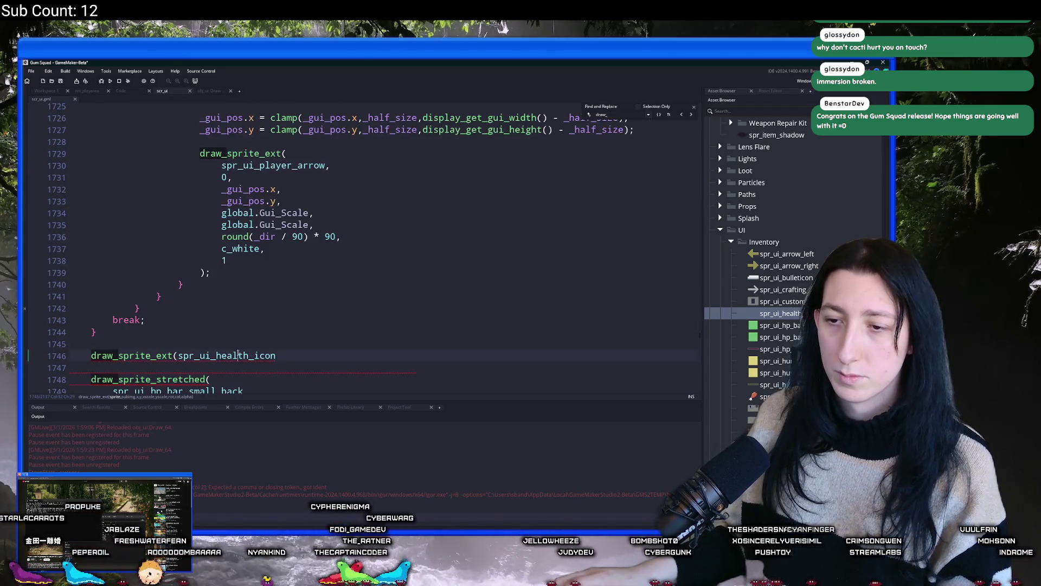
pyautogui.scroll(-2, 264, 283)
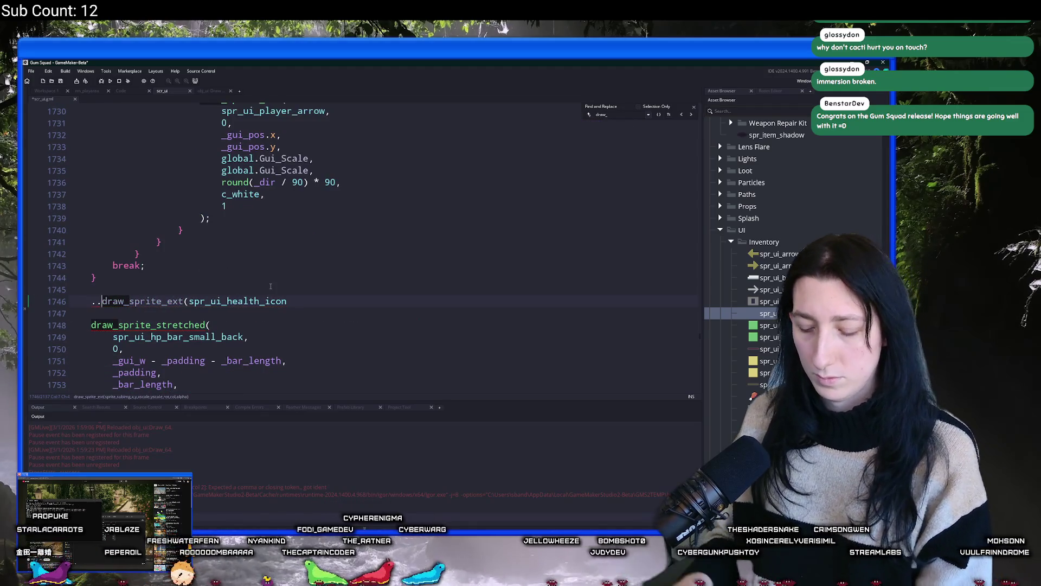
pyautogui.press('BackSpace')
pyautogui.press('BackSpace')
pyautogui.write('//')
pyautogui.press('F5')
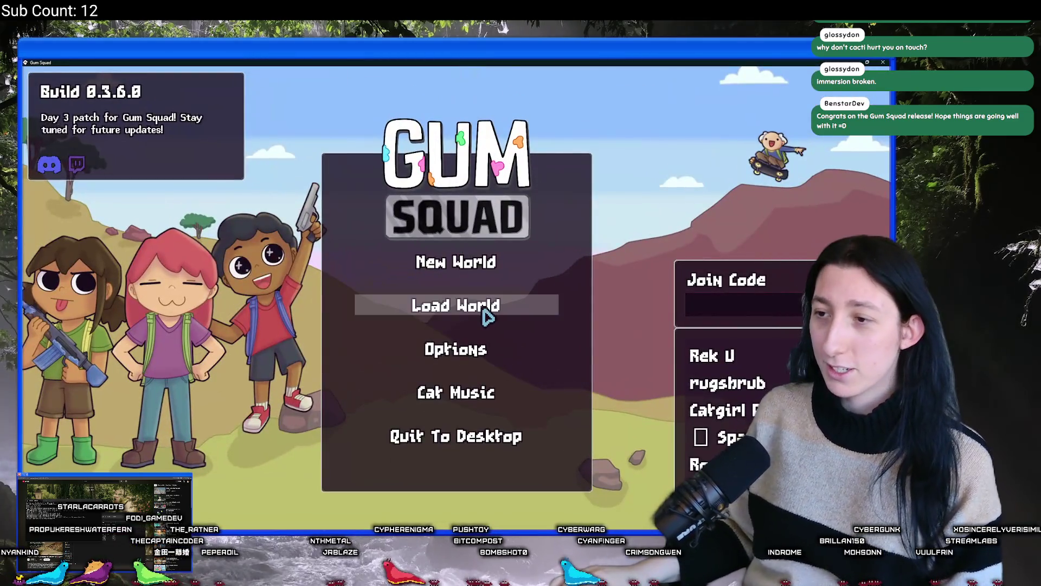
# Step: Create a new world with the lobby type set to Offline
pyautogui.click(486, 314)
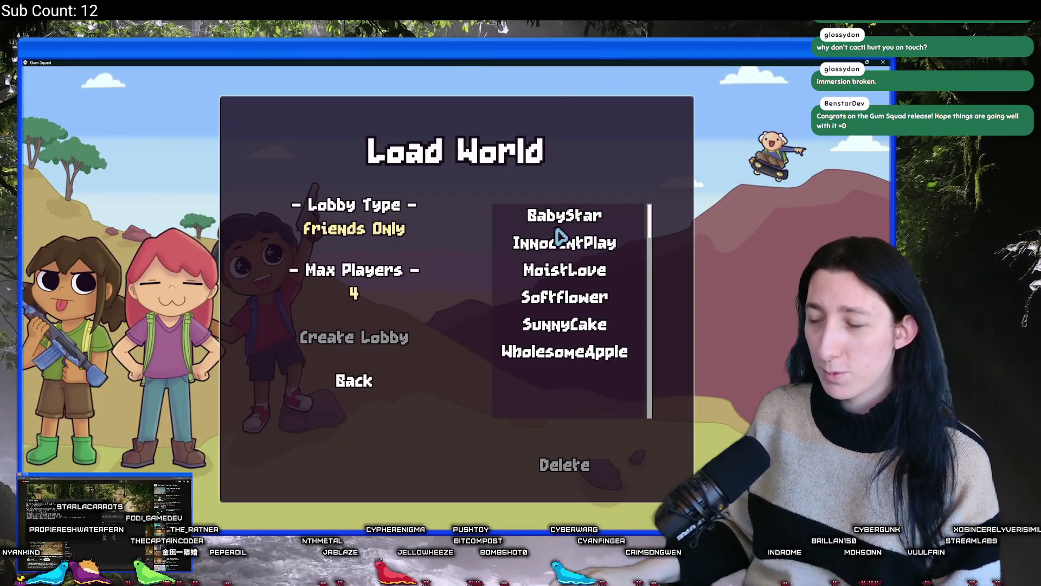
pyautogui.click(370, 385)
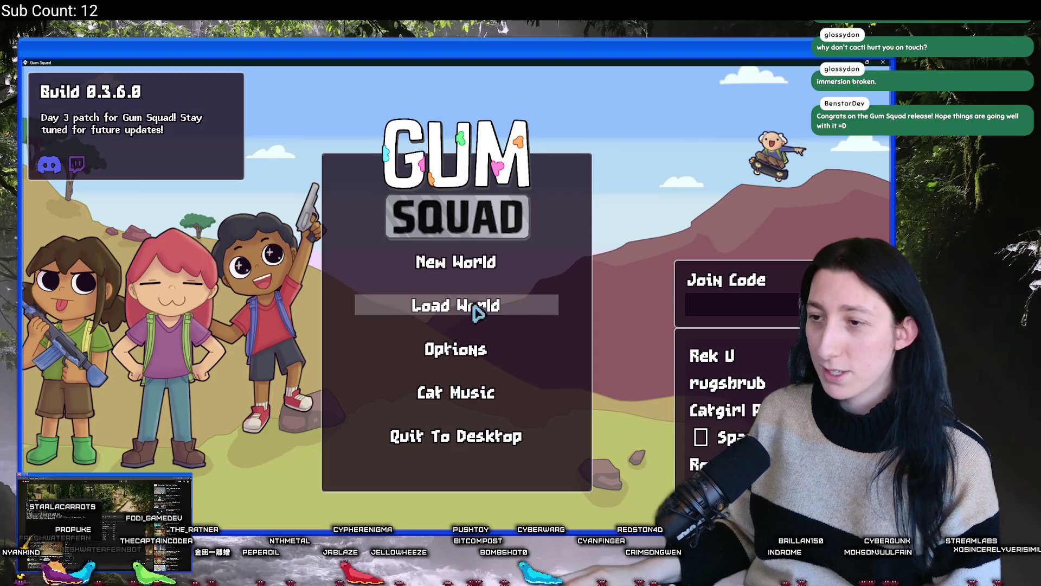
pyautogui.click(465, 304)
pyautogui.click(458, 296)
pyautogui.click(456, 408)
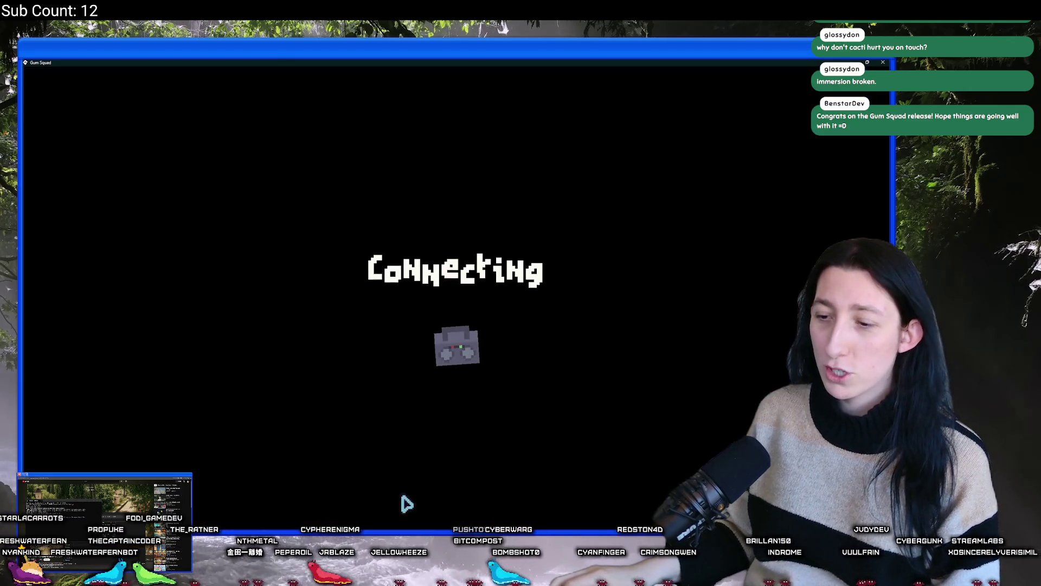
pyautogui.click(383, 574)
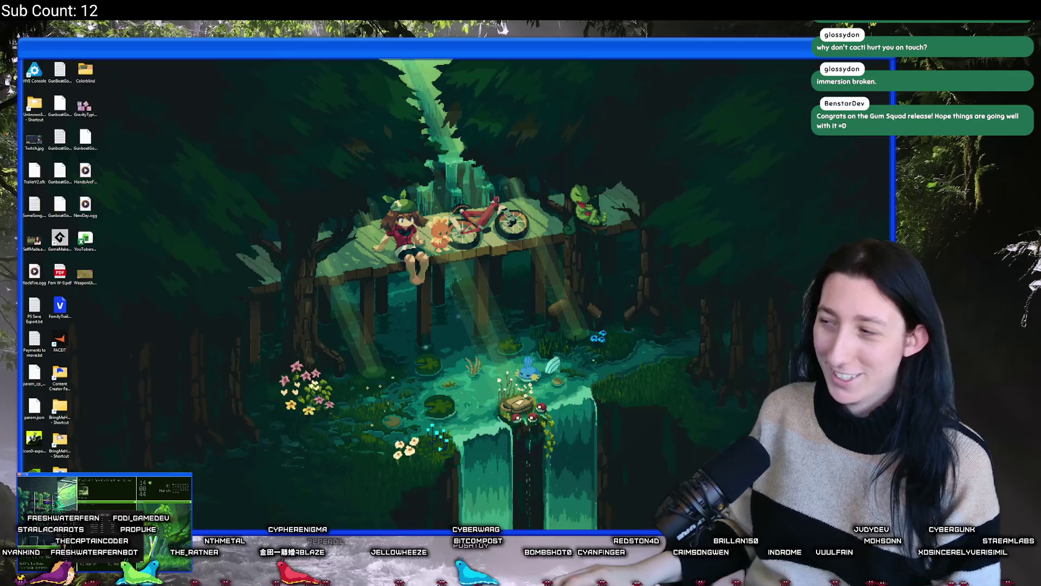
# Step: Walk around, then spend the one perk point on Agility in the inventory's Perks panel
pyautogui.press('d')
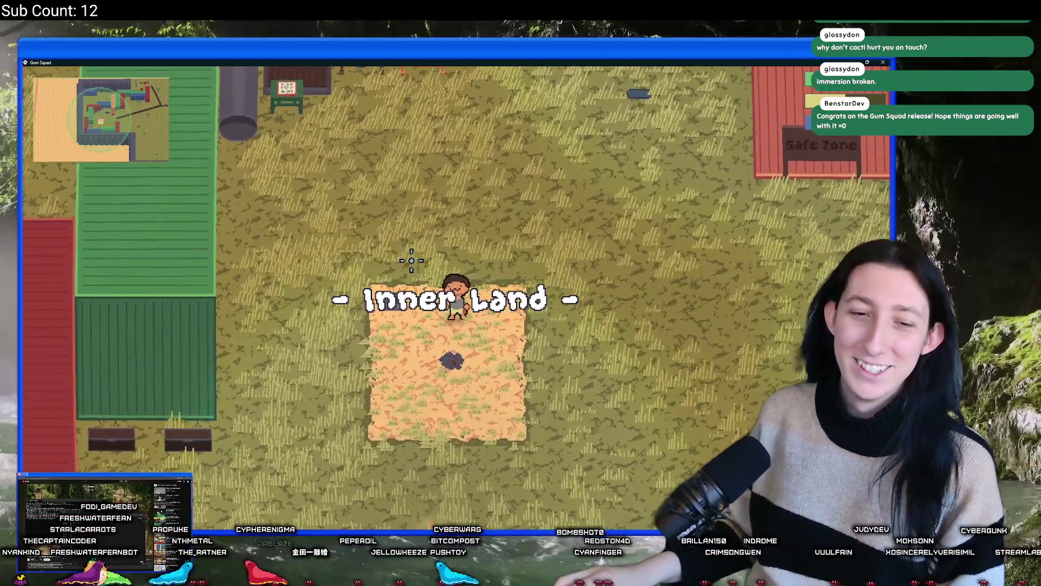
pyautogui.press('s')
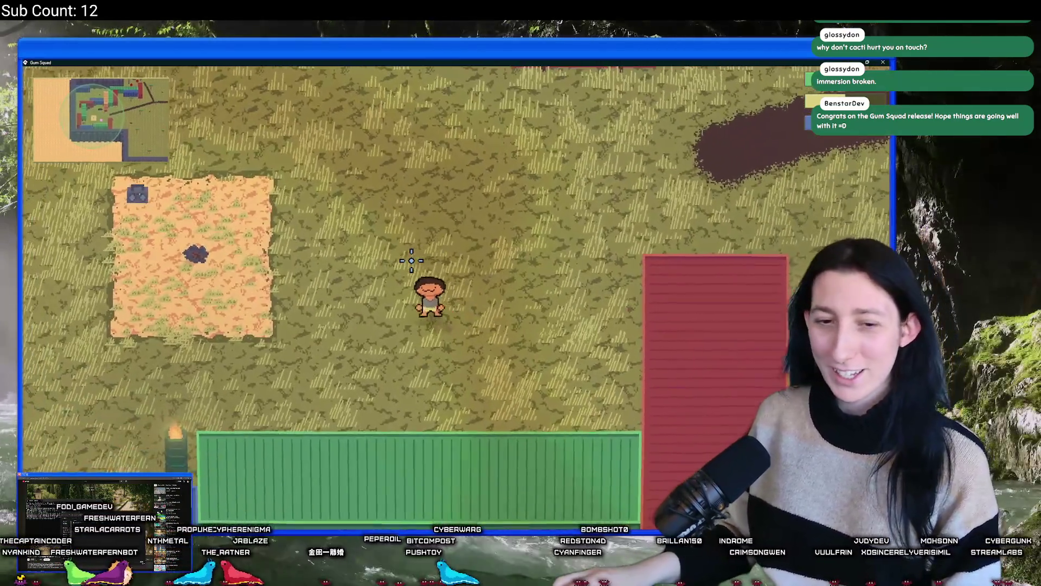
pyautogui.press('a')
pyautogui.press('w')
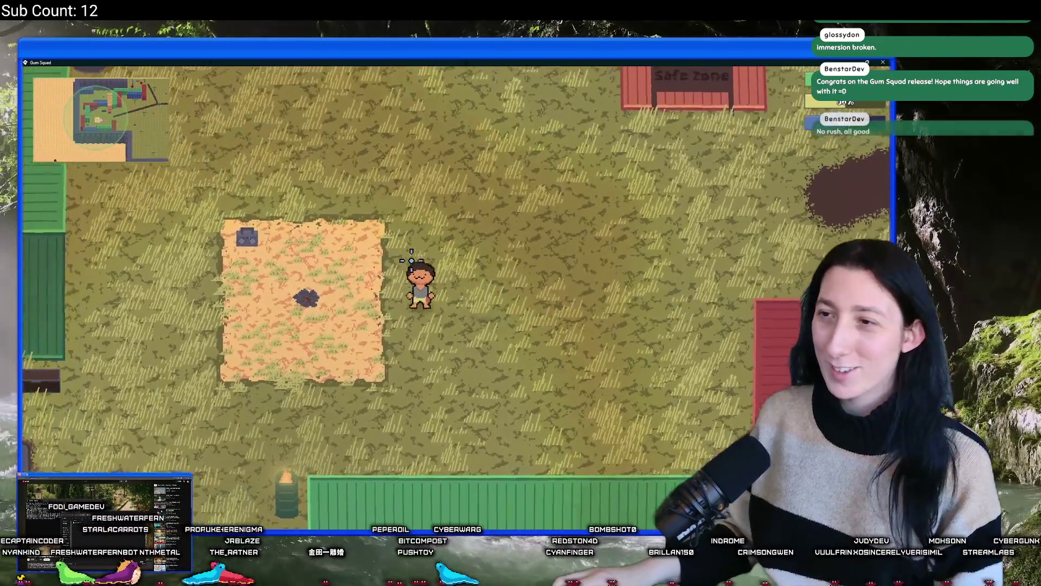
pyautogui.press('Tab')
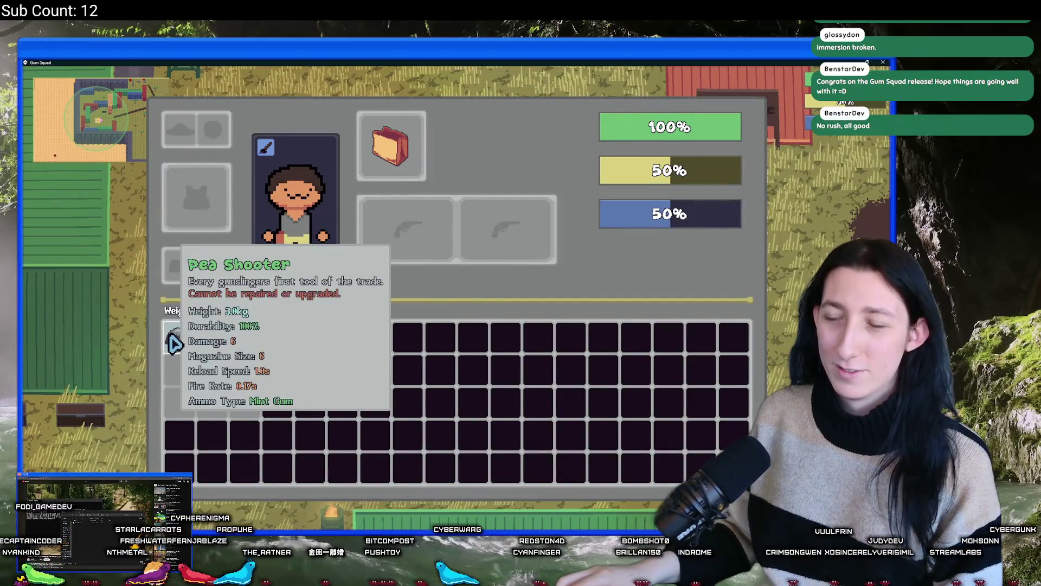
pyautogui.click(255, 279)
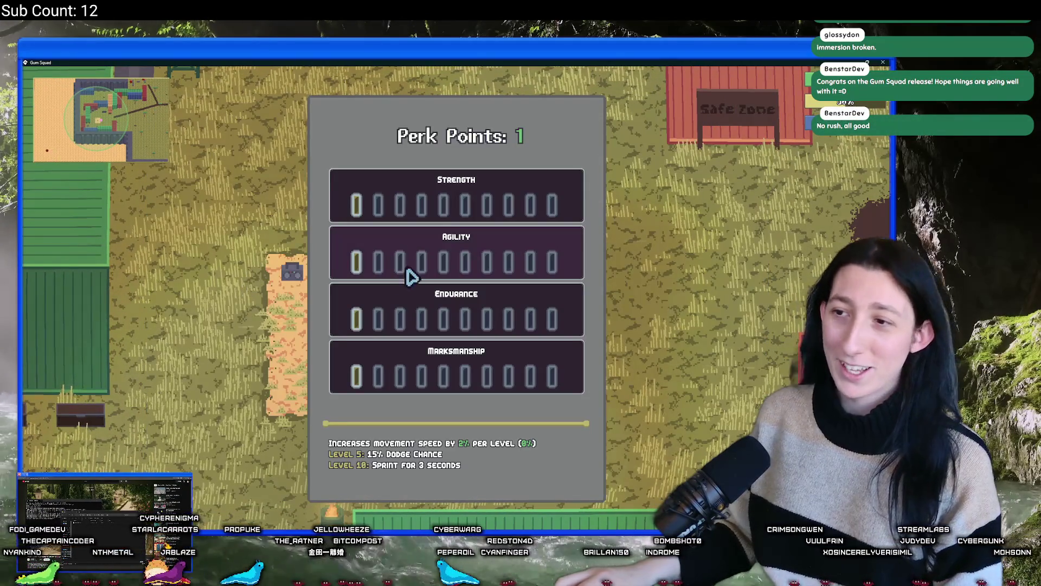
pyautogui.click(359, 264)
pyautogui.press('Escape')
pyautogui.press('Tab')
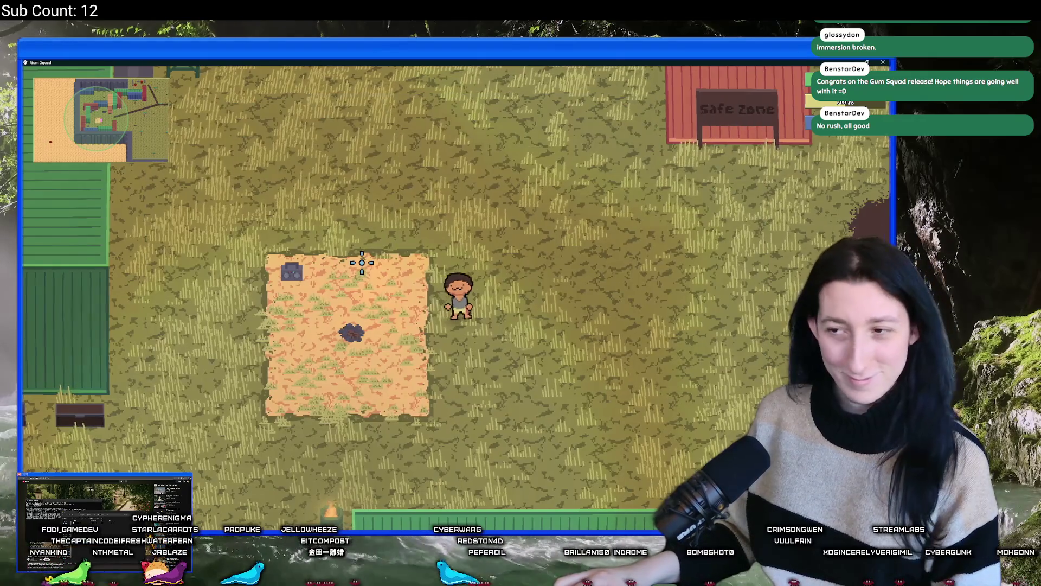
# Step: Walk the character around the area and toggle the game between windowed and near full screen
pyautogui.press('d')
pyautogui.press('w')
pyautogui.press('w')
pyautogui.press('a')
pyautogui.press('s')
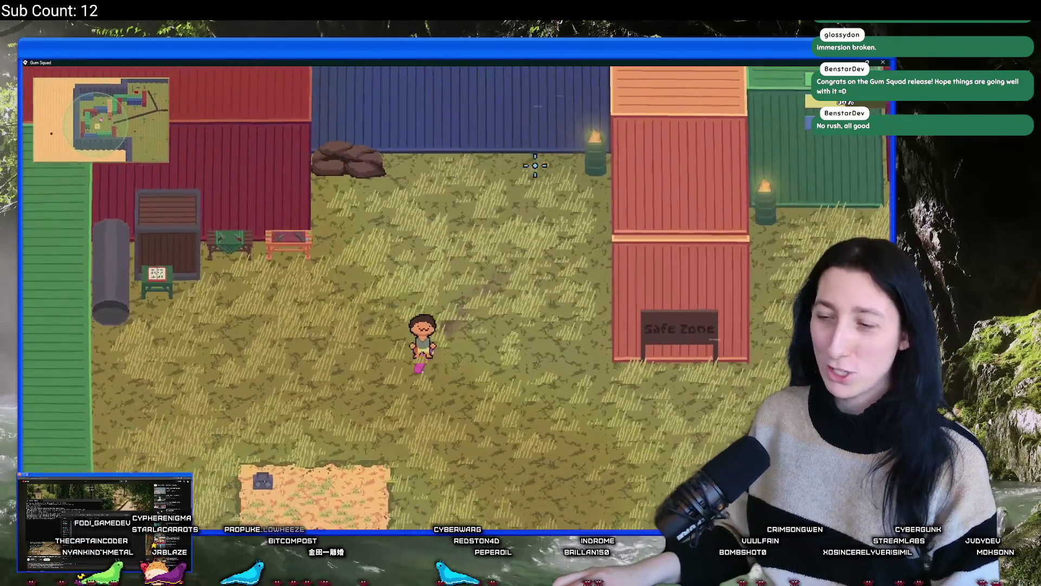
pyautogui.press('d')
pyautogui.press('F11')
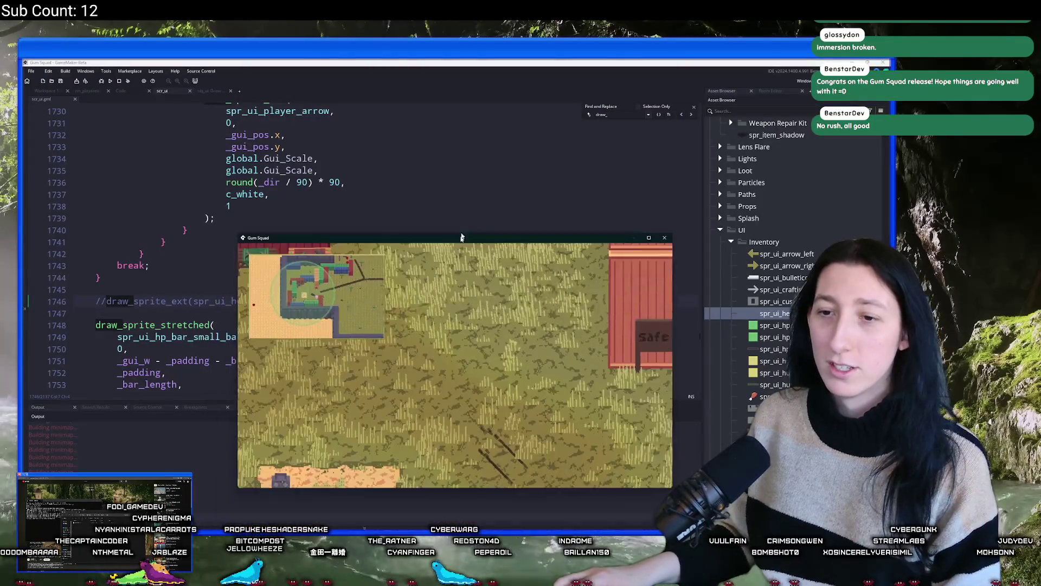
pyautogui.press('F11')
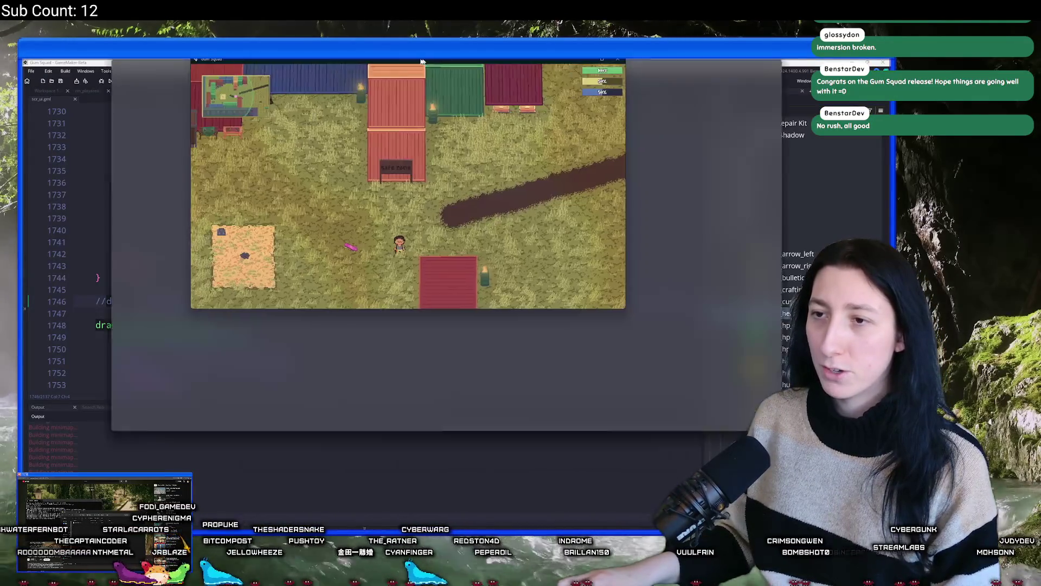
# Step: Quit the game and uncomment the health-icon draw call on line 1746
pyautogui.press('Tab')
pyautogui.press('Tab')
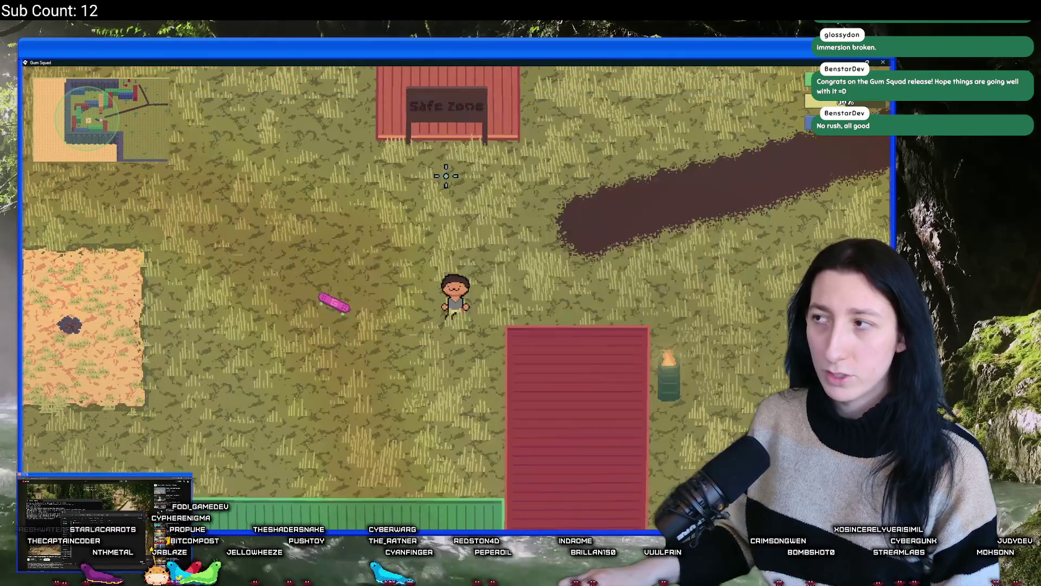
pyautogui.press('Escape')
pyautogui.scroll(-1, 215, 271)
pyautogui.click(107, 274)
pyautogui.press('BackSpace')
pyautogui.press('BackSpace')
# Step: Complete the call with the bar's x position, _padding, Gui_Scale, 0, c_white and 1
pyautogui.click(338, 277)
pyautogui.write(',0,i')
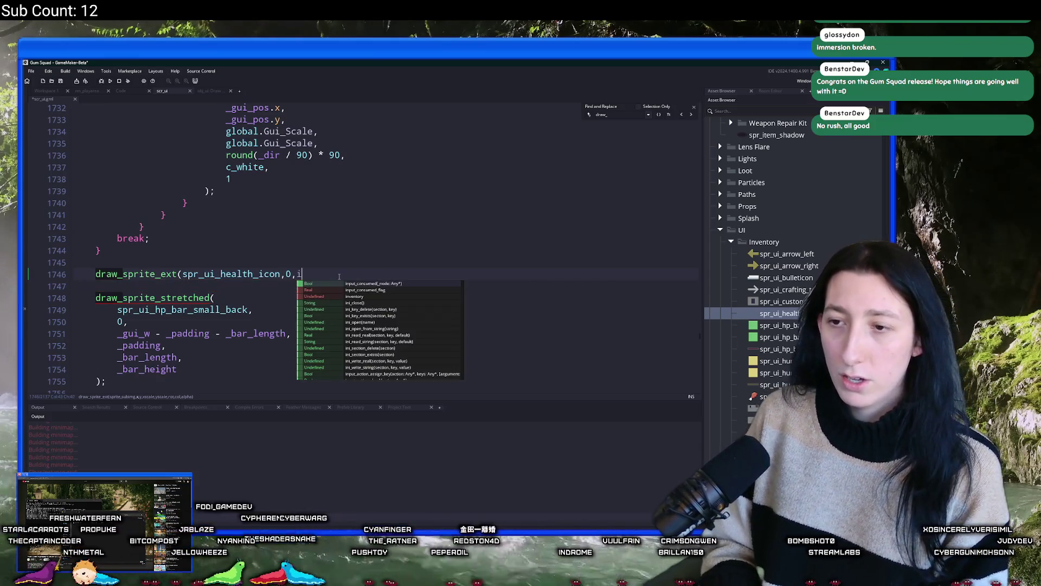
pyautogui.press('BackSpace')
pyautogui.write(',')
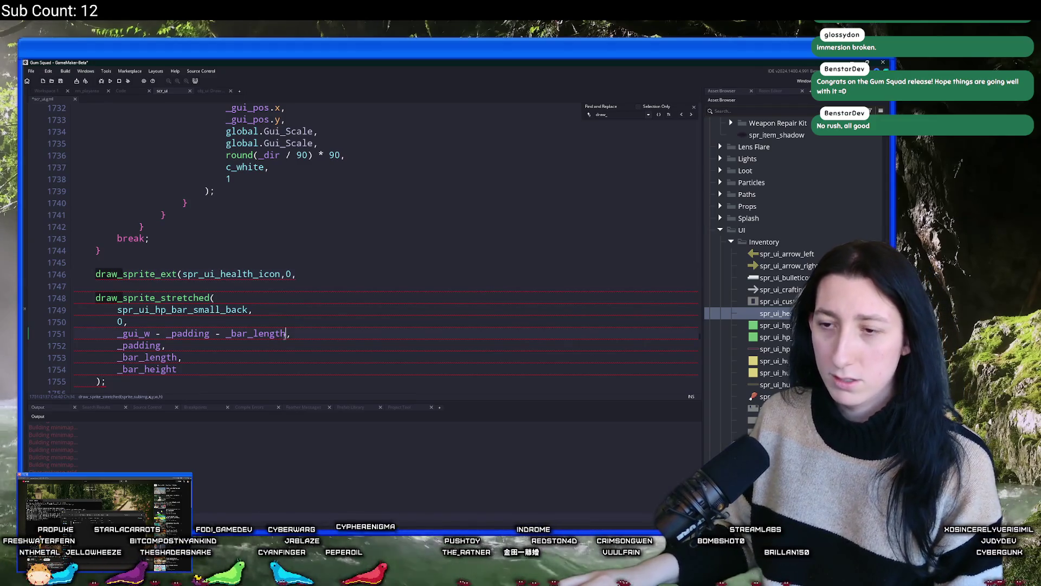
pyautogui.click(320, 272)
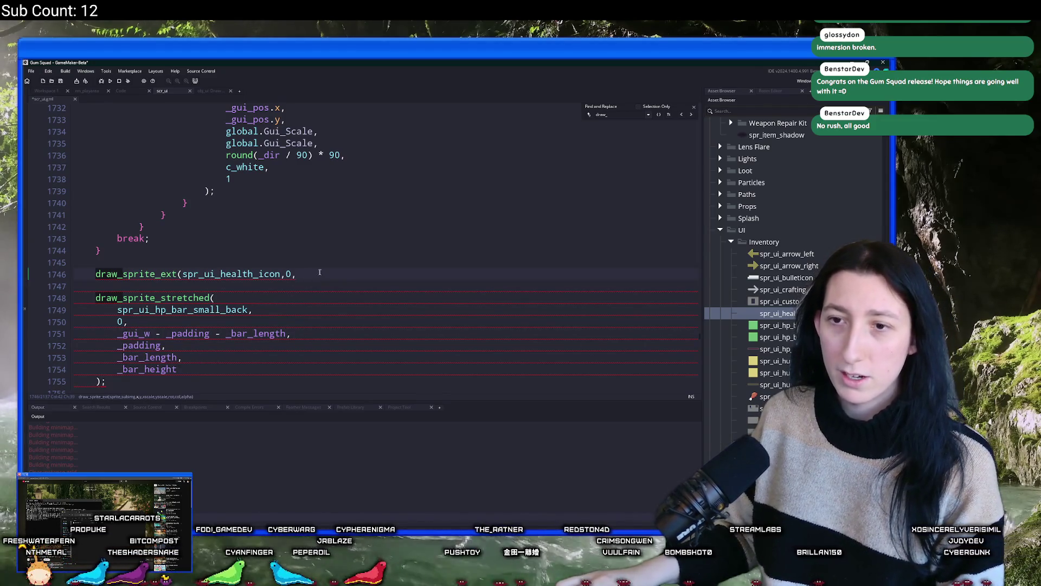
pyautogui.write('_gui_w - _padding - _bar_length')
pyautogui.write(',')
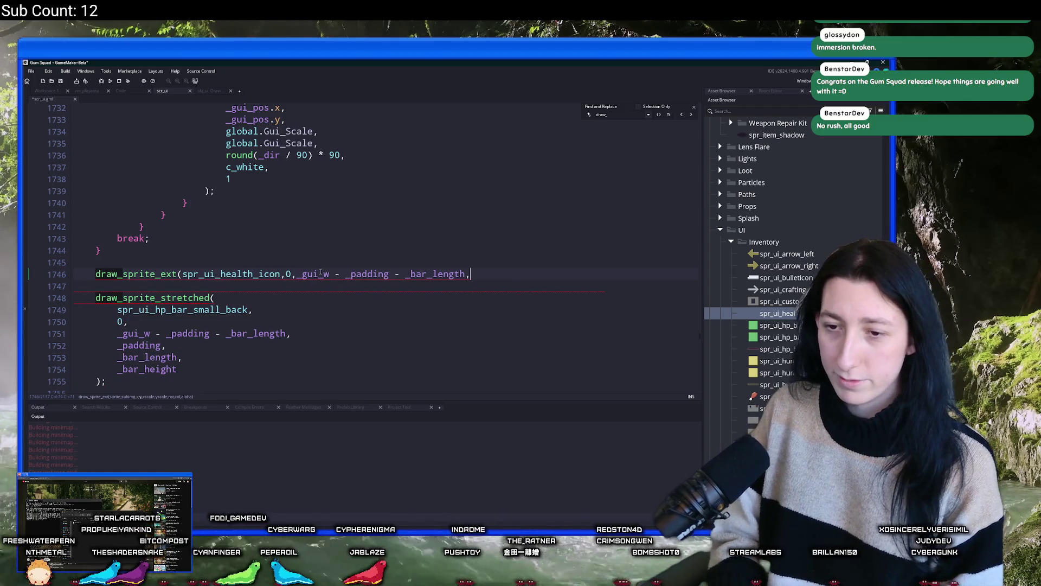
pyautogui.write('_padding,')
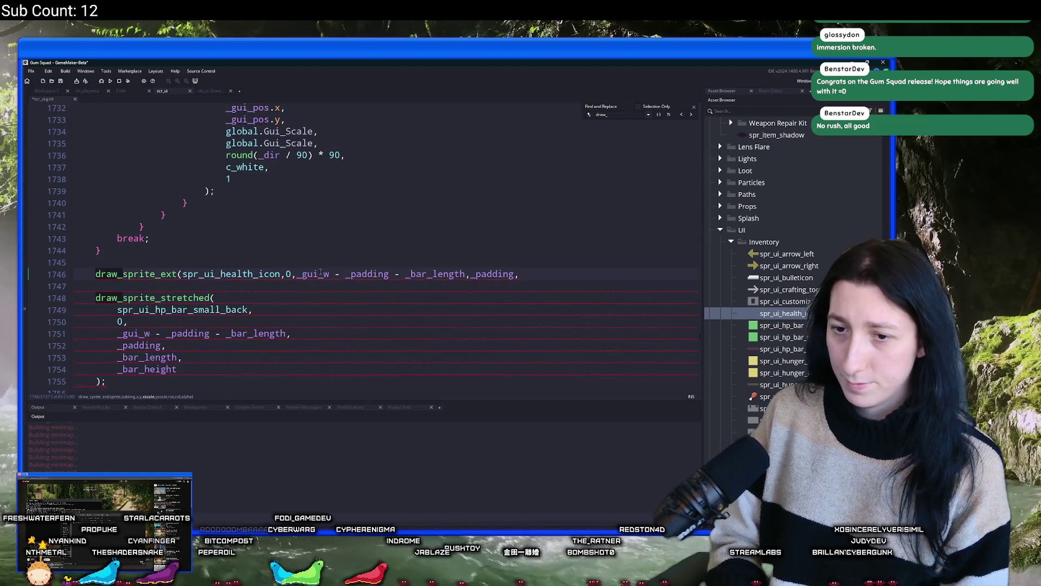
pyautogui.write('_Scale')
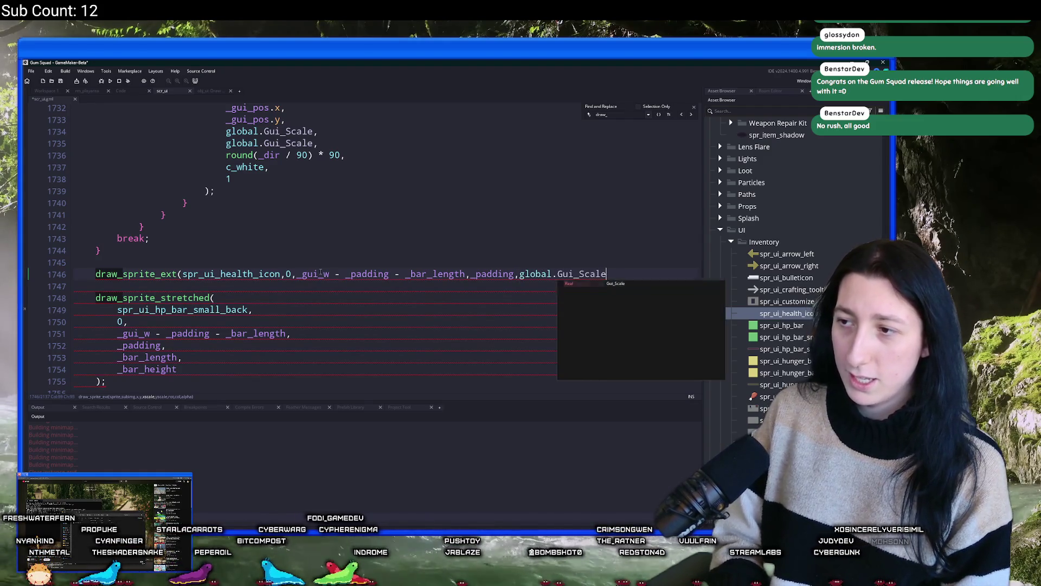
pyautogui.write(',glob_Scale')
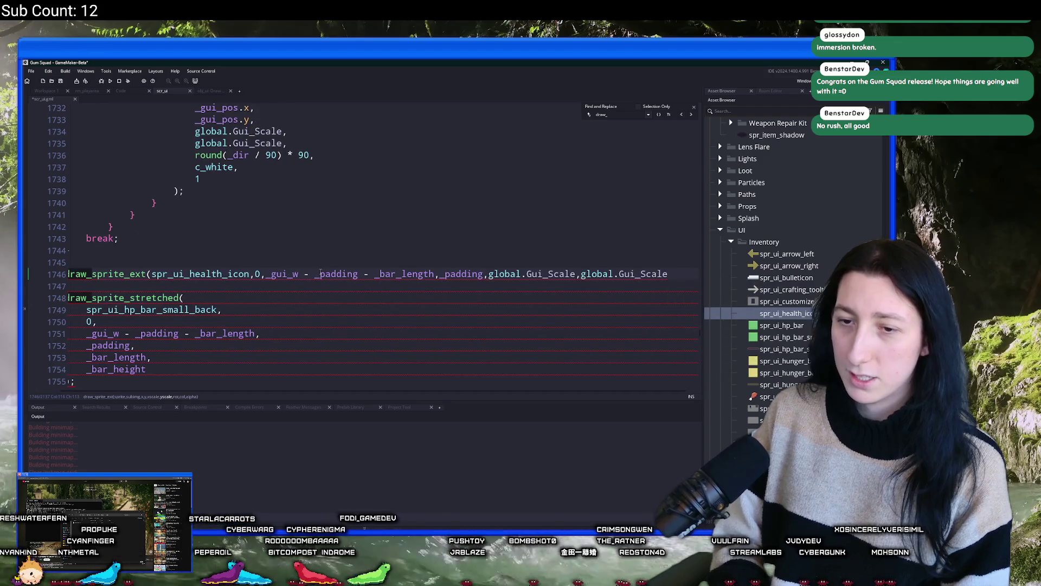
pyautogui.write('0,c_white,1);')
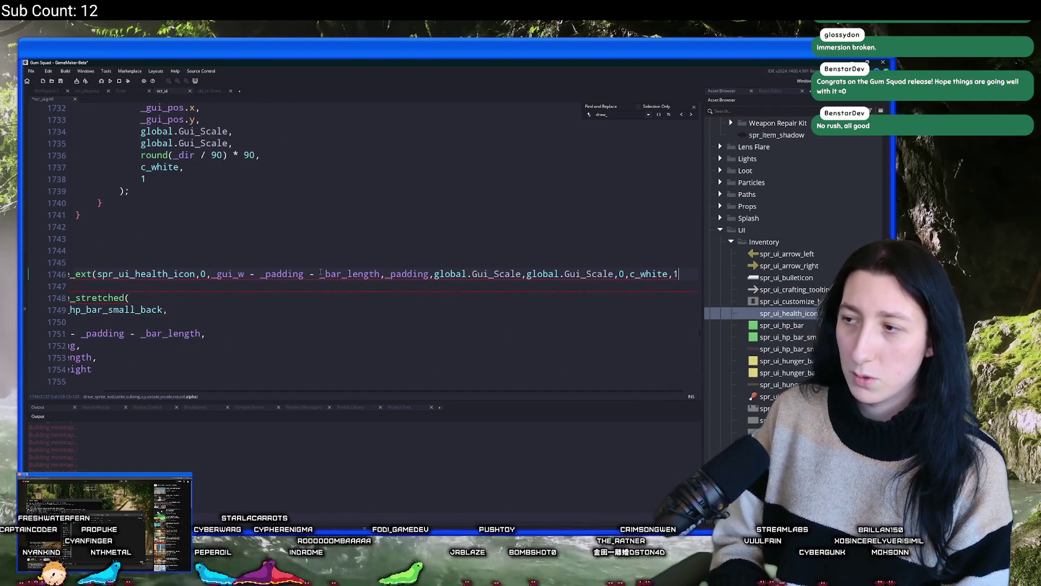
# Step: Review the _bar_length argument and the health icon sprite name in the line 1746 call
pyautogui.hotkey('alt', 'Tab')
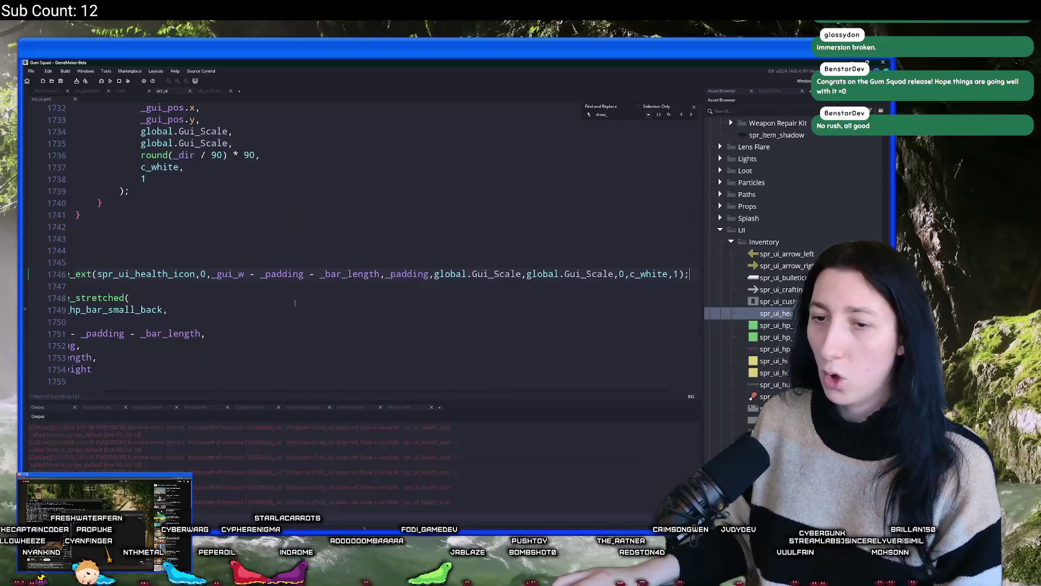
pyautogui.hscroll(-3, 309, 282)
pyautogui.click(416, 274)
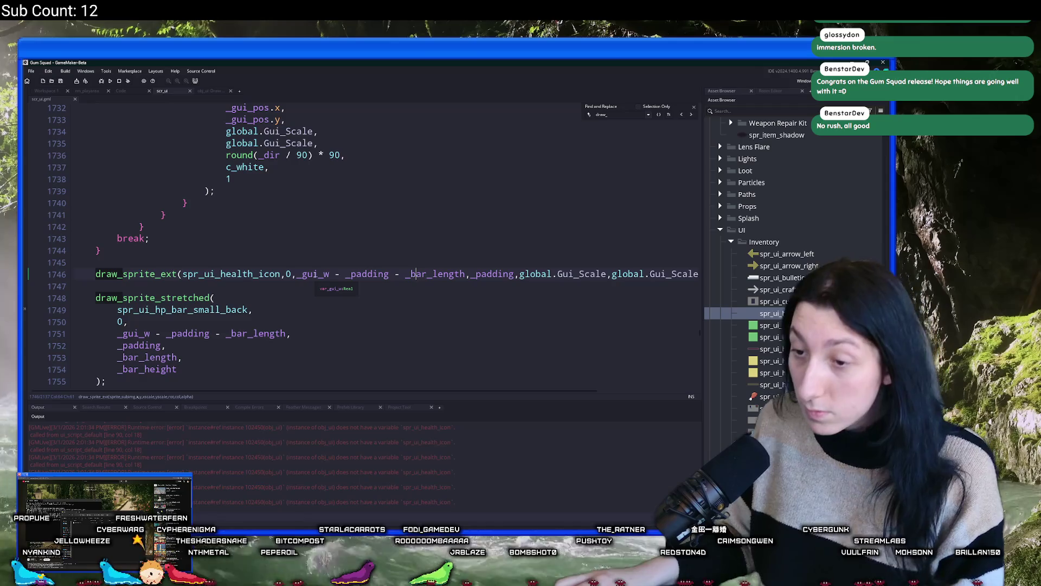
pyautogui.moveTo(258, 274)
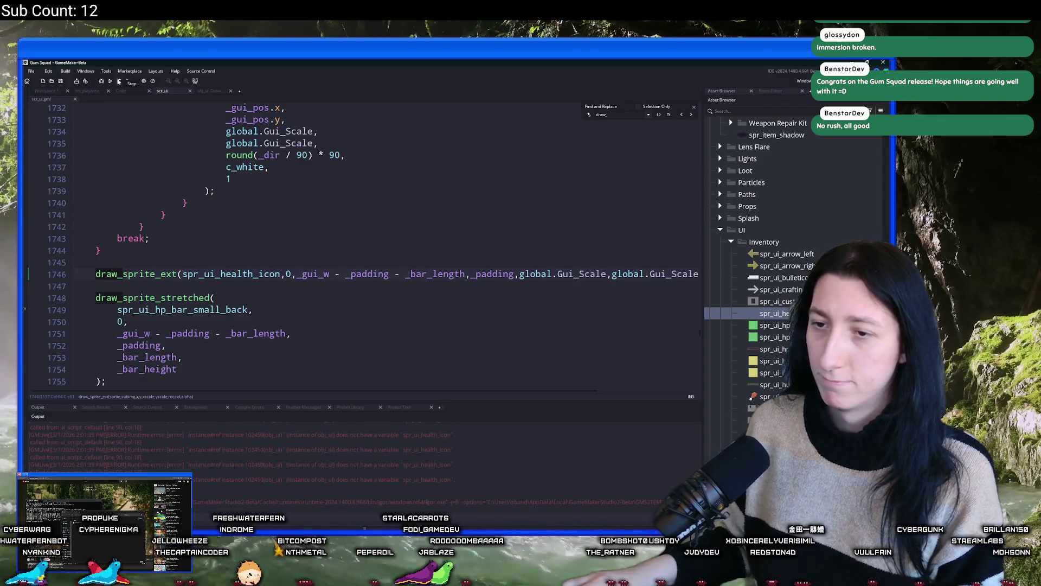
pyautogui.click(227, 274)
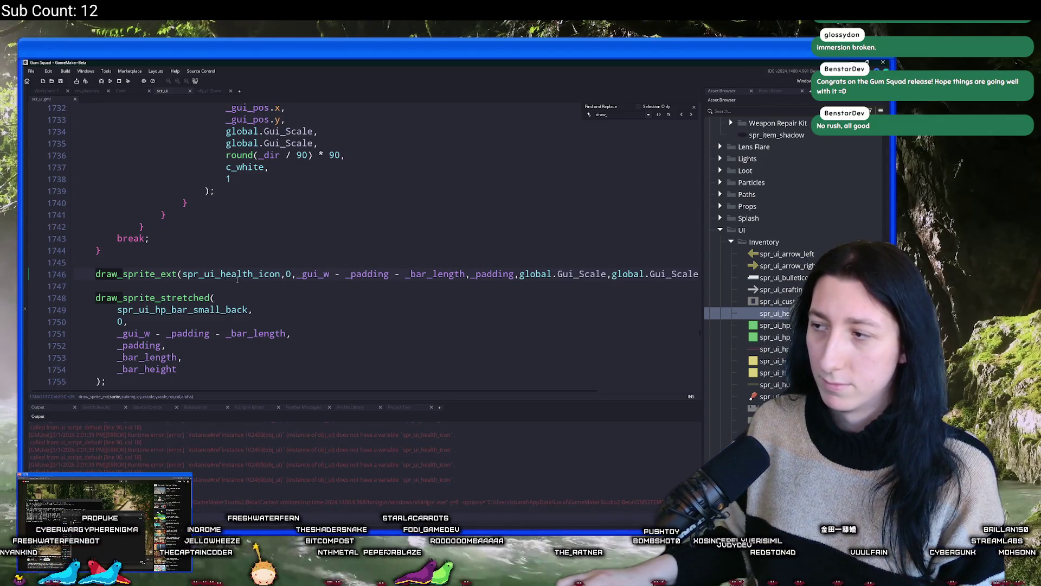
# Step: Run the build with F5, create a New World lobby, maximize the game, then return to line 1746
pyautogui.click(198, 266)
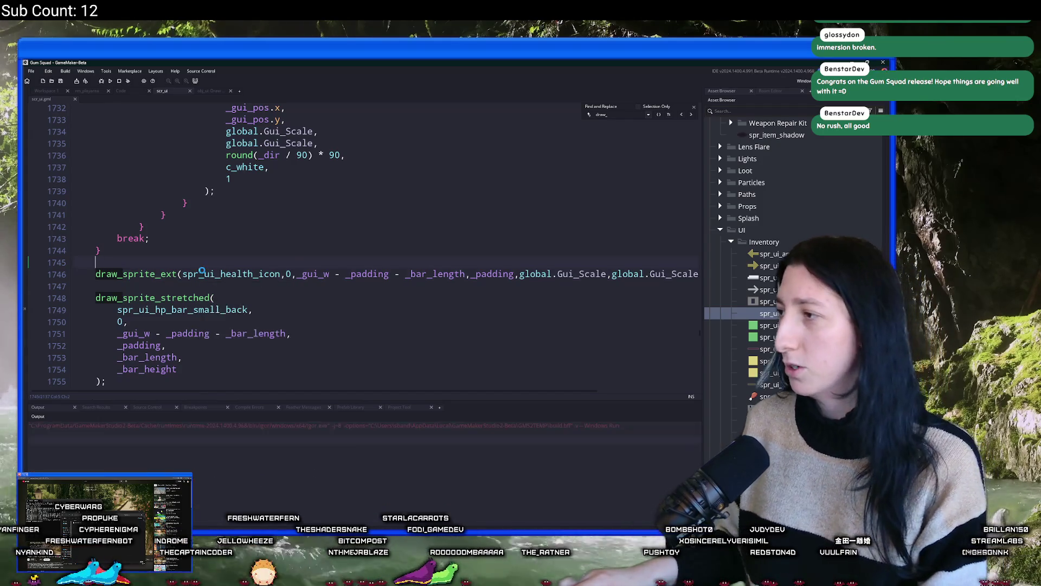
pyautogui.press('F5')
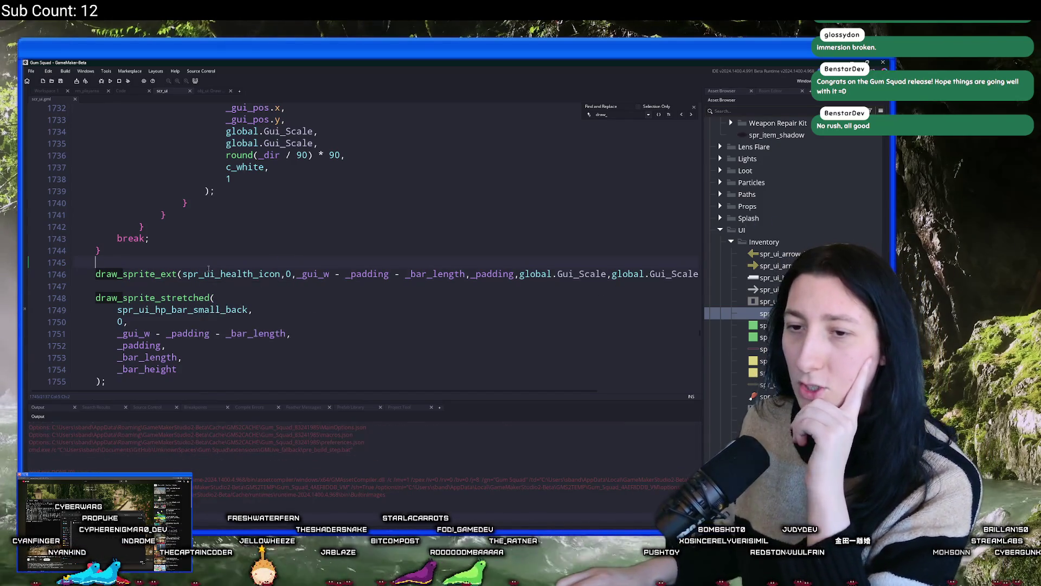
pyautogui.moveTo(208, 270)
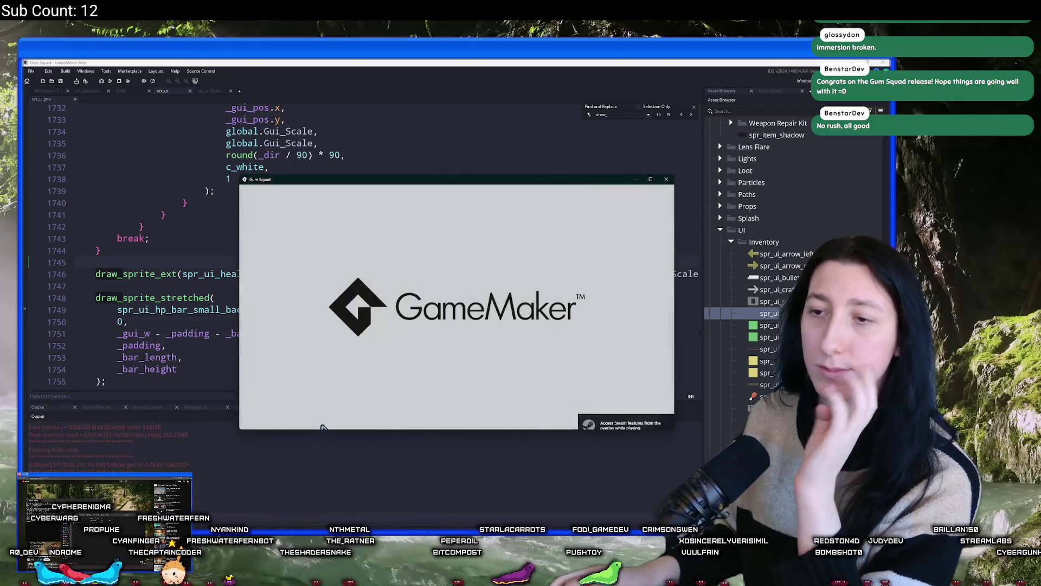
pyautogui.click(453, 290)
pyautogui.click(454, 362)
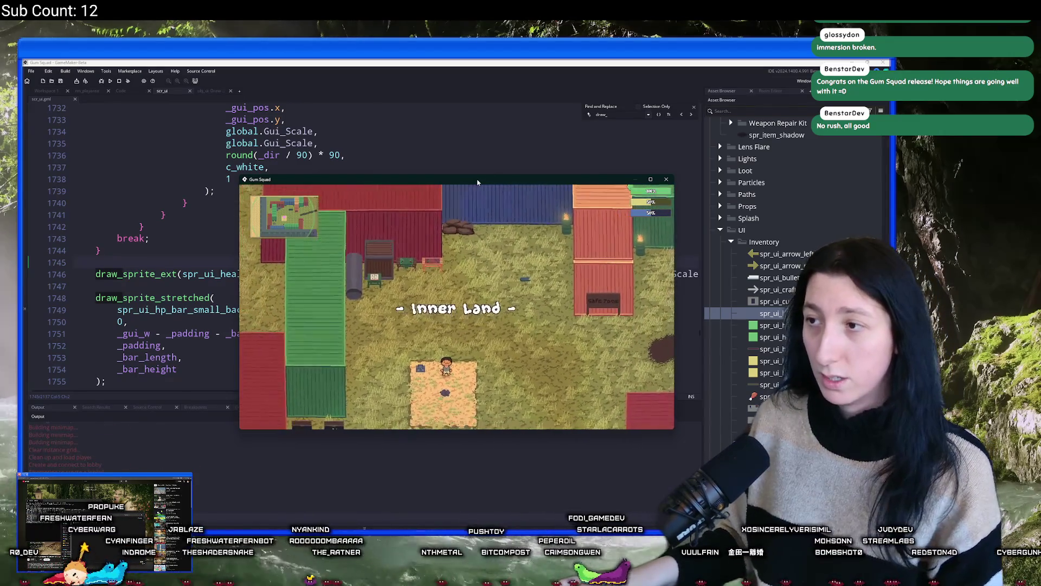
pyautogui.doubleClick(477, 182)
pyautogui.hotkey('alt', 'Tab')
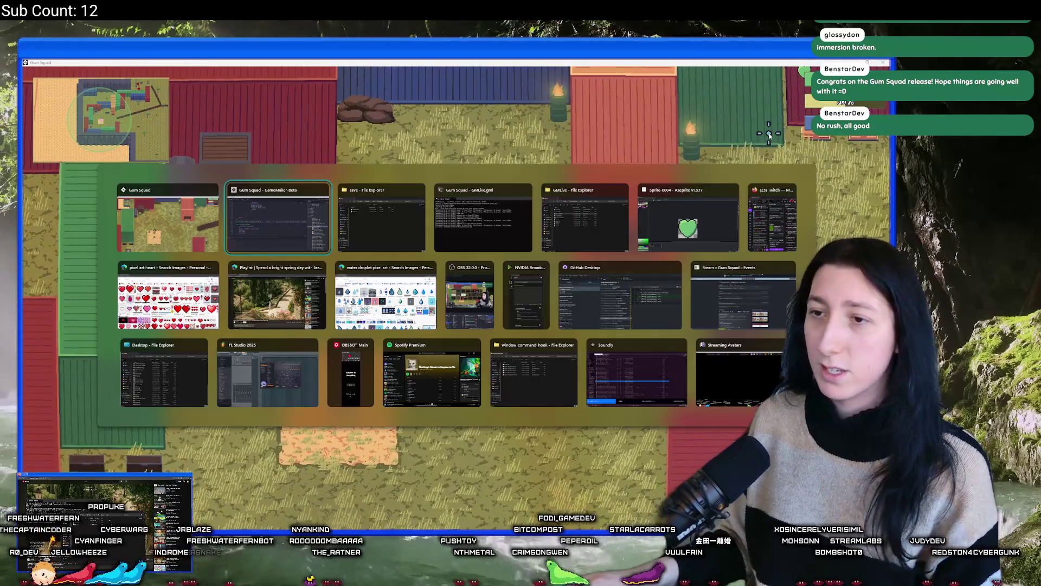
pyautogui.click(258, 274)
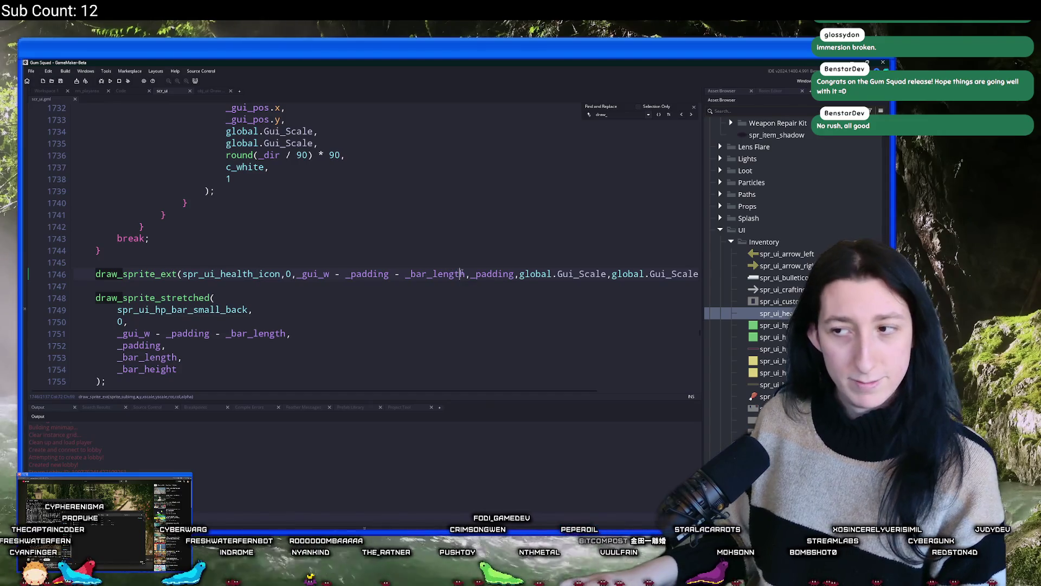
# Step: Subtract a scaled offset (16 * global.Gui_Scale) from the health icon's x argument and save
pyautogui.scroll(1, 464, 274)
pyautogui.write('- (')
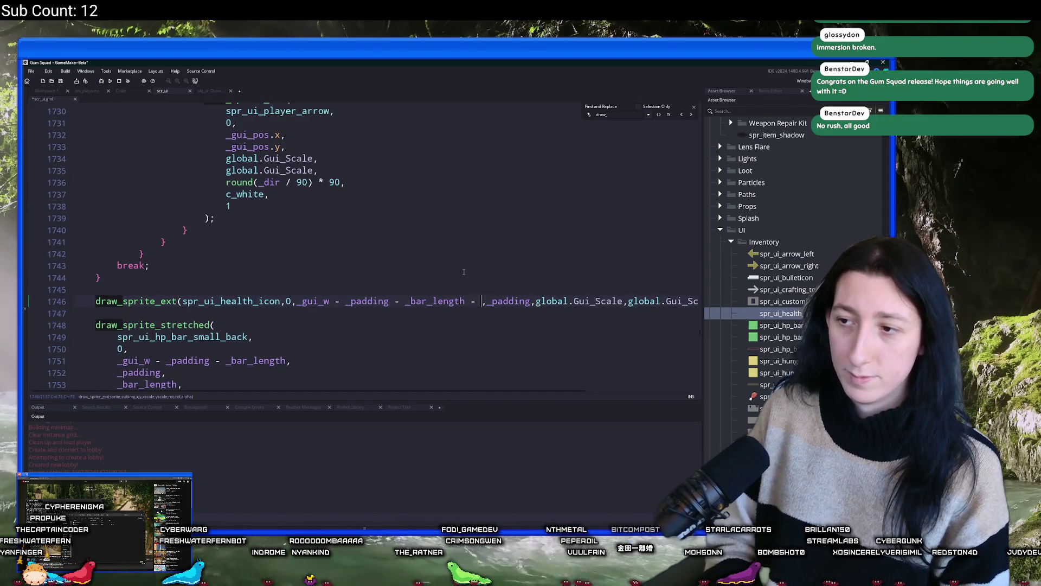
pyautogui.write('20 g')
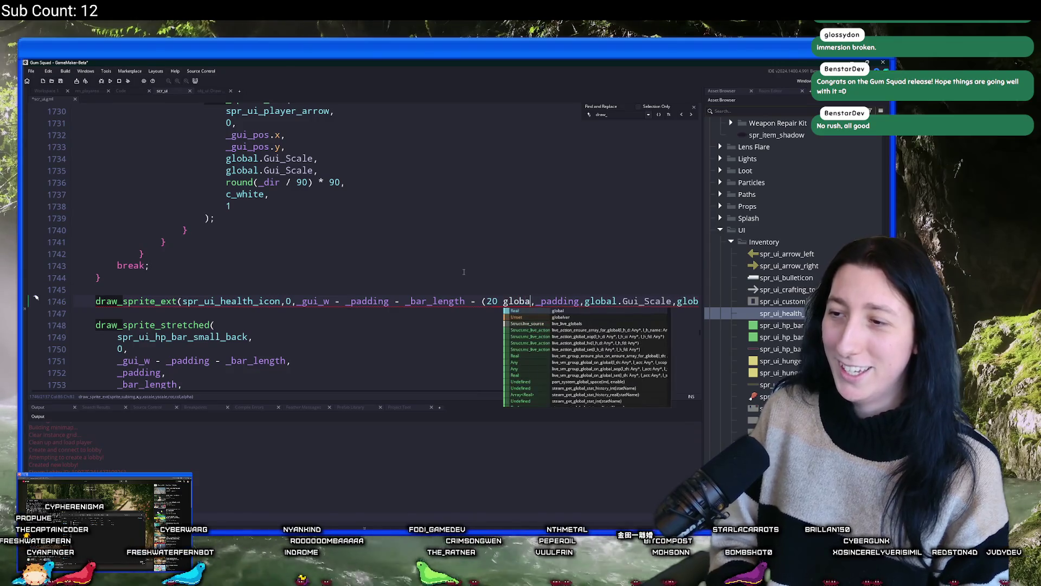
pyautogui.press('BackSpace')
pyautogui.write('* gglo')
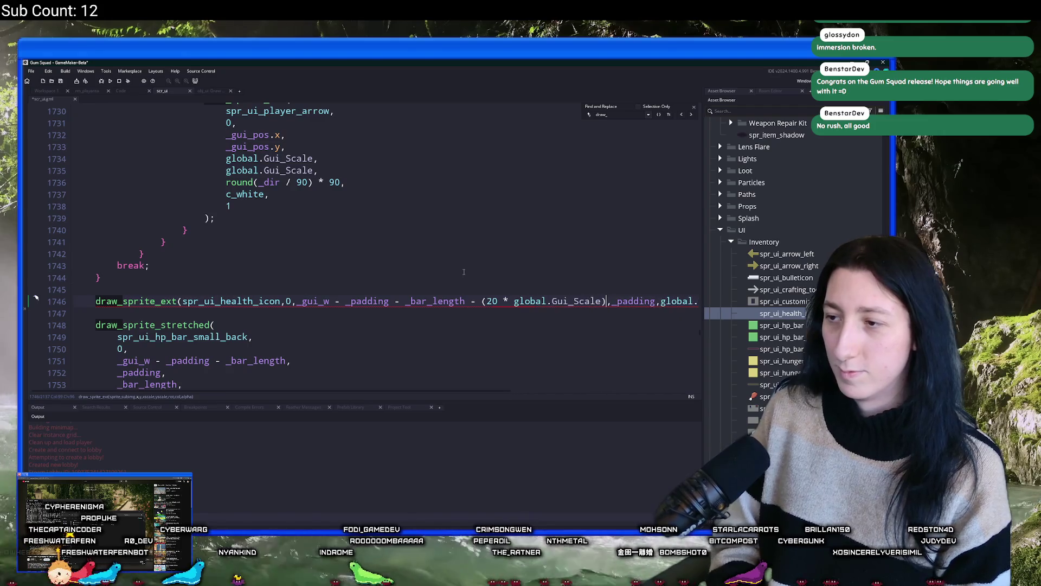
pyautogui.hotkey('ctrl', 's')
pyautogui.hotkey('alt', 'Tab')
pyautogui.hotkey('alt', 'Tab')
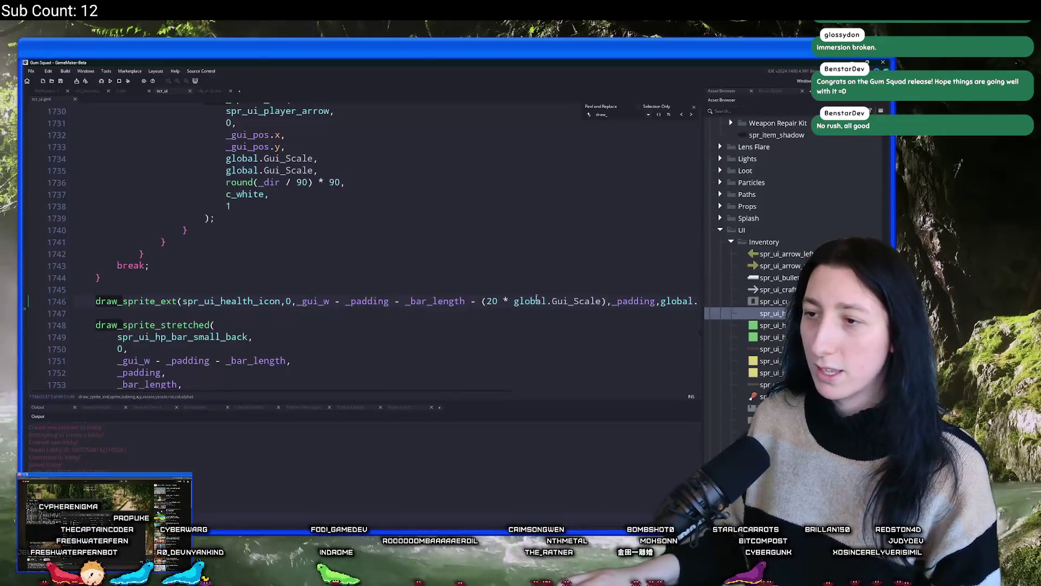
# Step: Add '+ (10 * global.Gui_Scale)' after the y _padding argument on line 1746
pyautogui.click(486, 304)
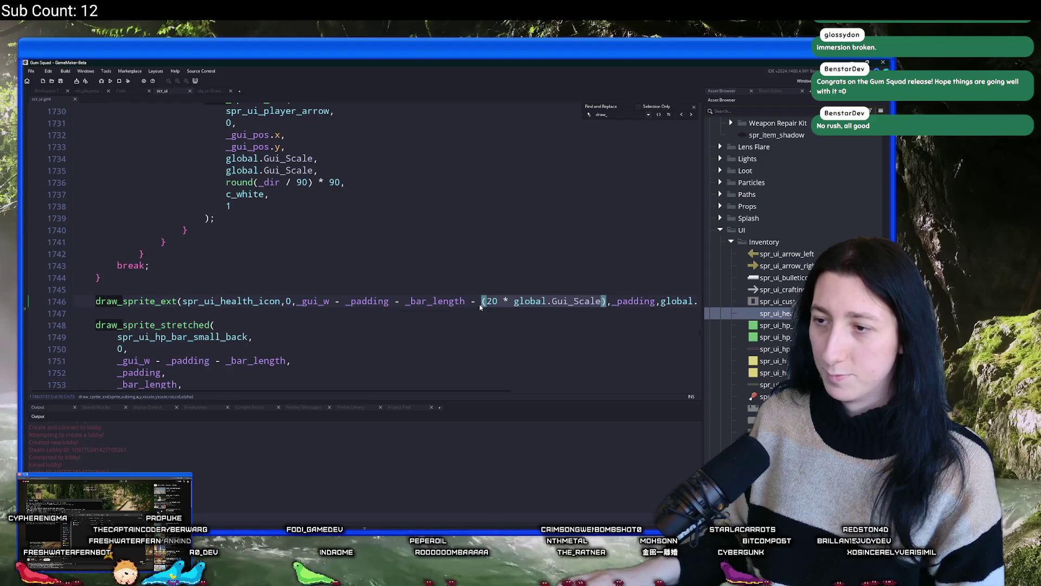
pyautogui.click(657, 301)
pyautogui.write('+')
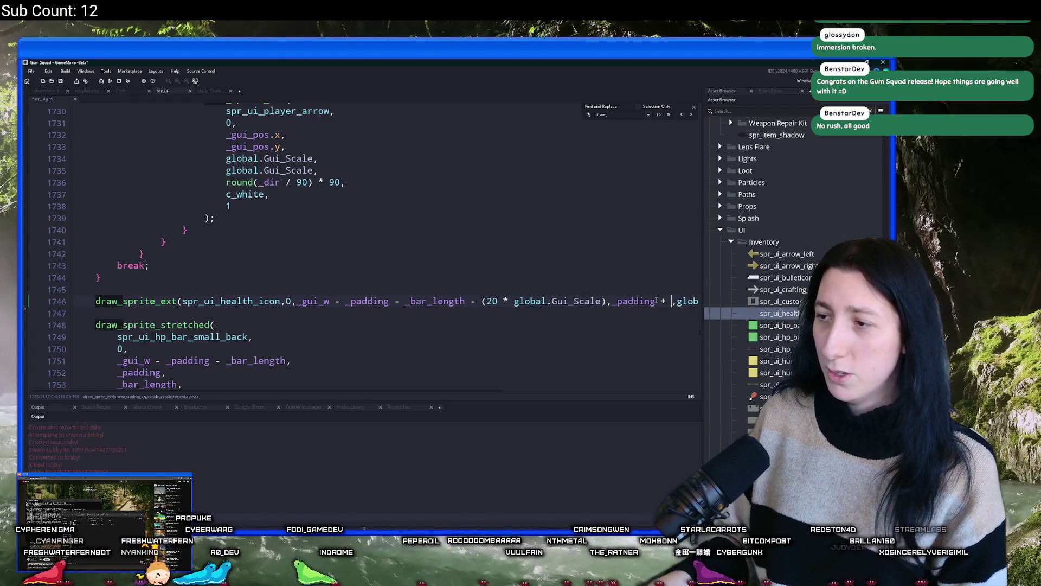
pyautogui.write('(20 * global.Gui_Scale)')
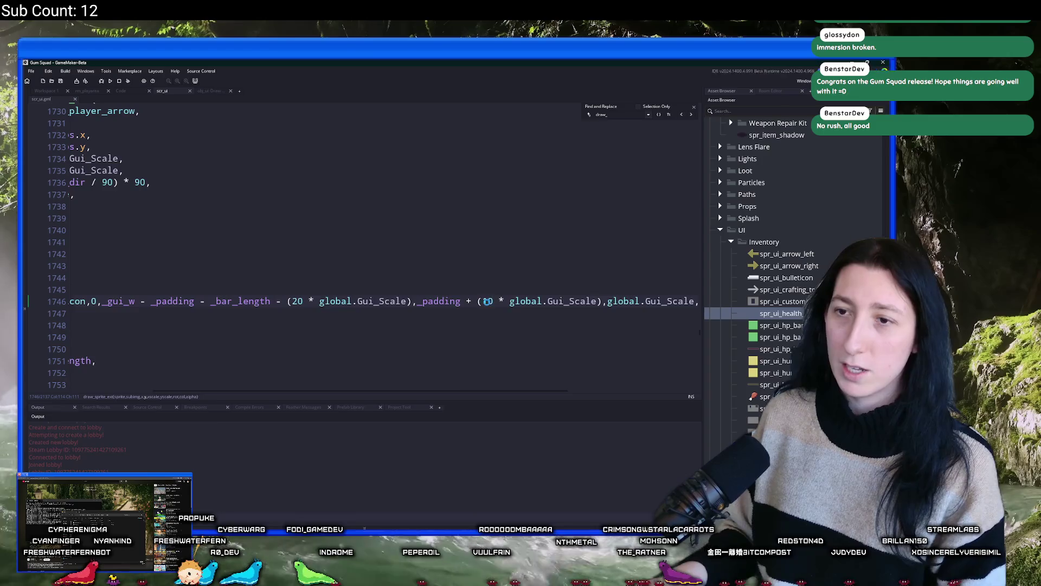
# Step: Check the health icon placement in the running game, switching between game and editor
pyautogui.hotkey('alt', 'Tab')
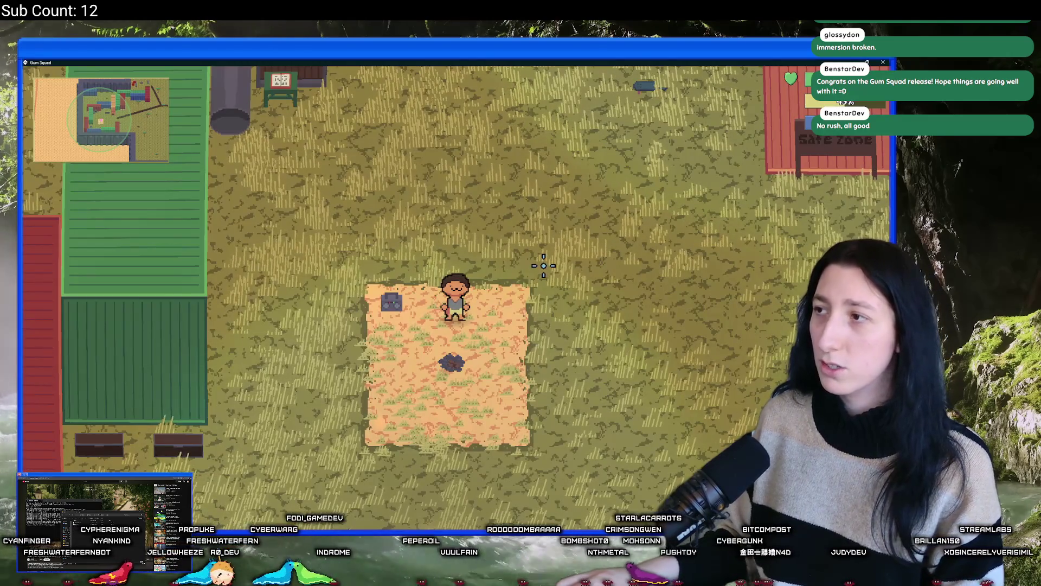
pyautogui.scroll(-2, 596, 195)
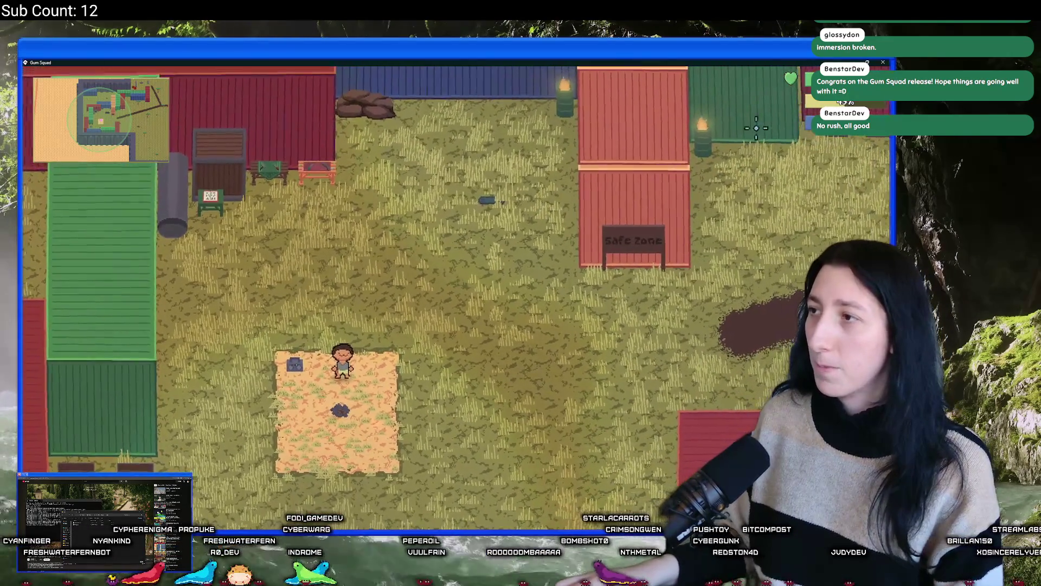
pyautogui.press('d')
pyautogui.press('s')
pyautogui.hotkey('alt', 'Tab')
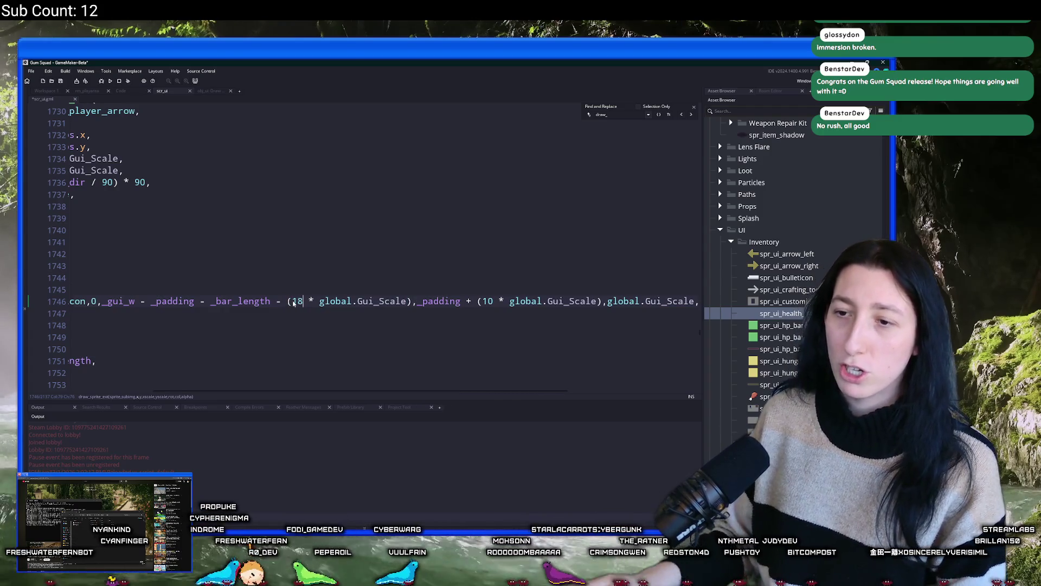
pyautogui.hotkey('alt', 'Tab')
pyautogui.hotkey('alt', 'Tab')
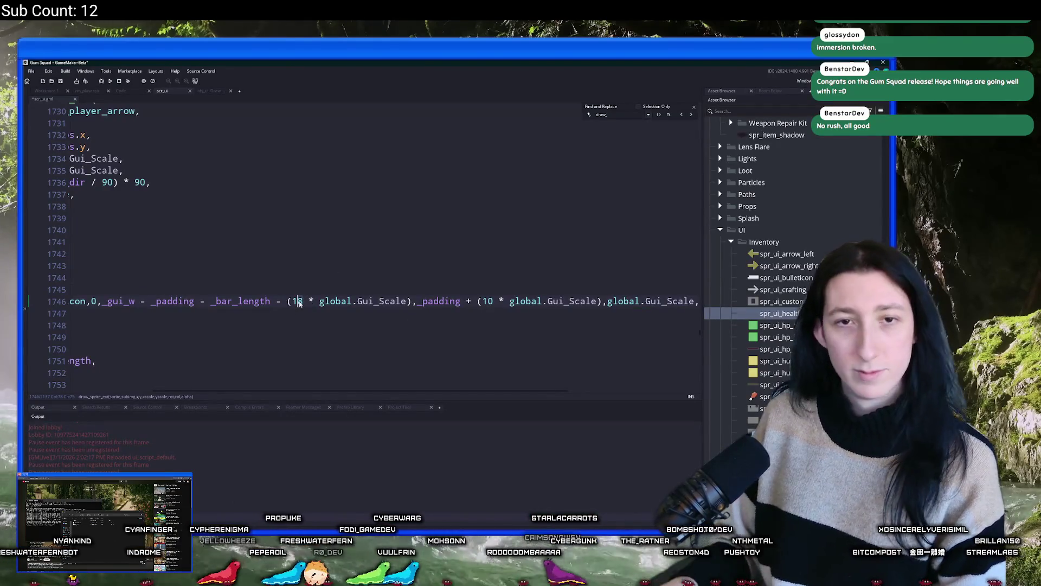
pyautogui.hotkey('alt', 'Tab')
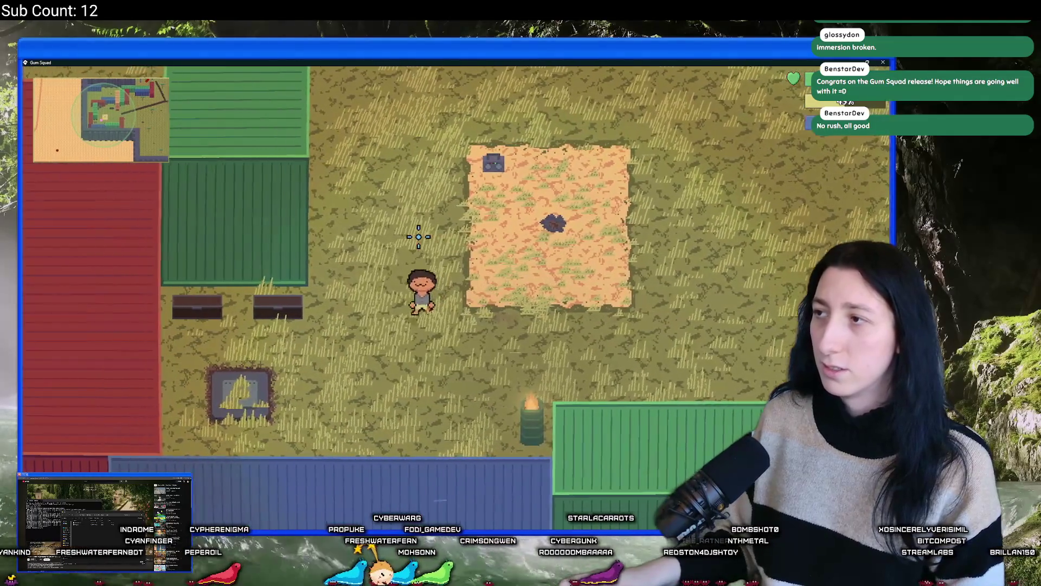
pyautogui.hotkey('alt', 'Tab')
pyautogui.press('End')
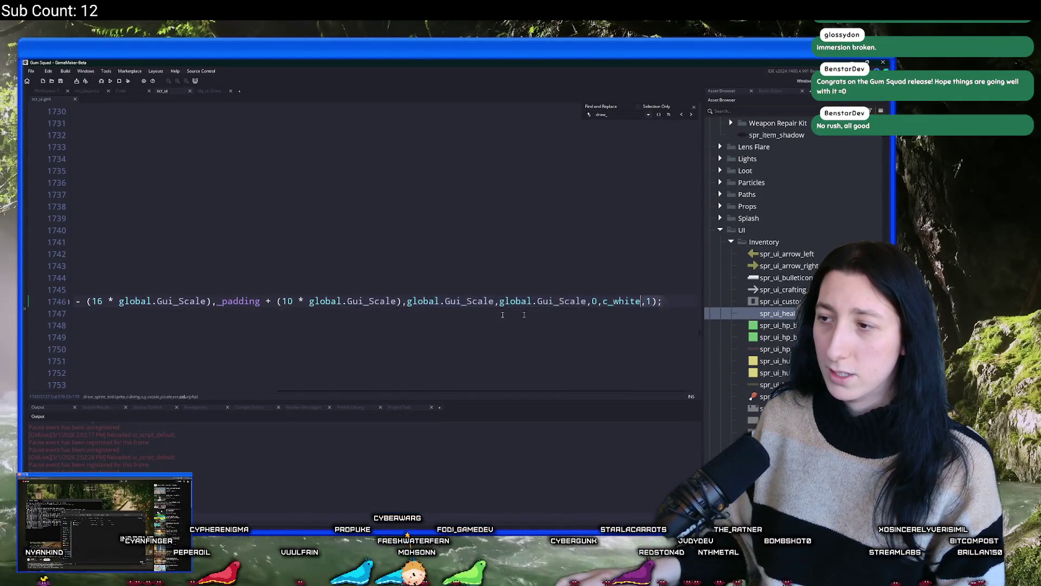
# Step: Paste a copy of the health icon draw line below the health bar block
pyautogui.click(96, 302)
pyautogui.scroll(-9, 96, 305)
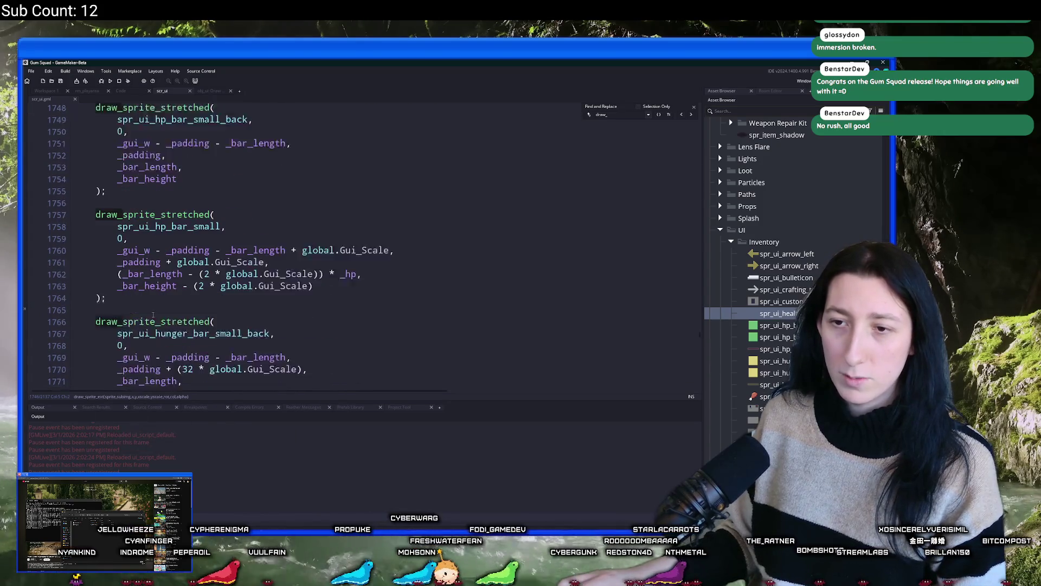
pyautogui.scroll(-1, 221, 264)
pyautogui.click(278, 155)
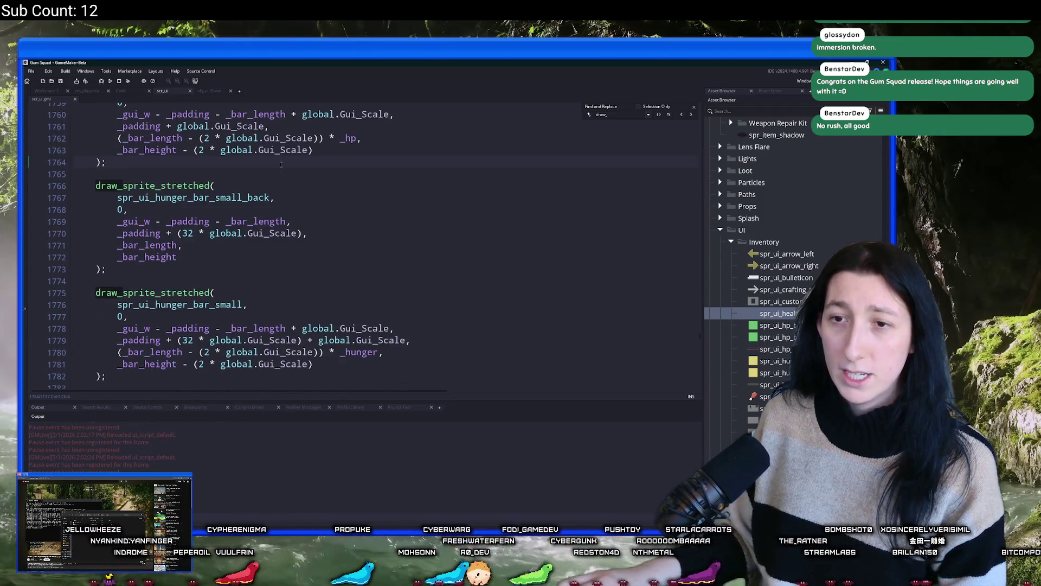
pyautogui.press('Return')
pyautogui.press('Return')
pyautogui.scroll(1, 278, 182)
pyautogui.scroll(3, 278, 181)
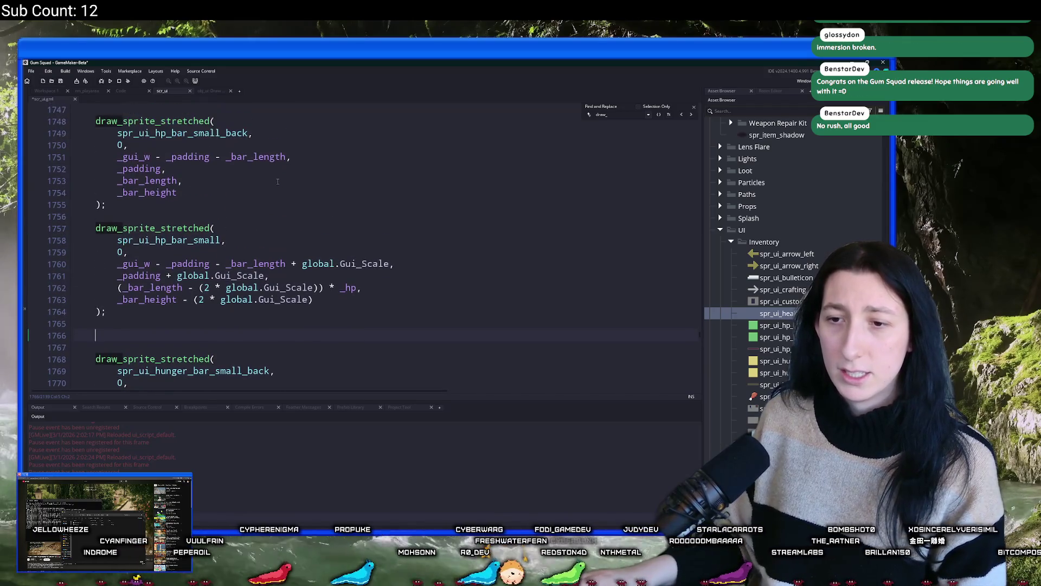
pyautogui.hotkey('ctrl', 'v')
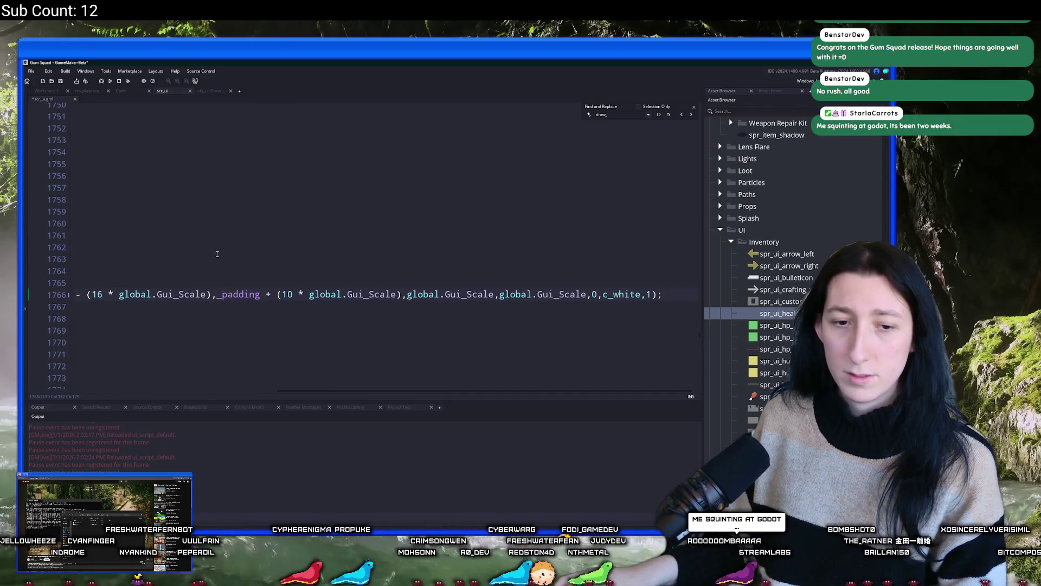
pyautogui.press('Home')
# Step: Change the pasted line's sprite from health to hunger and save
pyautogui.click(200, 296)
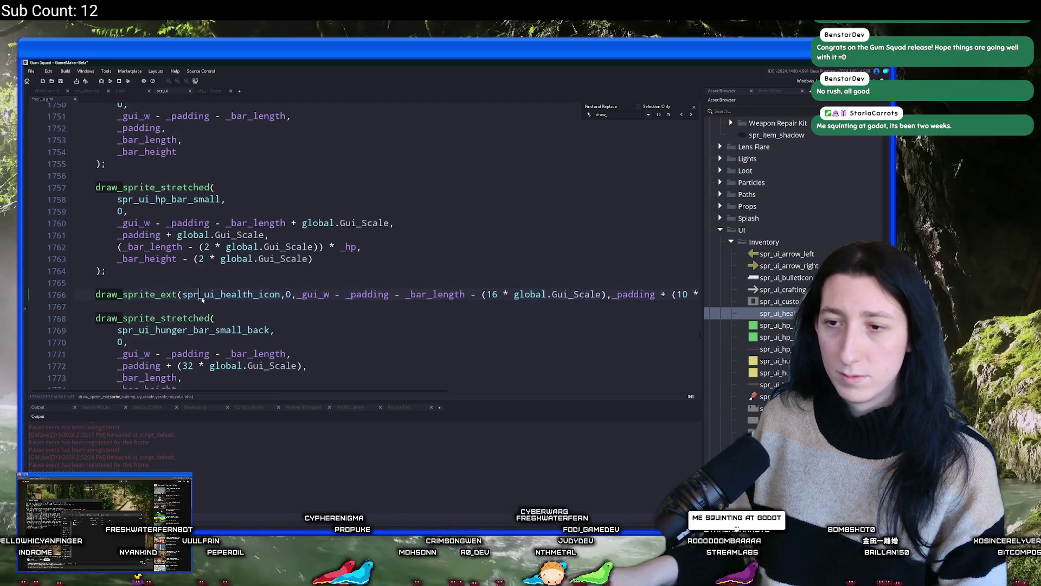
pyautogui.click(220, 297)
pyautogui.press('Delete')
pyautogui.press('Delete')
pyautogui.press('Delete')
pyautogui.write('hunger')
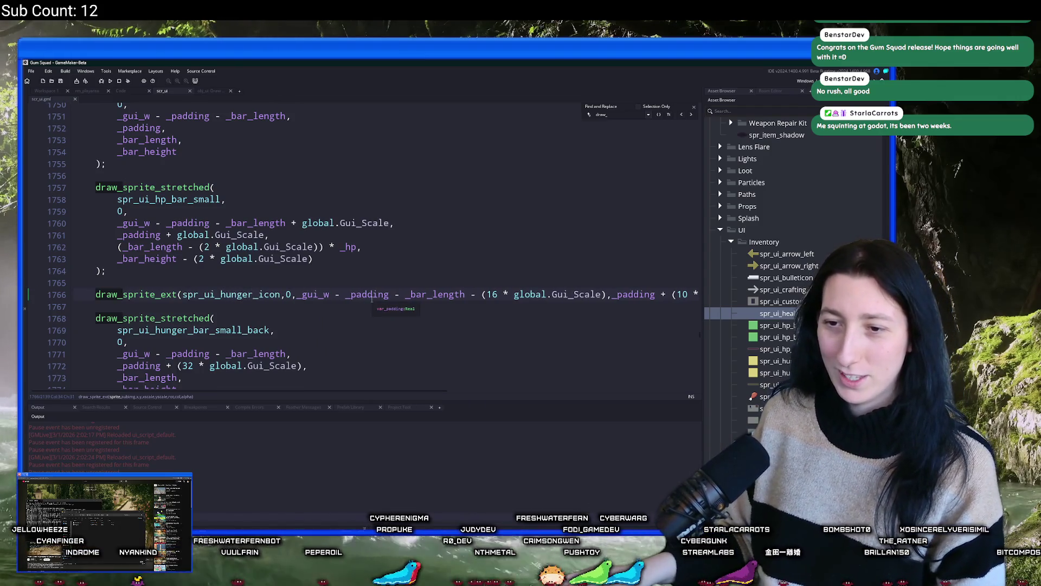
pyautogui.hotkey('ctrl', 's')
pyautogui.hotkey('alt', 'Tab')
pyautogui.hotkey('alt', 'Tab')
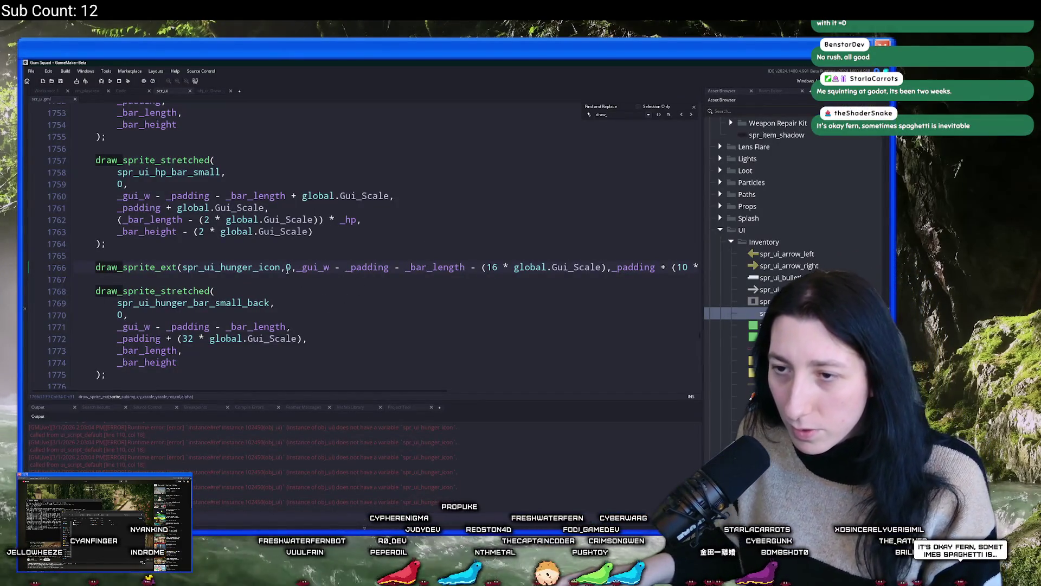
# Step: Stop the running game and locate the hunger icon call on line 1766
pyautogui.moveTo(275, 267)
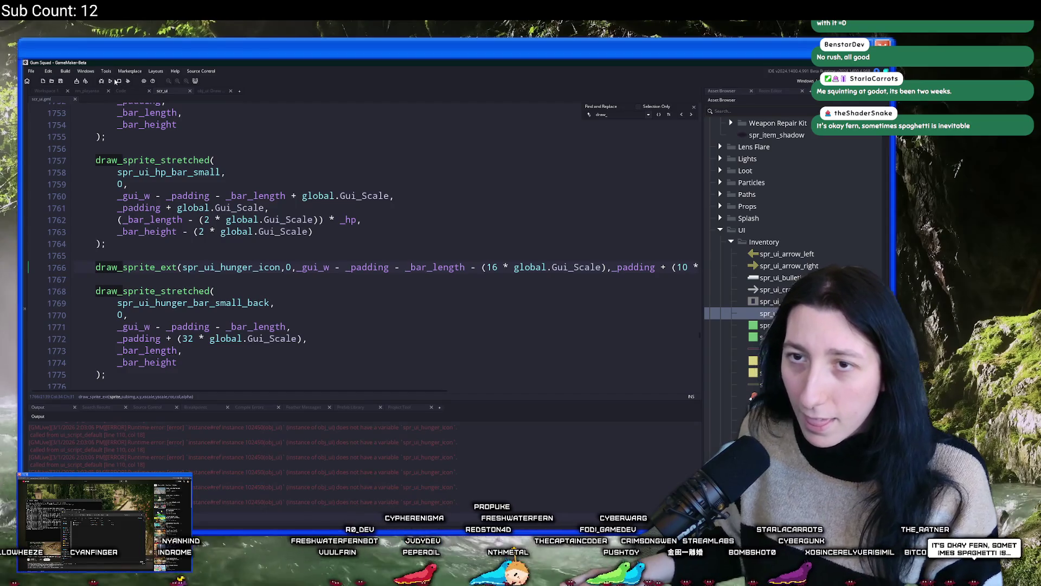
pyautogui.click(119, 82)
pyautogui.moveTo(247, 268)
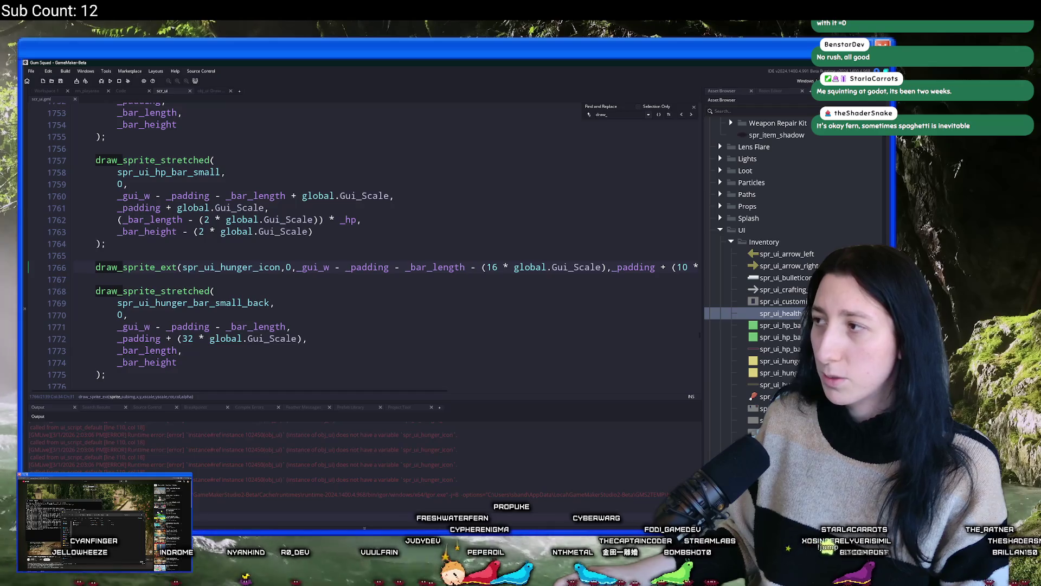
pyautogui.click(366, 281)
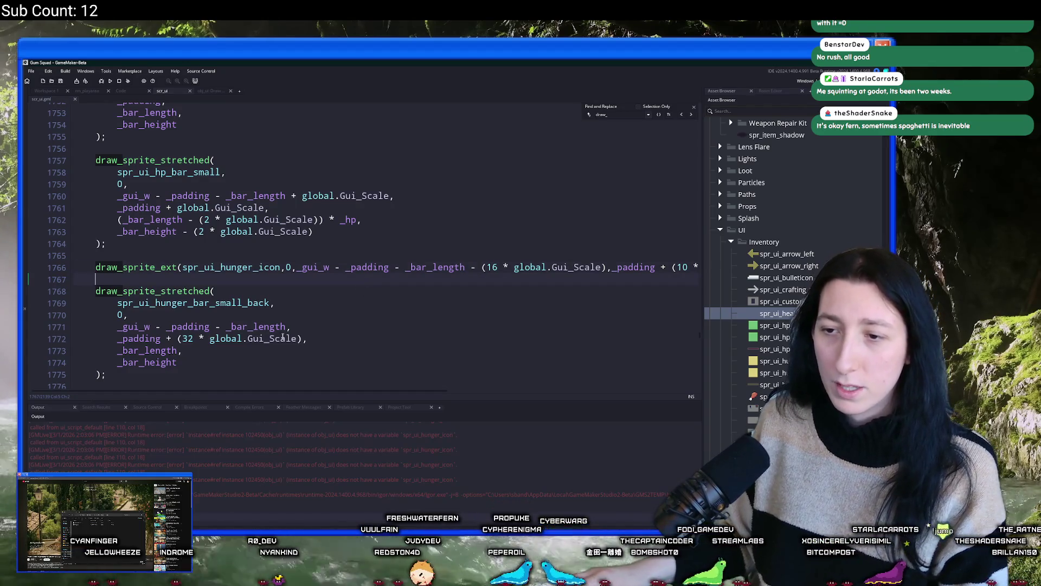
pyautogui.click(178, 338)
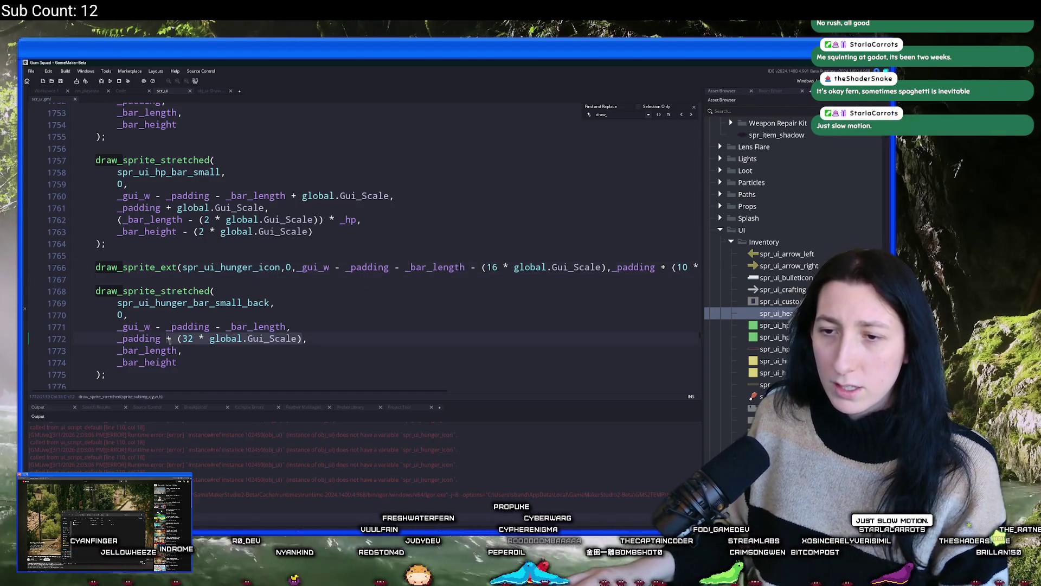
pyautogui.click(626, 271)
pyautogui.press('End')
pyautogui.press('Down')
# Step: Add '+ (32 * global.Gui_Scale)' after _padding on line 1766 to lower the hunger icon
pyautogui.click(660, 267)
pyautogui.write('+ (32 * global.Gui_Scale)')
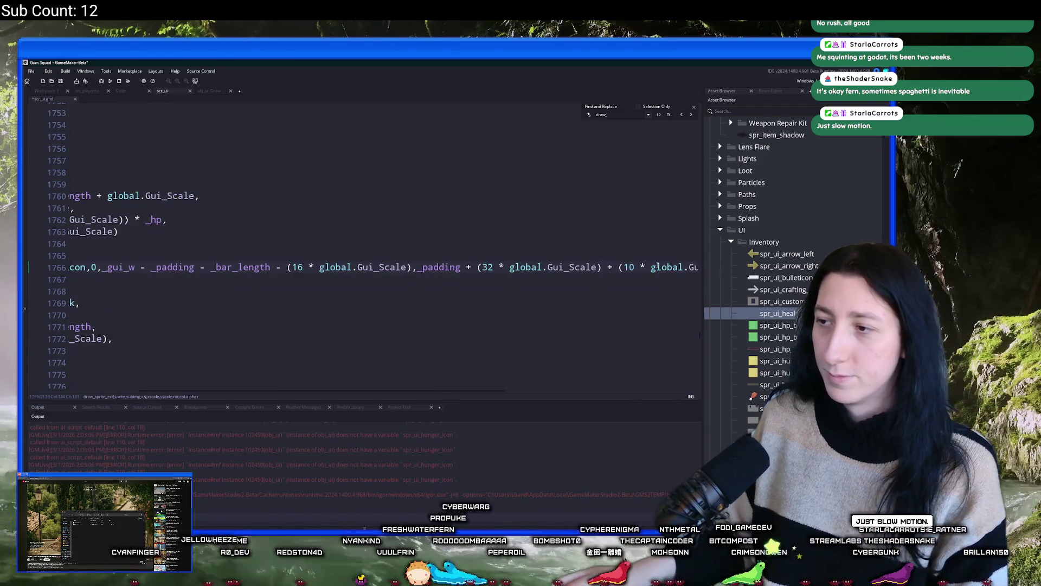
pyautogui.press('End')
pyautogui.press('Home')
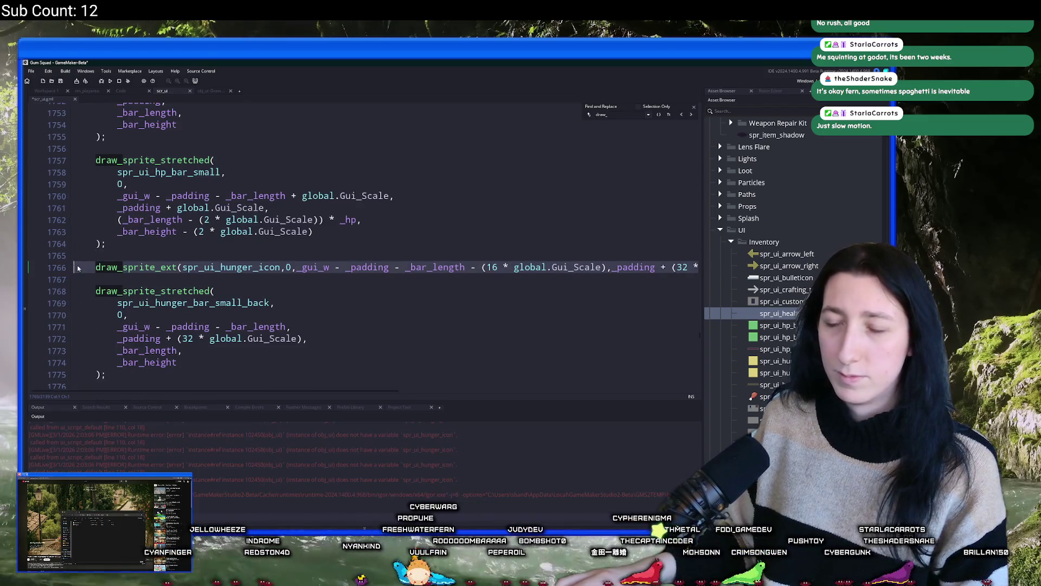
pyautogui.scroll(-3, 144, 277)
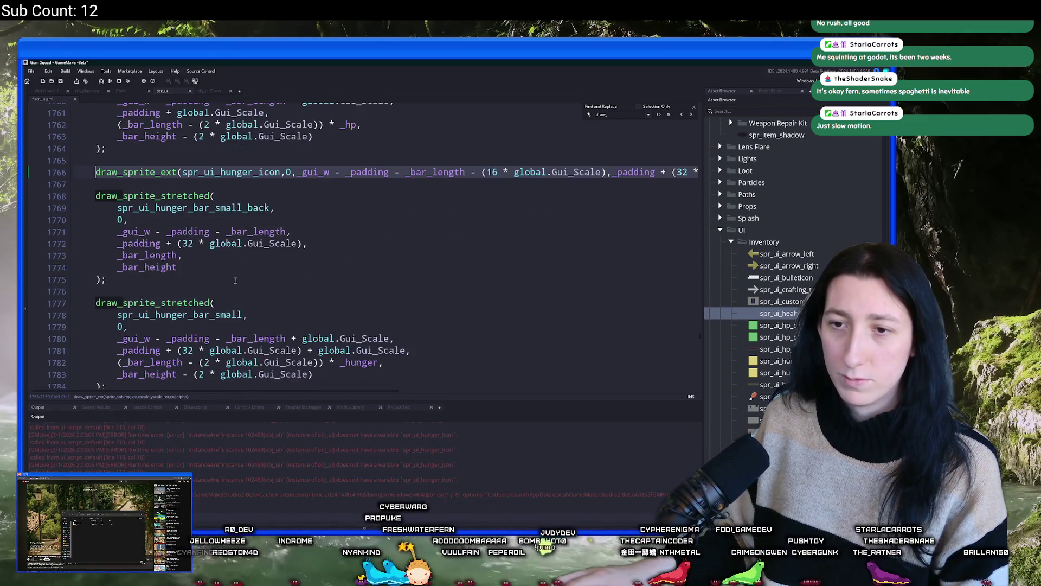
pyautogui.click(144, 275)
pyautogui.scroll(-3, 222, 299)
pyautogui.click(227, 289)
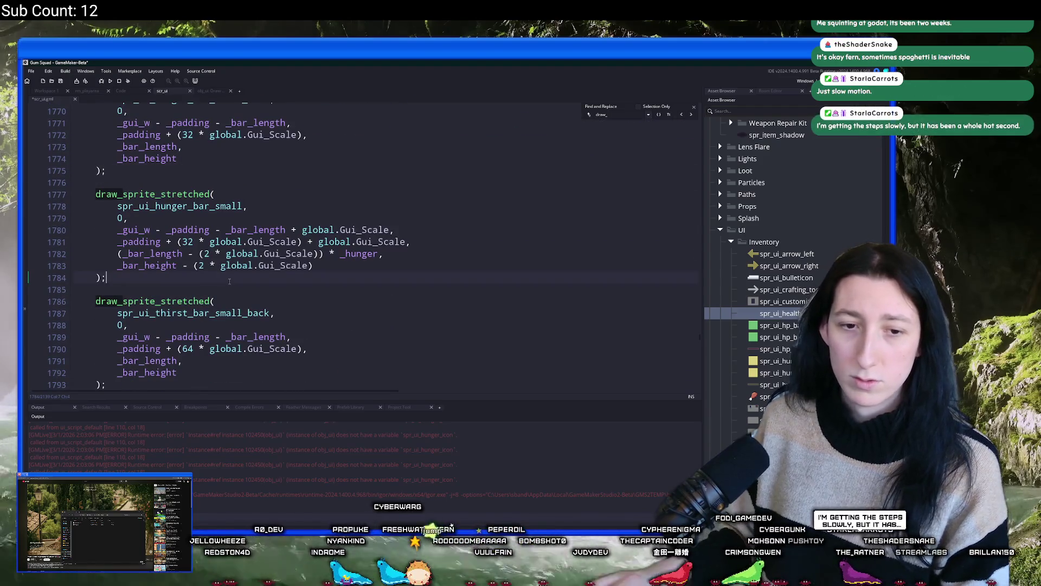
# Step: Below the hunger bar block, add a spr_ui_thirst_icon draw line offset 64 × global.Gui_Scale
pyautogui.press('Return')
pyautogui.press('Return')
pyautogui.press('Return')
pyautogui.press('Up')
pyautogui.press('BackSpace')
pyautogui.write('draw_sprite_ext(spr_ui_hunger_icon,0,_gui_w - _padding - _bar_length - (16 * global.Gui_Scale),_padding + (32 * global.Gui_Scale) + (10 * global.Gui_Scale),global.Gui_Scale,global.Gui_Scale,0,c_white,1);')
pyautogui.press('Down')
pyautogui.click(220, 305)
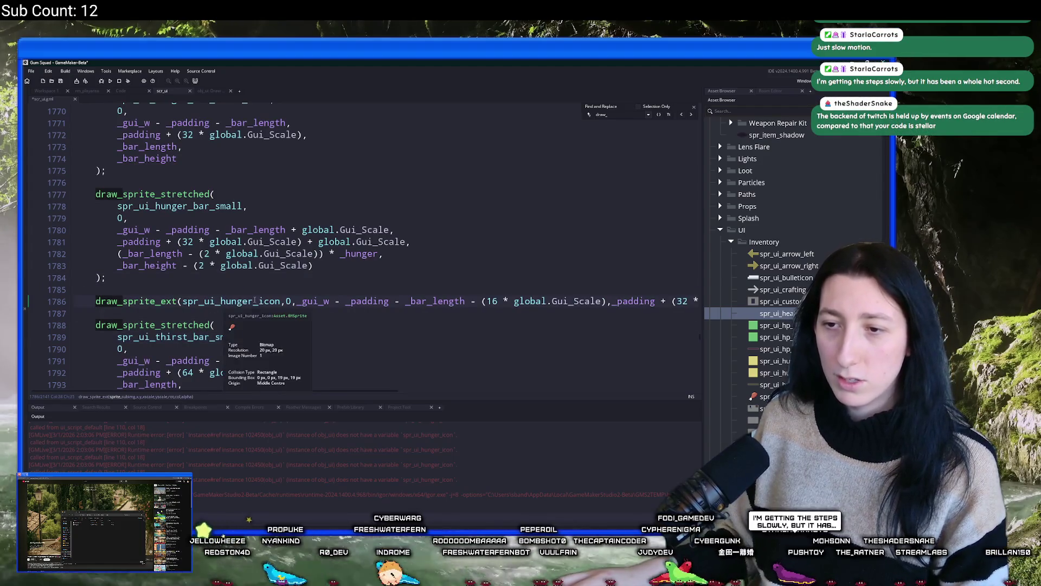
pyautogui.press('Delete')
pyautogui.press('Delete')
pyautogui.press('Delete')
pyautogui.write('thirst')
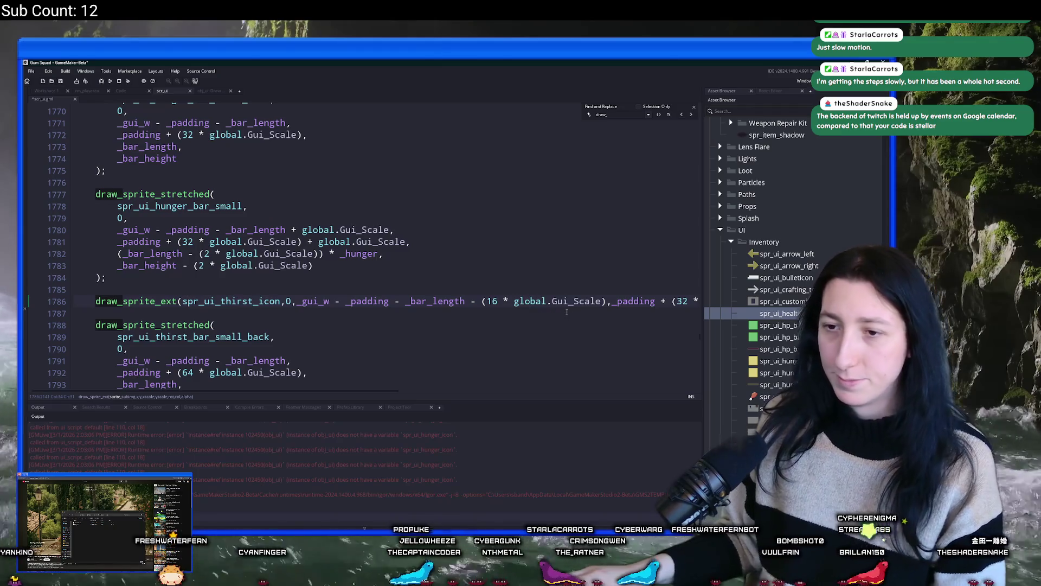
pyautogui.scroll(-1, 566, 312)
pyautogui.click(666, 288)
pyautogui.write('64')
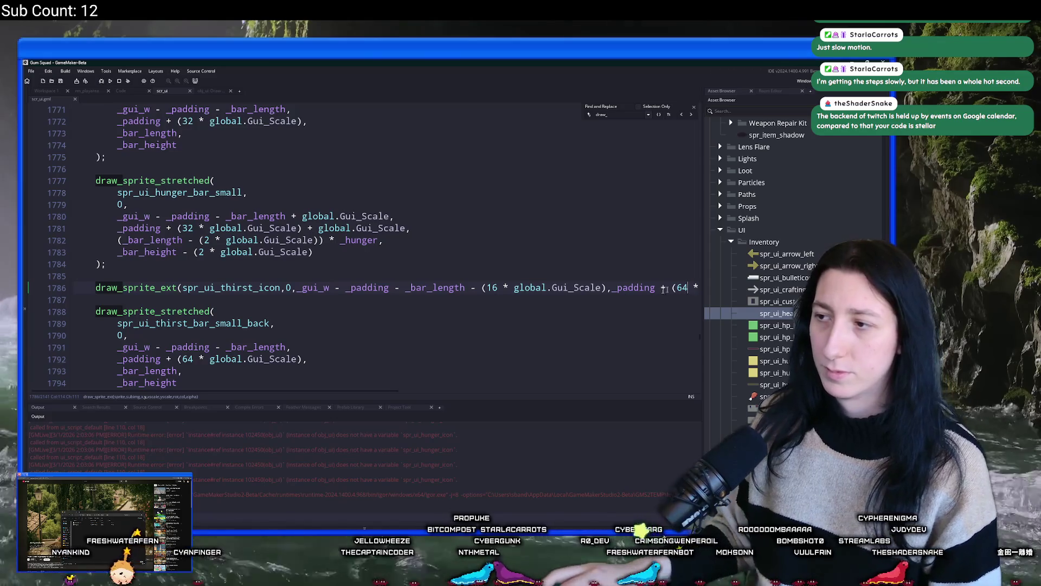
pyautogui.scroll(-9, 545, 288)
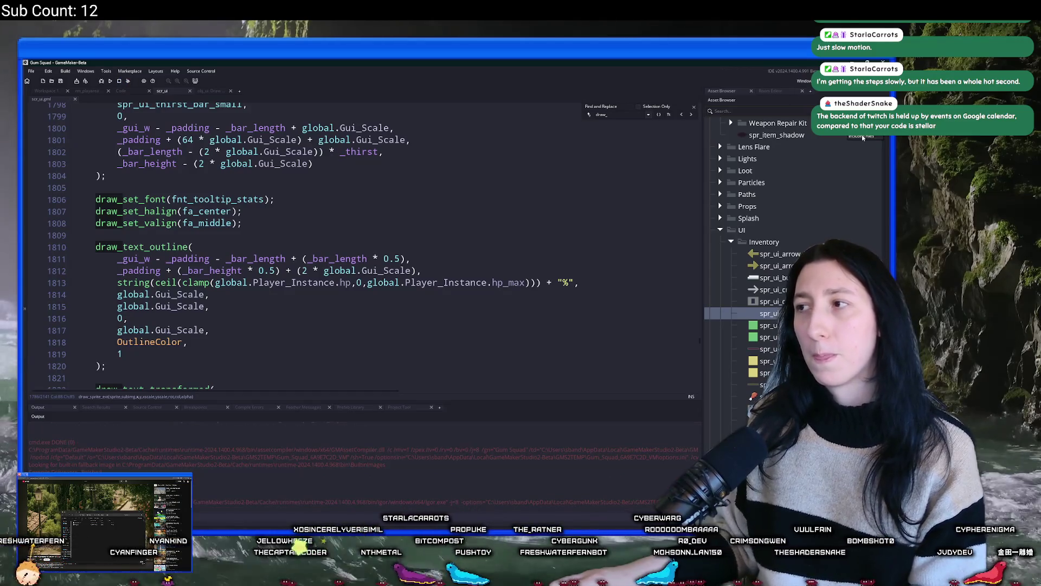
# Step: Show the Included Files folder in Explorer, then launch the game and maximize its window
pyautogui.click(862, 137)
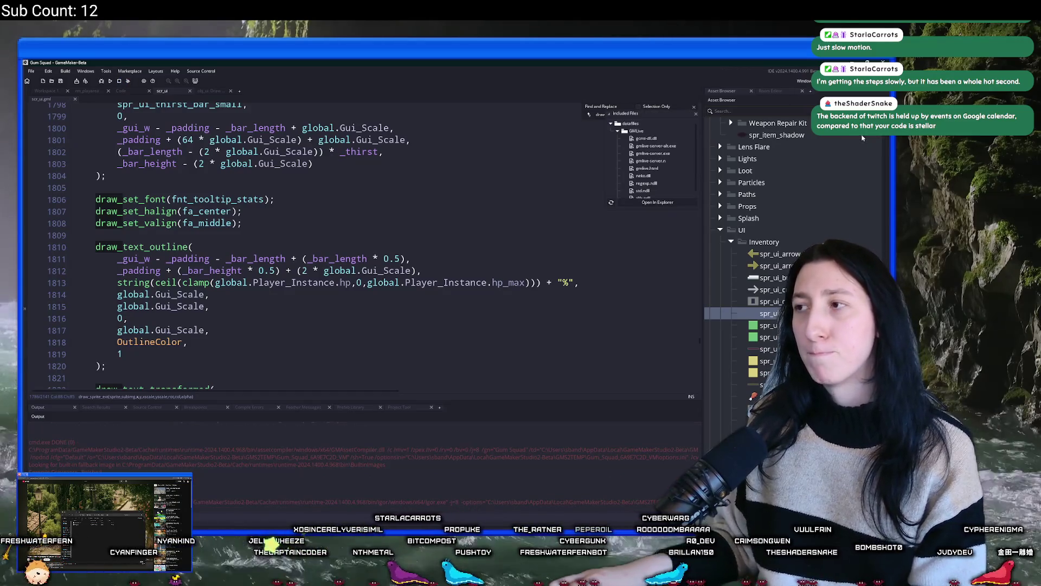
pyautogui.click(662, 202)
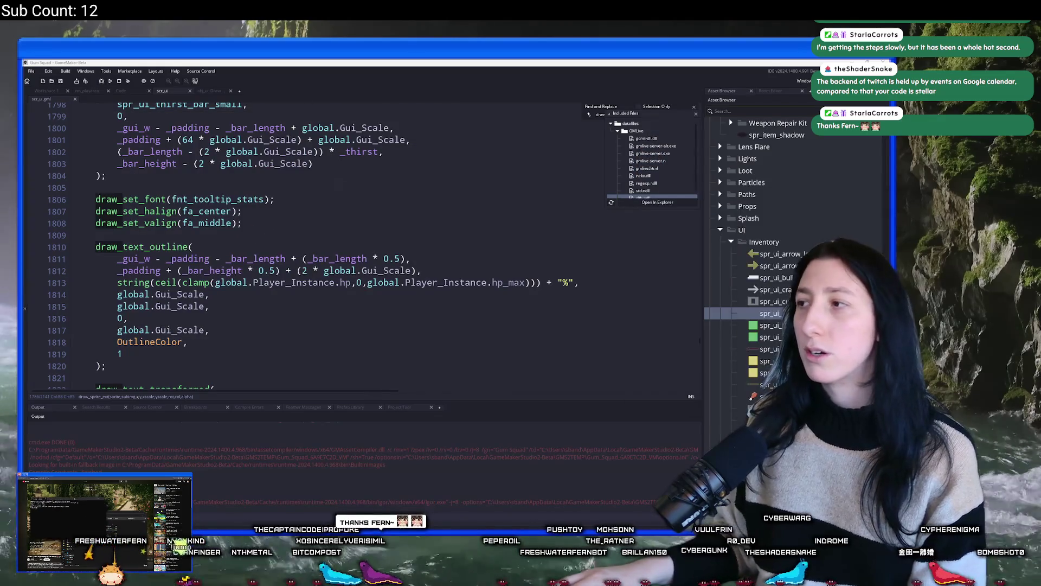
pyautogui.click(600, 259)
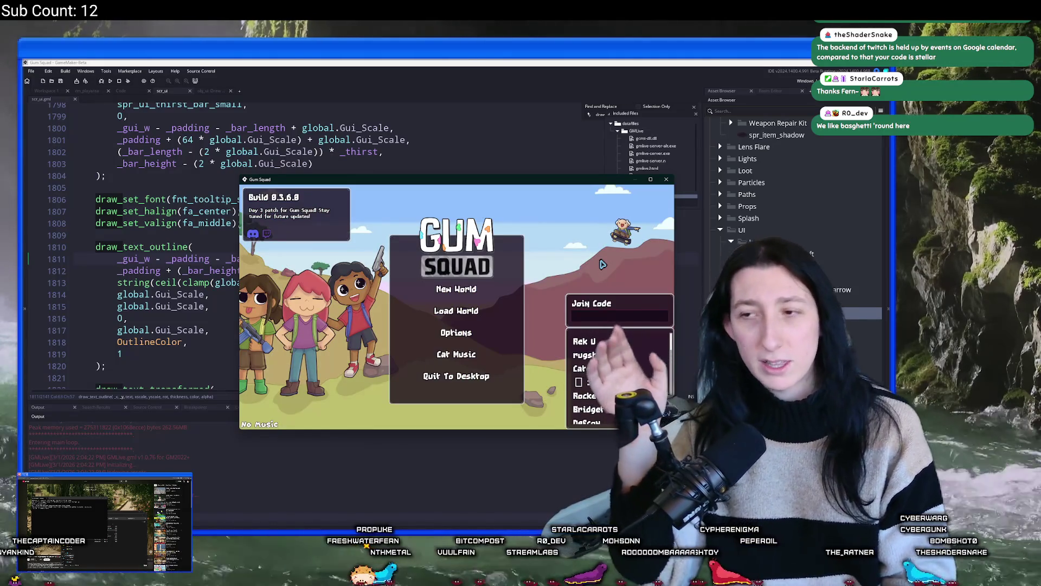
pyautogui.doubleClick(562, 182)
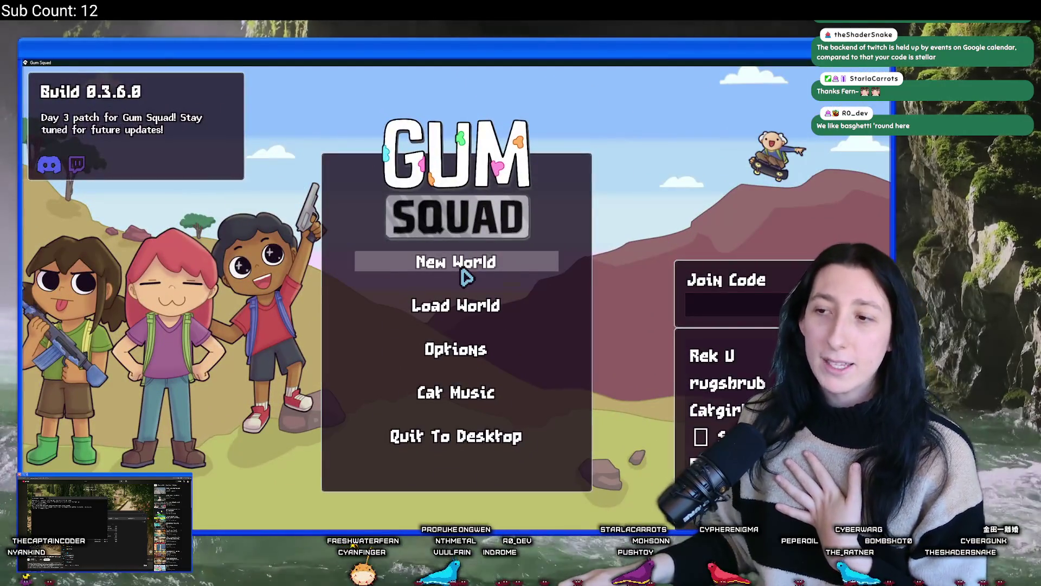
# Step: Create a new world lobby and walk around the Safe Zone to check the hunger and thirst icons
pyautogui.click(464, 273)
pyautogui.click(465, 403)
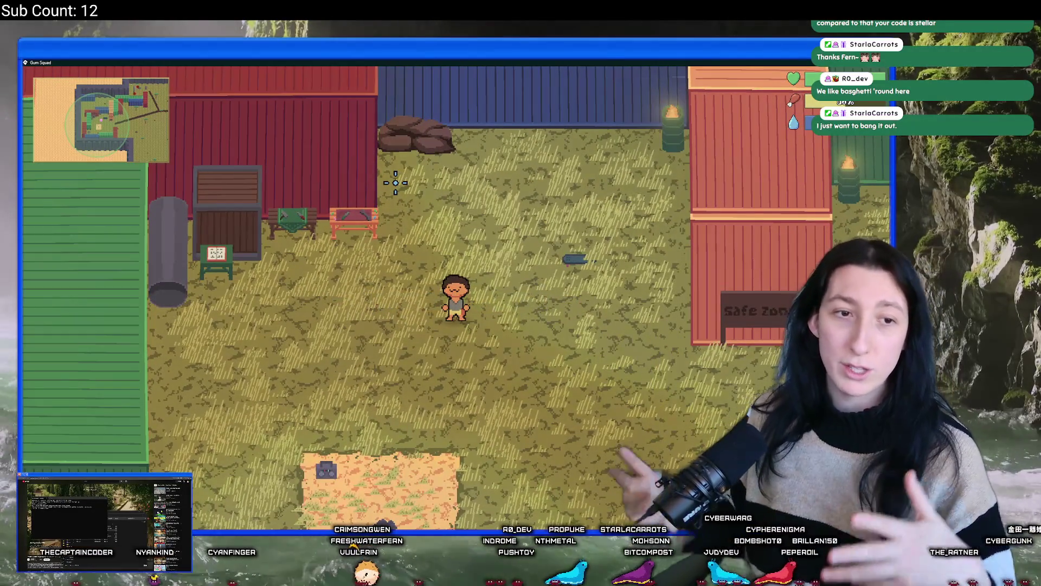
pyautogui.press('s')
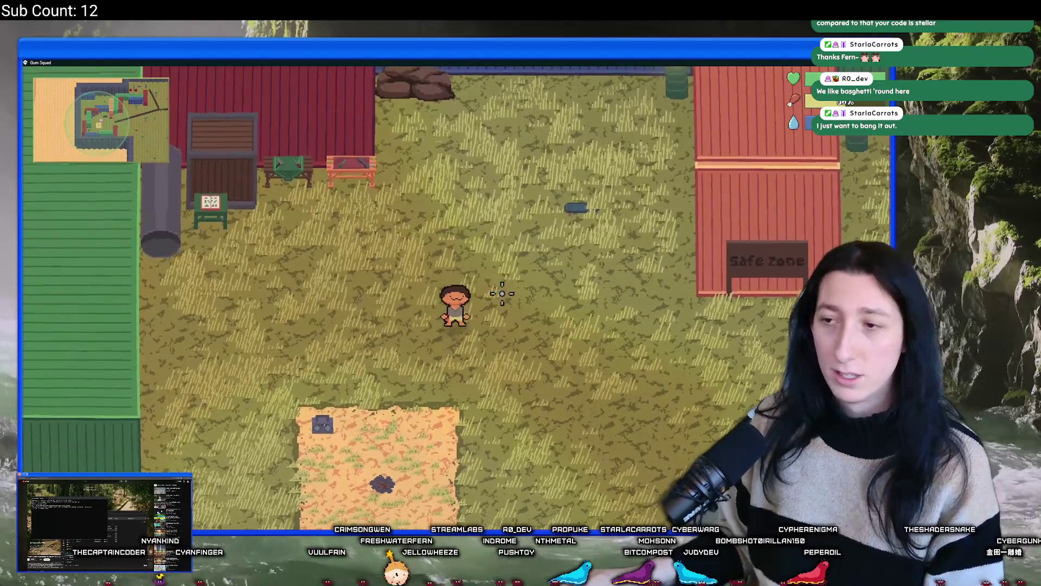
pyautogui.press('Tab')
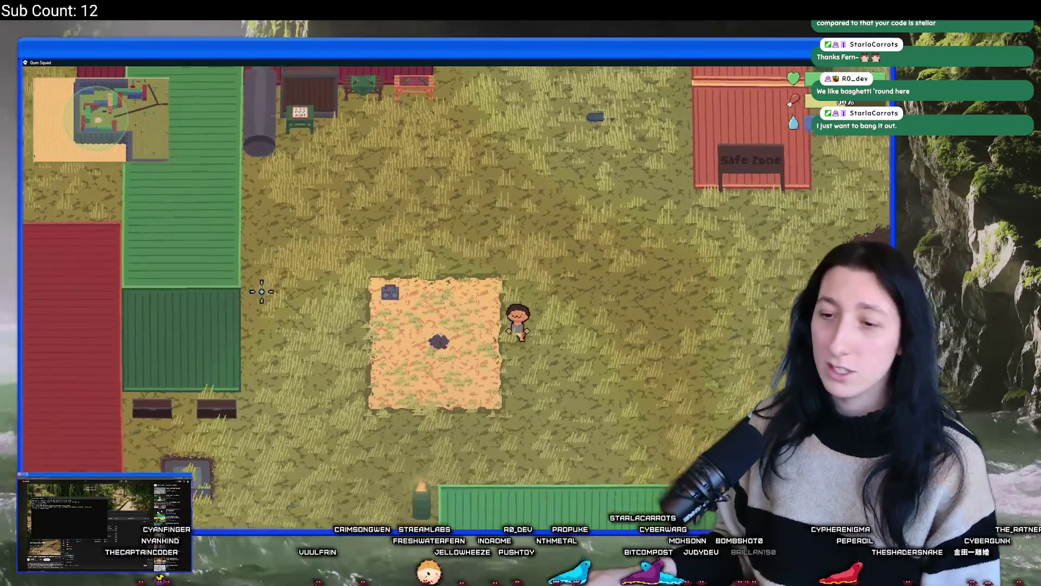
pyautogui.press('w')
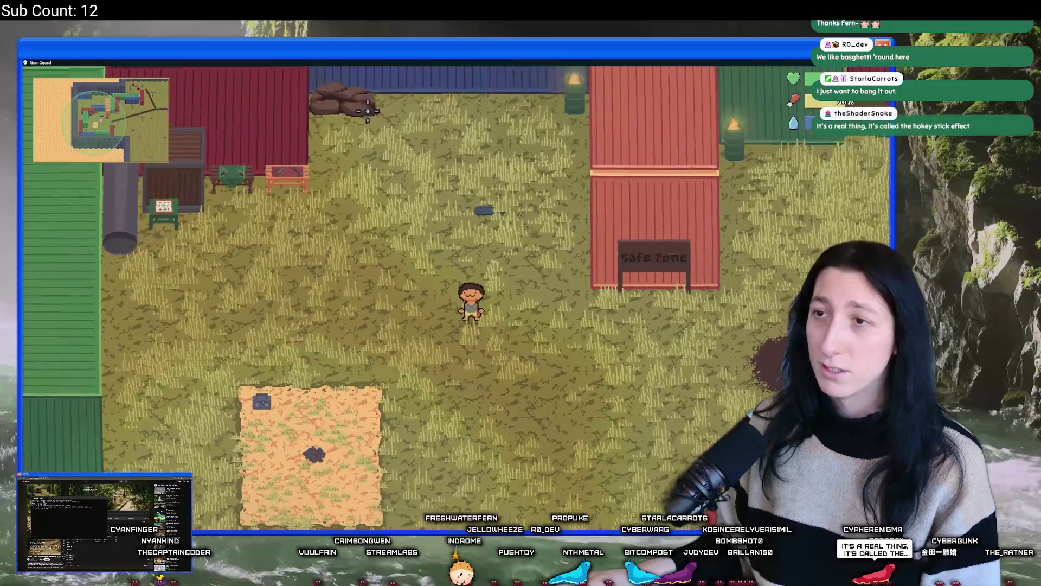
pyautogui.press('d')
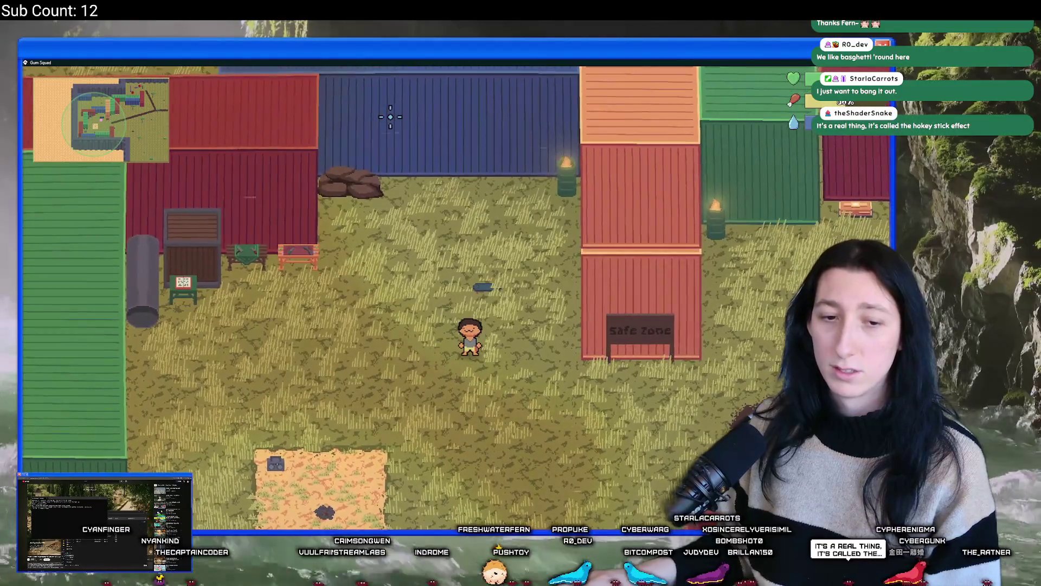
pyautogui.hotkey('alt', 'Tab')
pyautogui.hotkey('alt', 'Tab')
pyautogui.press('s')
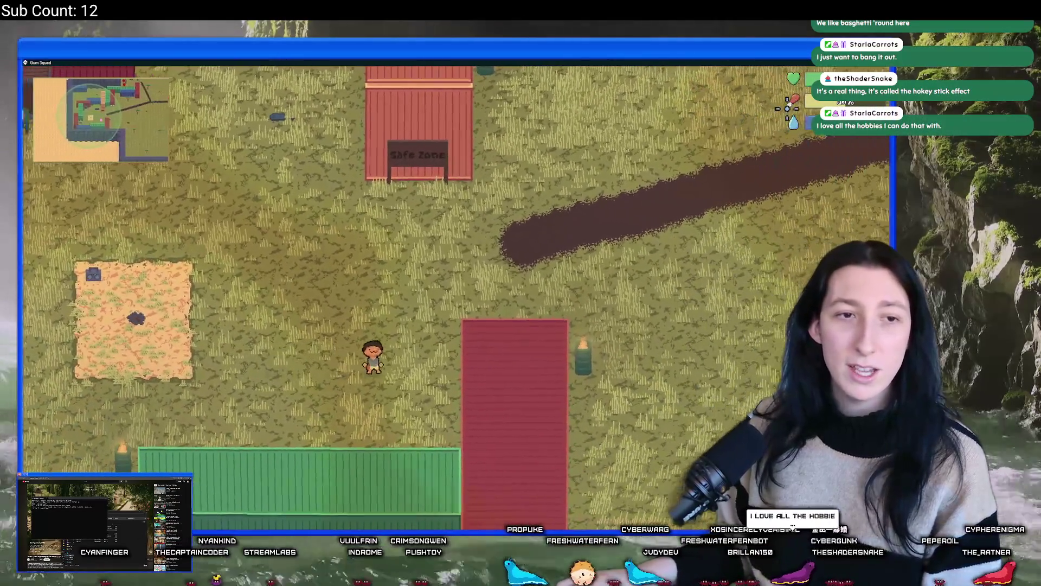
pyautogui.press('w')
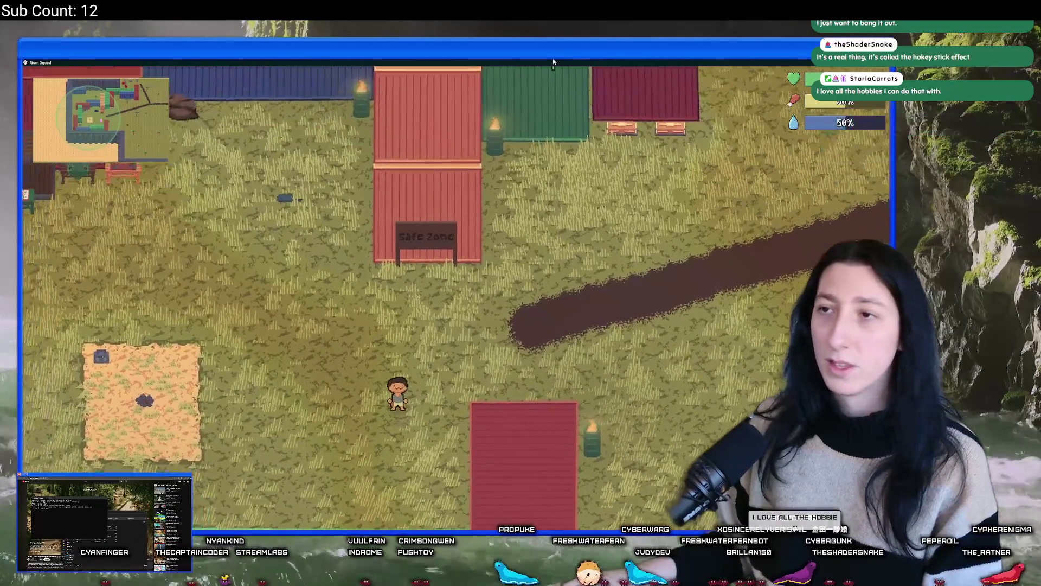
pyautogui.hotkey('alt', 'Tab')
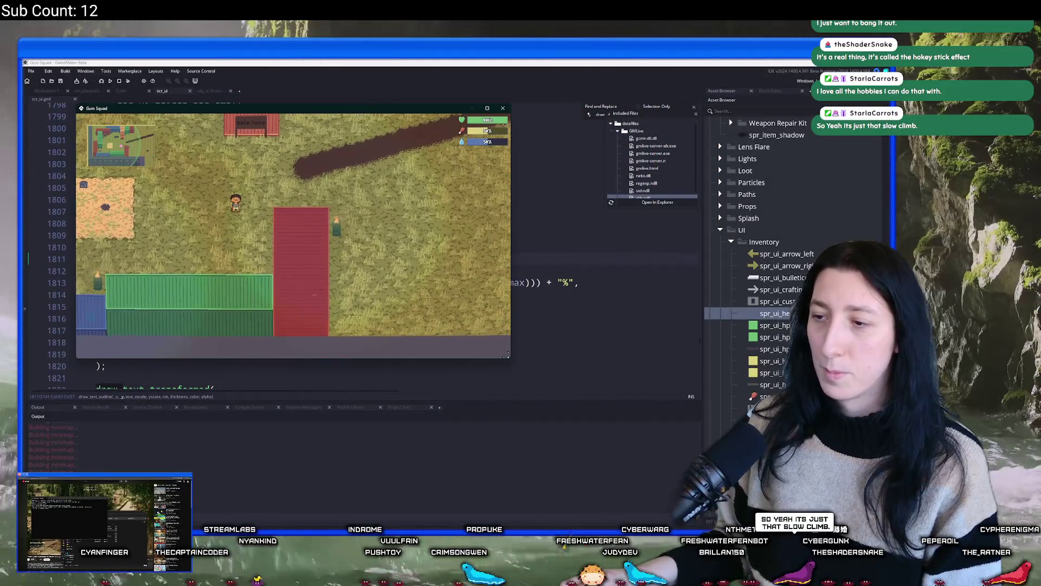
# Step: Move and resize the game window over the editor so the health, hunger and thirst bars show clearly
pyautogui.hotkey('alt', 'Tab')
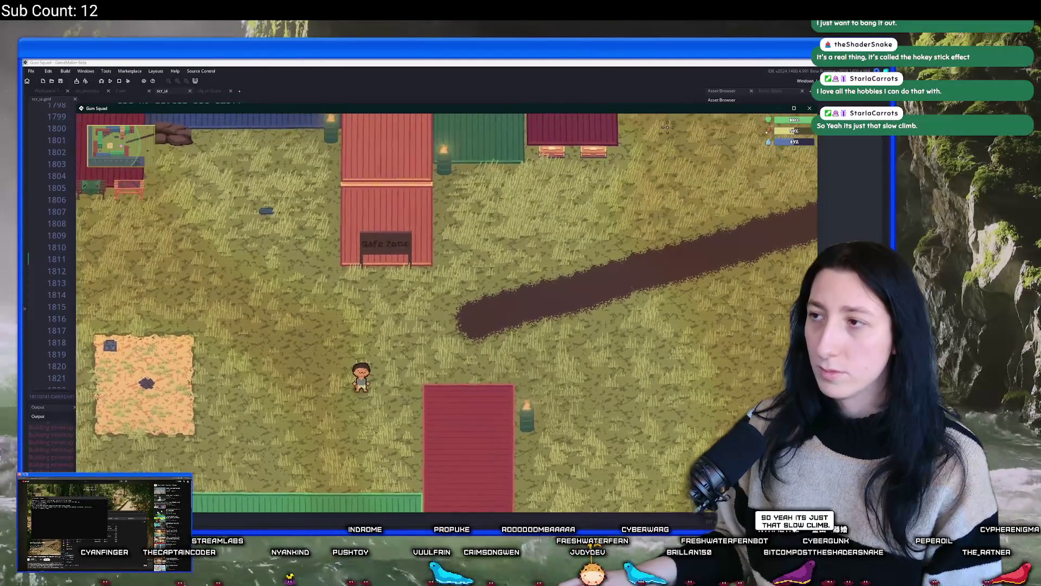
pyautogui.moveTo(531, 108)
pyautogui.mouseDown()
pyautogui.moveTo(278, 141)
pyautogui.moveTo(278, 66)
pyautogui.mouseUp()
pyautogui.moveTo(406, 390); pyautogui.dragTo(396, 397)
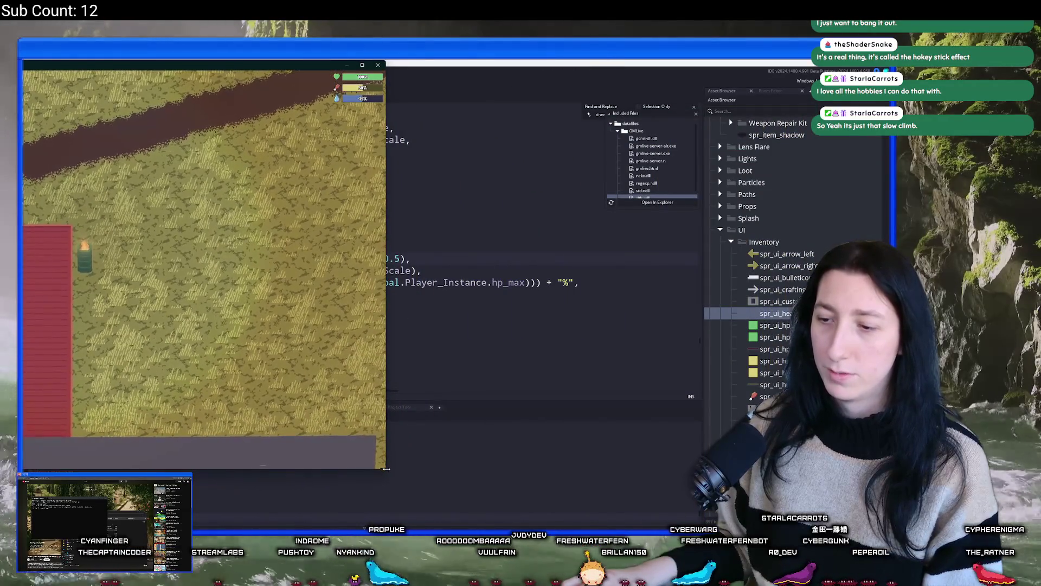
pyautogui.moveTo(387, 467); pyautogui.dragTo(524, 522)
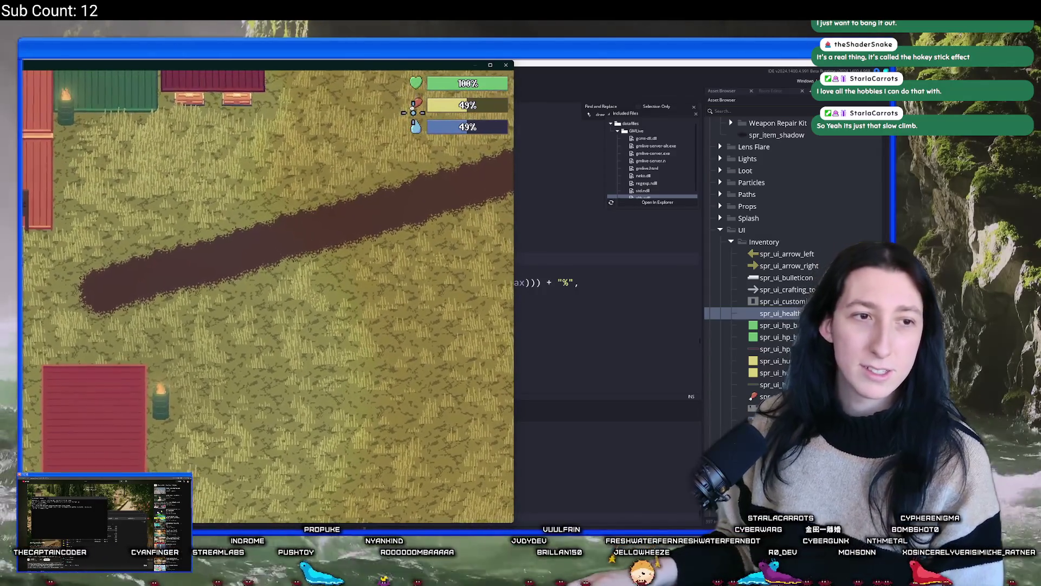
pyautogui.doubleClick(439, 73)
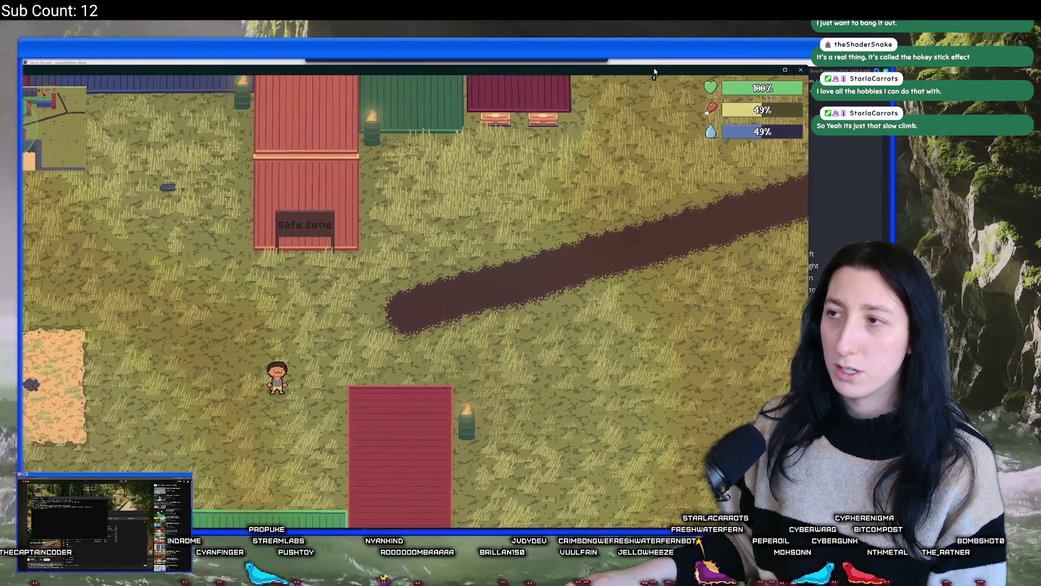
# Step: Walk the character around the dirt path and Safe Zone houses with WASD
pyautogui.press('d')
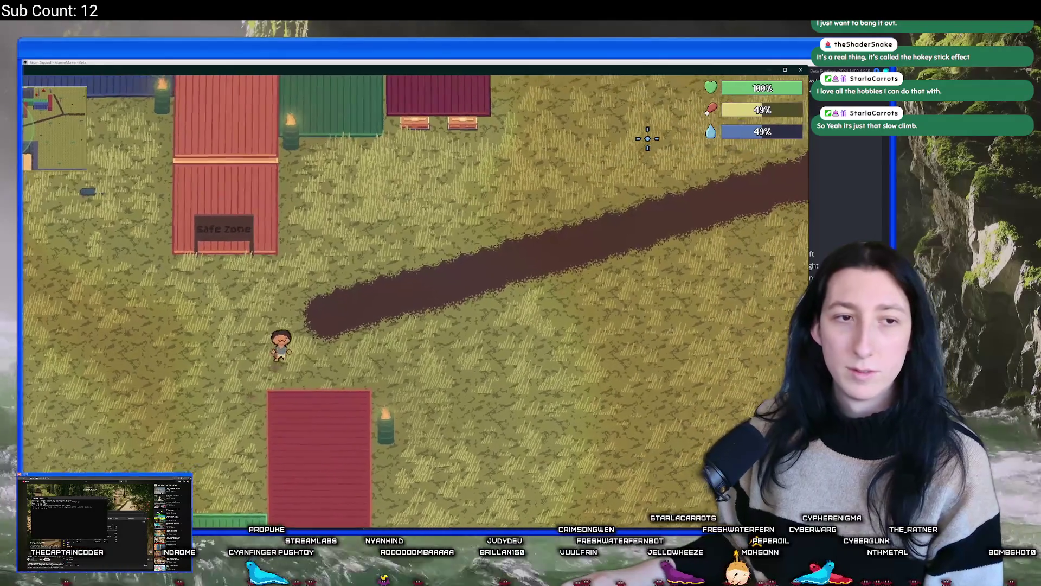
pyautogui.press('w')
pyautogui.press('d')
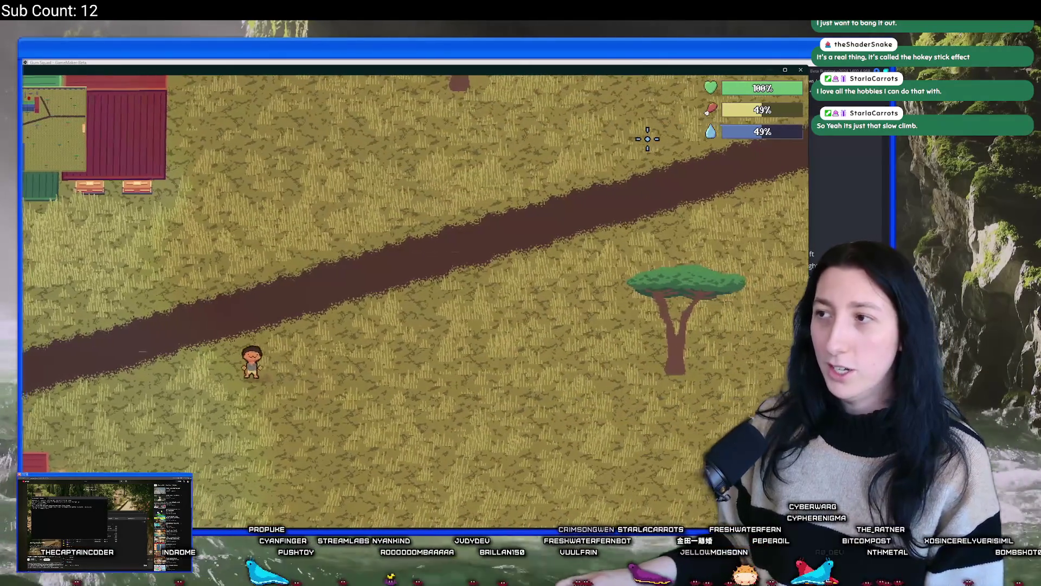
pyautogui.press('a')
pyautogui.press('a')
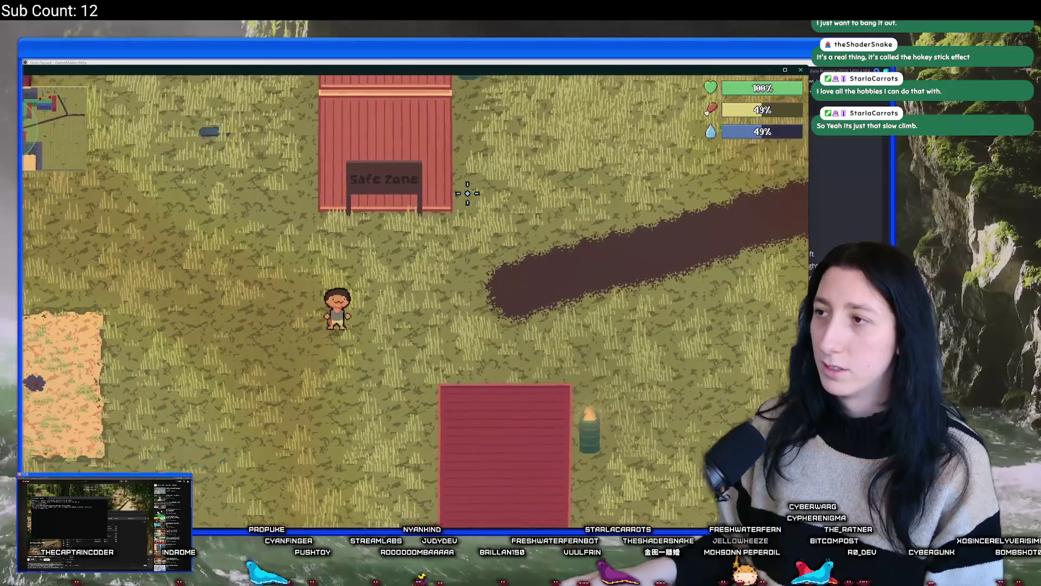
pyautogui.press('w')
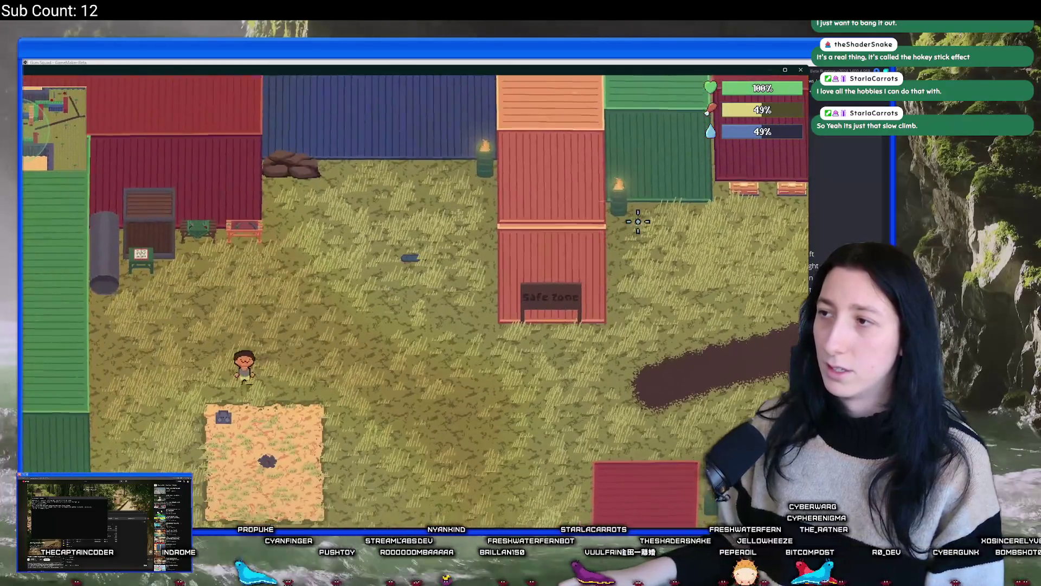
pyautogui.press('d')
pyautogui.press('s')
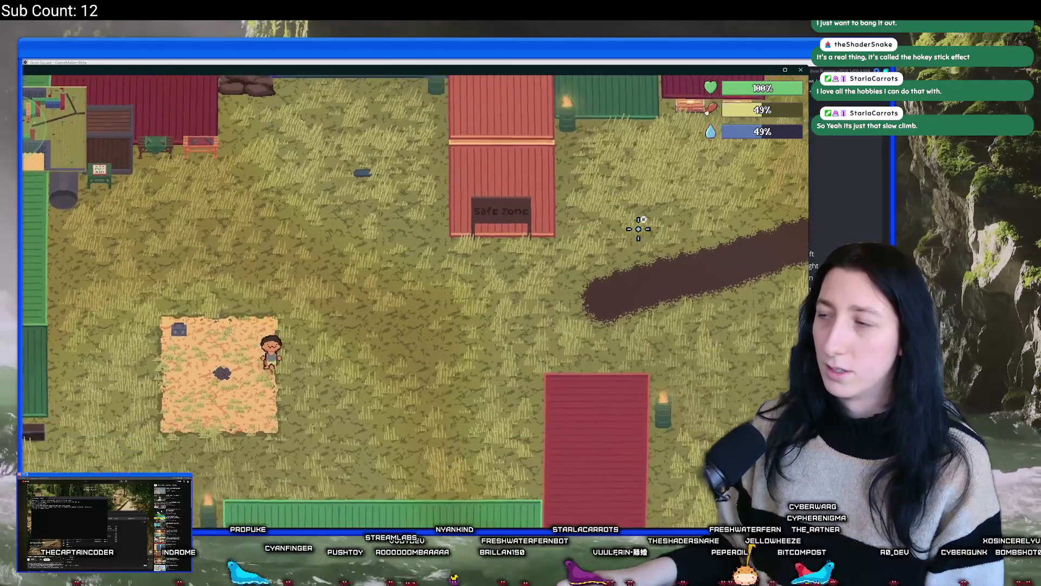
pyautogui.press('d')
pyautogui.press('s')
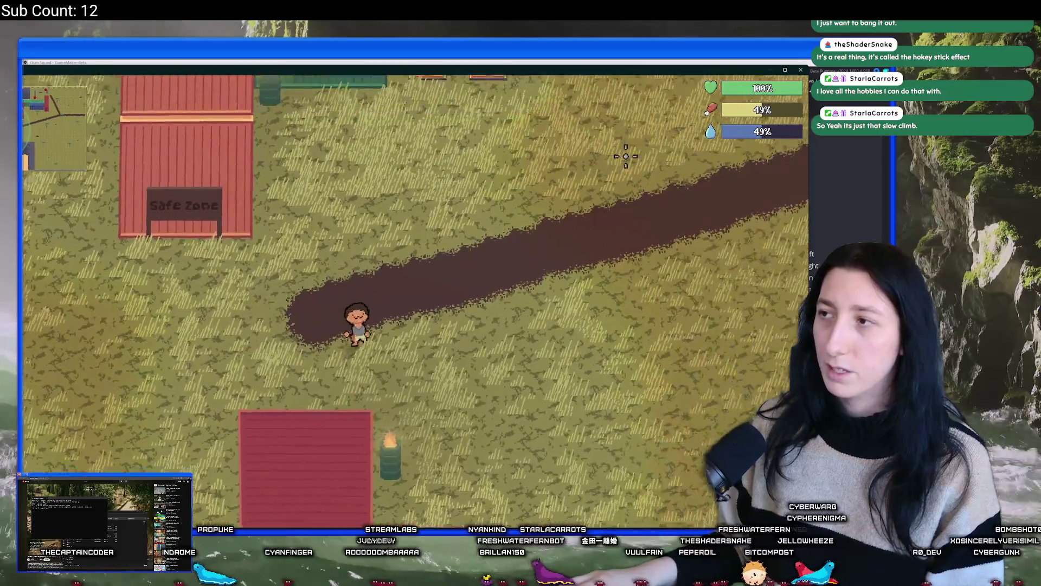
pyautogui.press('w')
pyautogui.press('a')
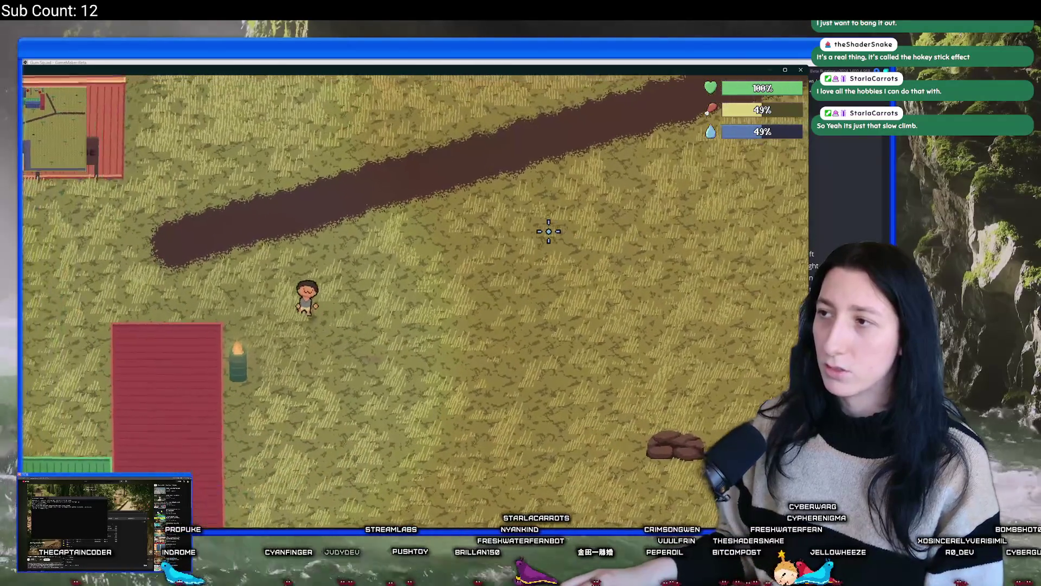
pyautogui.press('a')
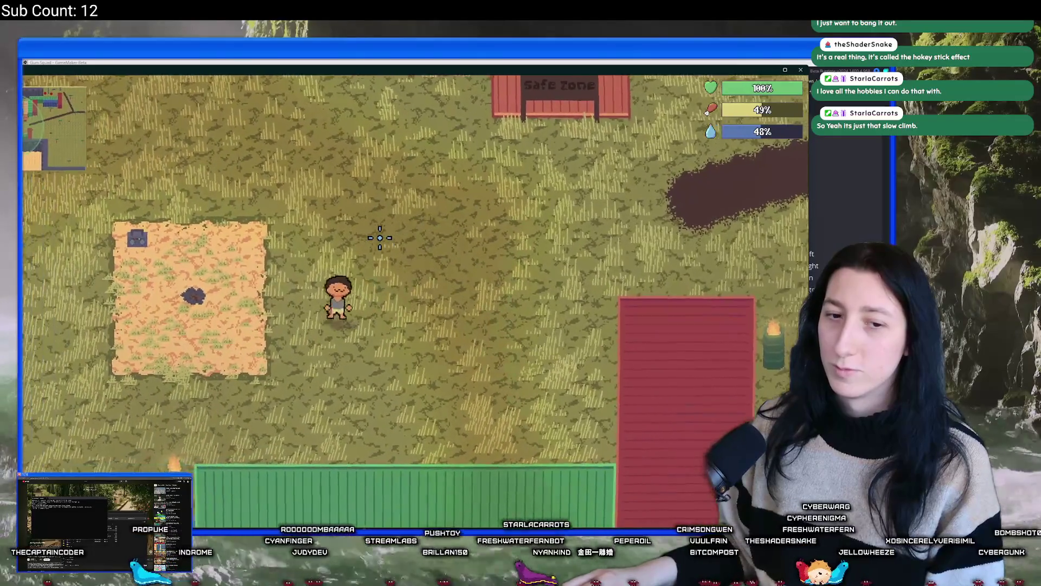
pyautogui.press('w')
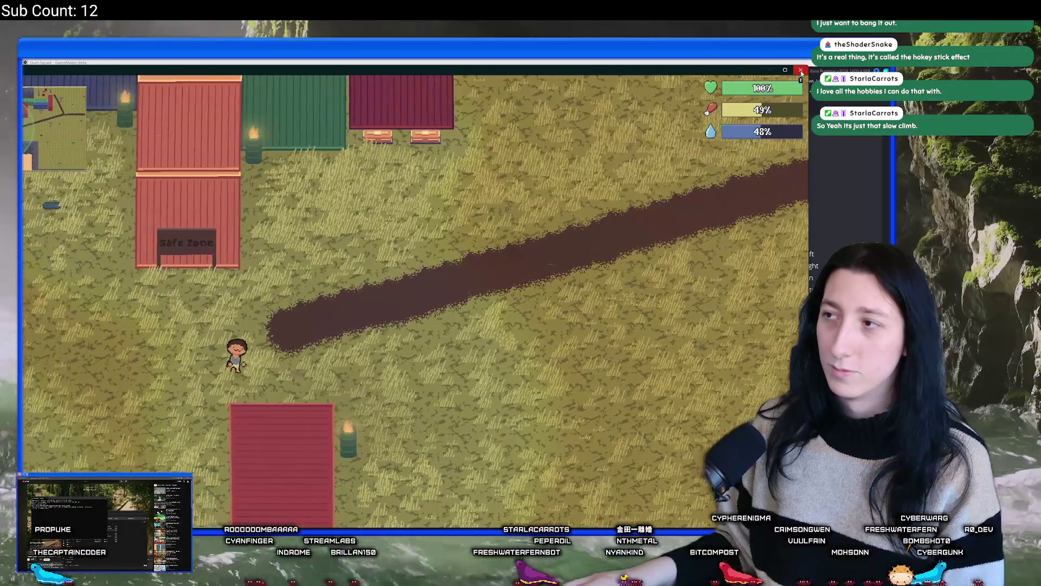
# Step: Close the game and open spr_ui_thirst_bar_small_back in the image editor
pyautogui.press('Escape')
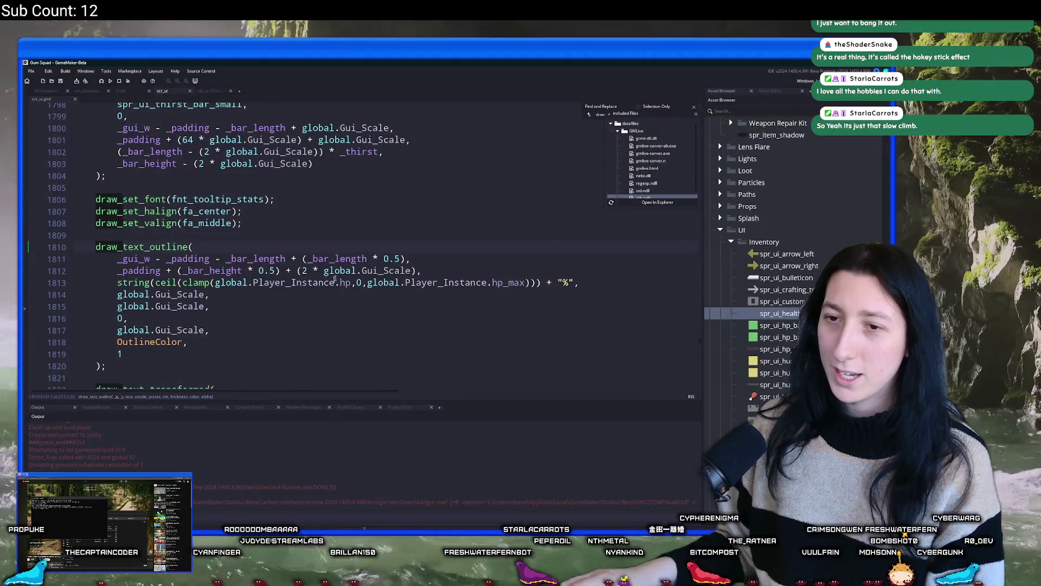
pyautogui.scroll(2, 335, 287)
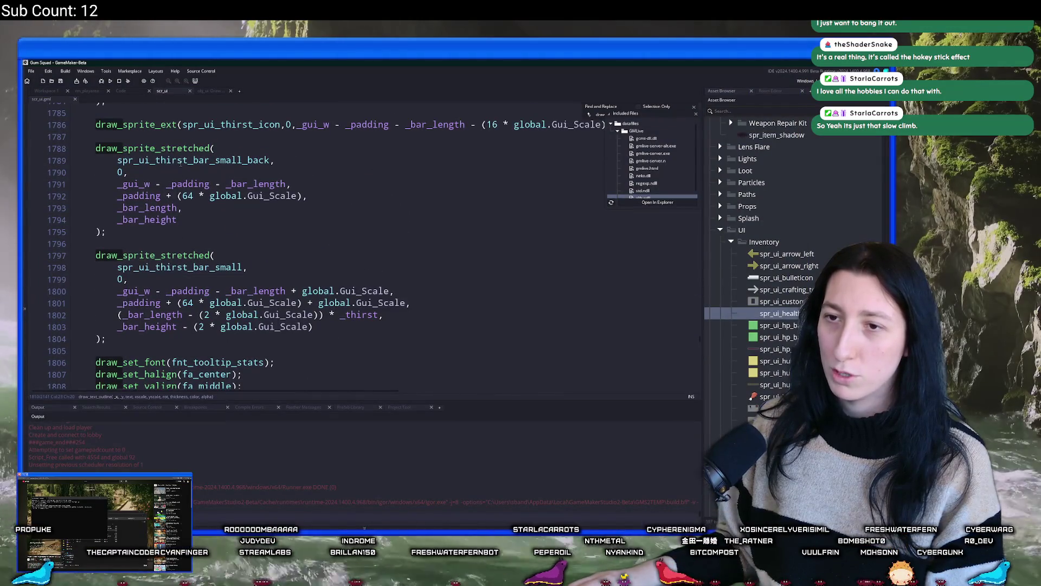
pyautogui.middleClick(180, 163)
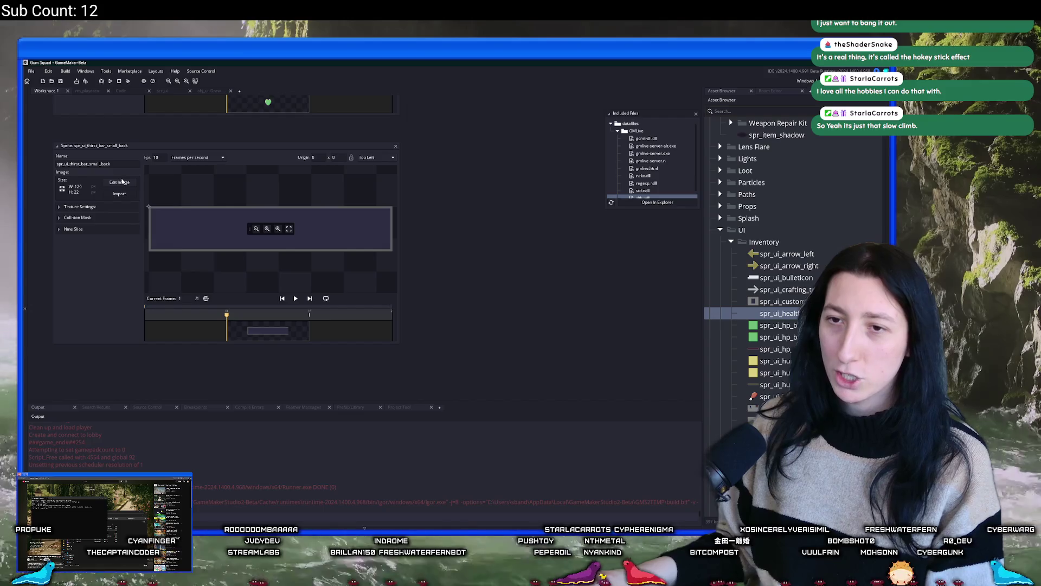
pyautogui.click(120, 182)
# Step: In Aseprite, eyedrop the heart icon's dark outline colour and read its hex value
pyautogui.hotkey('alt', 'Tab')
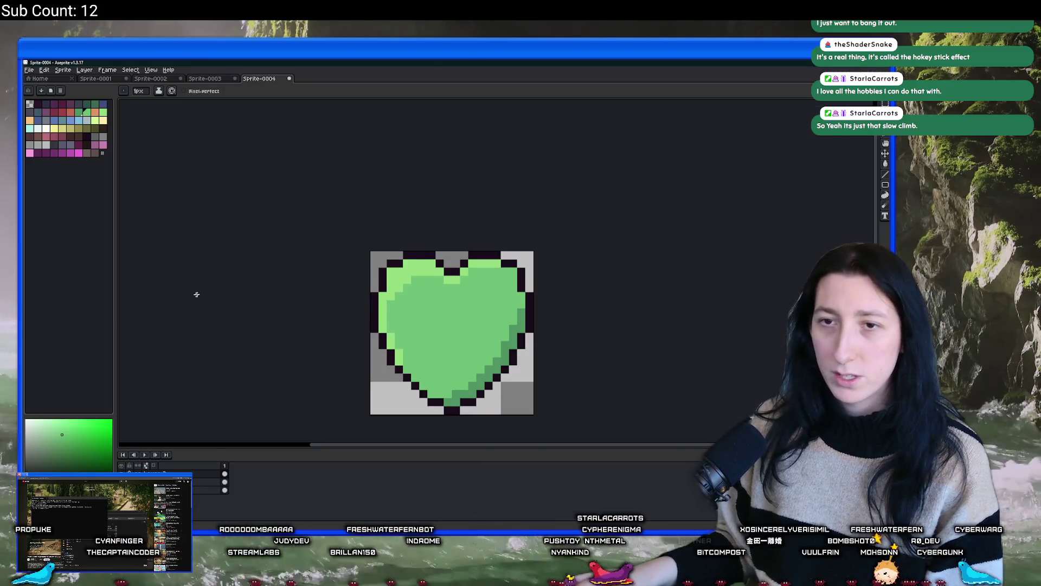
pyautogui.scroll(1, 390, 280)
pyautogui.press('i')
pyautogui.click(382, 270)
pyautogui.click(60, 469)
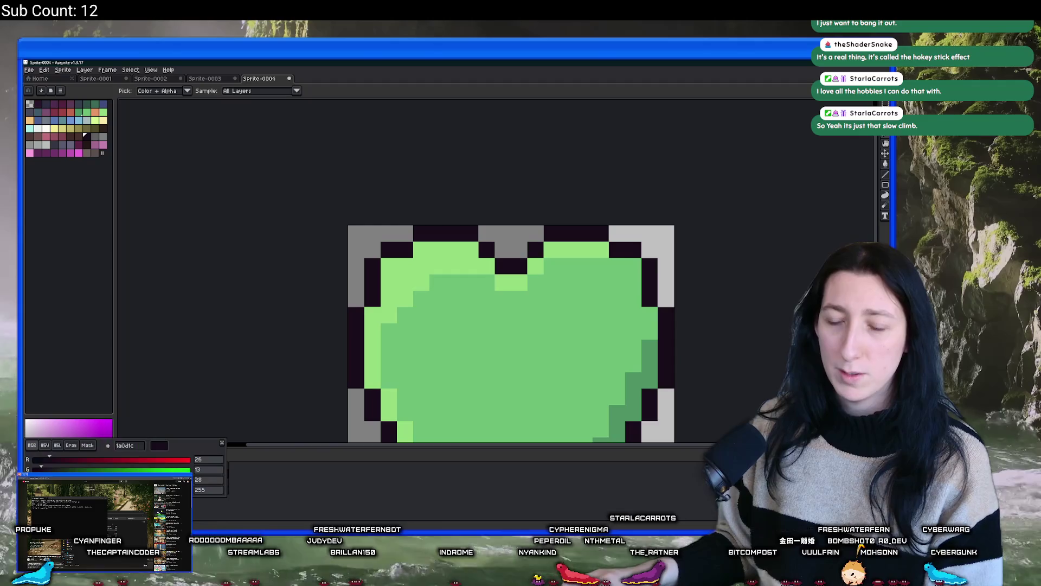
pyautogui.hotkey('alt', 'Tab')
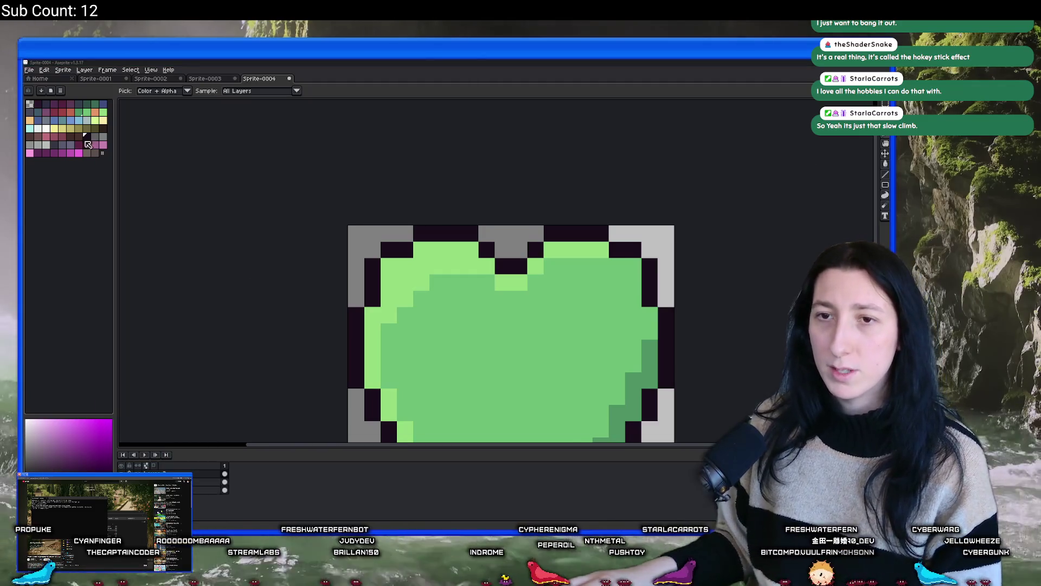
pyautogui.hotkey('alt', 'Tab')
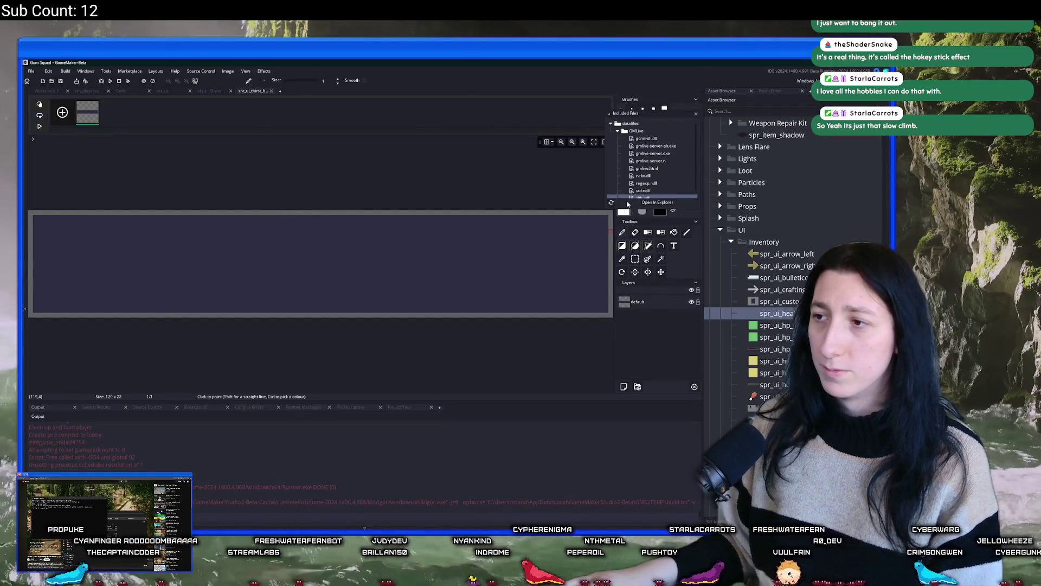
# Step: Flood-fill the thirst bar background's border with dark colour 1a0d1c and close the editor
pyautogui.click(624, 212)
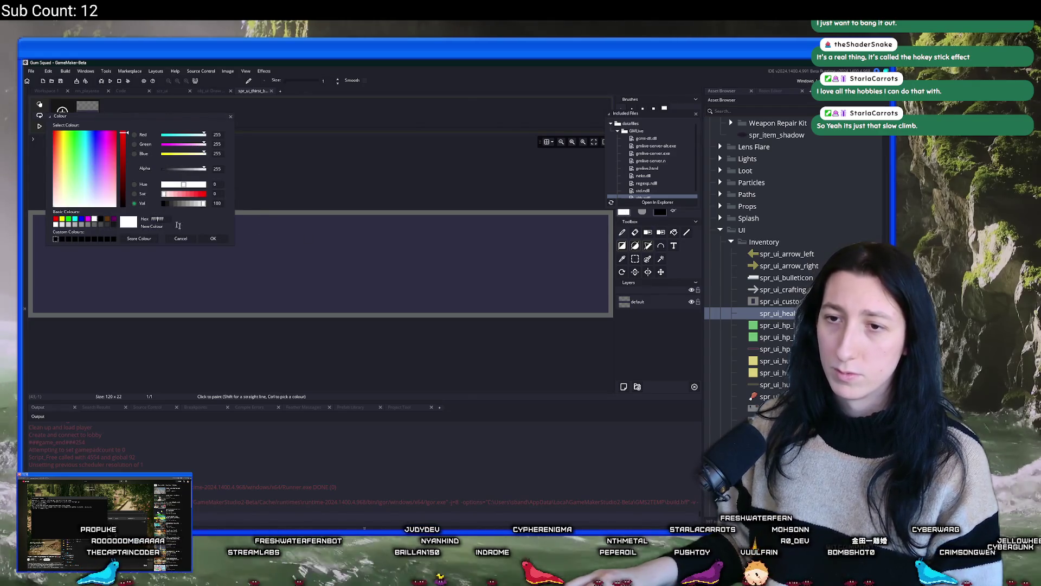
pyautogui.hotkey('alt', 'Tab')
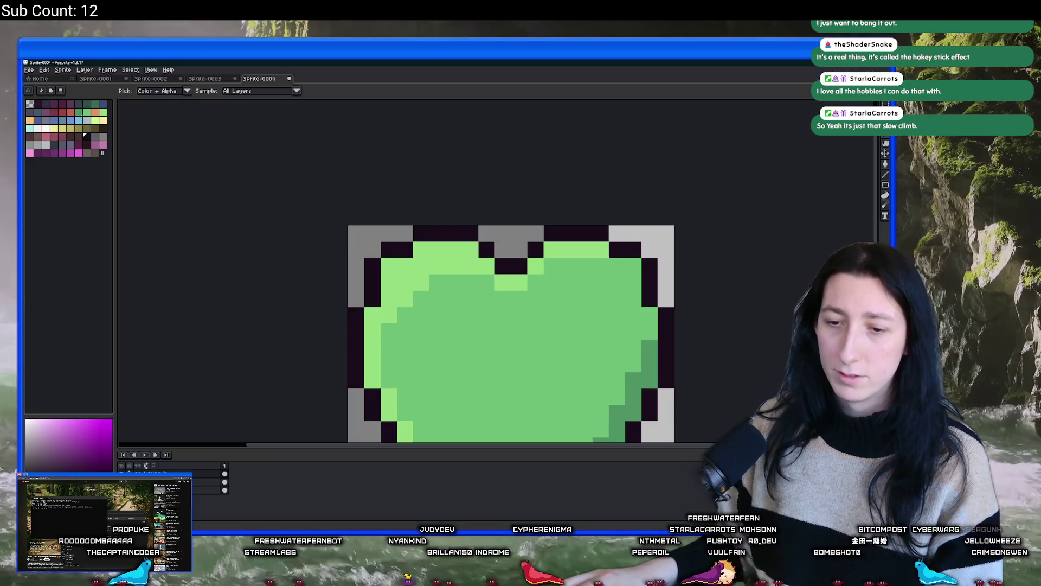
pyautogui.hotkey('alt', 'Tab')
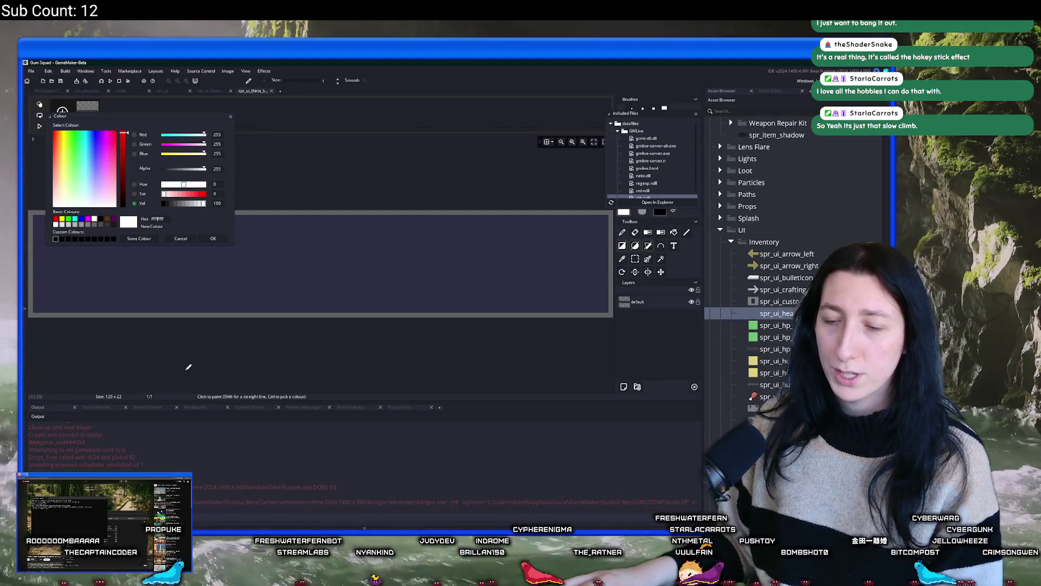
pyautogui.click(211, 239)
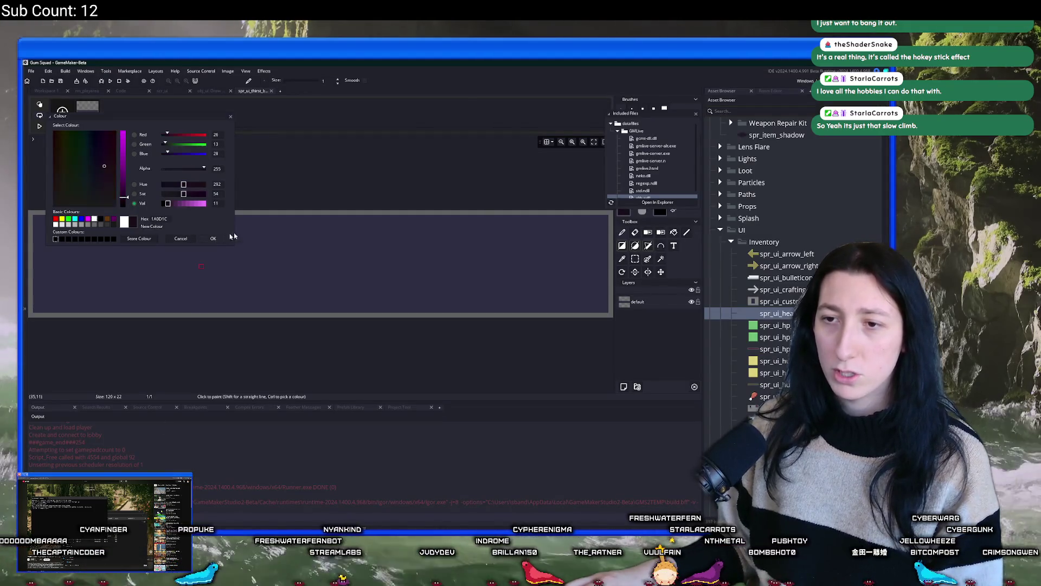
pyautogui.click(672, 232)
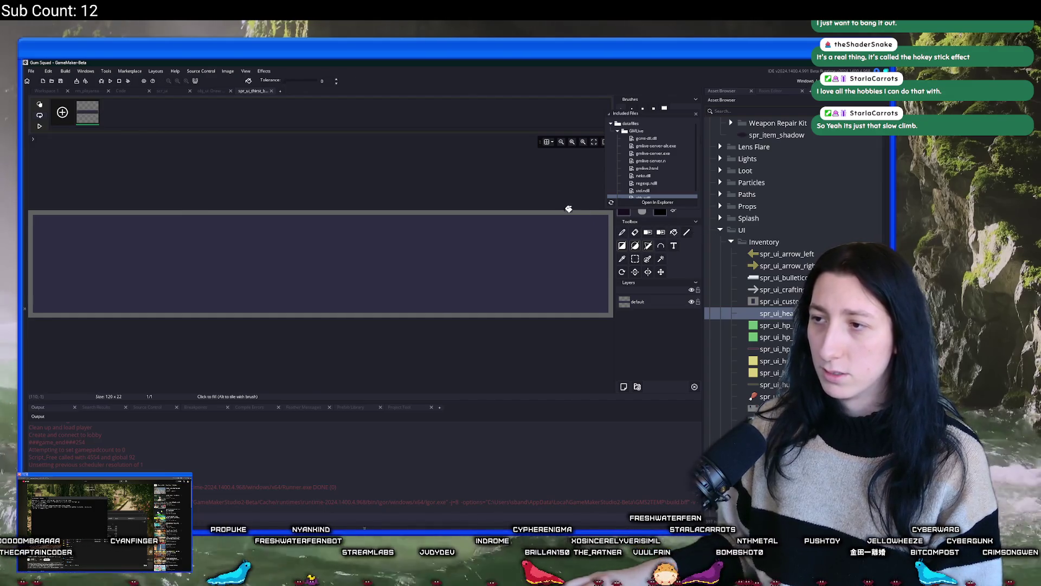
pyautogui.click(568, 209)
pyautogui.click(274, 90)
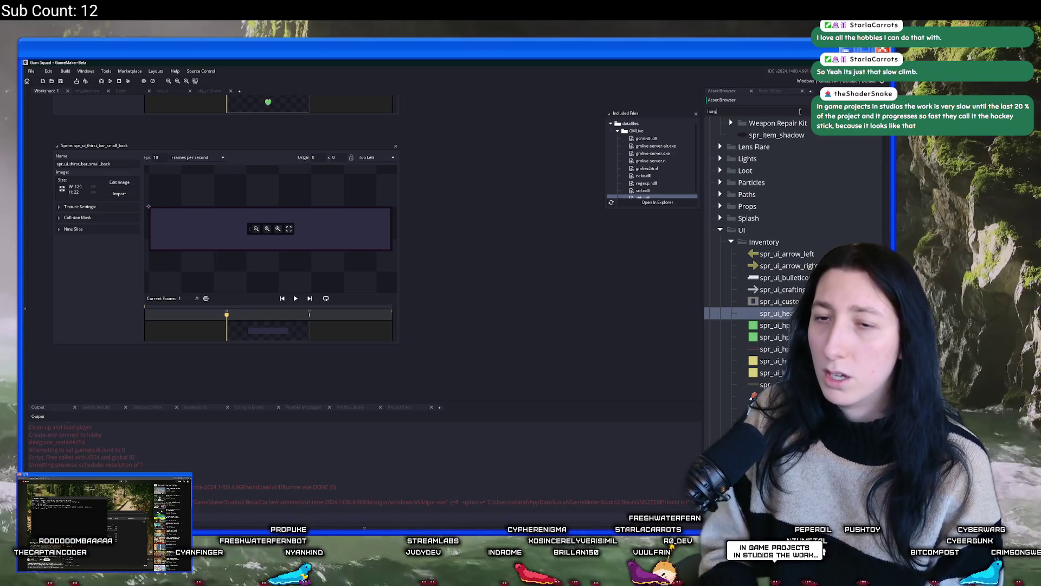
# Step: Flood-fill the hunger bar background's border with the same dark colour
pyautogui.write('er')
pyautogui.doubleClick(781, 280)
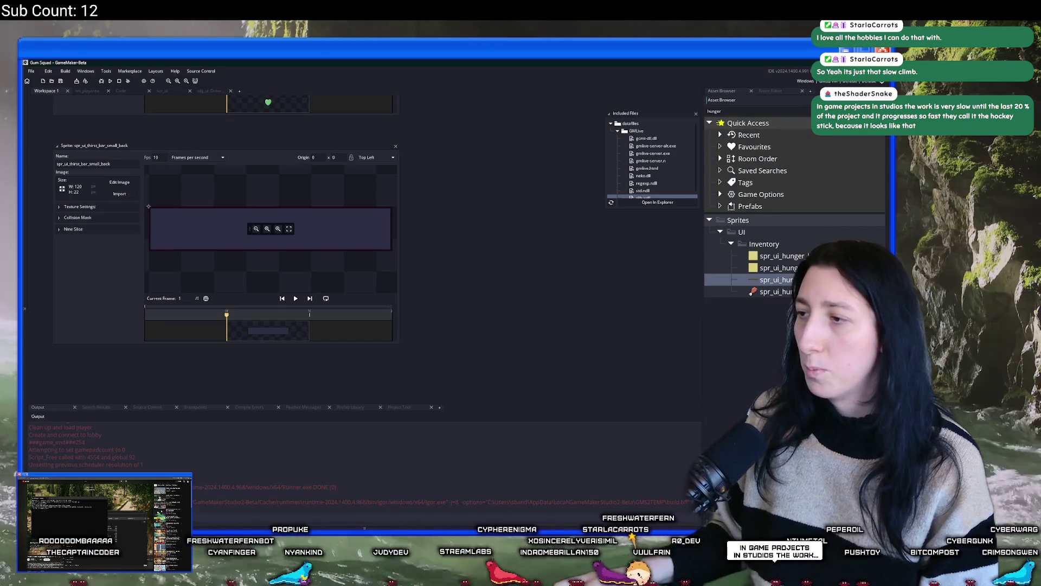
pyautogui.click(125, 181)
pyautogui.click(673, 231)
pyautogui.click(623, 213)
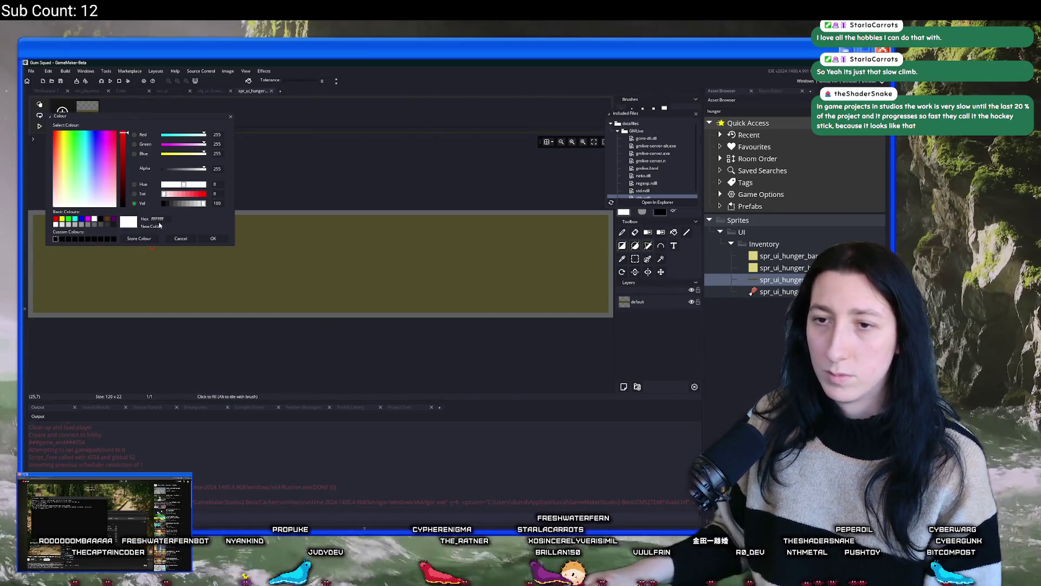
pyautogui.click(191, 238)
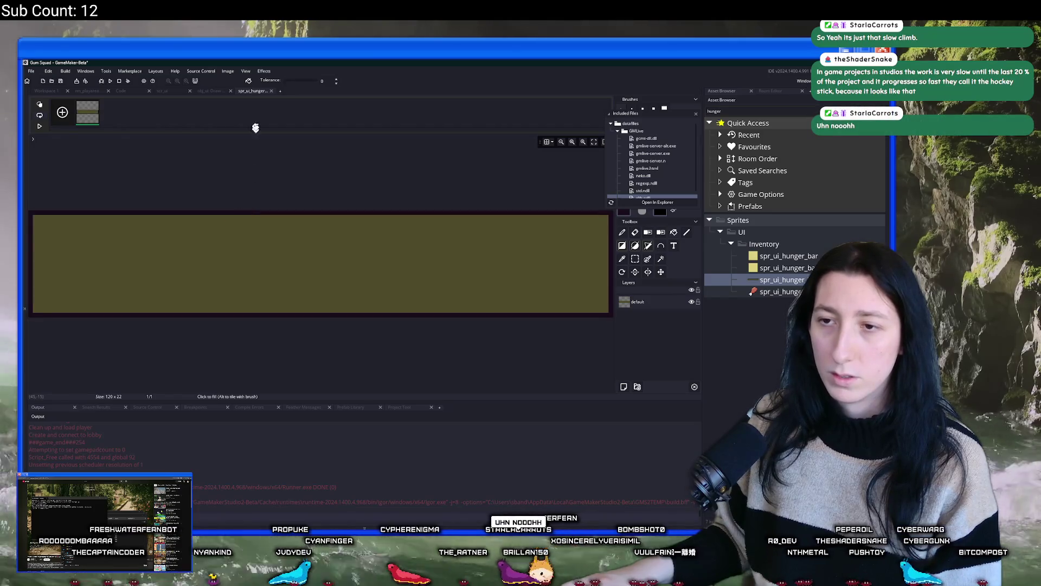
pyautogui.click(264, 91)
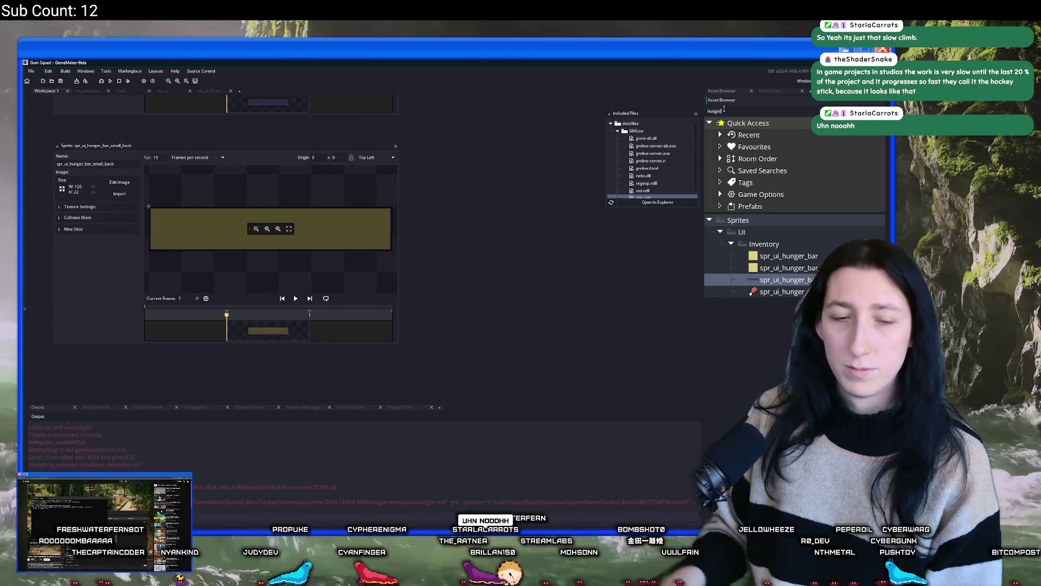
# Step: Flood-fill the health bar background's border with colour 1a0d1c, then open the rm_playarea room
pyautogui.write('ealth')
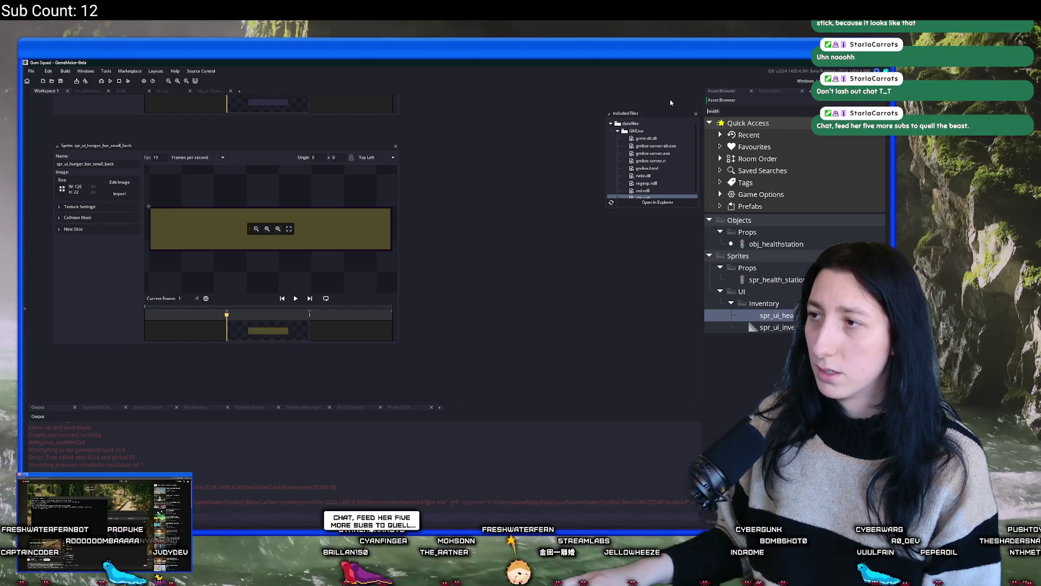
pyautogui.scroll(-5, 752, 389)
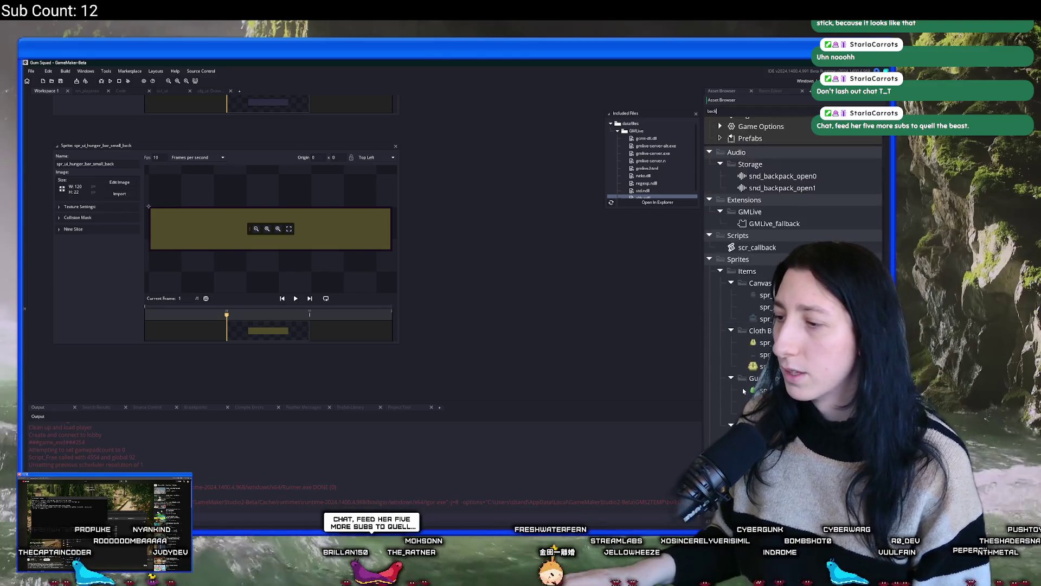
pyautogui.doubleClick(768, 379)
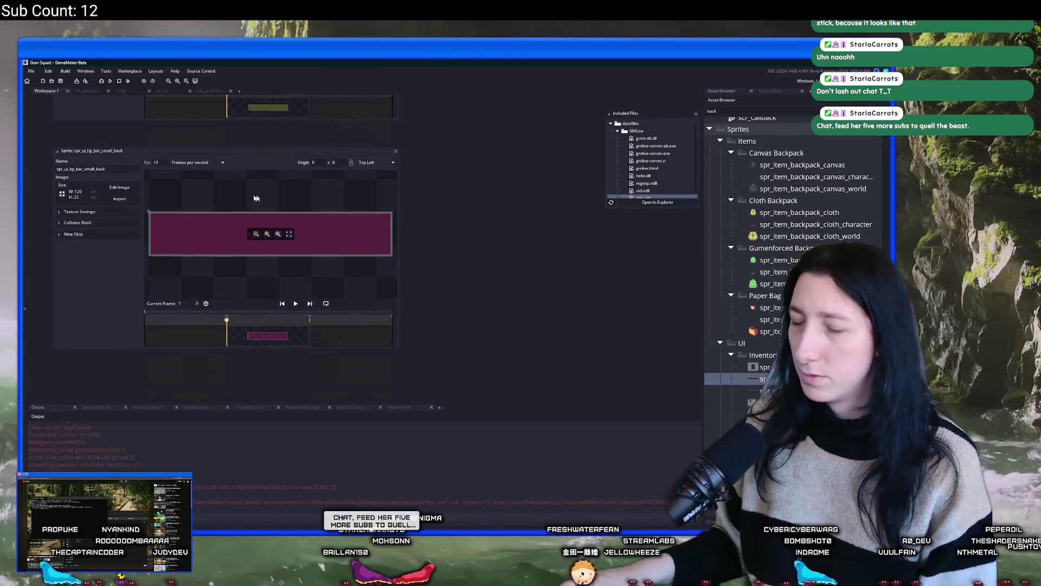
pyautogui.doubleClick(367, 229)
pyautogui.press('f')
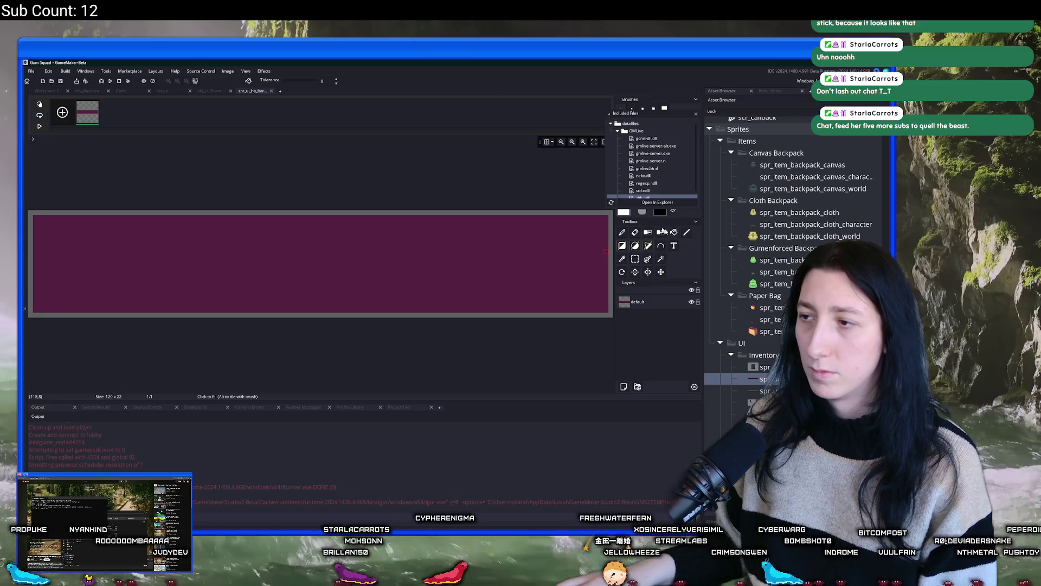
pyautogui.click(623, 212)
pyautogui.doubleClick(157, 218)
pyautogui.hotkey('ctrl', 'v')
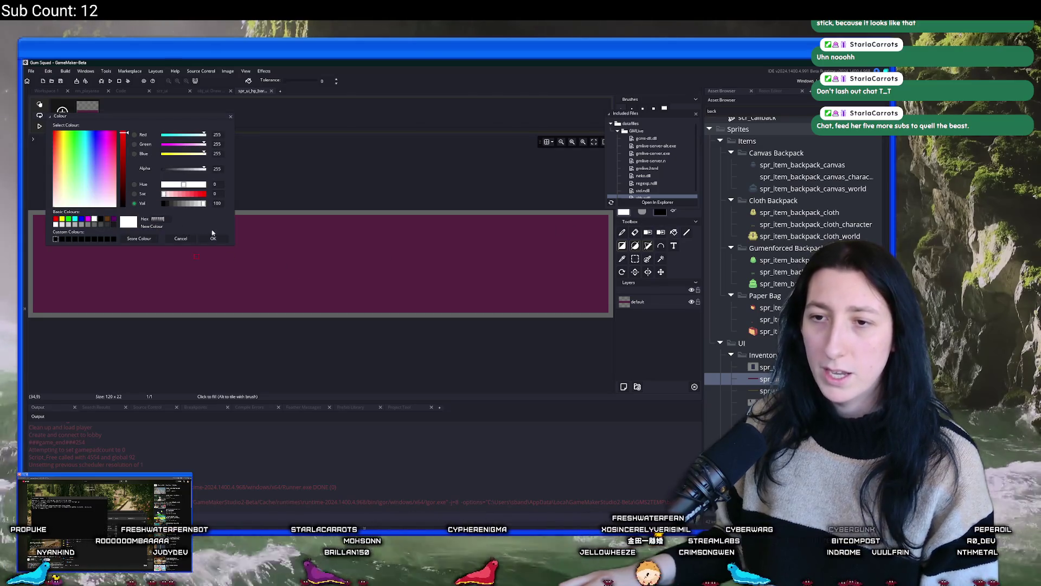
pyautogui.click(213, 239)
pyautogui.click(239, 212)
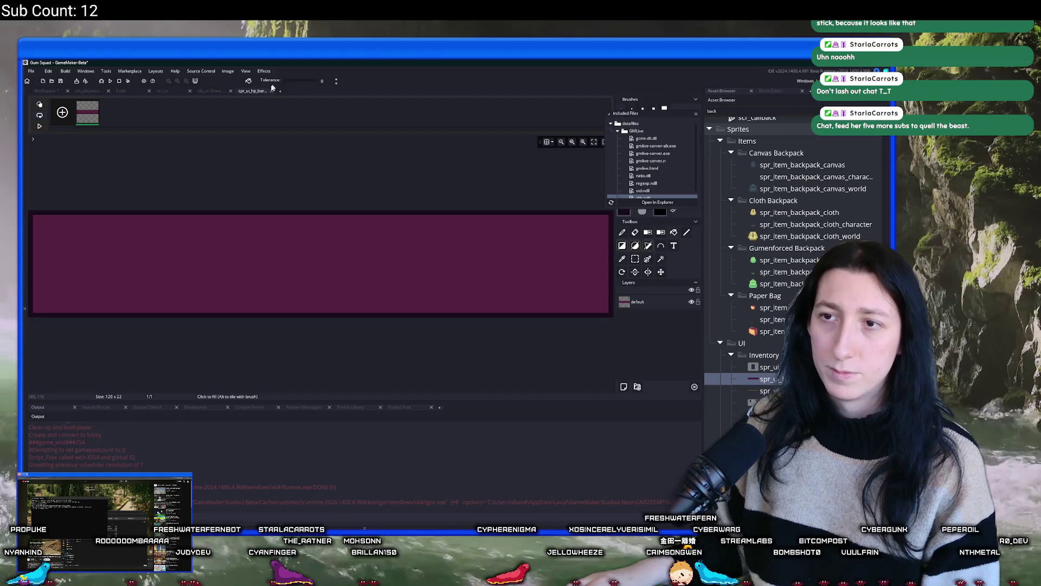
pyautogui.click(274, 91)
pyautogui.scroll(5, 425, 269)
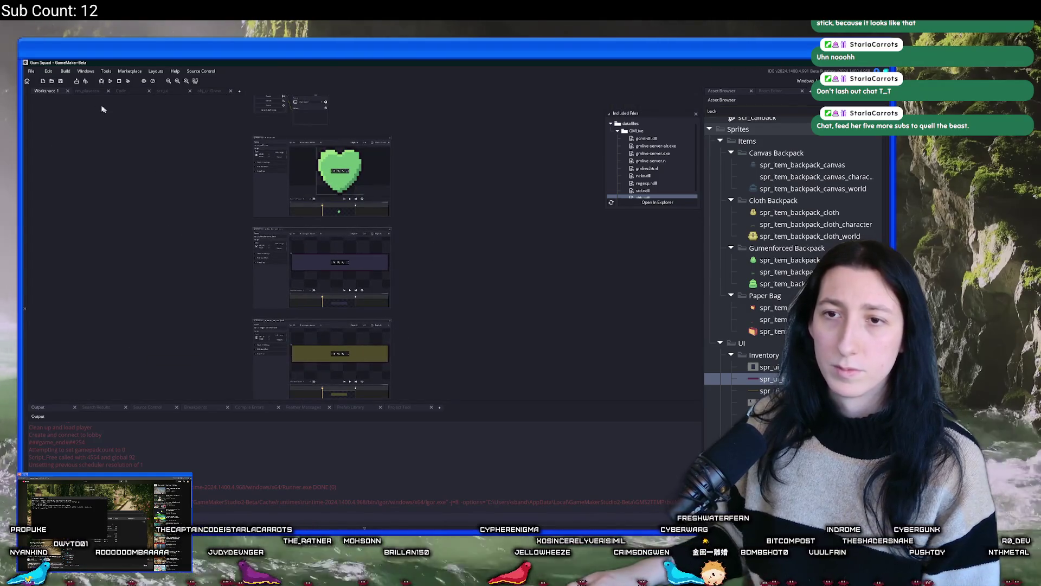
pyautogui.click(89, 91)
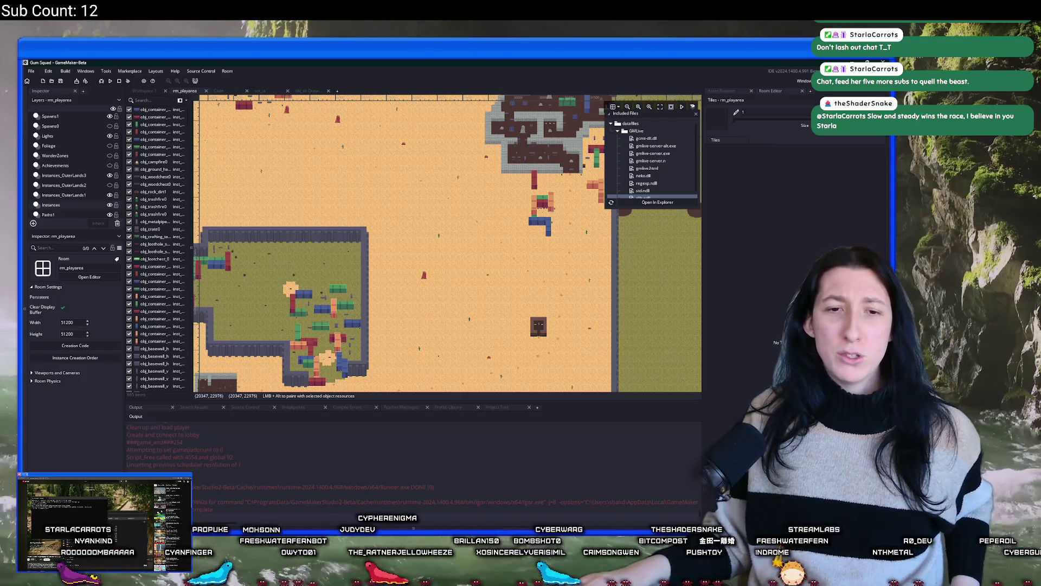
# Step: Run a project-wide search for minimap_draw
pyautogui.hotkey('ctrl', 'shift', 'f')
pyautogui.write('minimap_draw')
pyautogui.press('Return')
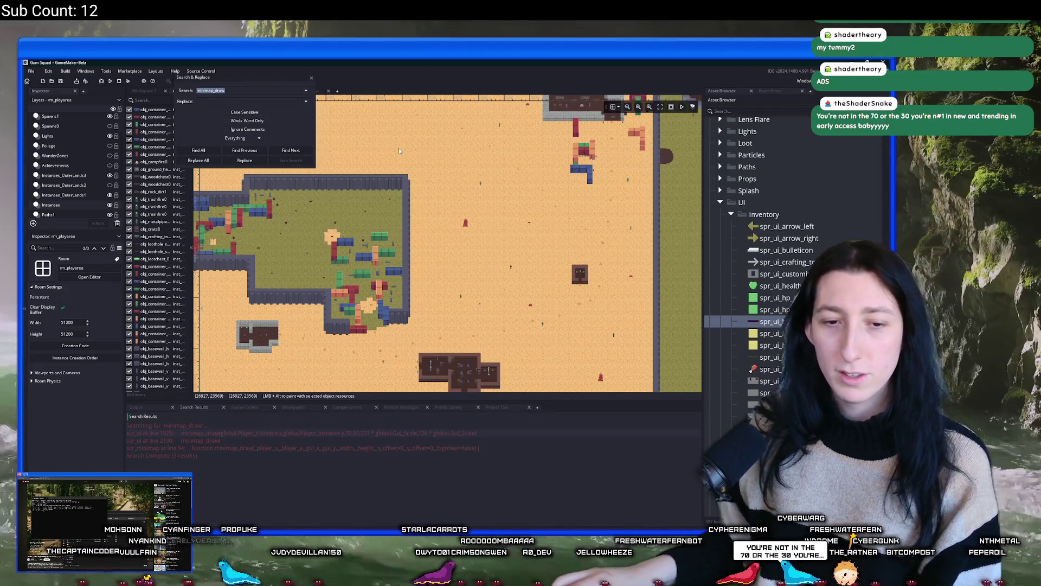
# Step: Change the minimap_draw width on line 1923 from 201 to 202 and run the game with F5
pyautogui.doubleClick(285, 439)
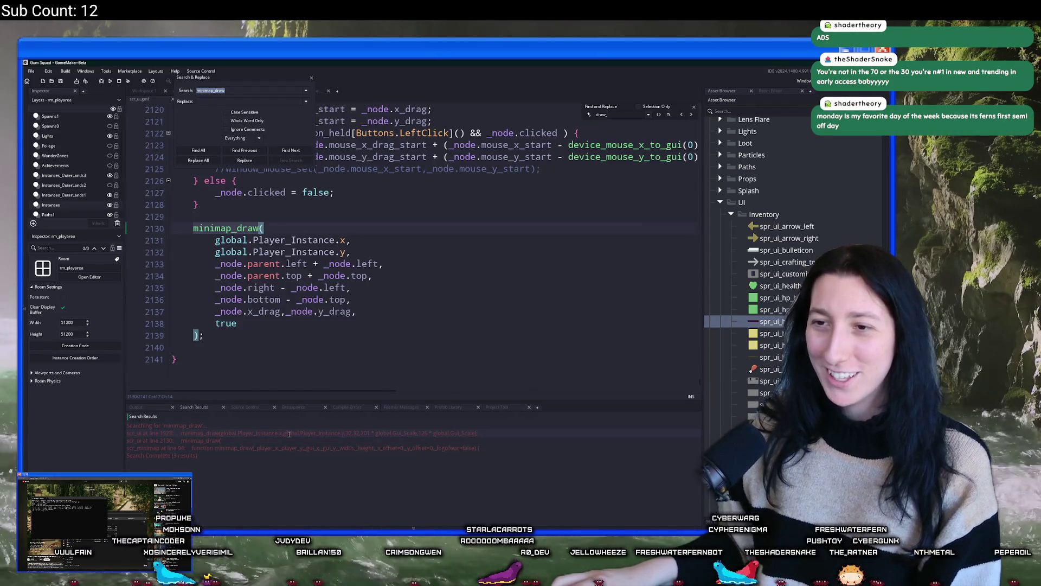
pyautogui.doubleClick(285, 432)
pyautogui.click(586, 242)
pyautogui.press('BackSpace')
pyautogui.write('2')
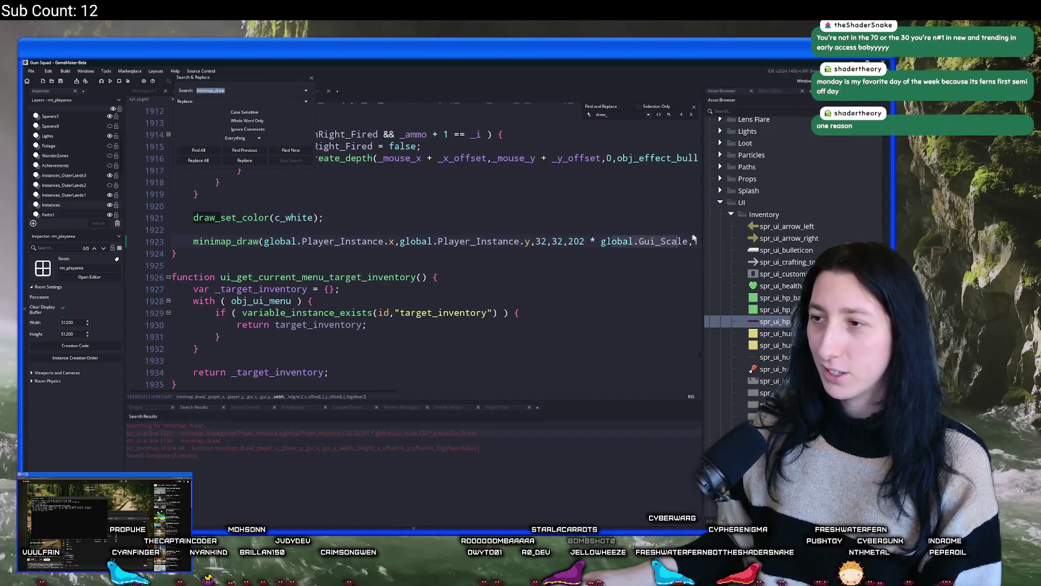
pyautogui.press('Right')
pyautogui.press('Right')
pyautogui.press('Right')
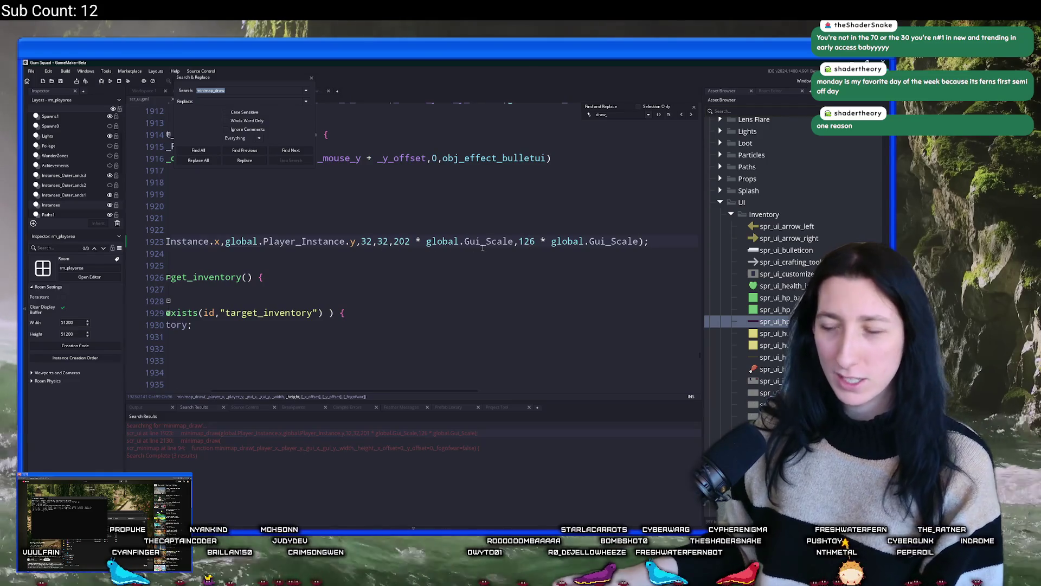
pyautogui.press('F5')
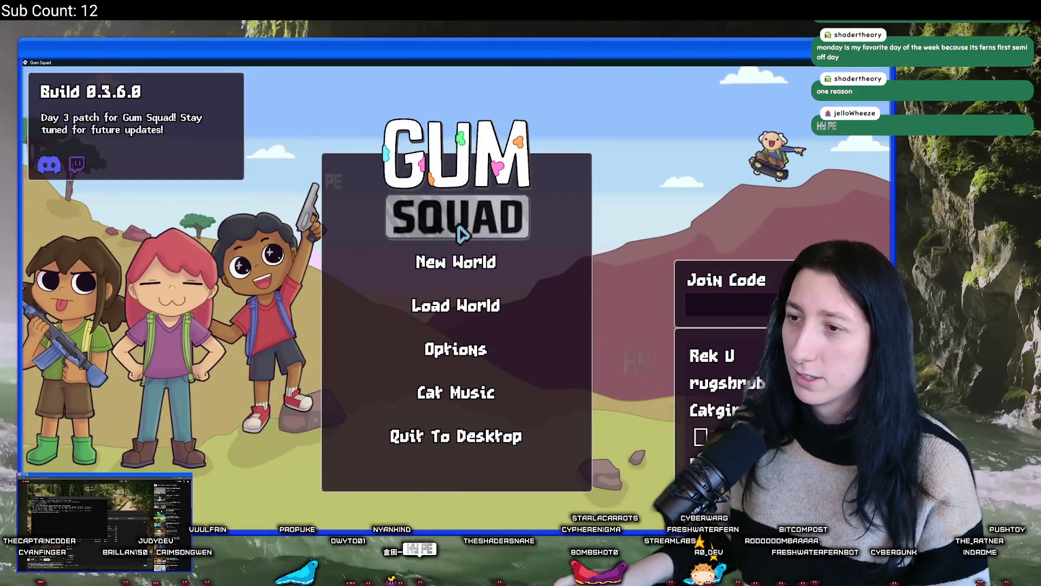
# Step: Start a new world with lobby type Offline and create the lobby
pyautogui.click(455, 262)
pyautogui.click(455, 293)
pyautogui.click(455, 293)
pyautogui.click(452, 417)
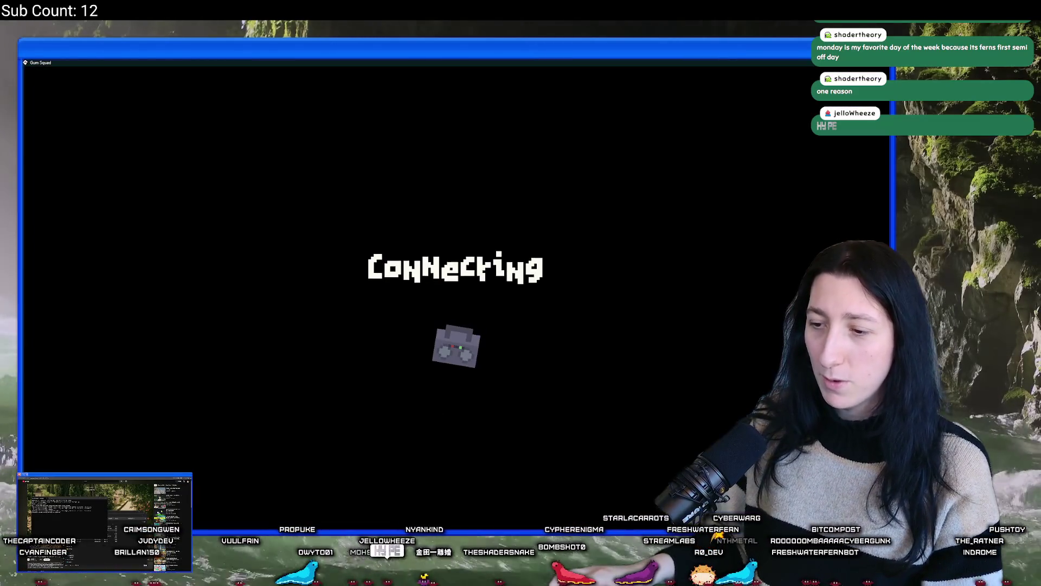
pyautogui.moveTo(382, 576)
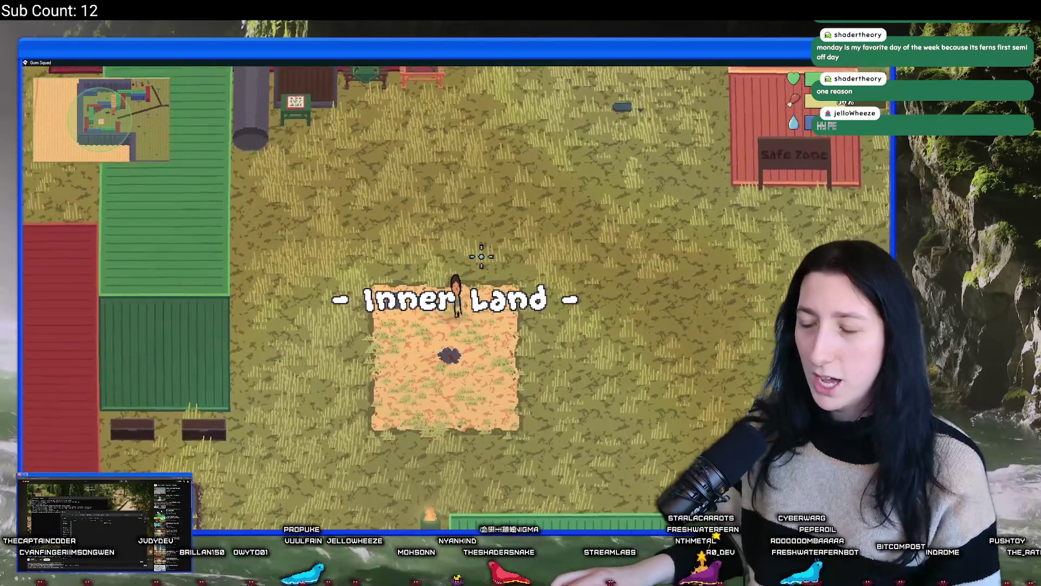
# Step: Walk past the Safe Zone to check the minimap, then return to the GameMaker code
pyautogui.press('Tab')
pyautogui.press('Tab')
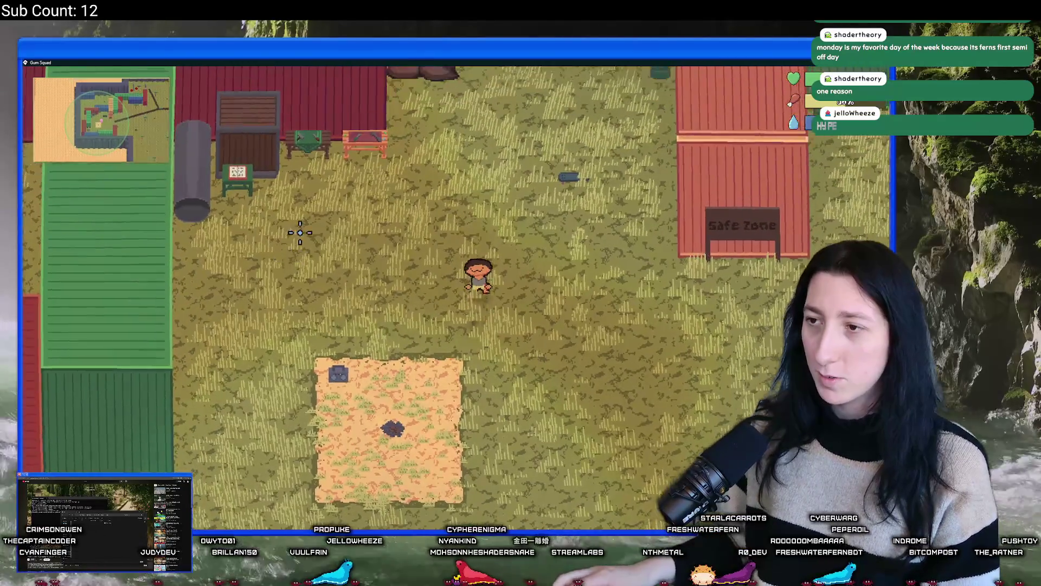
pyautogui.press('w')
pyautogui.press('a')
pyautogui.press('d')
pyautogui.press('s')
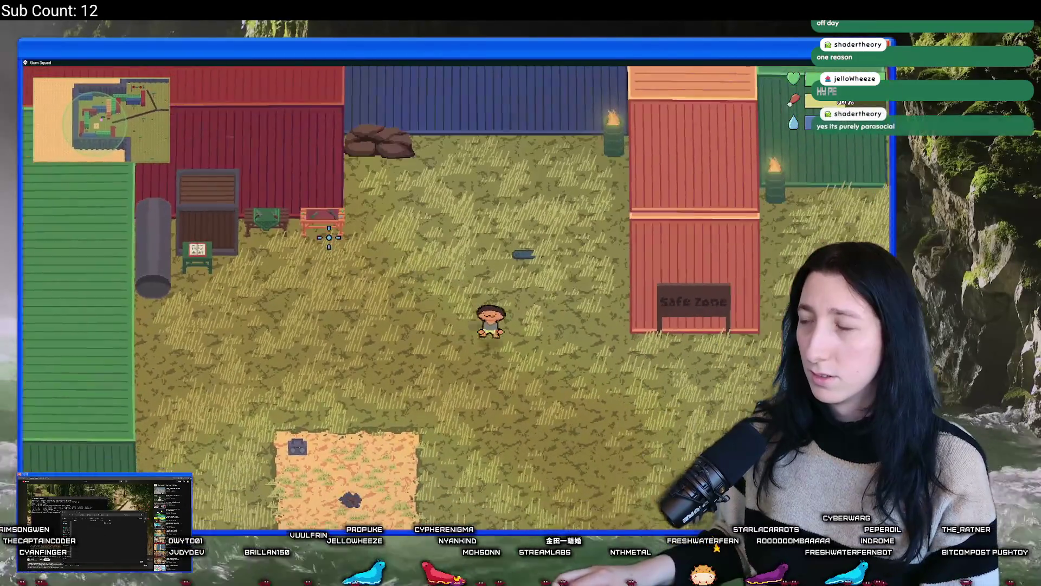
pyautogui.press('w')
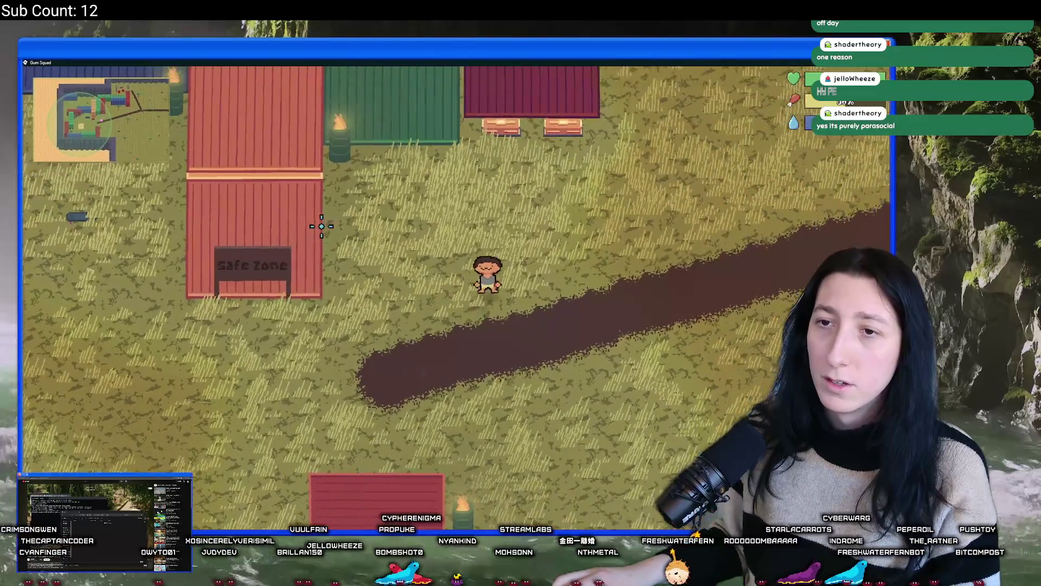
pyautogui.hotkey('alt', 'Tab')
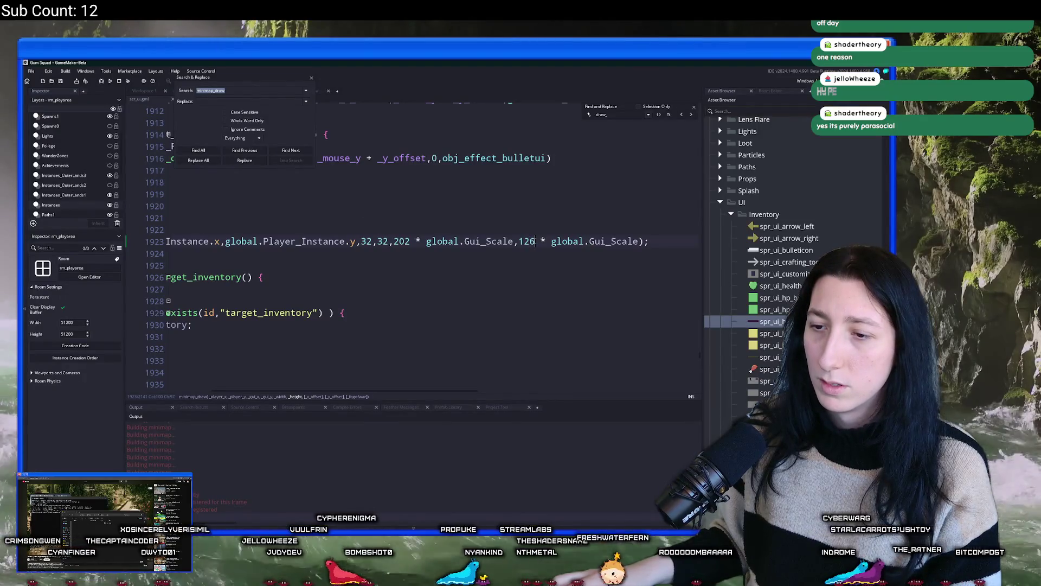
# Step: Set line 1923's minimap_draw to width 204 and height 120, then stop and relaunch the game
pyautogui.click(530, 242)
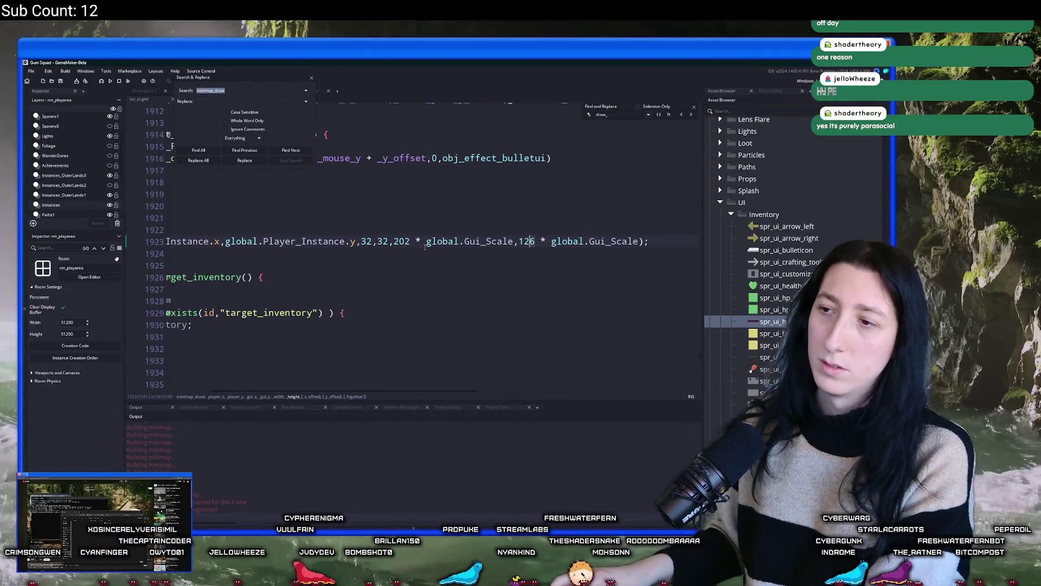
pyautogui.press('Delete')
pyautogui.write('0')
pyautogui.click(411, 242)
pyautogui.press('BackSpace')
pyautogui.write('4')
pyautogui.click(403, 233)
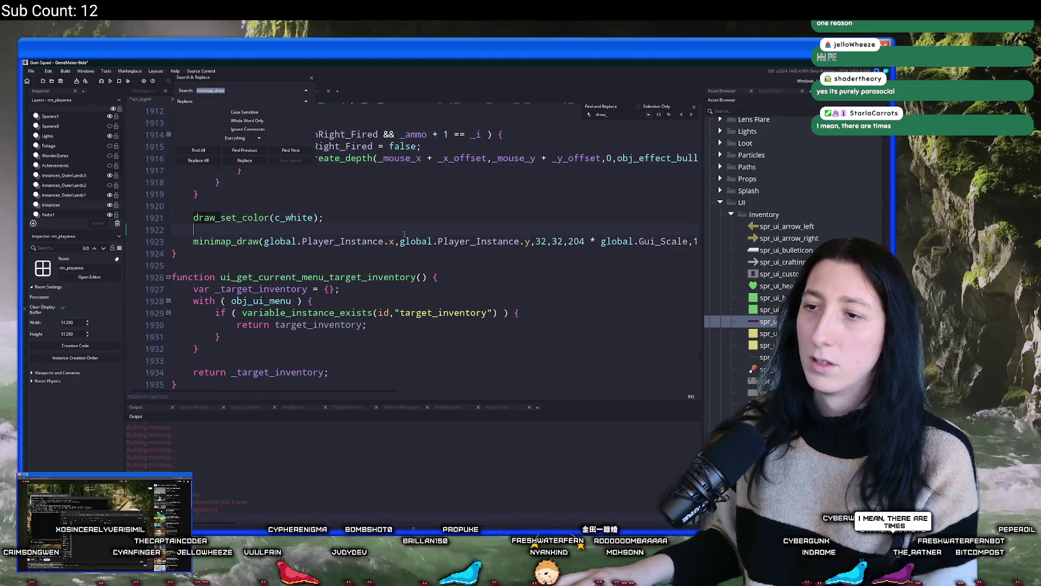
pyautogui.press('F5')
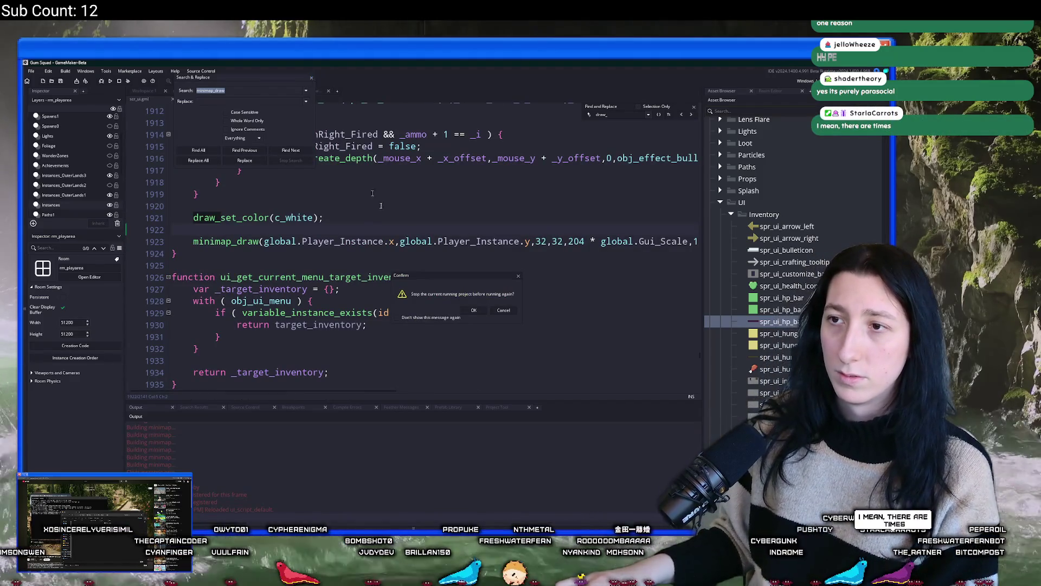
pyautogui.click(473, 310)
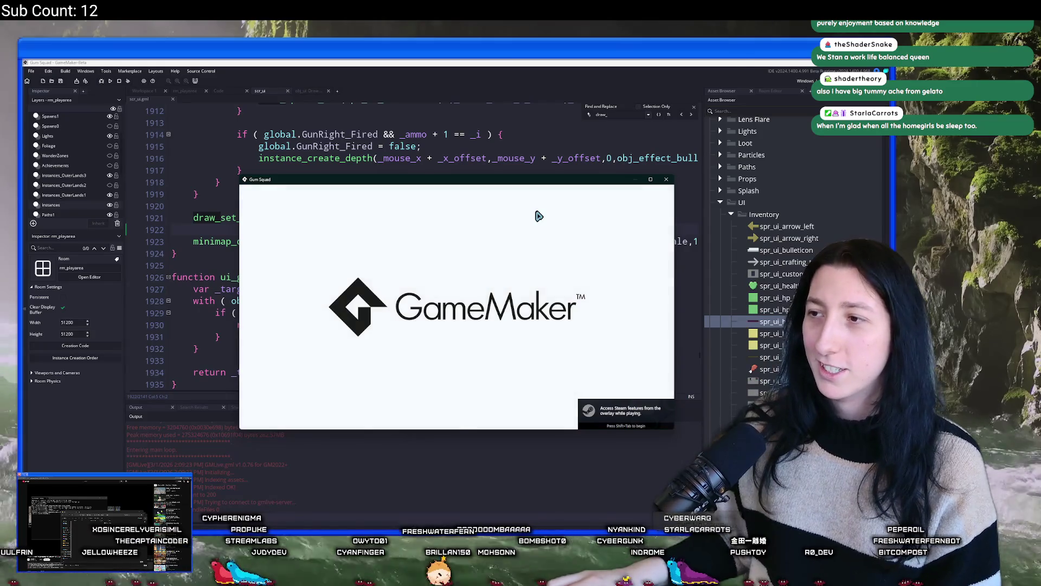
# Step: Maximize the game, start a world via New World and Create Lobby, and walk up-right along the road
pyautogui.doubleClick(546, 181)
pyautogui.click(457, 268)
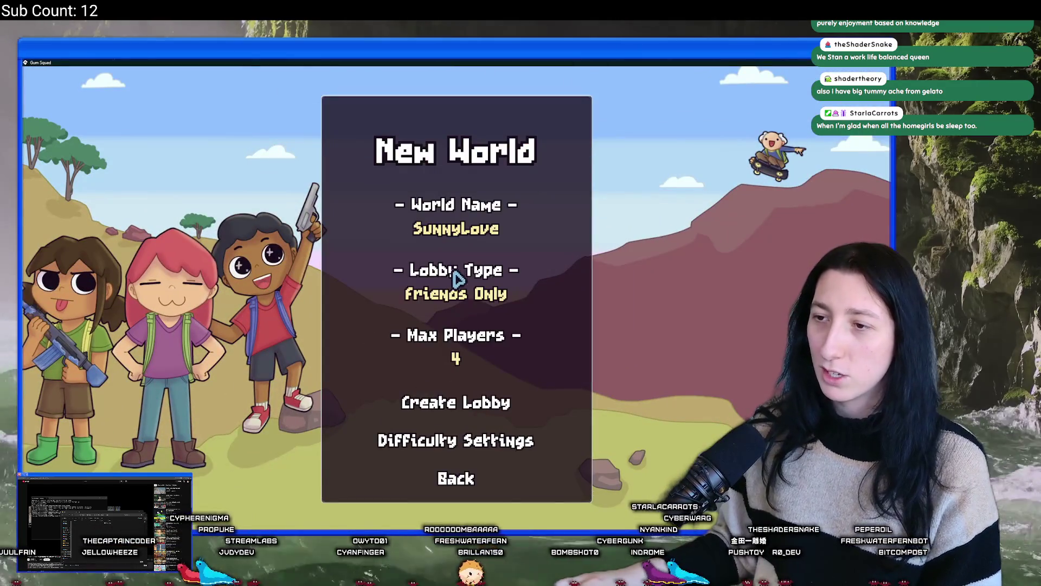
pyautogui.click(473, 406)
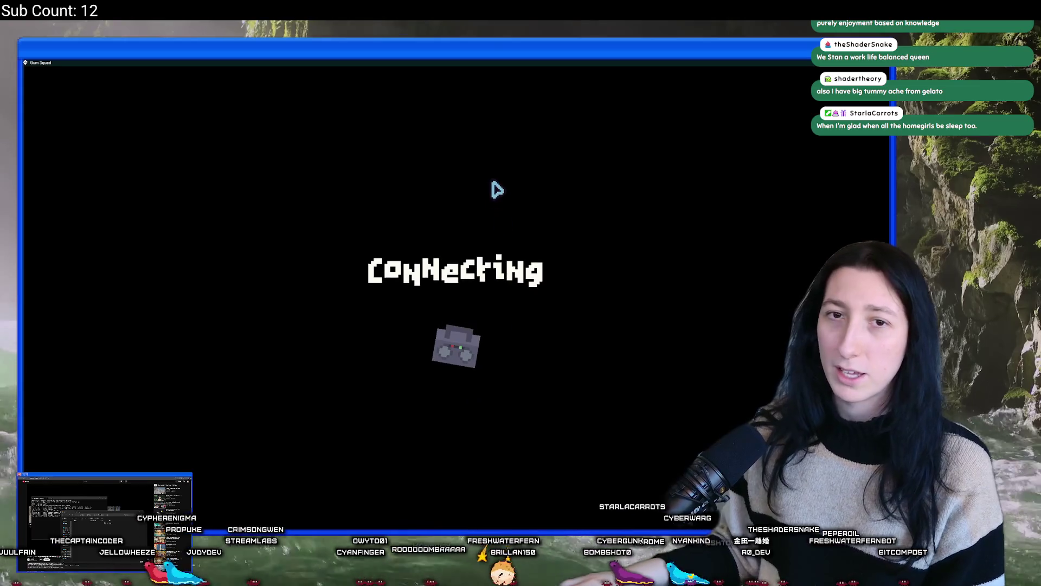
pyautogui.press('w')
pyautogui.press('d')
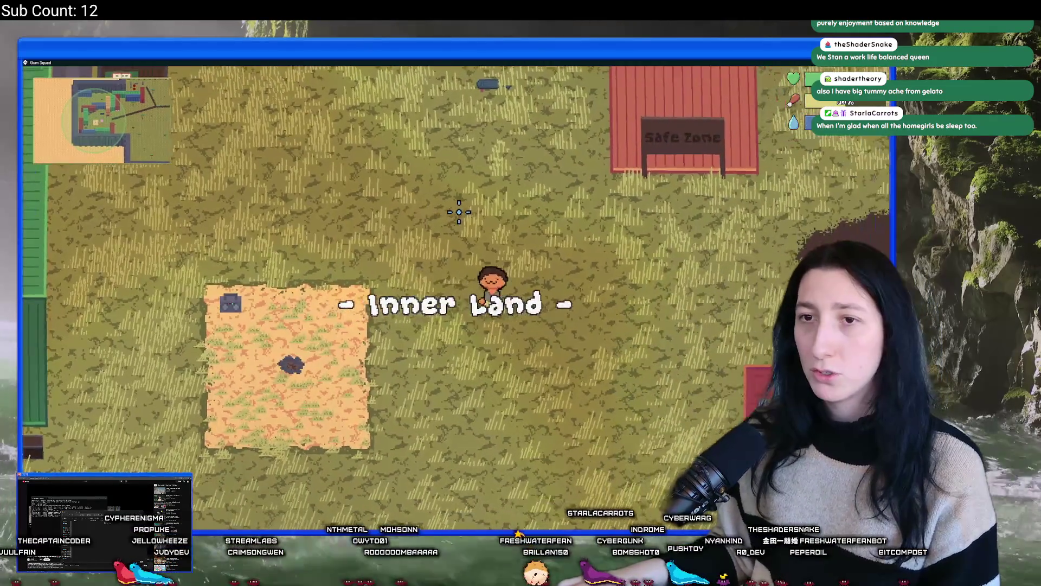
pyautogui.press('d')
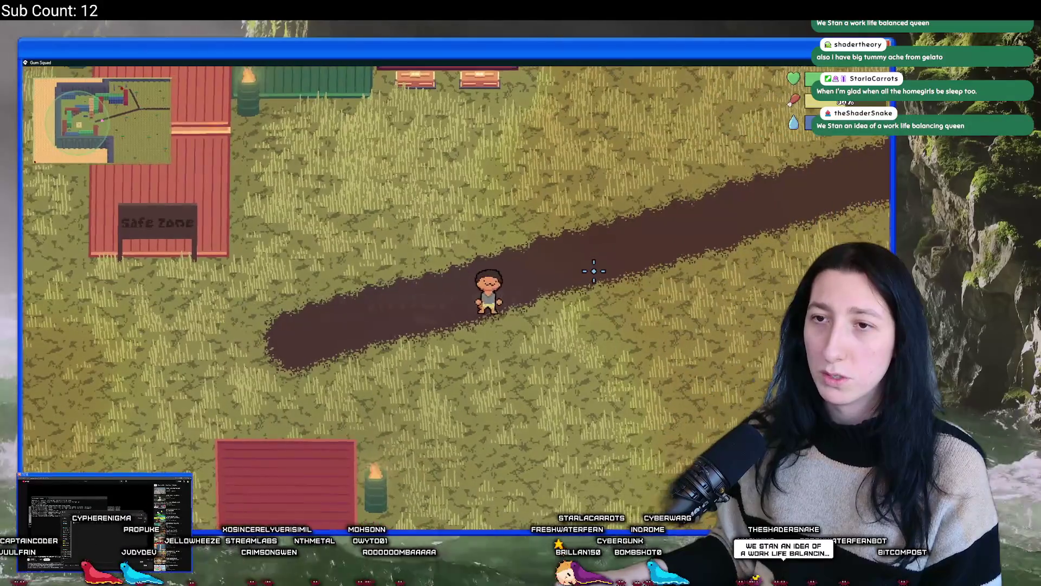
pyautogui.press('w')
pyautogui.press('w')
# Step: Re-maximize the game window, keep walking the road, then view the world map and inventory
pyautogui.moveTo(545, 63); pyautogui.dragTo(545, 146)
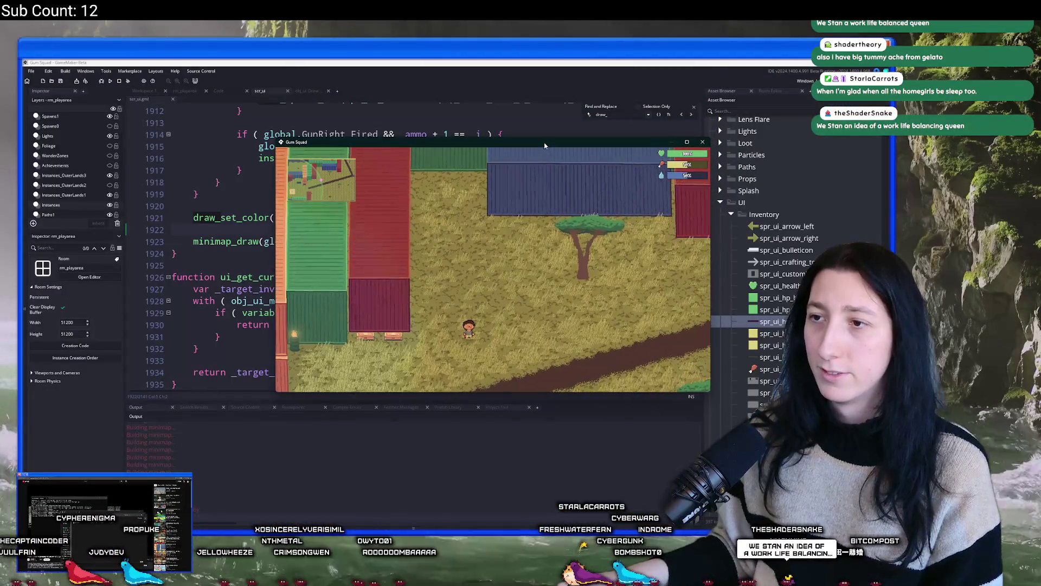
pyautogui.doubleClick(545, 146)
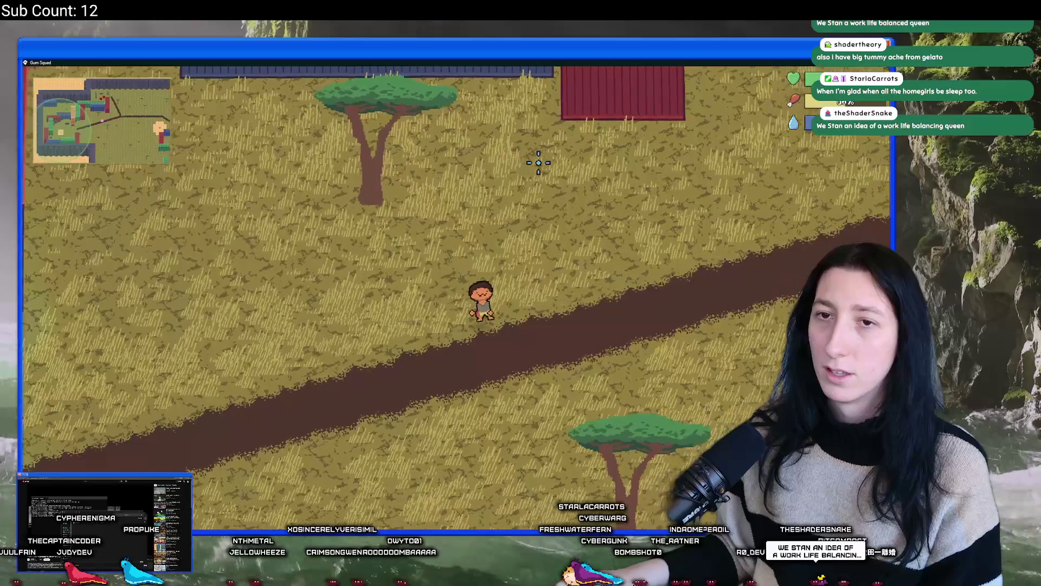
pyautogui.press('d')
pyautogui.press('w')
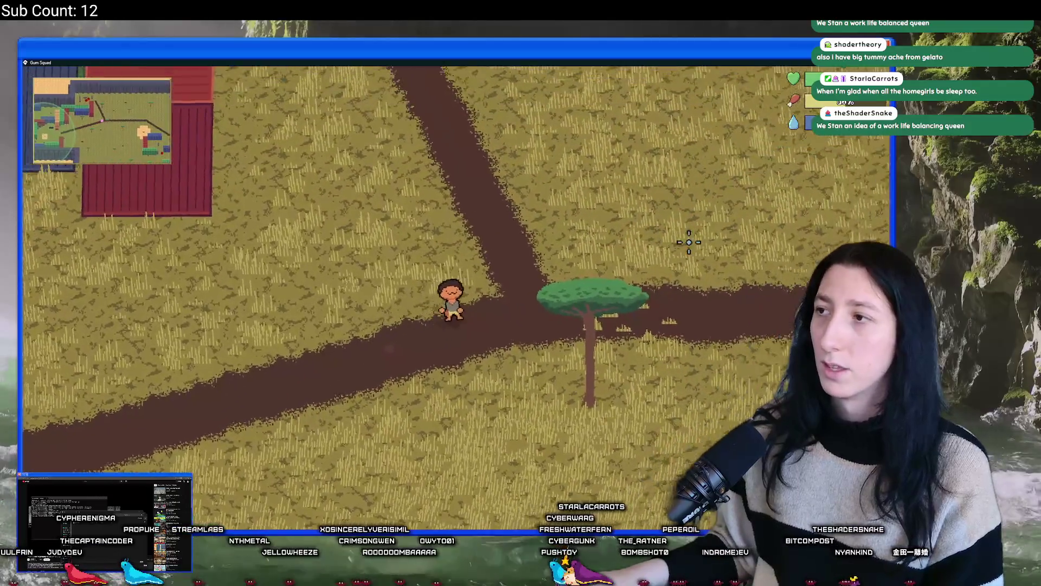
pyautogui.press('m')
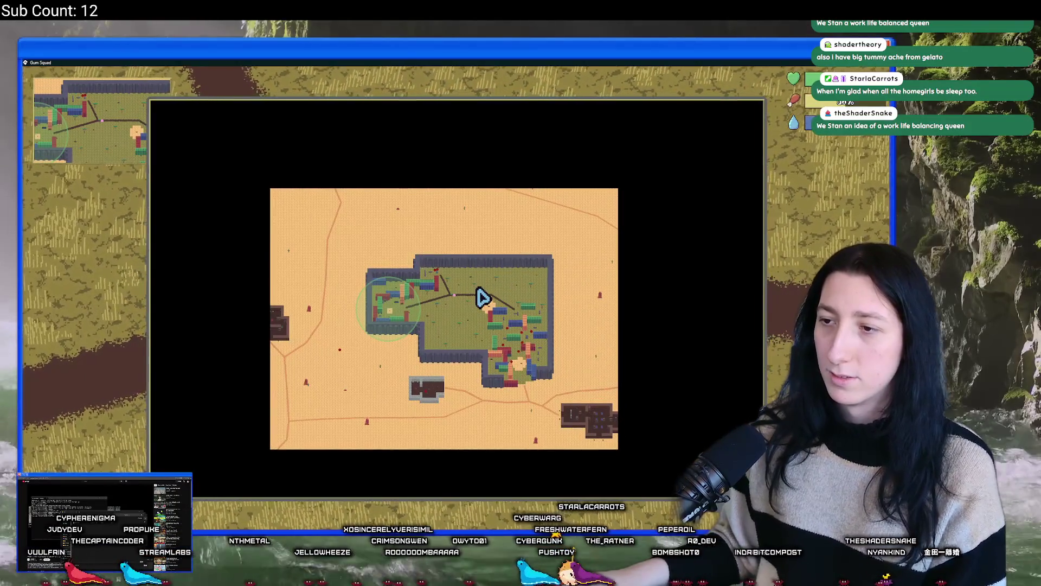
pyautogui.press('i')
pyautogui.moveTo(218, 342)
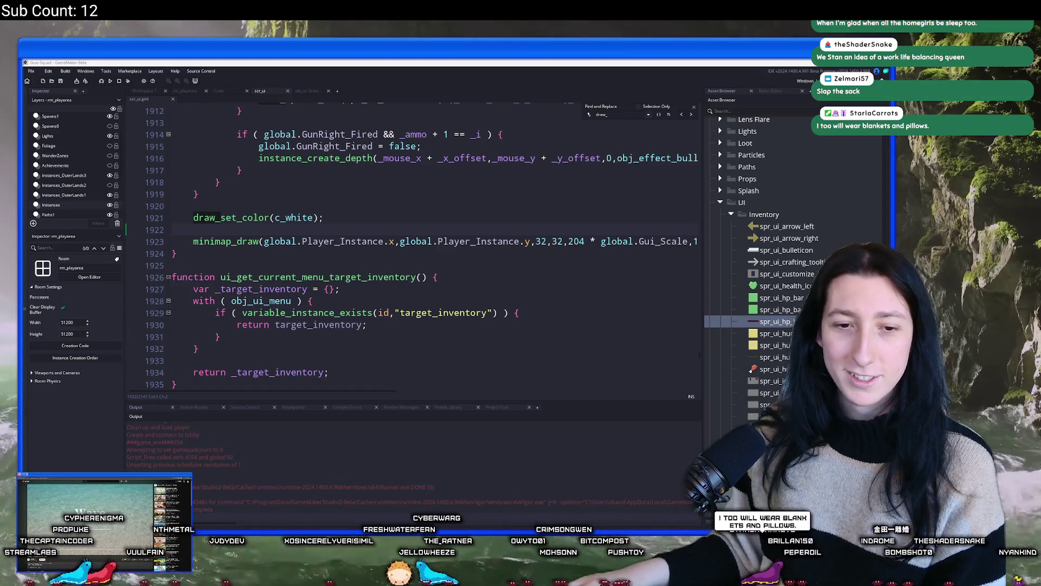
# Step: Refocus GameMaker and open PatchNotes.txt through the asset search
pyautogui.click(454, 203)
pyautogui.hotkey('ctrl', 't')
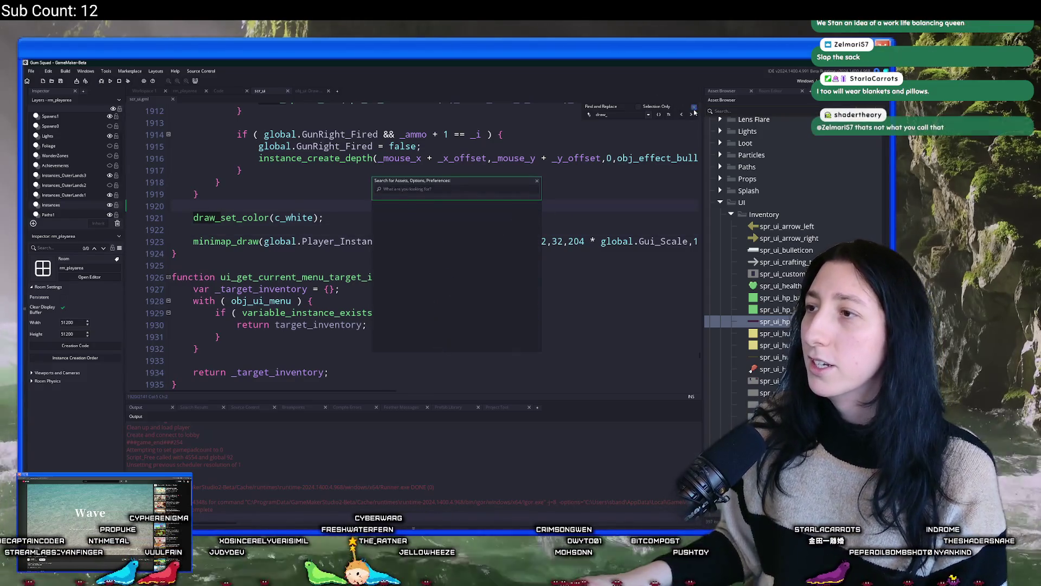
pyautogui.click(686, 148)
pyautogui.hotkey('ctrl', 't')
pyautogui.write('tch')
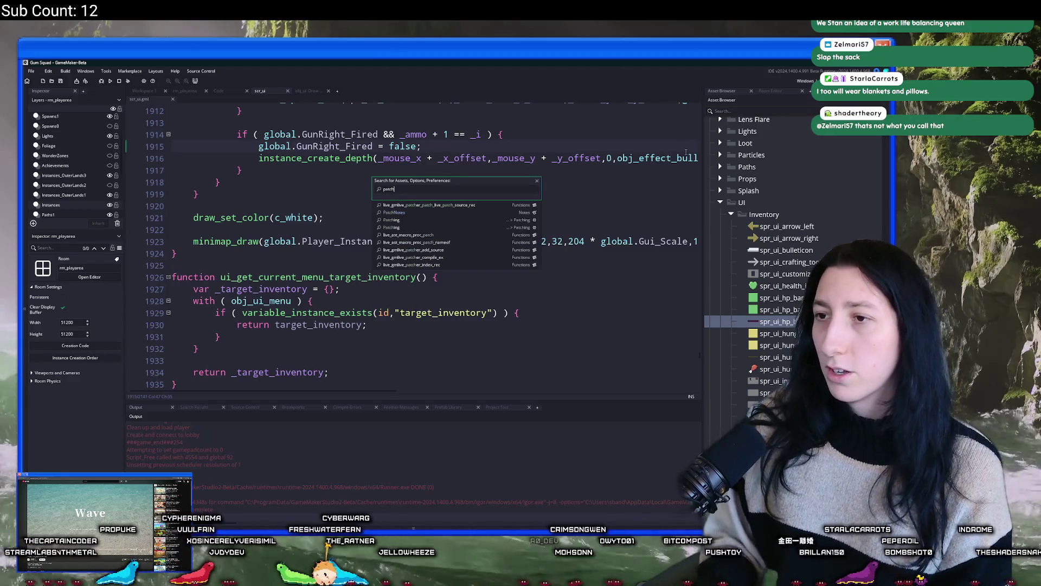
pyautogui.press('Return')
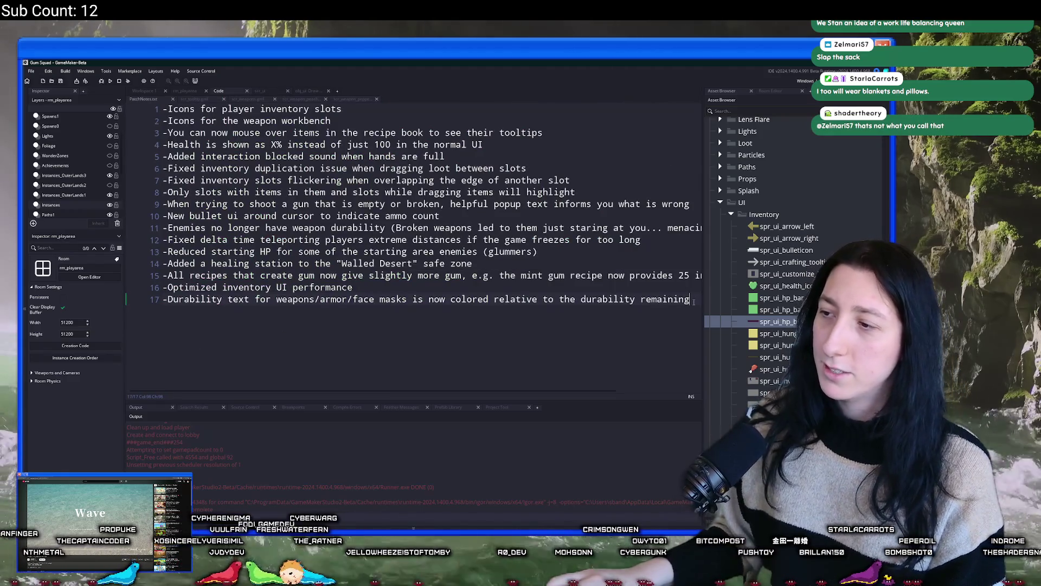
# Step: Type note 18: '-Added Health/Hunger/Thirst icons to the UI to make those stats more clear'
pyautogui.write('-Hung')
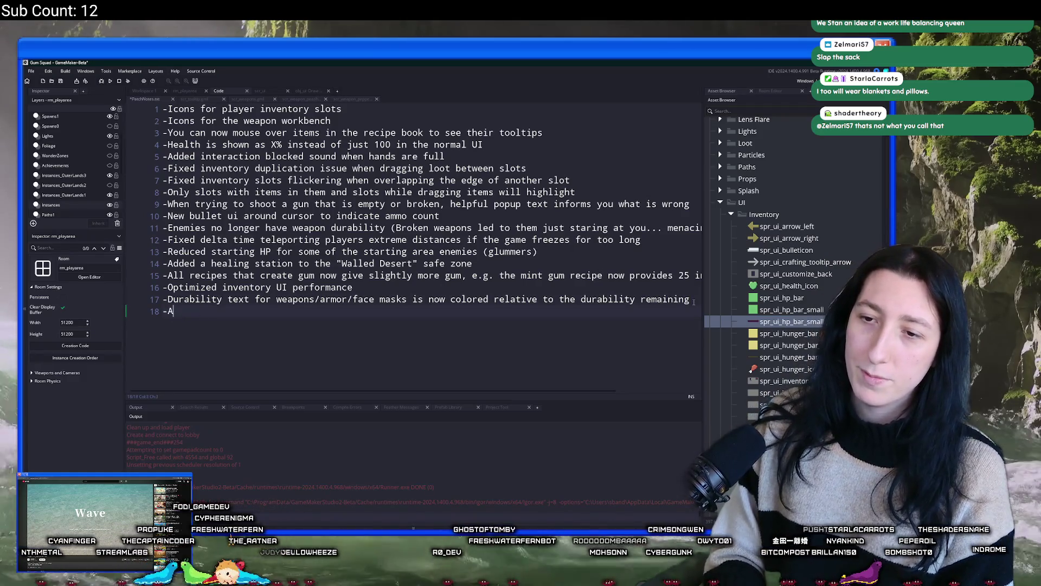
pyautogui.write('dded Hunger/THirst')
pyautogui.press('BackSpace')
pyautogui.press('BackSpace')
pyautogui.press('BackSpace')
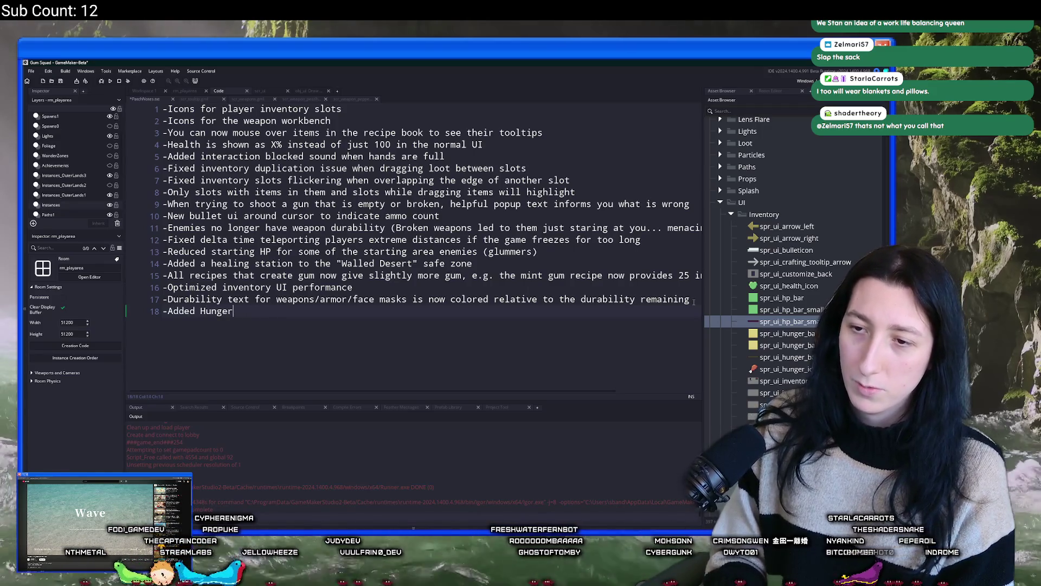
pyautogui.press('BackSpace')
pyautogui.press('BackSpace')
pyautogui.press('BackSpace')
pyautogui.write('ealth')
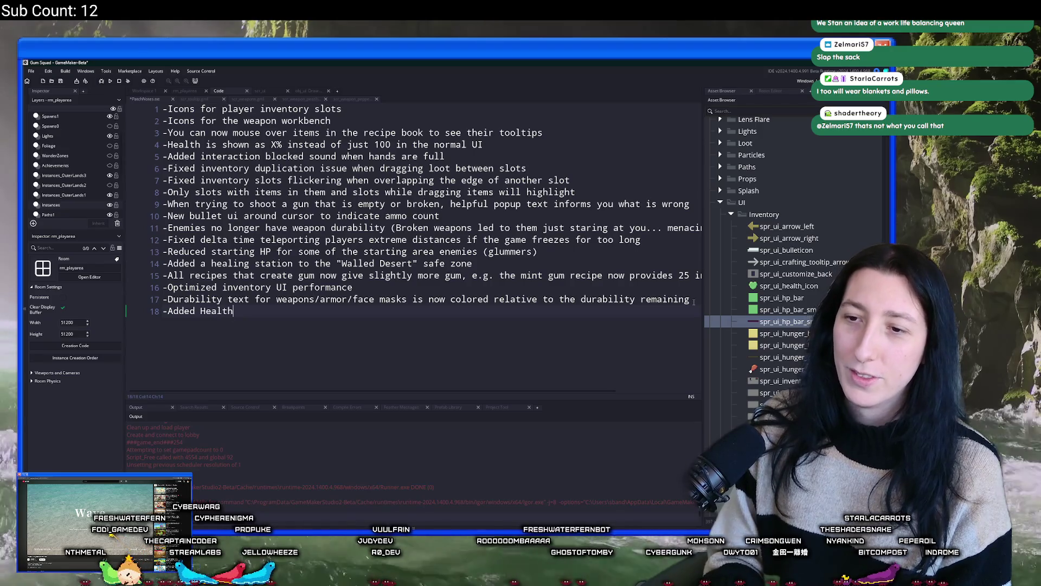
pyautogui.write('/Hunger')
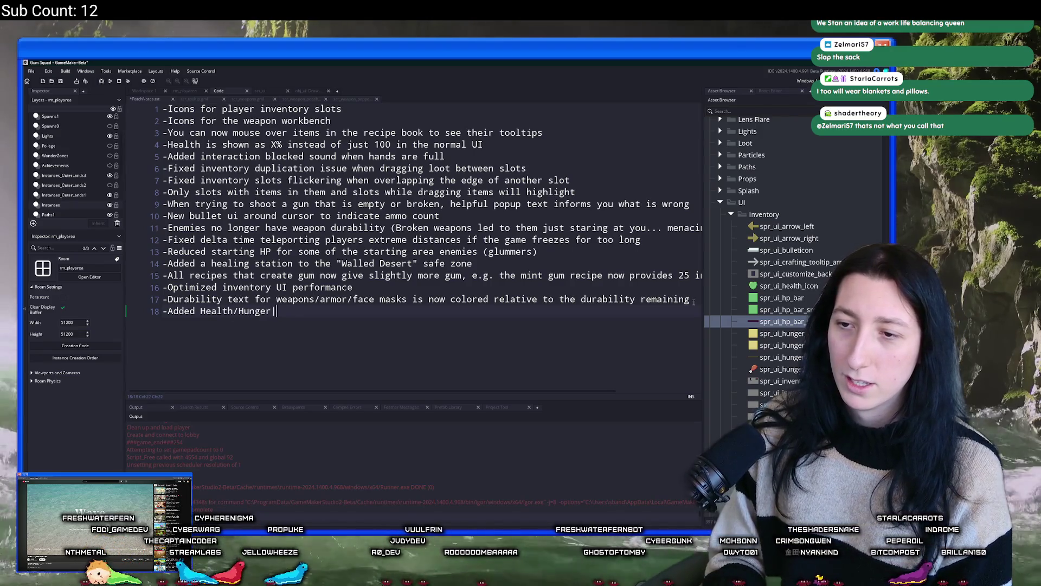
pyautogui.write('khirsticonsk')
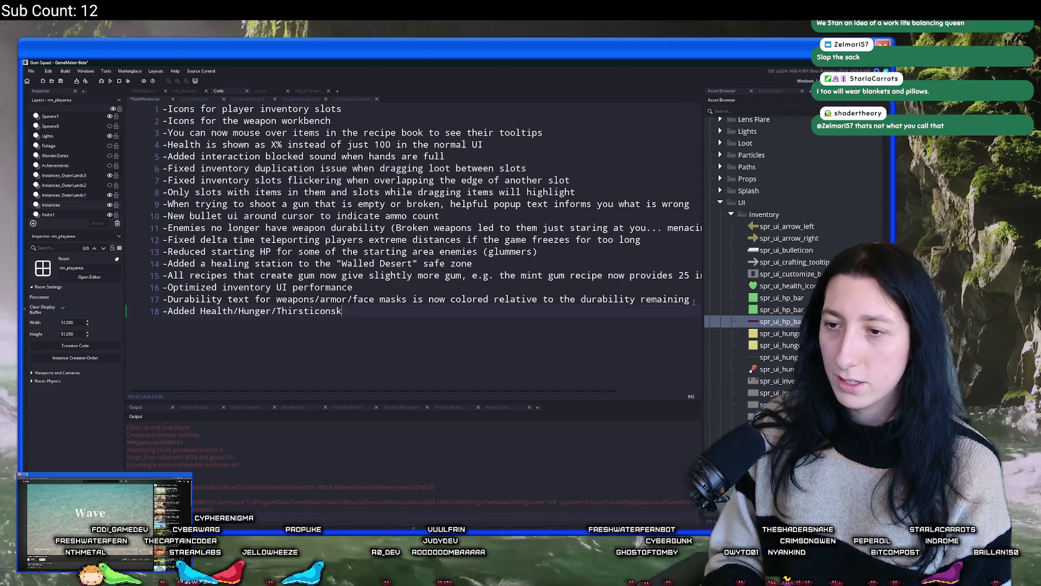
pyautogui.write('icons t')
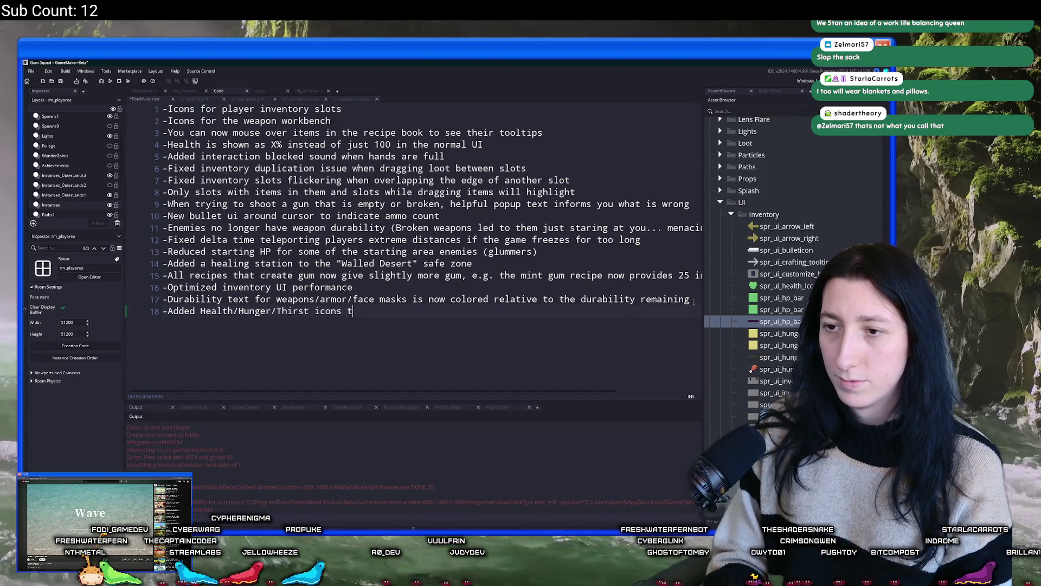
pyautogui.write('o the UI')
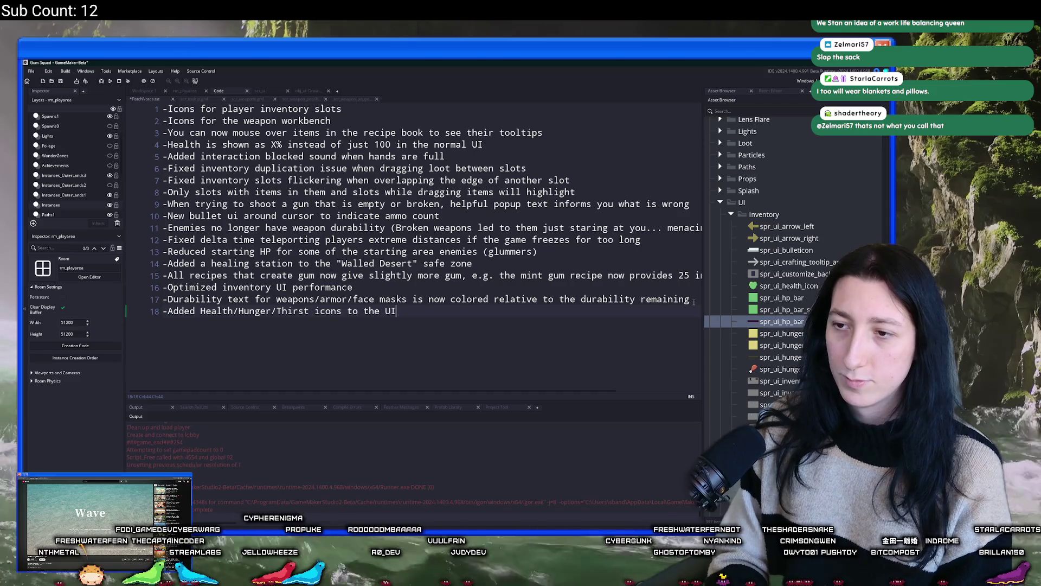
pyautogui.write(' to mak')
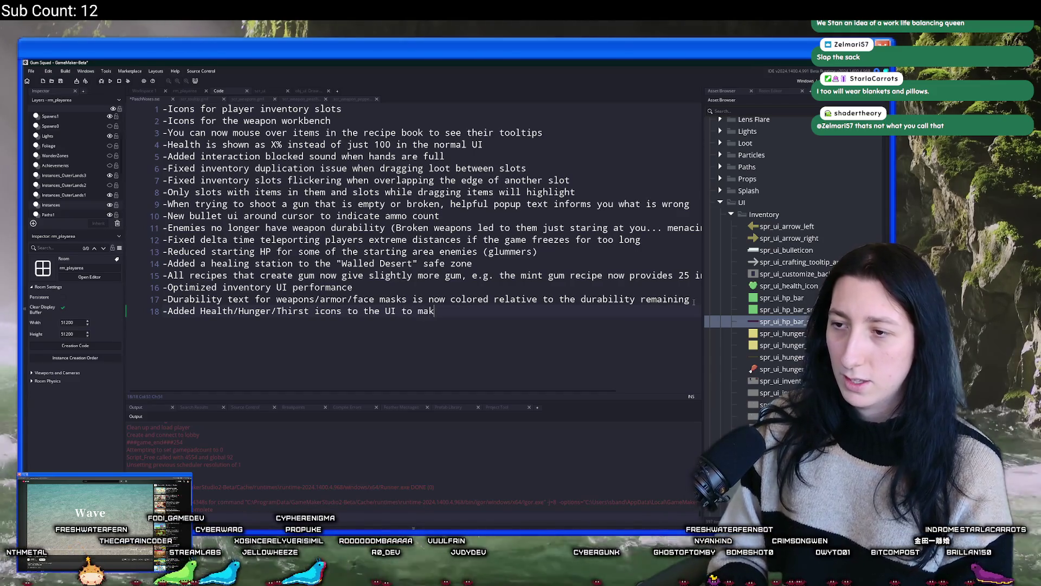
pyautogui.write('e those ')
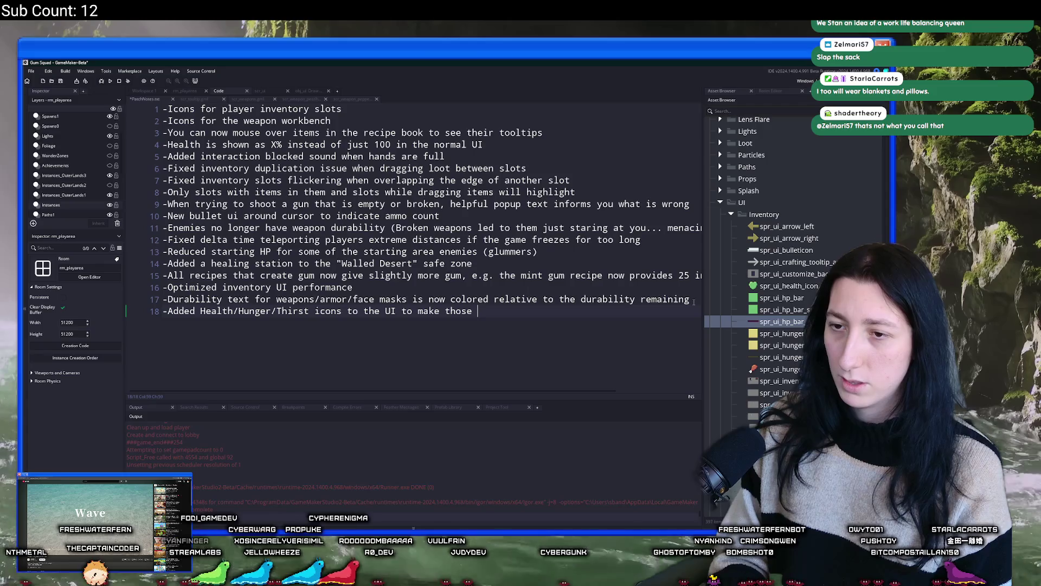
pyautogui.write('stat')
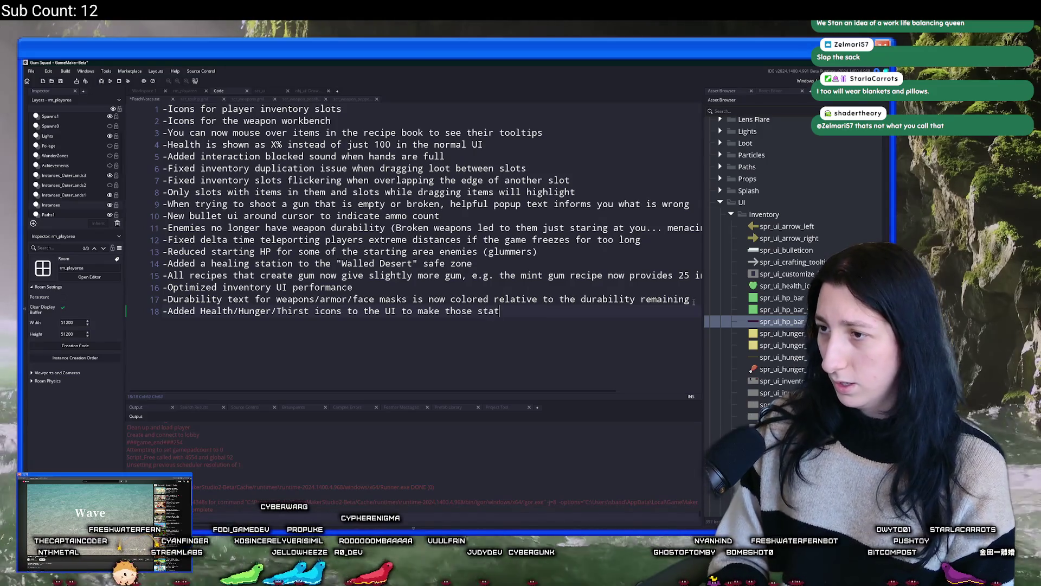
pyautogui.write('s more clear')
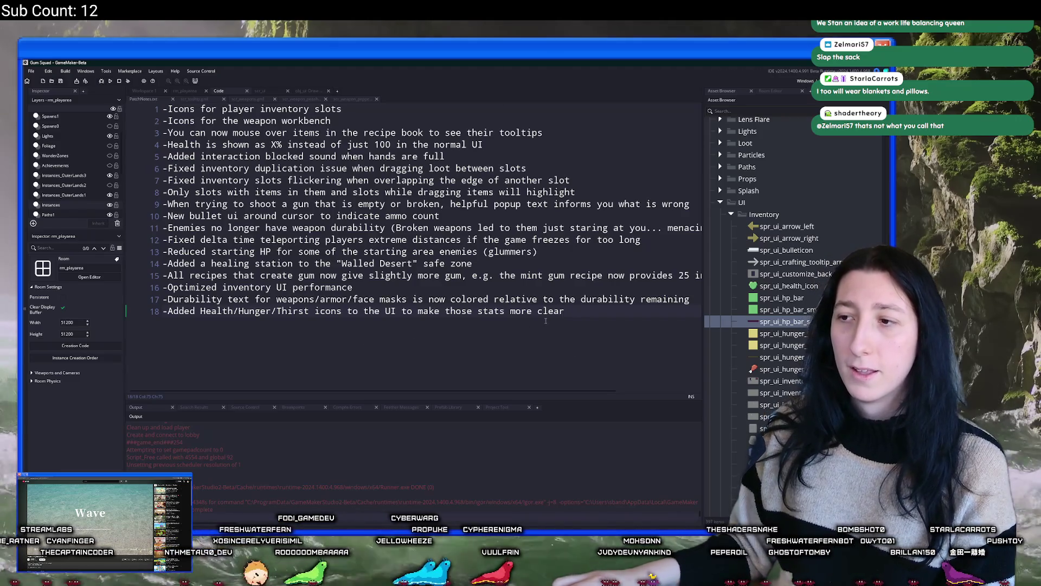
pyautogui.moveTo(573, 312)
pyautogui.mouseDown()
pyautogui.moveTo(247, 163)
pyautogui.moveTo(141, 83)
pyautogui.mouseUp()
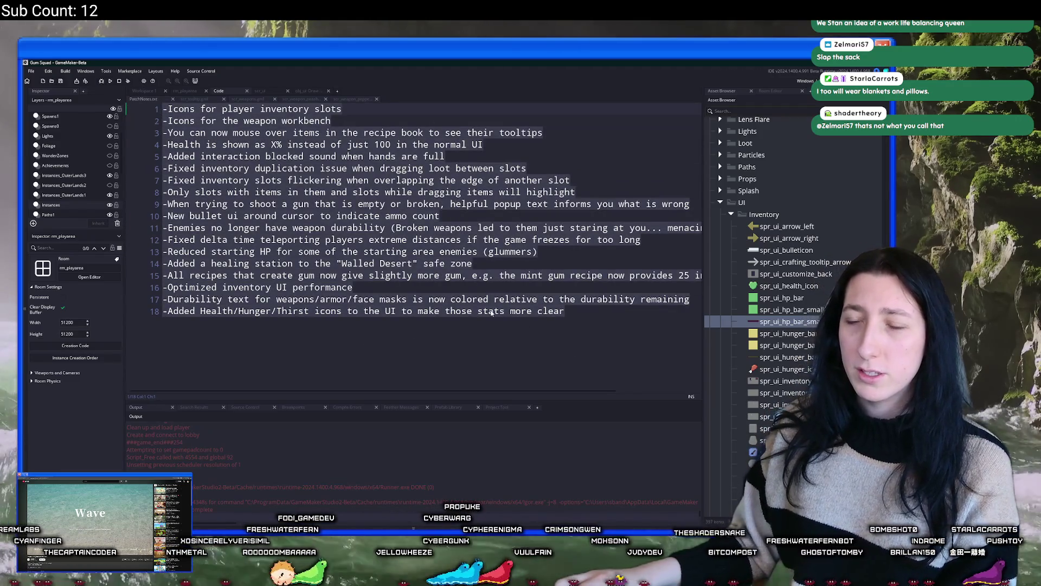
pyautogui.click(490, 312)
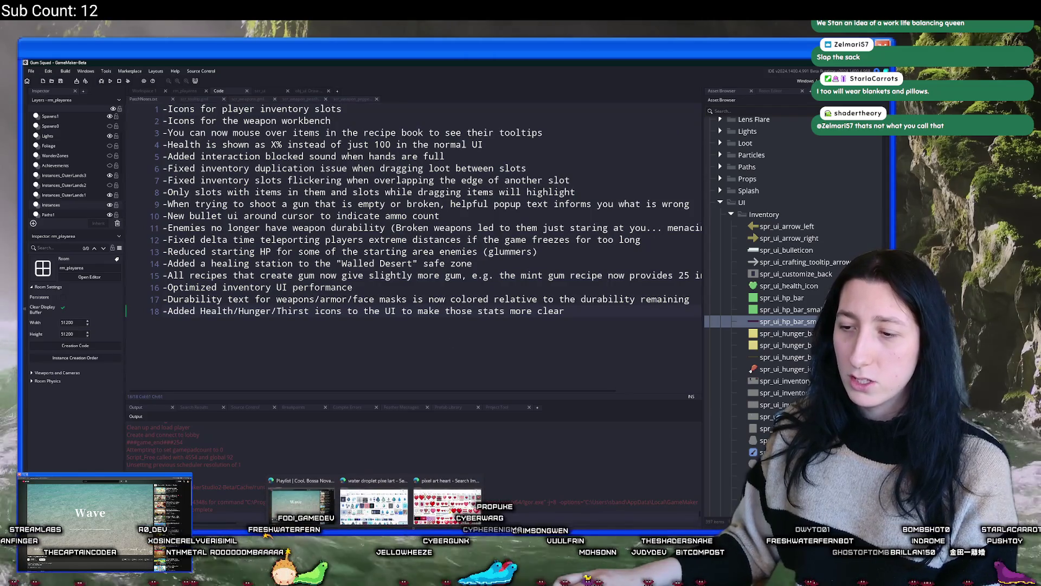
pyautogui.click(373, 502)
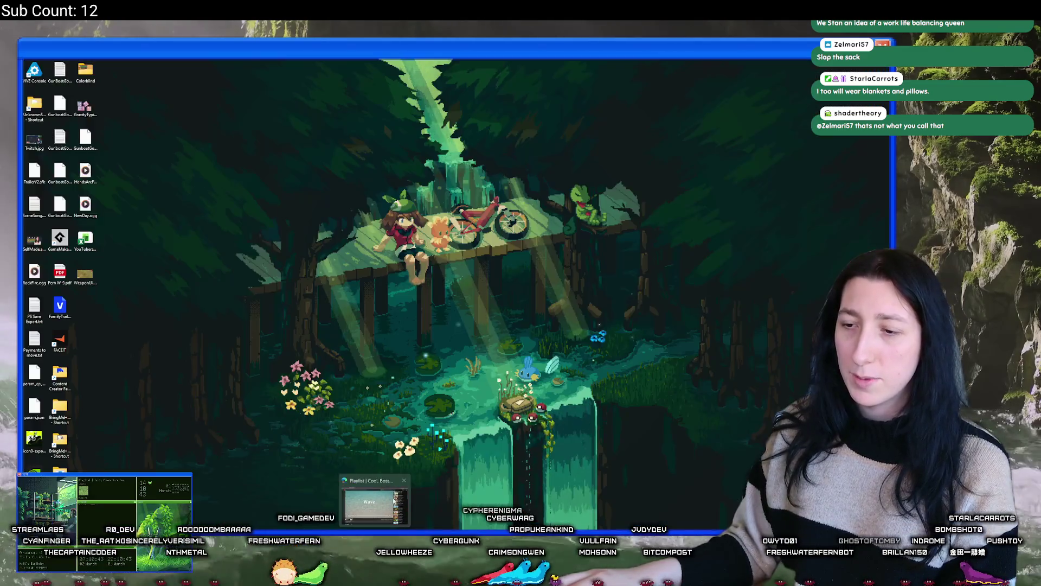
pyautogui.click(304, 534)
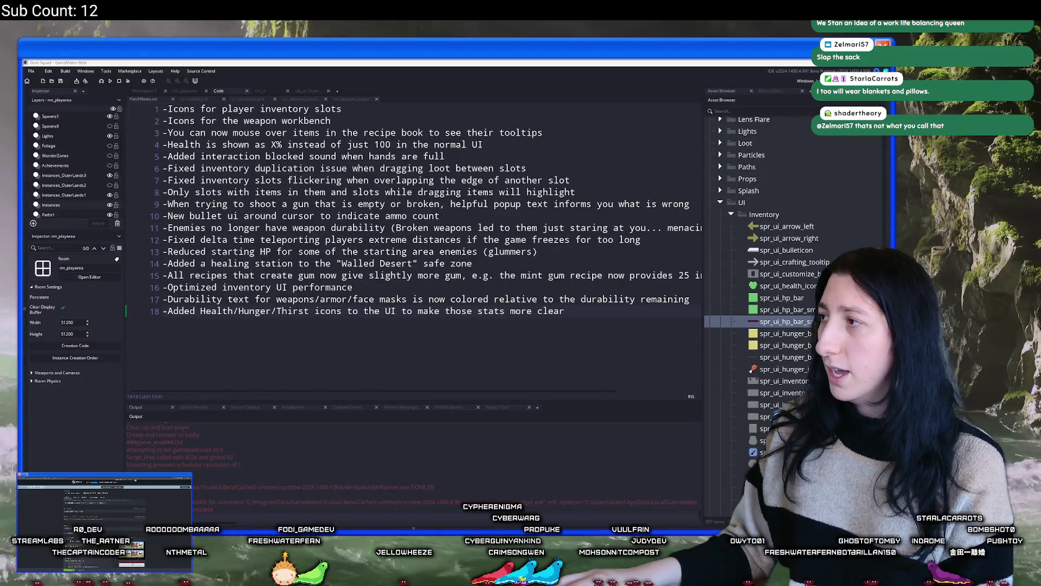
pyautogui.hotkey('alt', 'Tab')
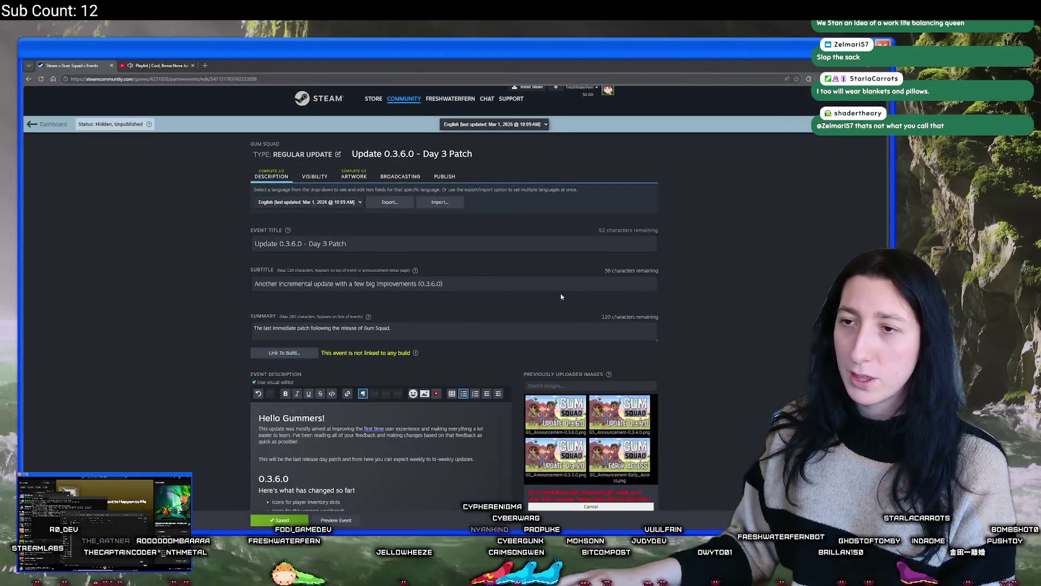
pyautogui.hotkey('alt', 'Tab')
pyautogui.hotkey('alt', 'Tab')
pyautogui.hotkey('alt', 'Tab')
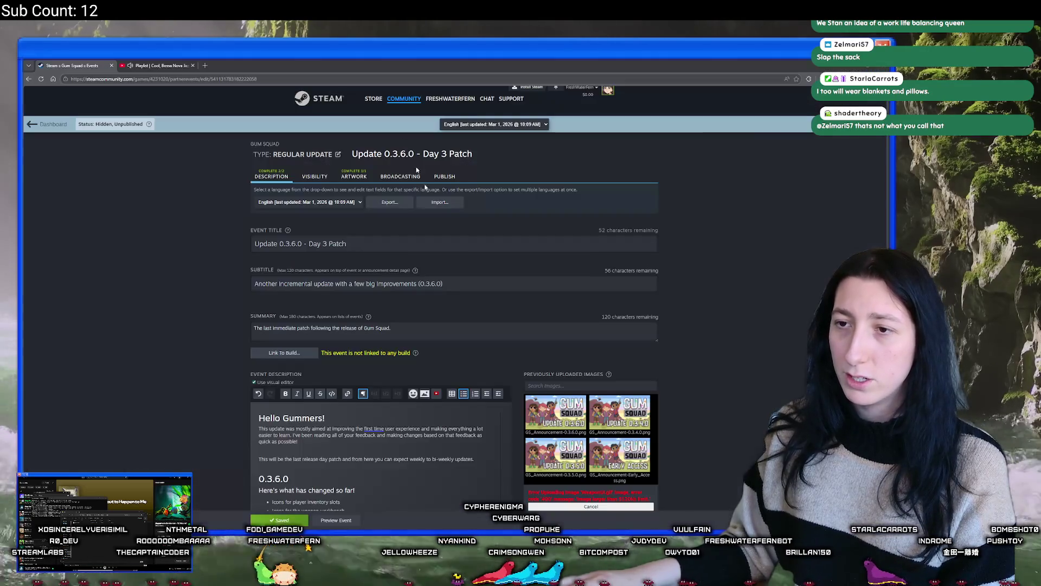
pyautogui.hotkey('alt', 'Tab')
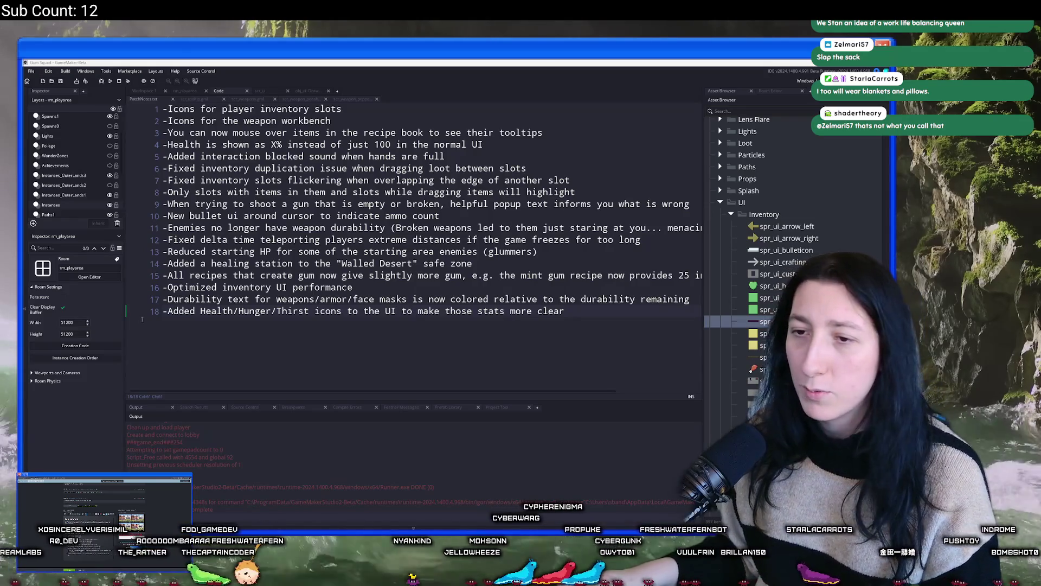
pyautogui.moveTo(168, 239); pyautogui.dragTo(651, 236)
pyautogui.hotkey('alt', 'Tab')
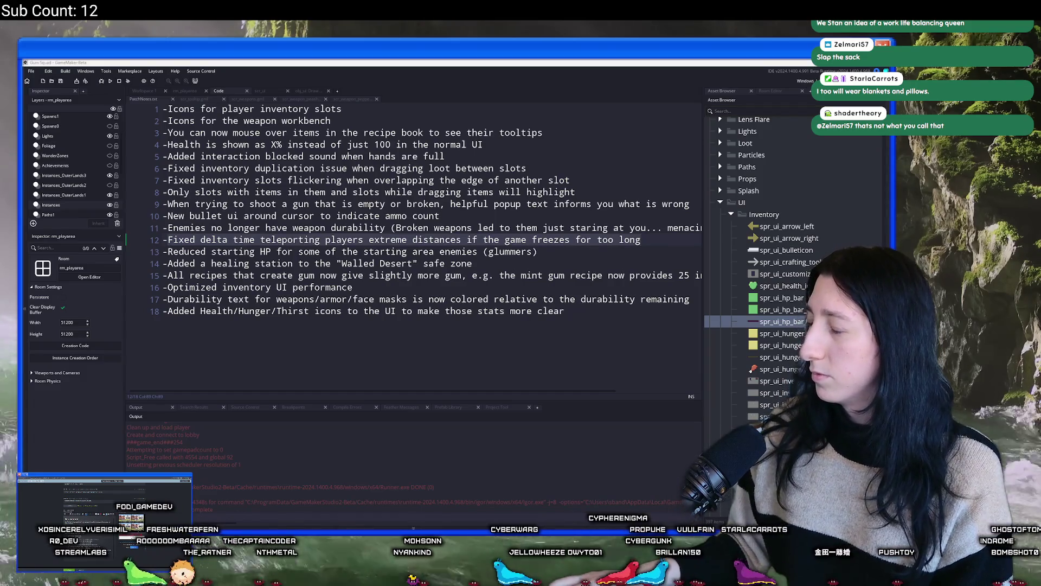
pyautogui.moveTo(166, 251); pyautogui.dragTo(539, 251)
pyautogui.hotkey('alt', 'Tab')
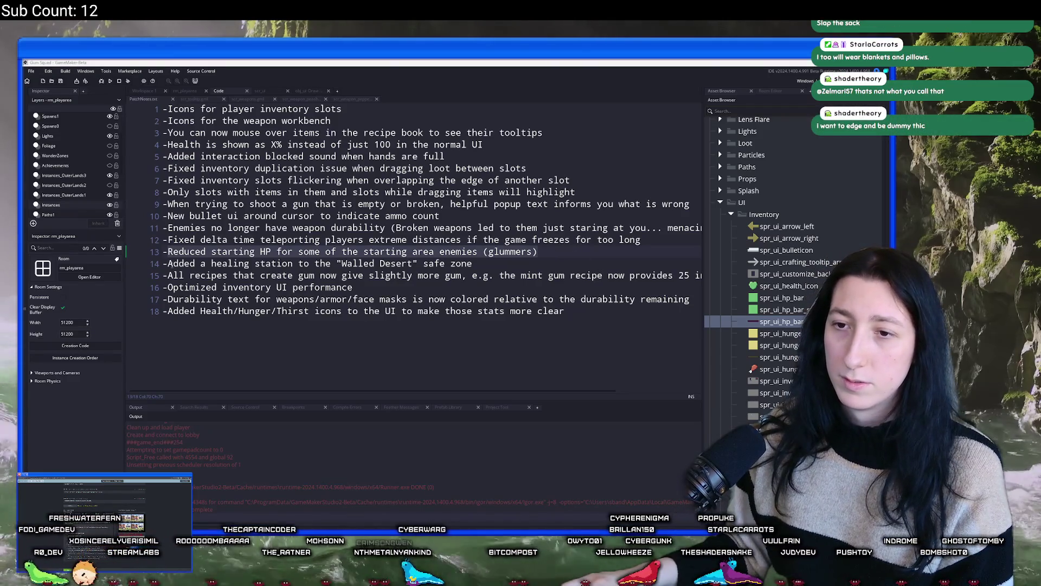
pyautogui.click(505, 260)
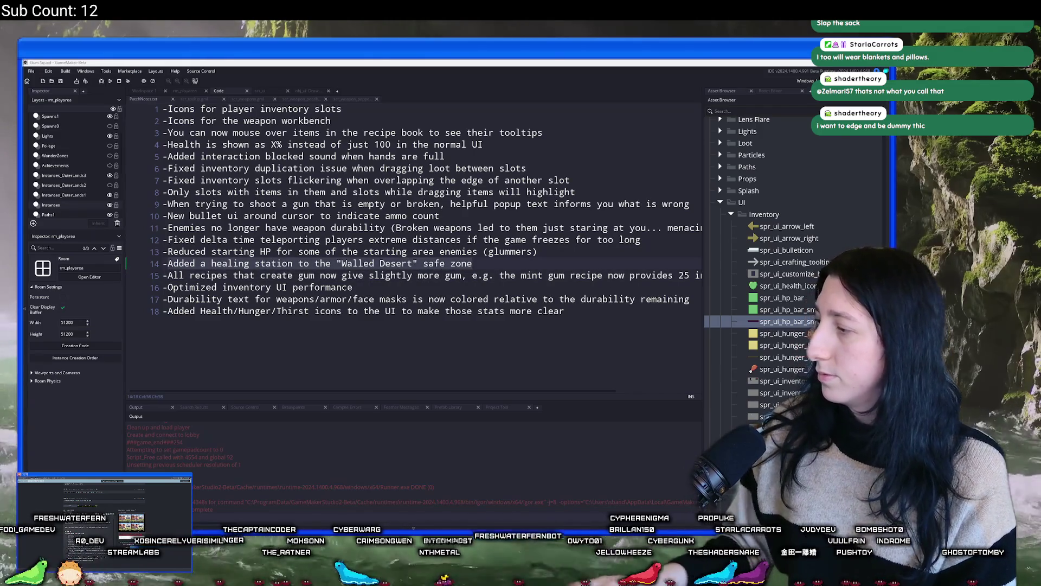
pyautogui.press('Down')
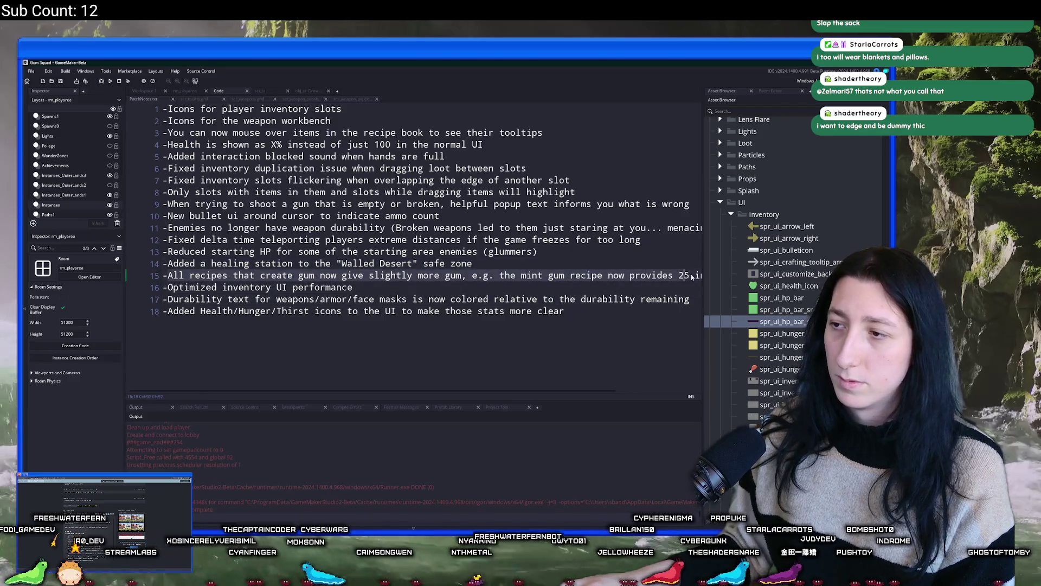
pyautogui.press('End')
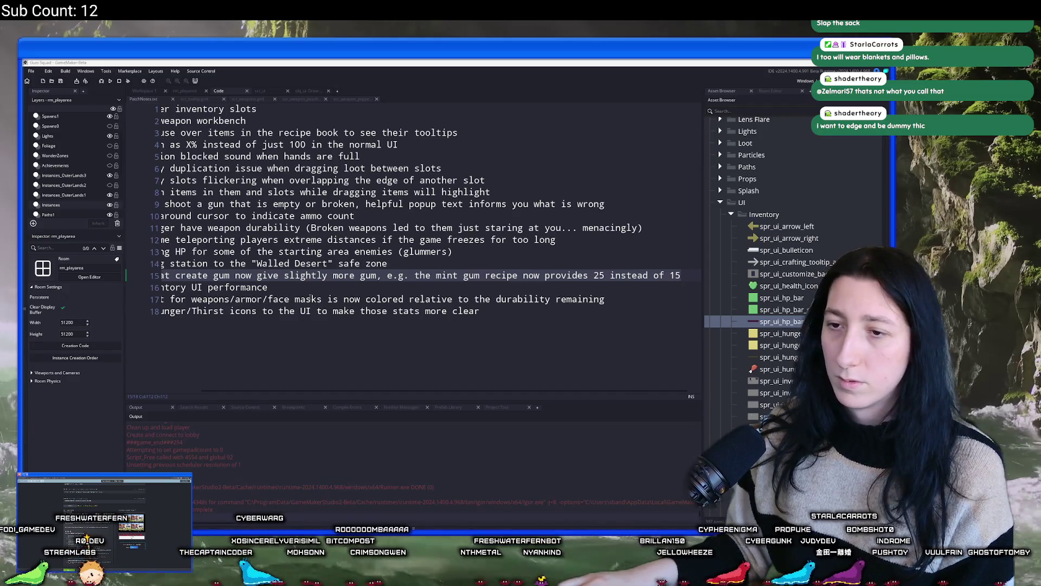
pyautogui.click(168, 287)
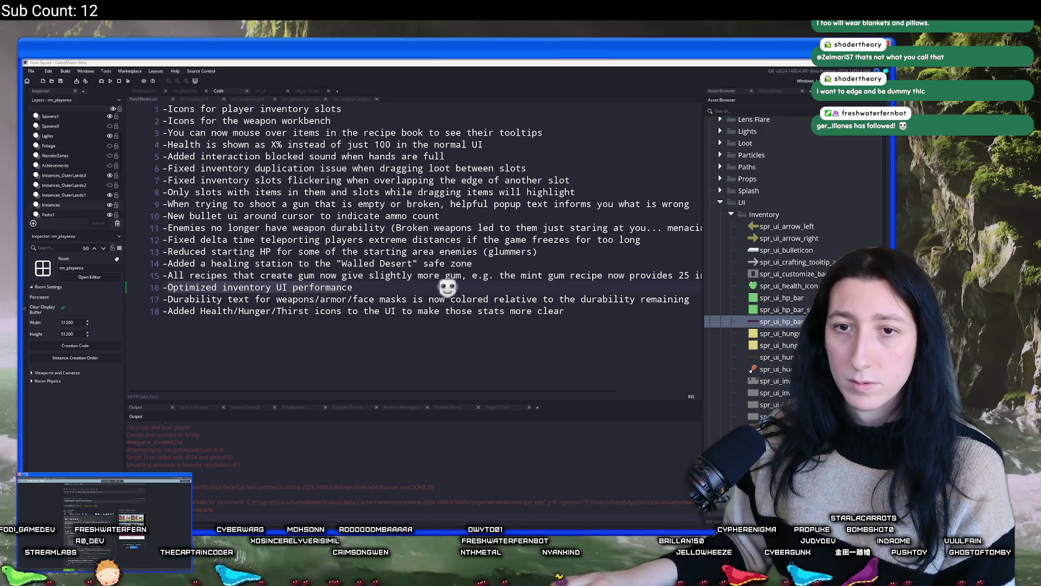
pyautogui.click(672, 299)
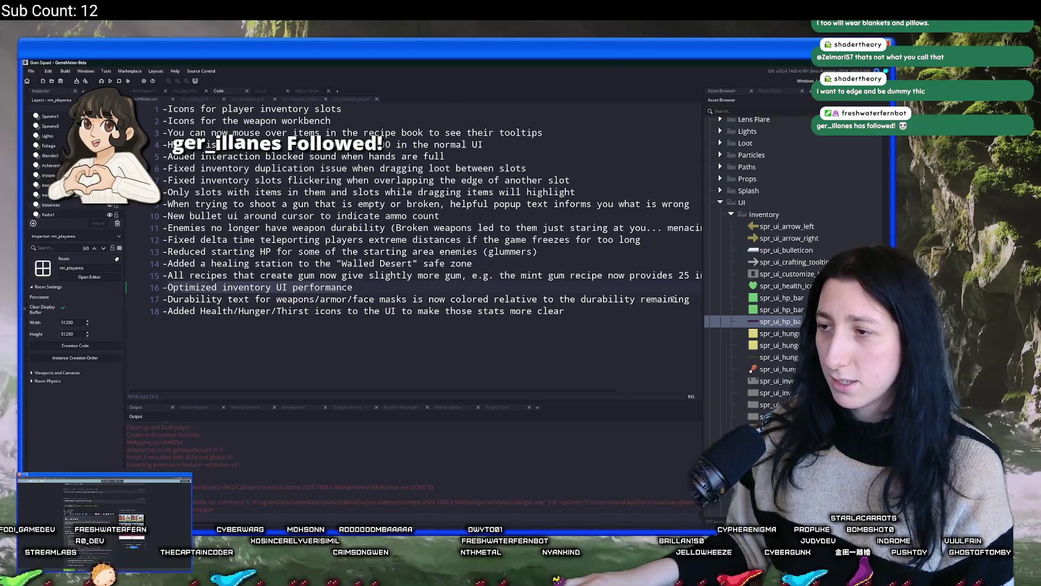
pyautogui.press('Left')
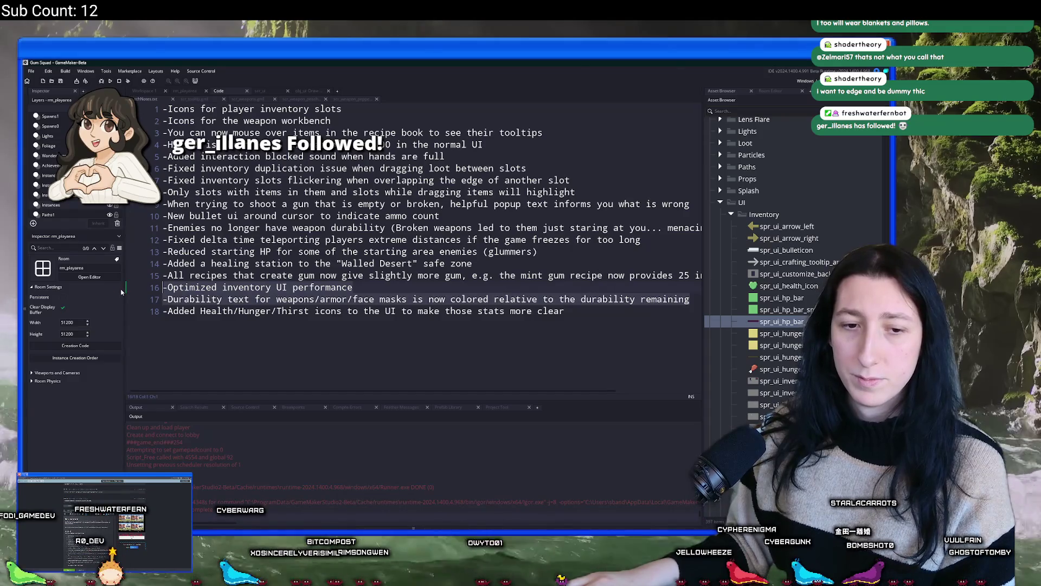
pyautogui.click(174, 298)
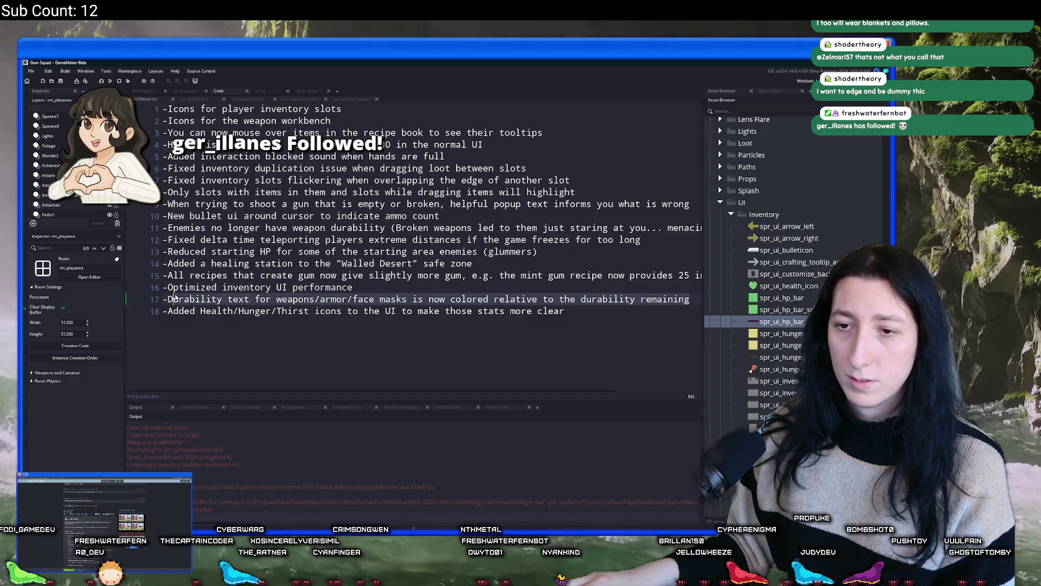
pyautogui.click(167, 299)
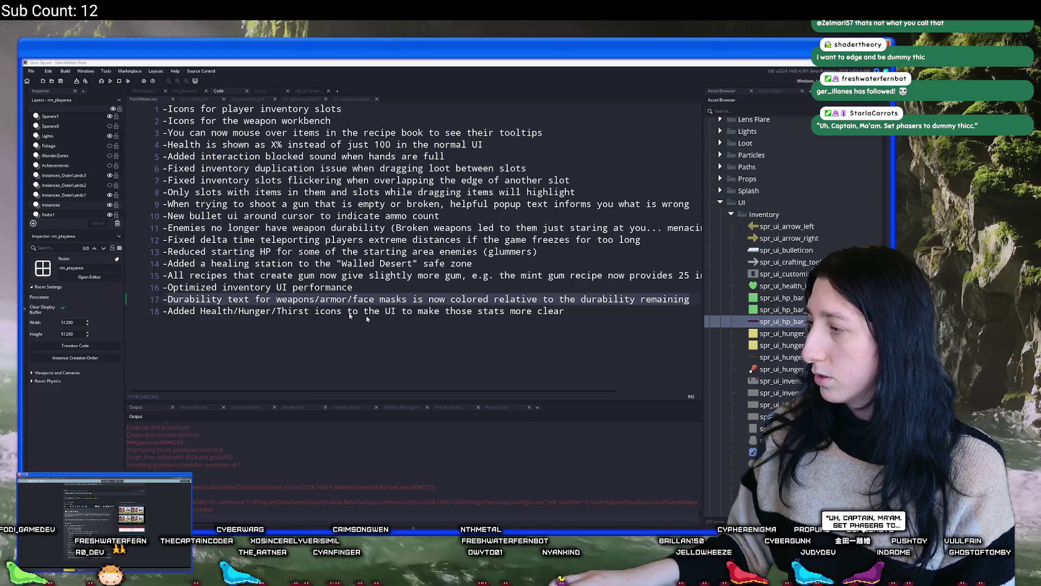
pyautogui.click(354, 289)
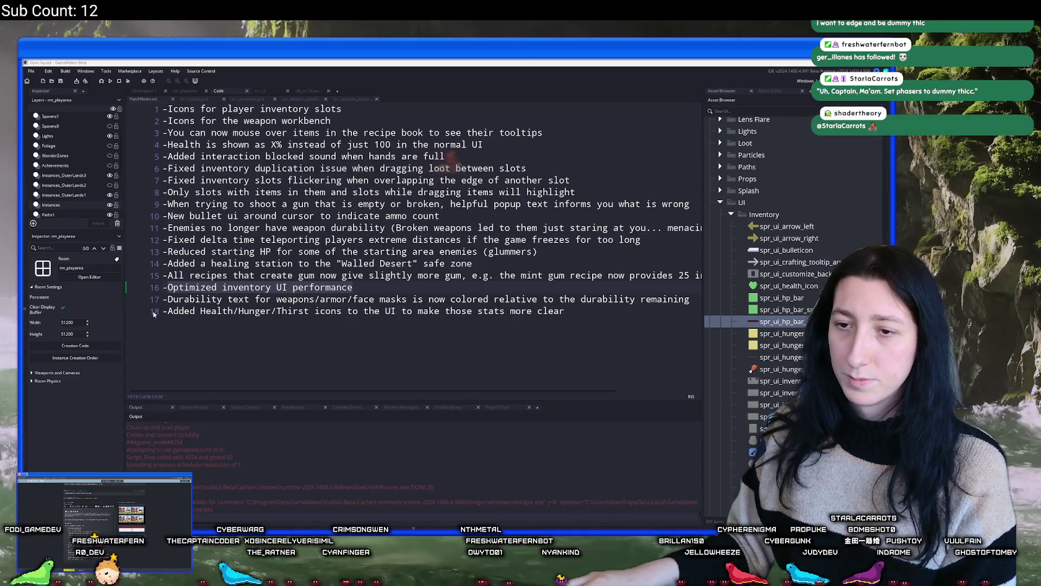
pyautogui.click(569, 331)
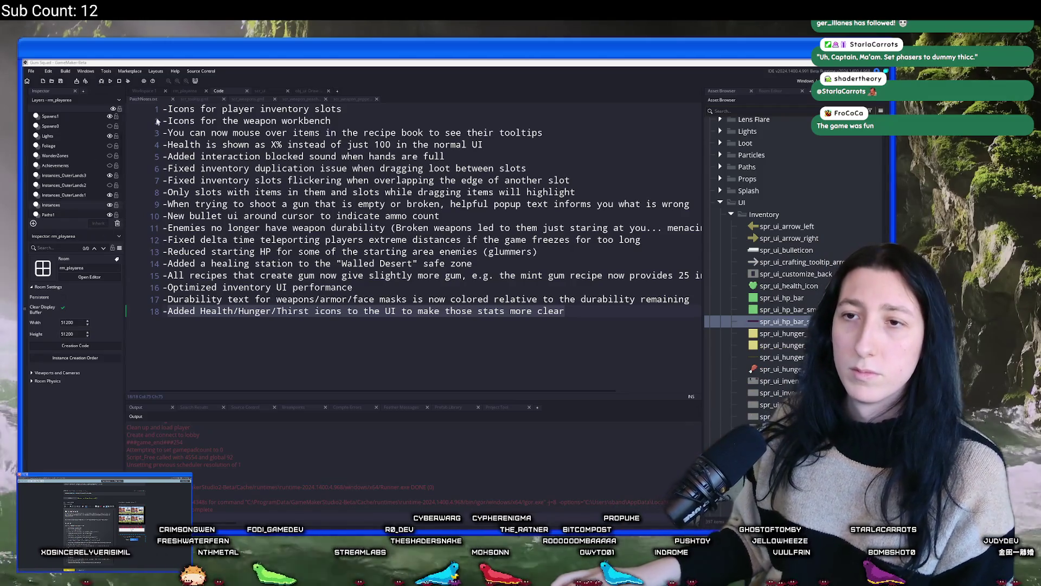
pyautogui.click(183, 91)
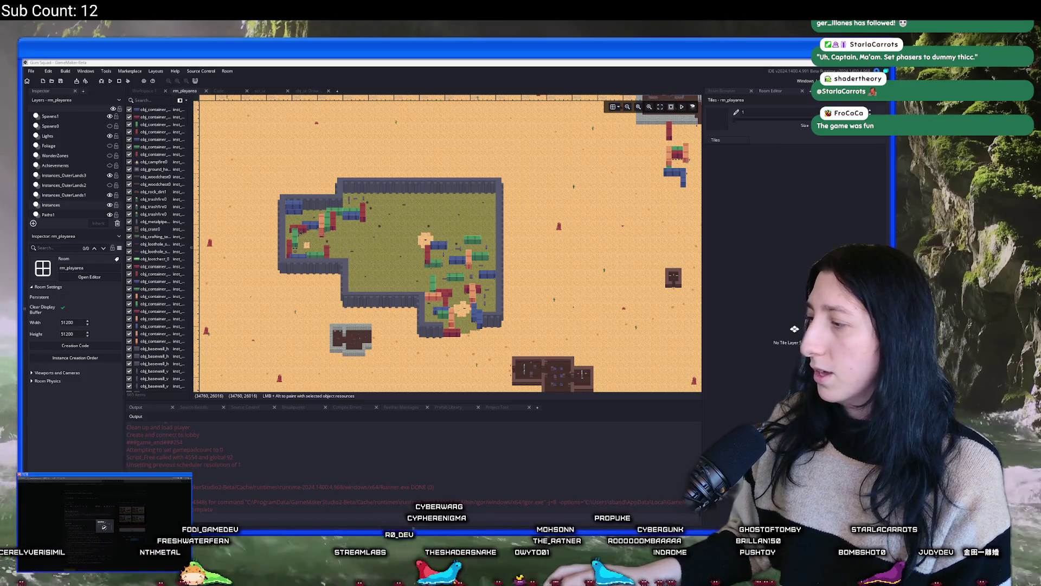
# Step: Find obj_healthstation in the asset browser and place it beside the compound's rocks
pyautogui.moveTo(379, 227)
pyautogui.mouseDown()
pyautogui.moveTo(471, 165)
pyautogui.moveTo(469, 253)
pyautogui.mouseUp()
pyautogui.click(721, 91)
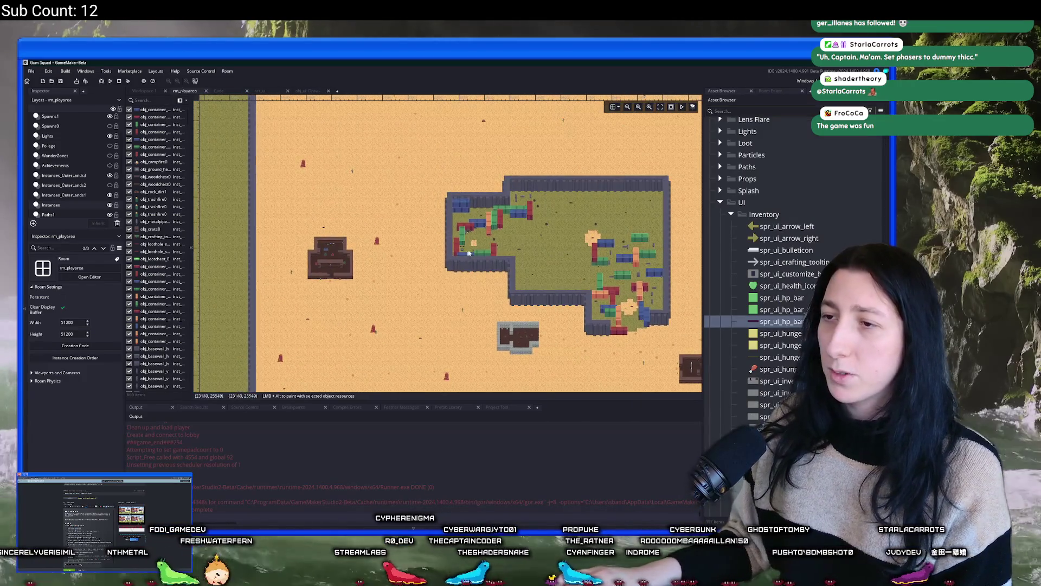
pyautogui.scroll(5, 469, 254)
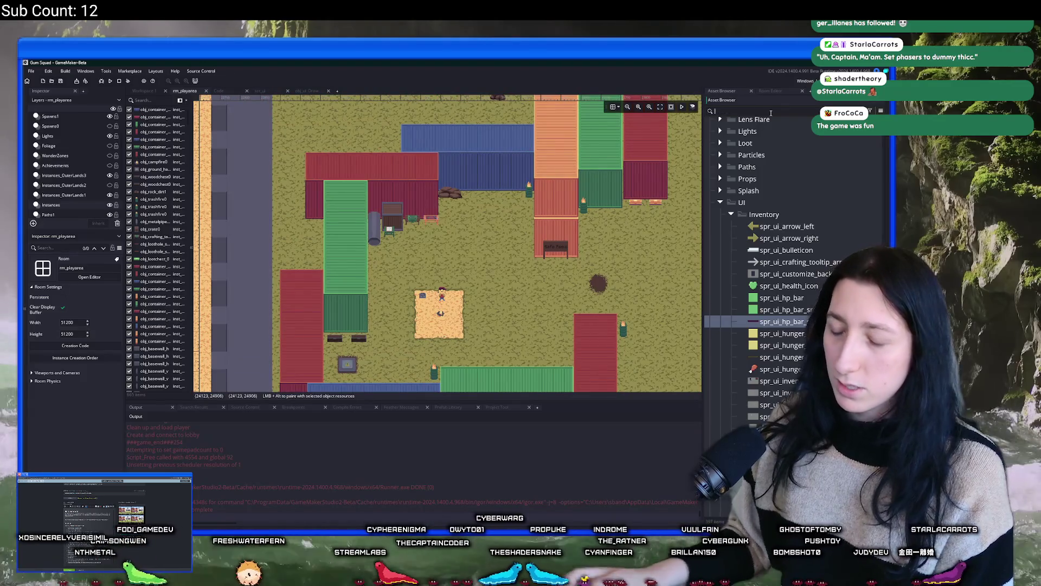
pyautogui.write('heal')
pyautogui.click(758, 328)
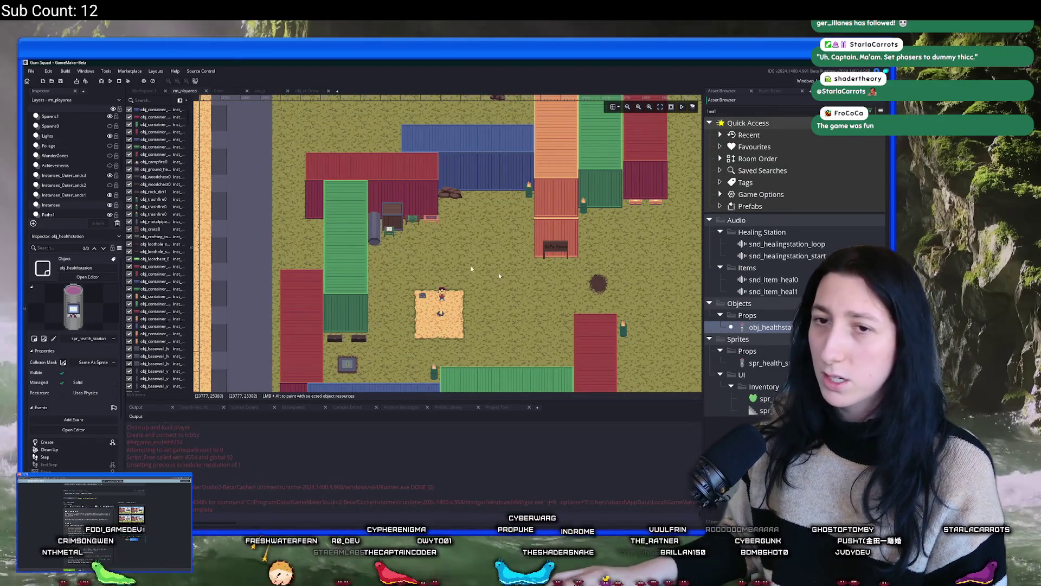
pyautogui.scroll(6, 469, 195)
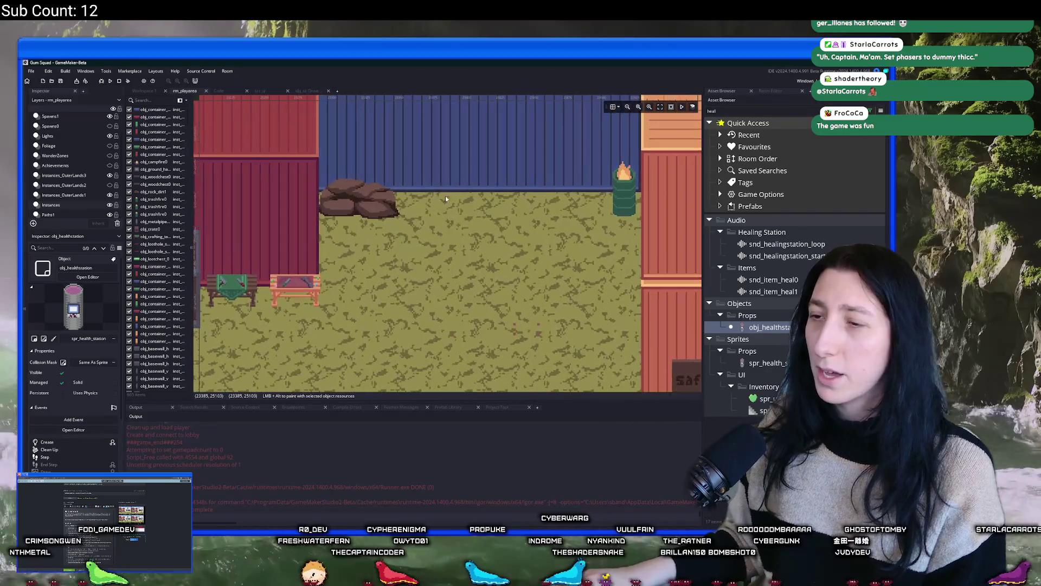
pyautogui.keyDown('alt'); pyautogui.click(437, 202); pyautogui.keyUp('alt')
pyautogui.moveTo(437, 202); pyautogui.dragTo(436, 203)
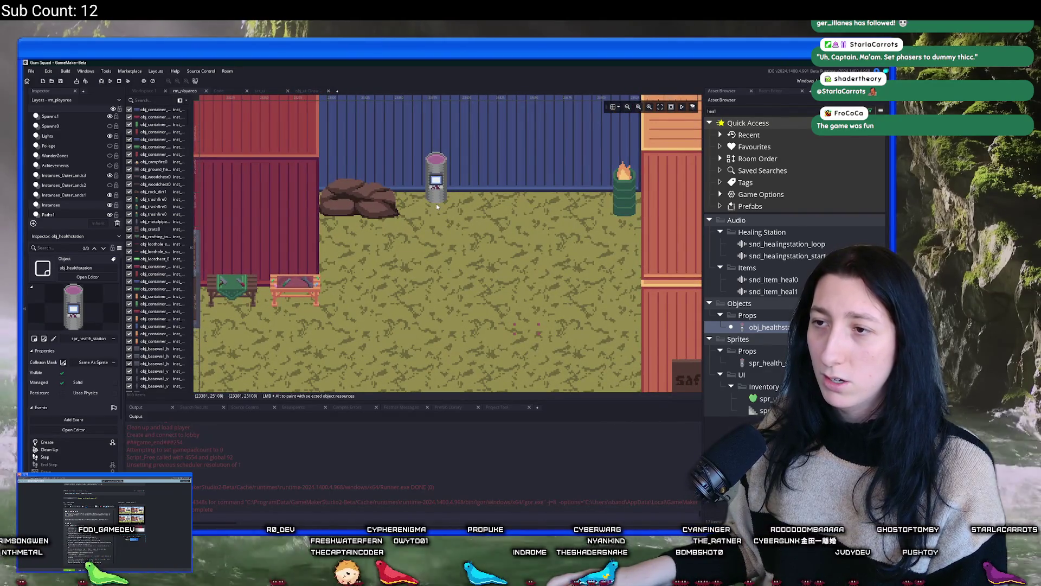
pyautogui.click(435, 203)
# Step: Shorten the third loot zone on the LootZones layer from its bottom edge
pyautogui.scroll(-2, 454, 216)
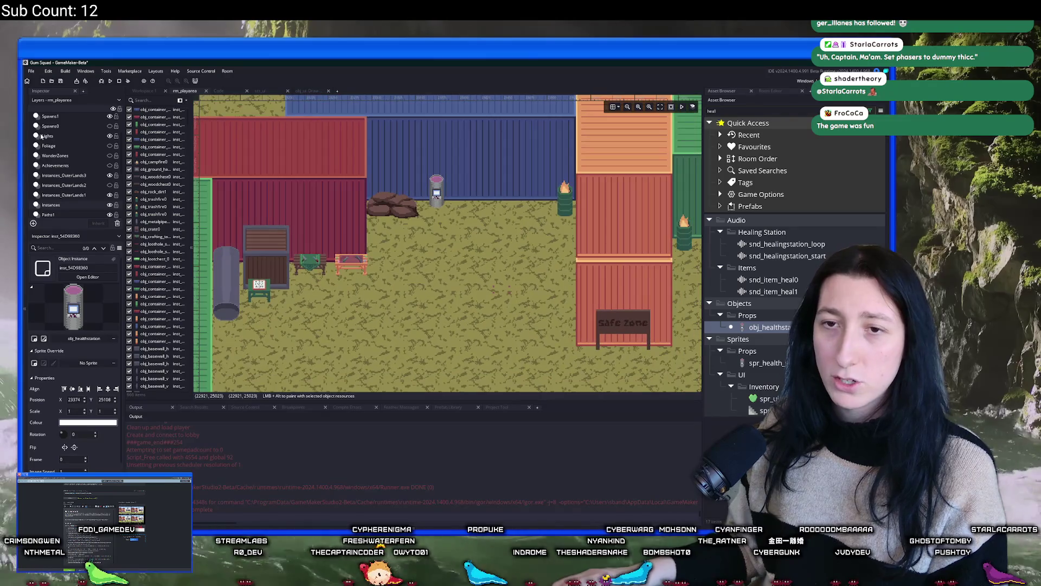
pyautogui.scroll(-1, 69, 166)
pyautogui.scroll(-3, 330, 232)
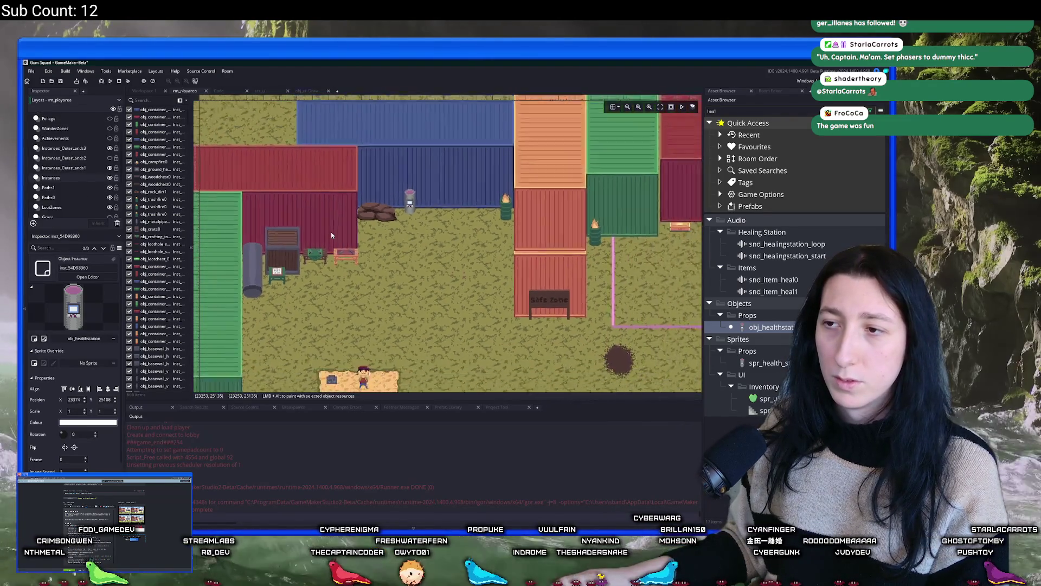
pyautogui.scroll(1, 331, 232)
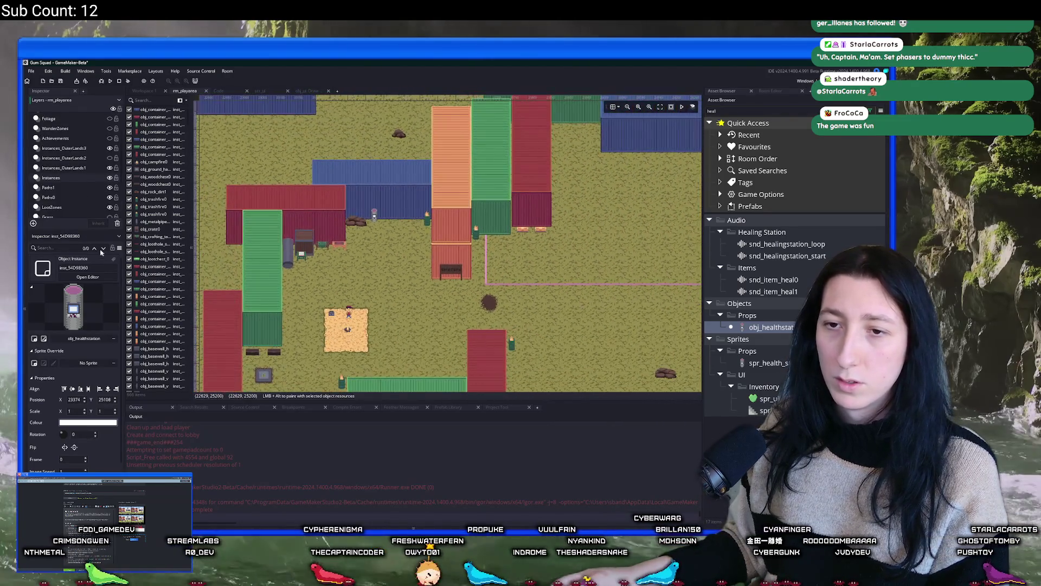
pyautogui.click(70, 205)
pyautogui.doubleClick(153, 124)
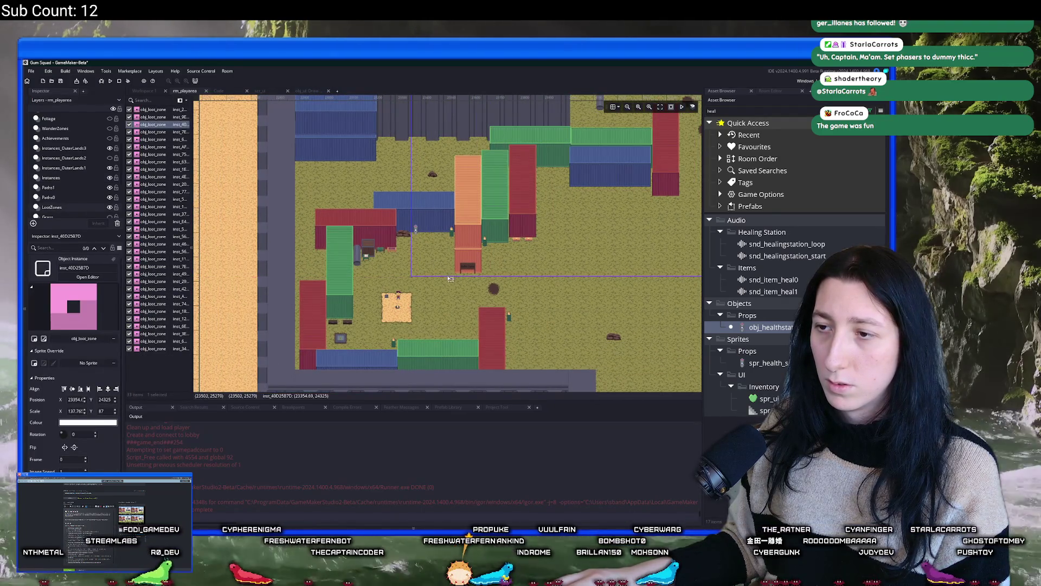
pyautogui.moveTo(447, 277); pyautogui.dragTo(445, 245)
pyautogui.scroll(-3, 439, 254)
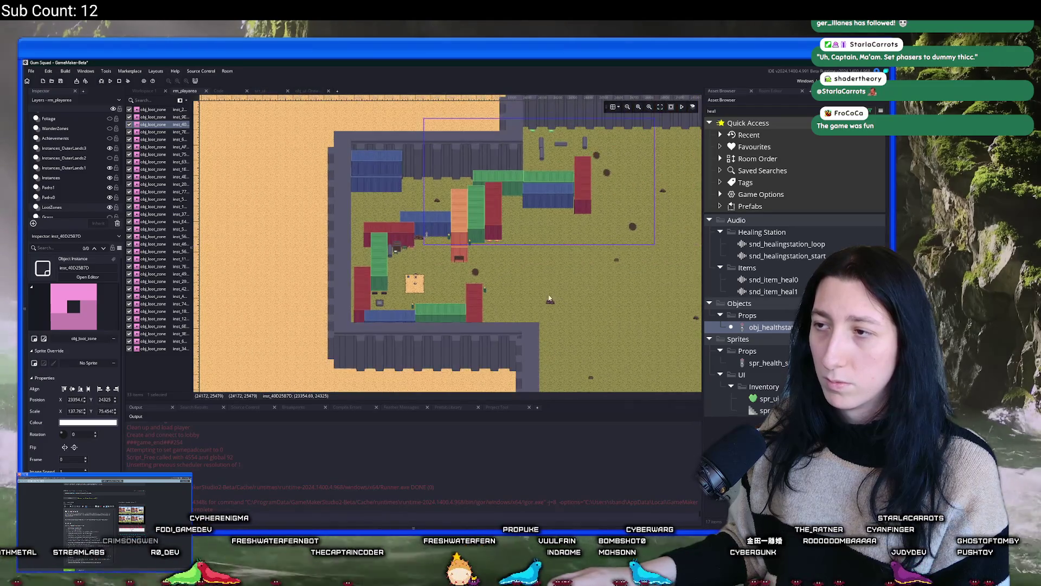
pyautogui.scroll(2, 434, 268)
pyautogui.click(434, 268)
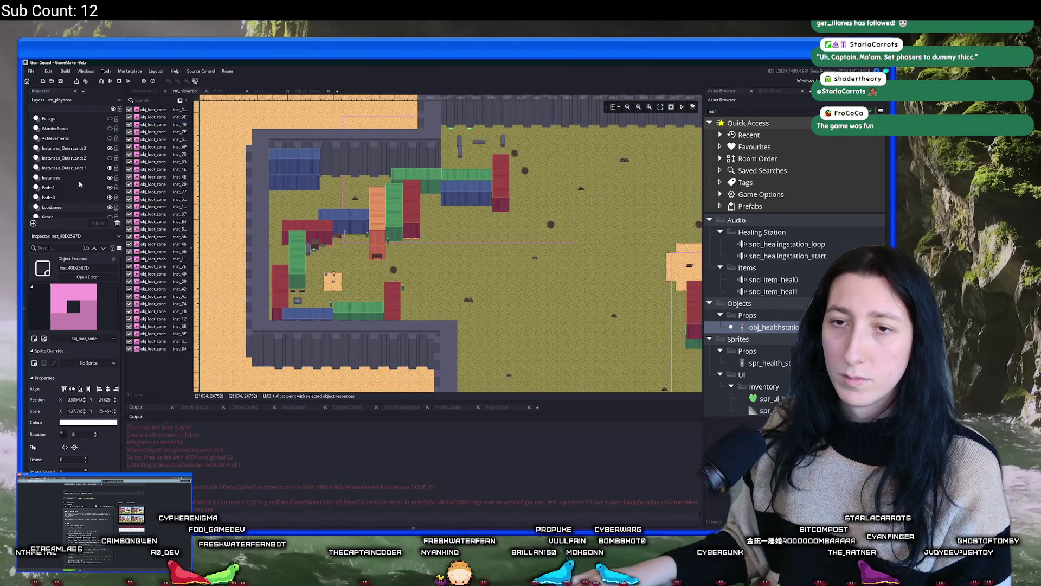
# Step: Hide the LootZones layer and switch over to GitHub Desktop
pyautogui.click(109, 207)
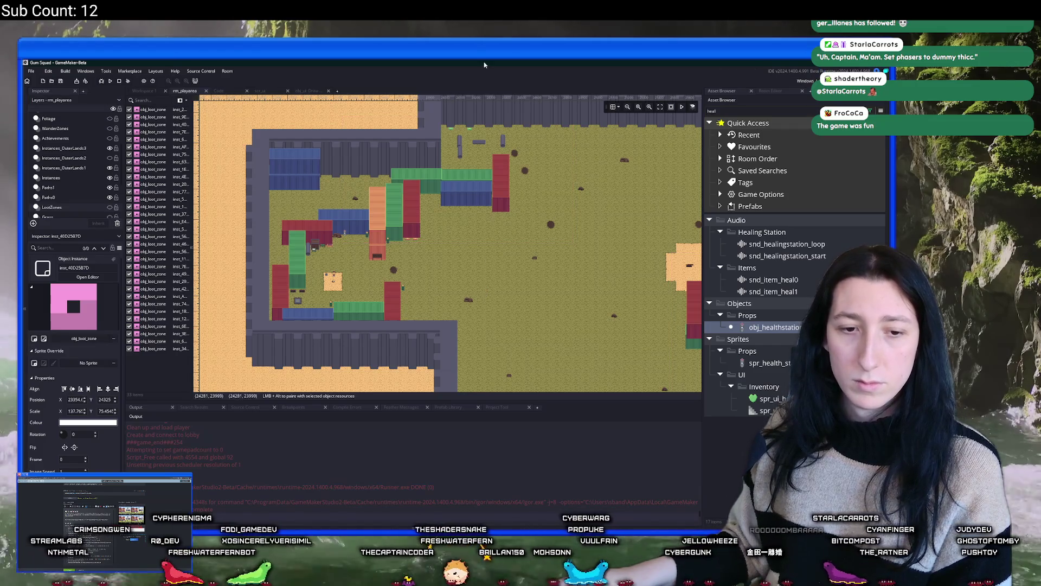
pyautogui.hotkey('alt', 'Tab')
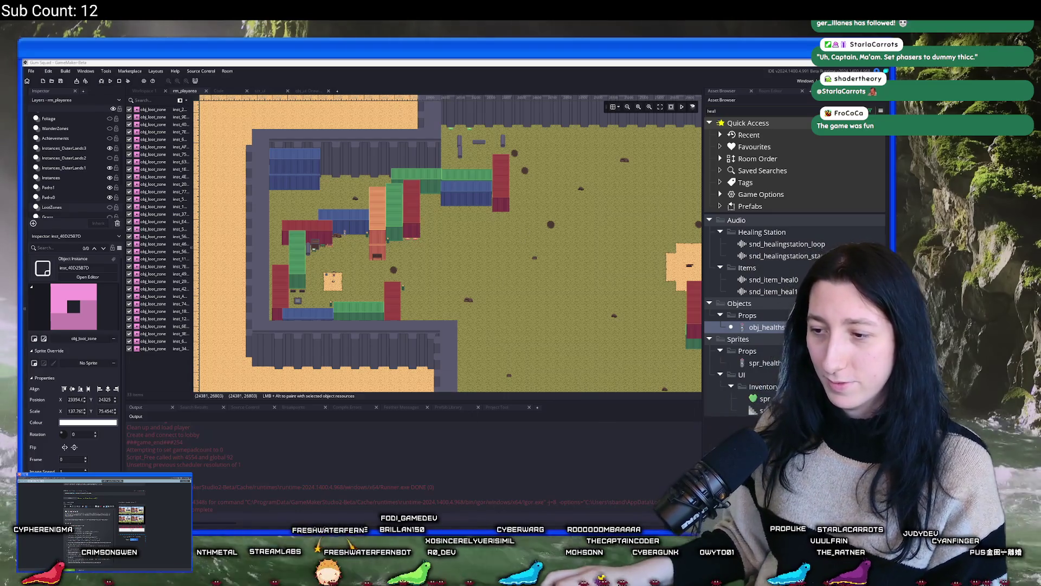
pyautogui.hotkey('alt', 'Tab')
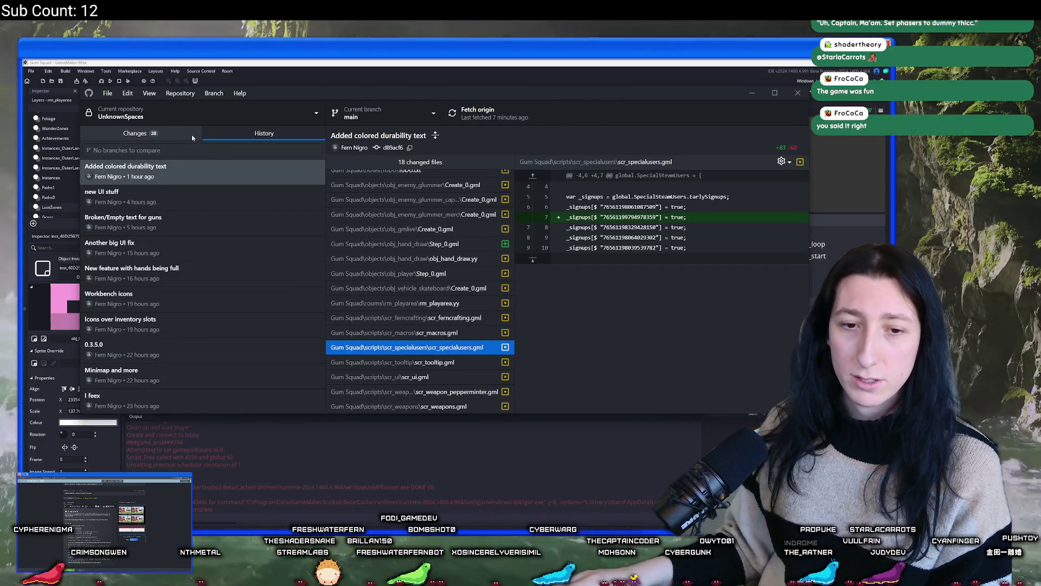
# Step: Show the 28 uncommitted changed files, then glance back at the GameMaker room
pyautogui.click(192, 136)
pyautogui.click(206, 132)
pyautogui.click(197, 131)
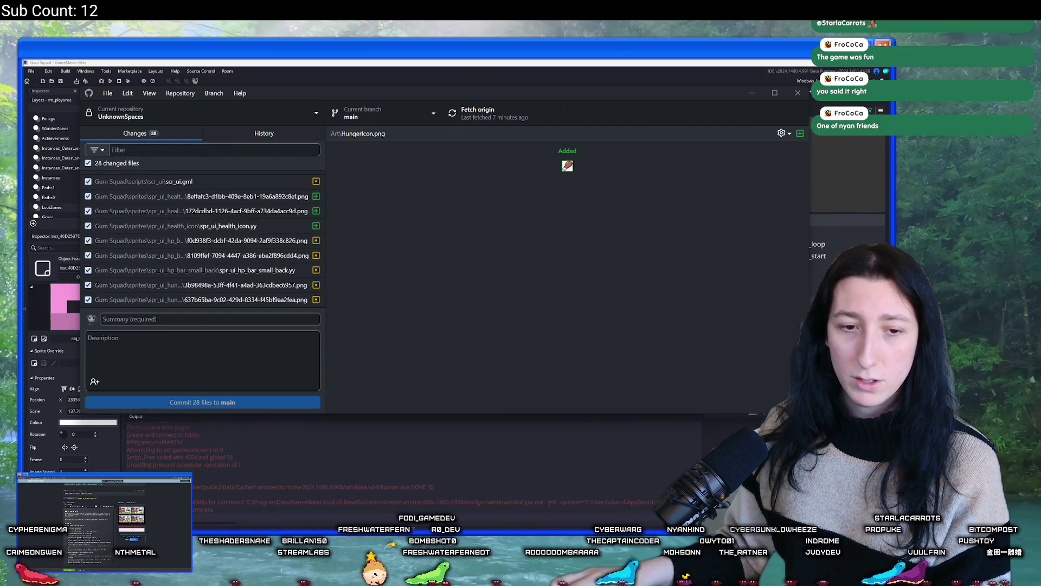
pyautogui.click(266, 319)
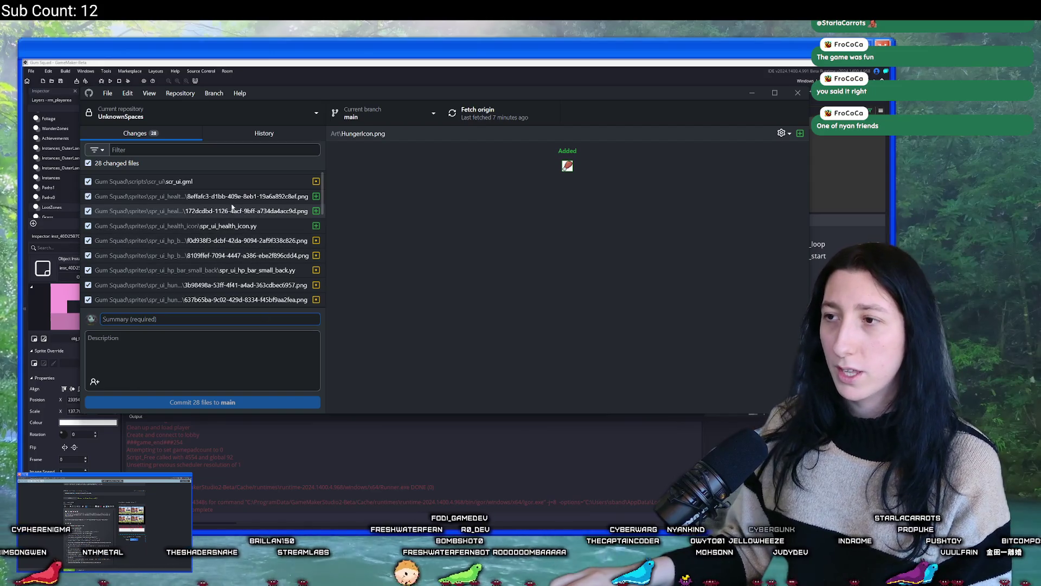
pyautogui.moveTo(295, 96); pyautogui.dragTo(339, 144)
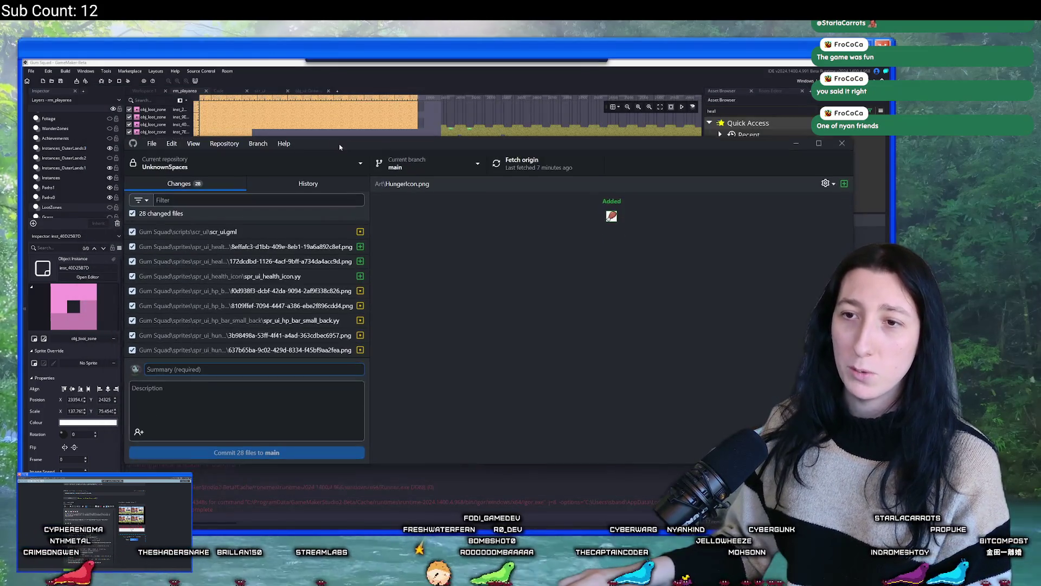
pyautogui.click(369, 61)
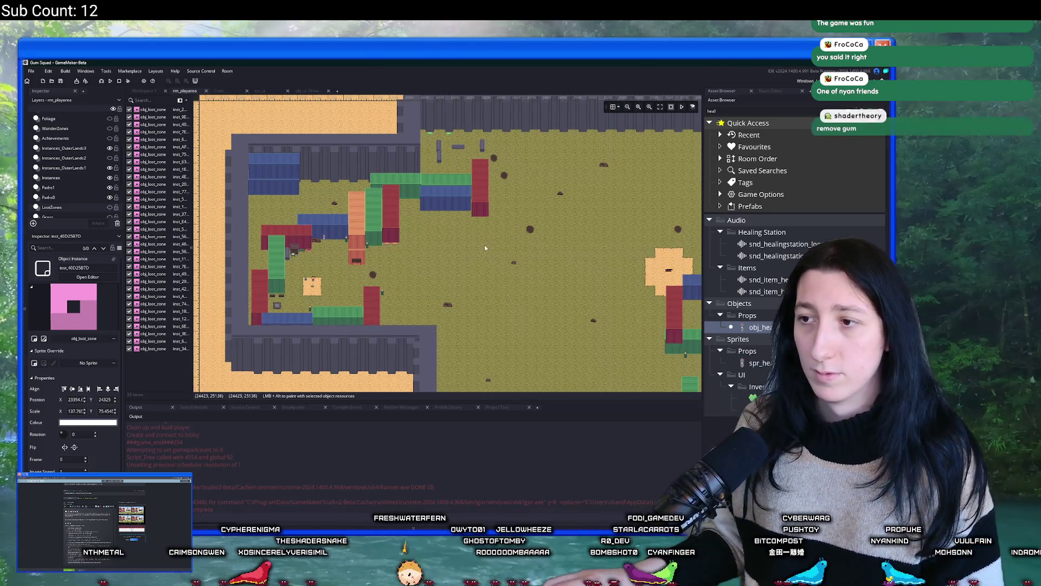
# Step: Commit all 28 files to main with the summary 'Last push'
pyautogui.hotkey('alt', 'Tab')
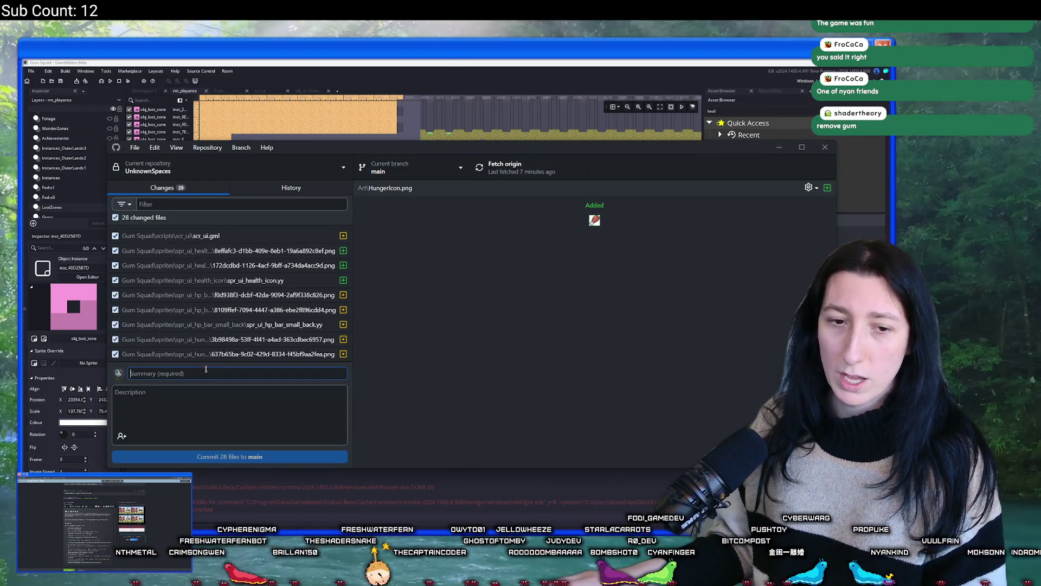
pyautogui.scroll(-5, 330, 325)
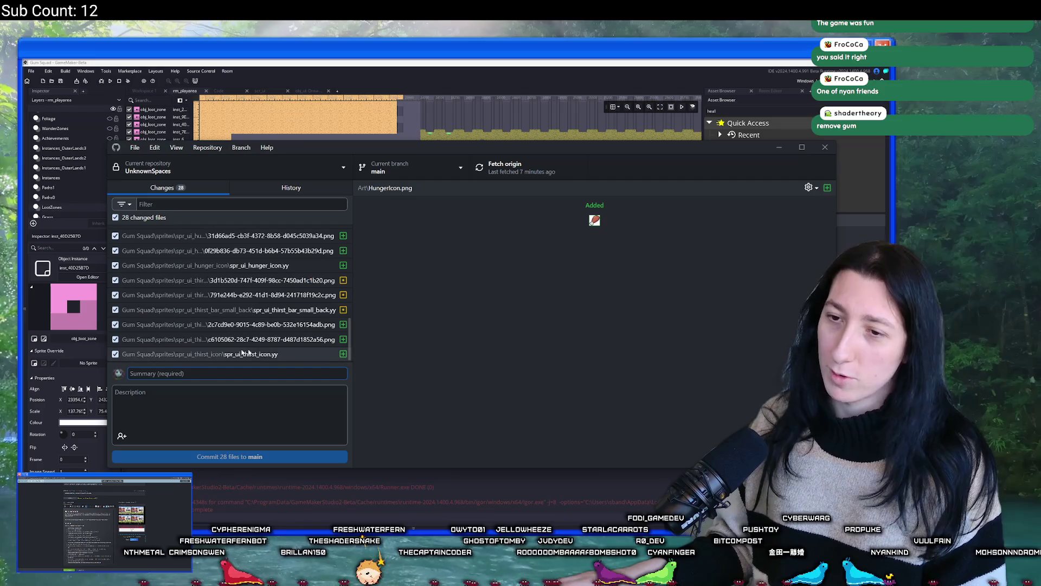
pyautogui.click(281, 358)
pyautogui.click(266, 372)
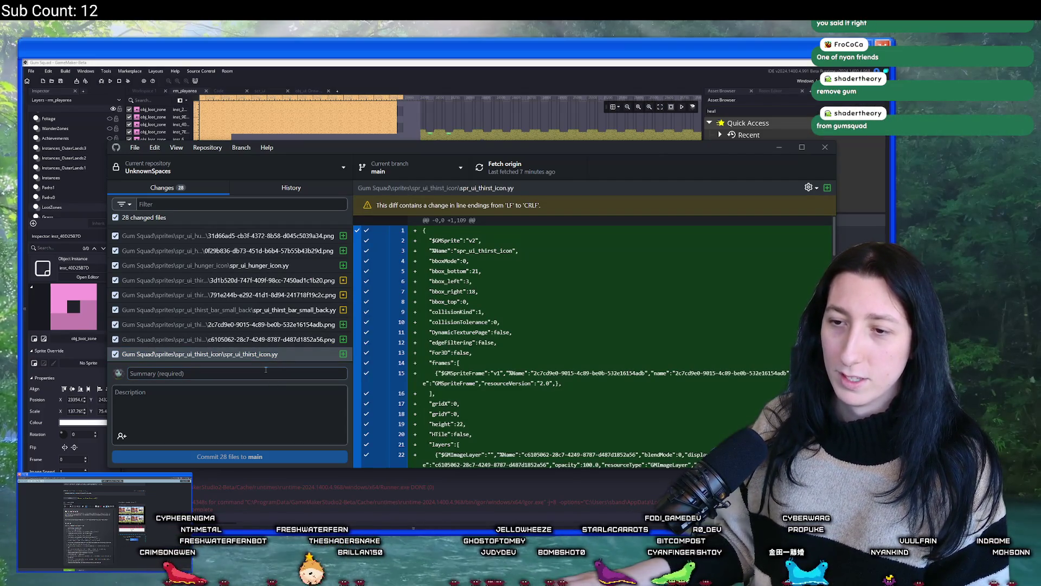
pyautogui.write('Last push')
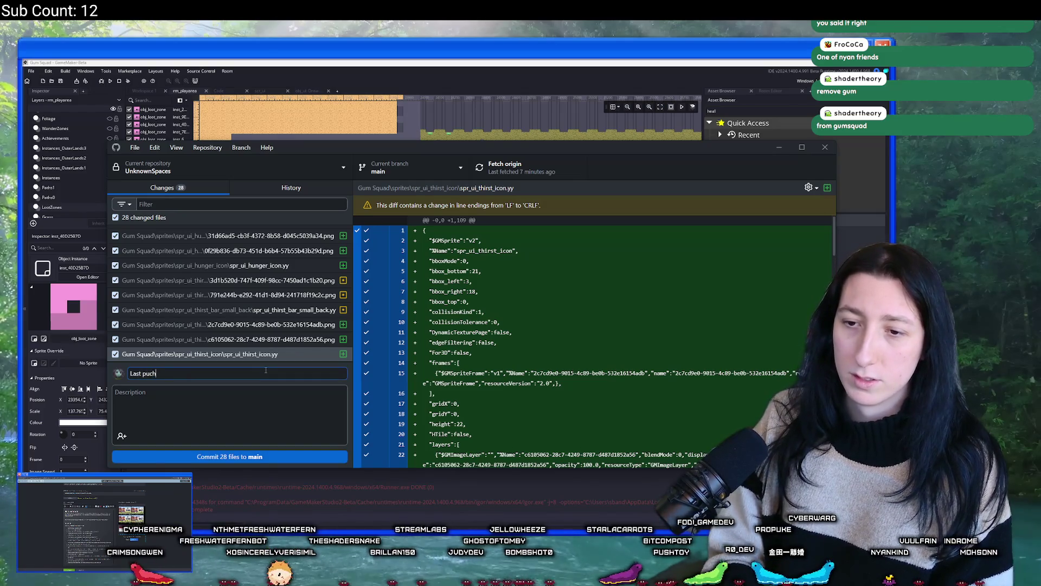
pyautogui.click(216, 457)
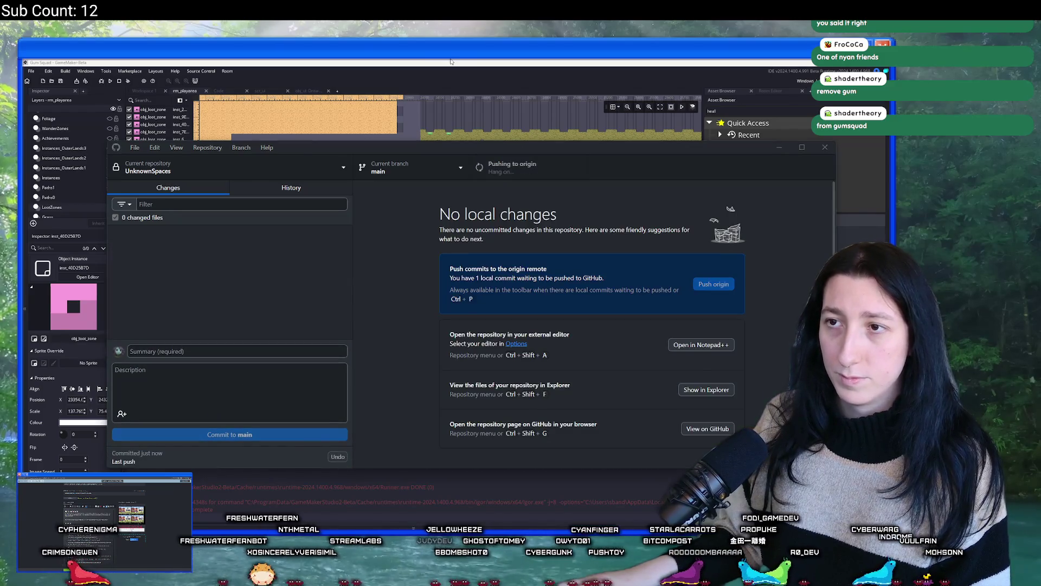
pyautogui.hotkey('alt', 'Tab')
pyautogui.hotkey('ctrl', 't')
# Step: Open scr_macros with the asset search and read through its build settings lines
pyautogui.write('scr_mac')
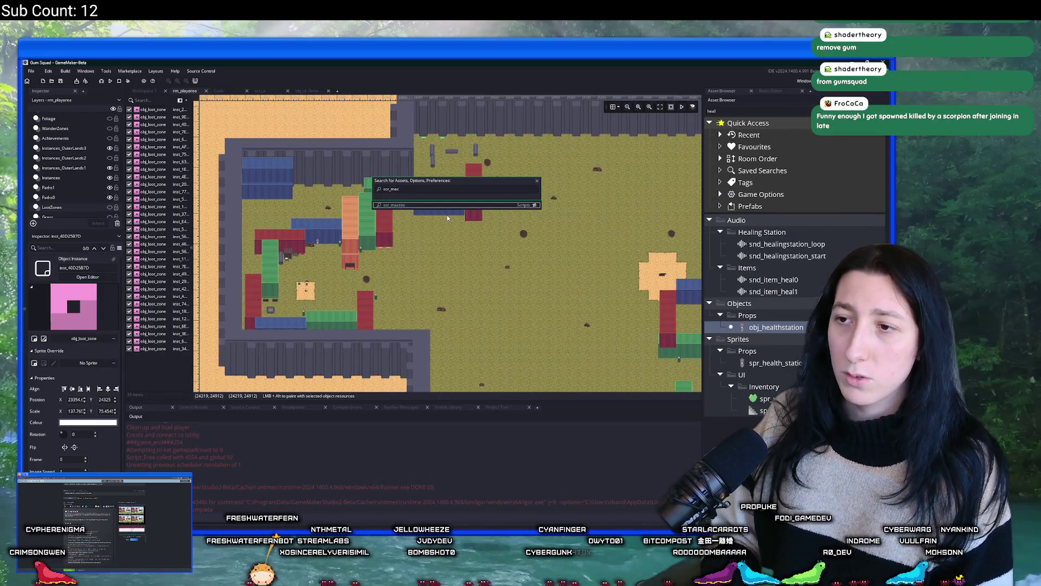
pyautogui.press('Return')
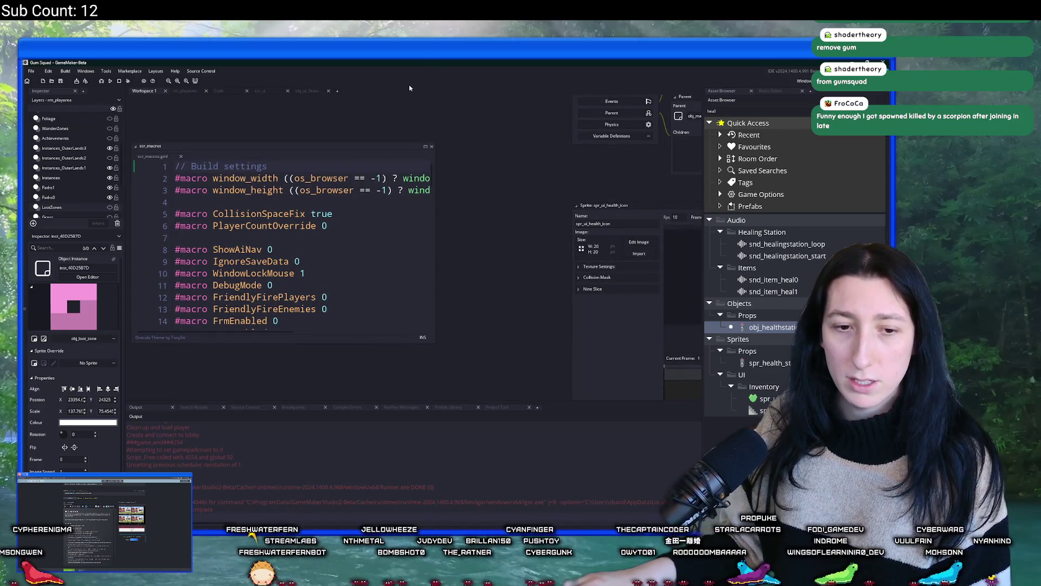
pyautogui.click(307, 236)
pyautogui.scroll(-2, 306, 234)
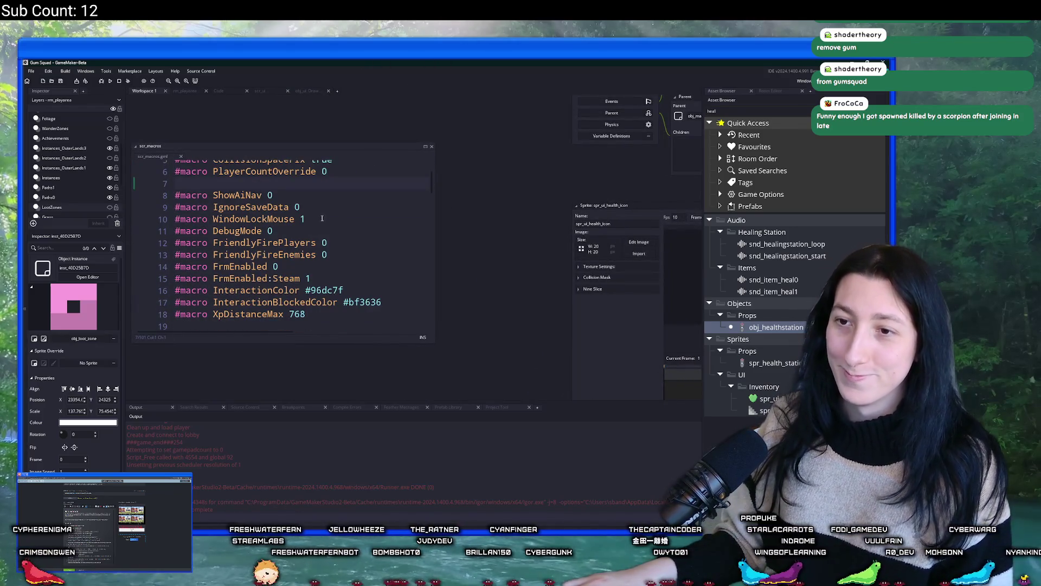
pyautogui.click(324, 266)
pyautogui.scroll(-1, 325, 258)
pyautogui.scroll(-2, 326, 257)
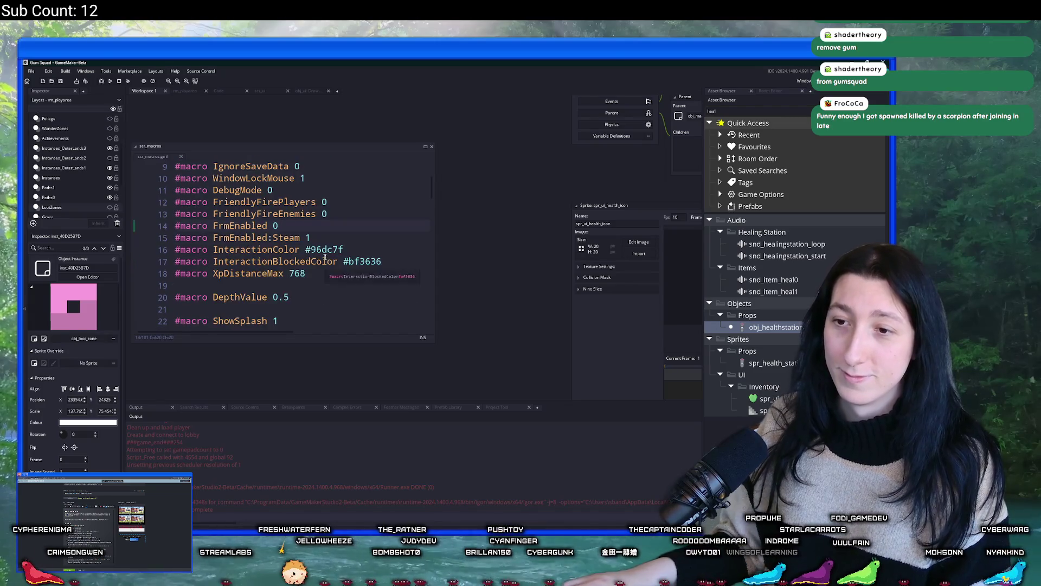
pyautogui.scroll(2, 320, 283)
pyautogui.scroll(-4, 320, 283)
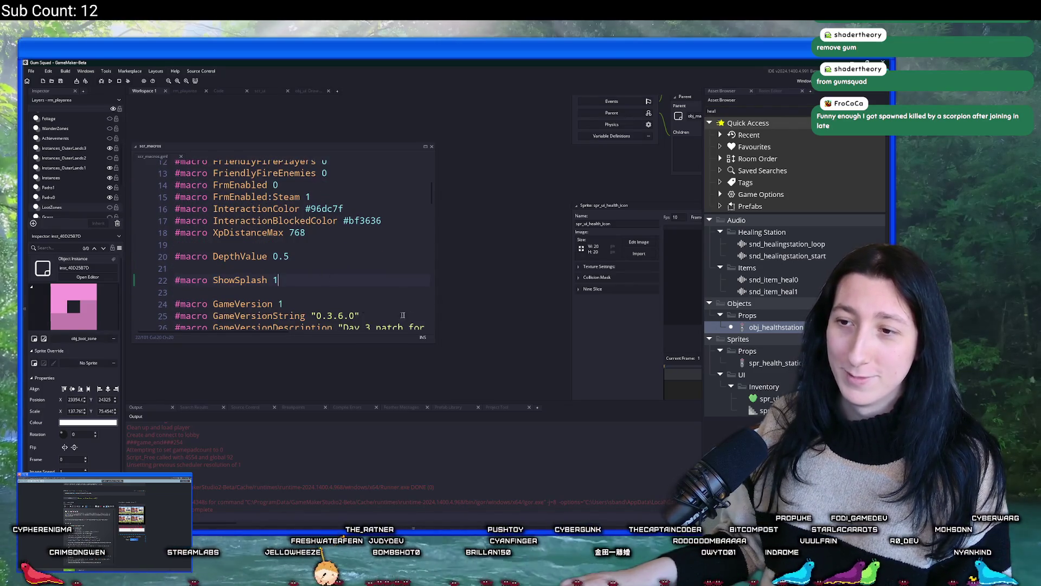
pyautogui.click(349, 296)
pyautogui.press('End')
pyautogui.click(338, 216)
pyautogui.scroll(5, 339, 209)
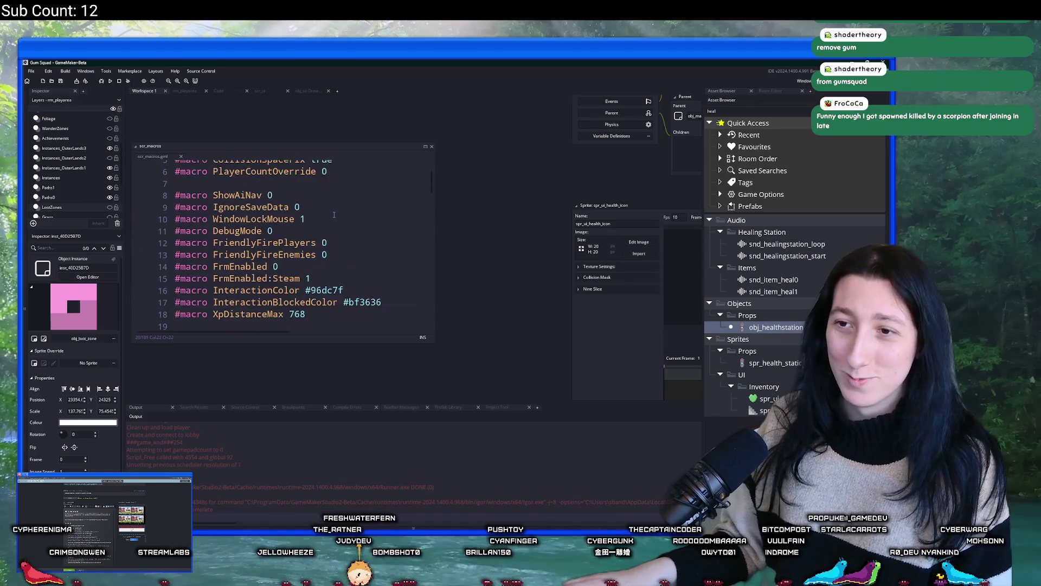
pyautogui.scroll(1, 338, 206)
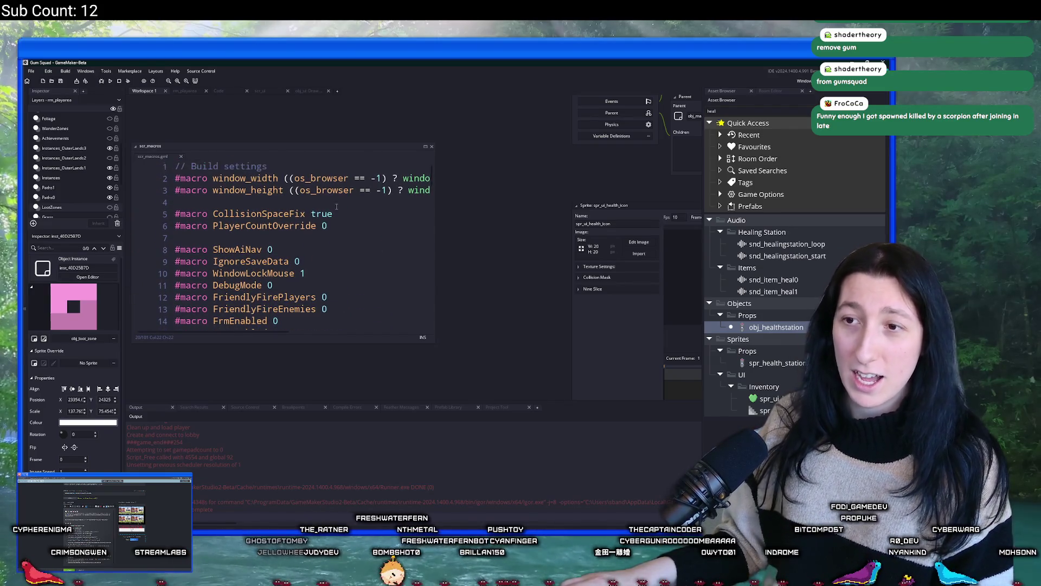
pyautogui.scroll(-7, 340, 201)
pyautogui.click(340, 201)
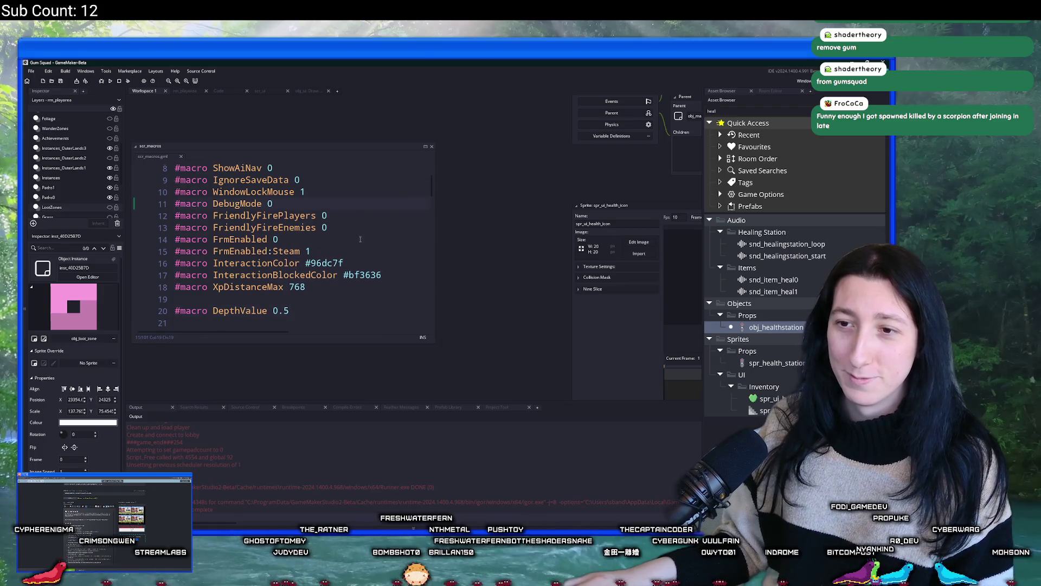
pyautogui.scroll(-2, 360, 239)
pyautogui.scroll(-3, 361, 239)
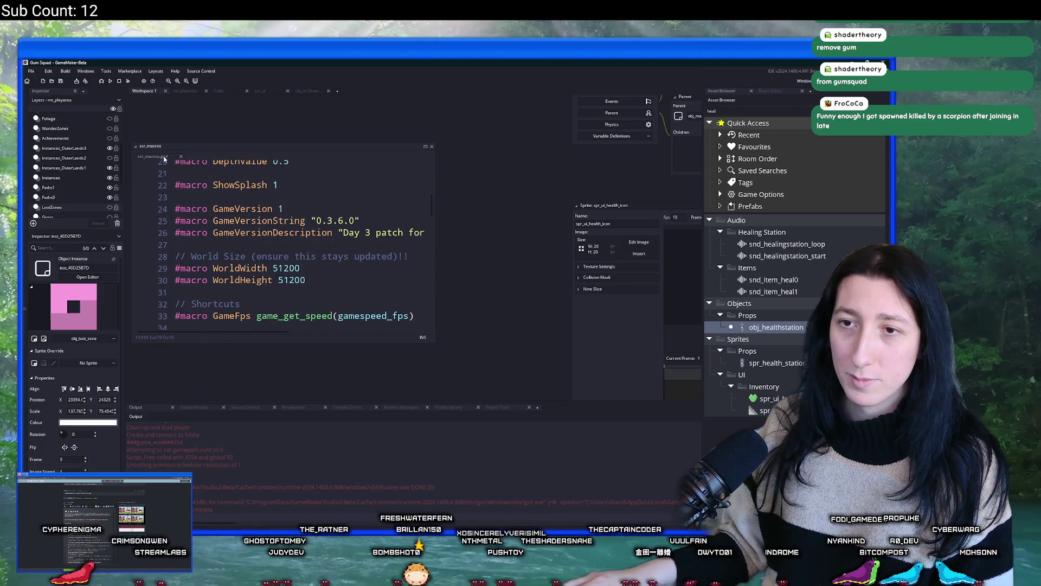
# Step: Close the build settings script, review the remaining code, and briefly check the Steam event page
pyautogui.middleClick(164, 158)
pyautogui.scroll(-5, 476, 151)
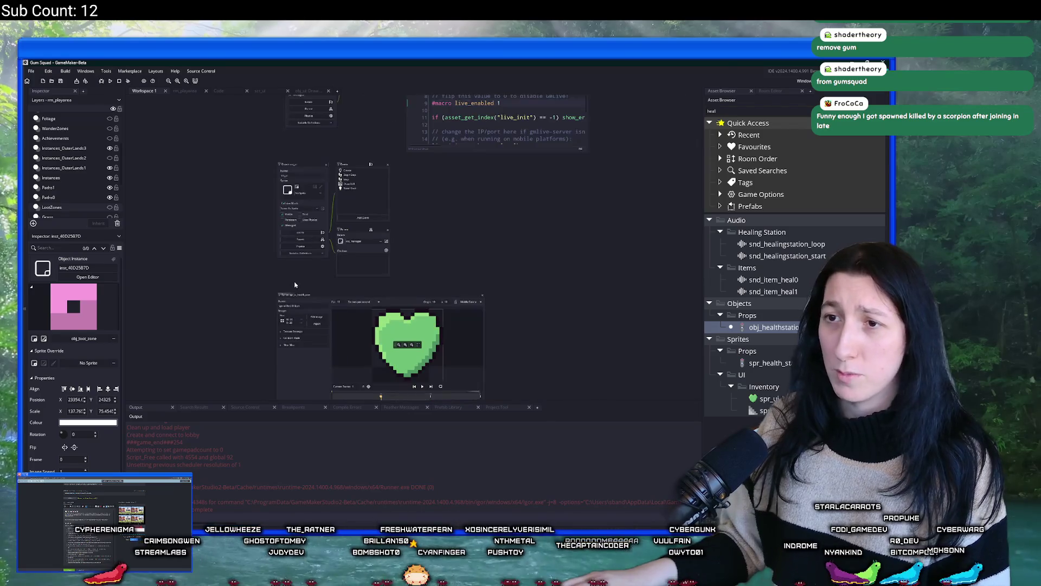
pyautogui.scroll(5, 271, 285)
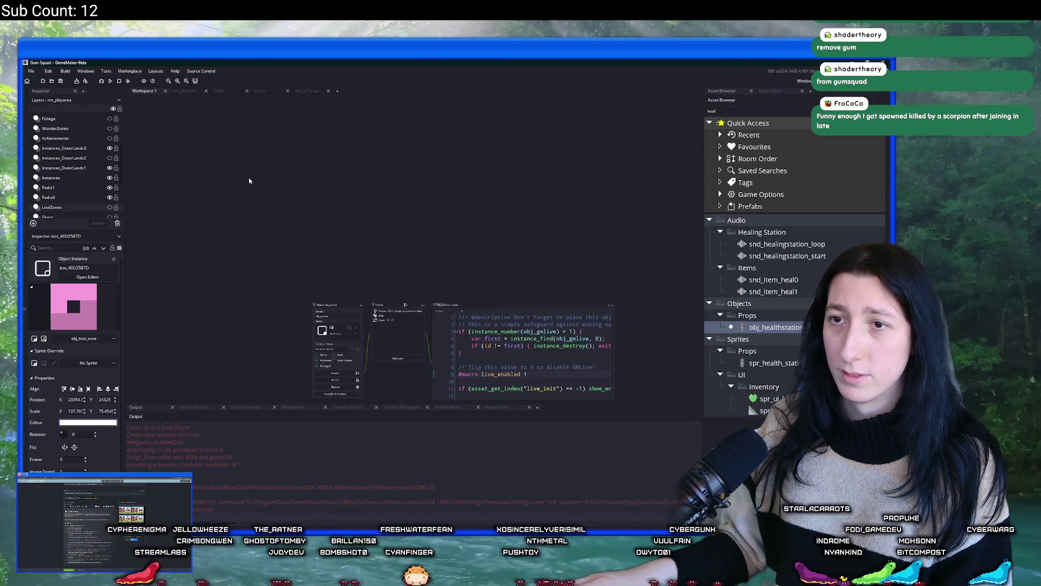
pyautogui.scroll(-2, 609, 177)
pyautogui.hotkey('alt', 'Tab')
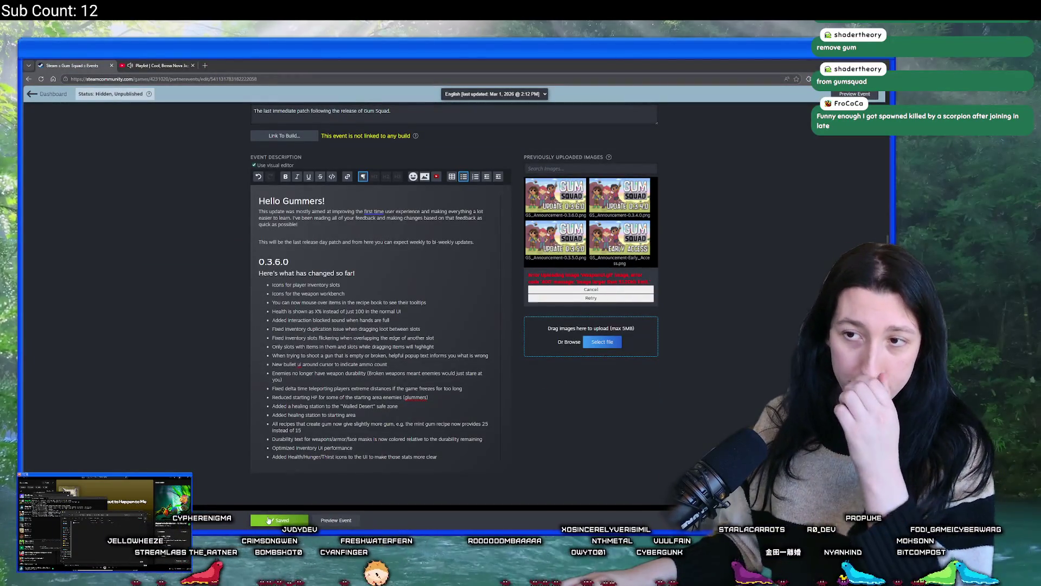
pyautogui.hotkey('alt', 'Tab')
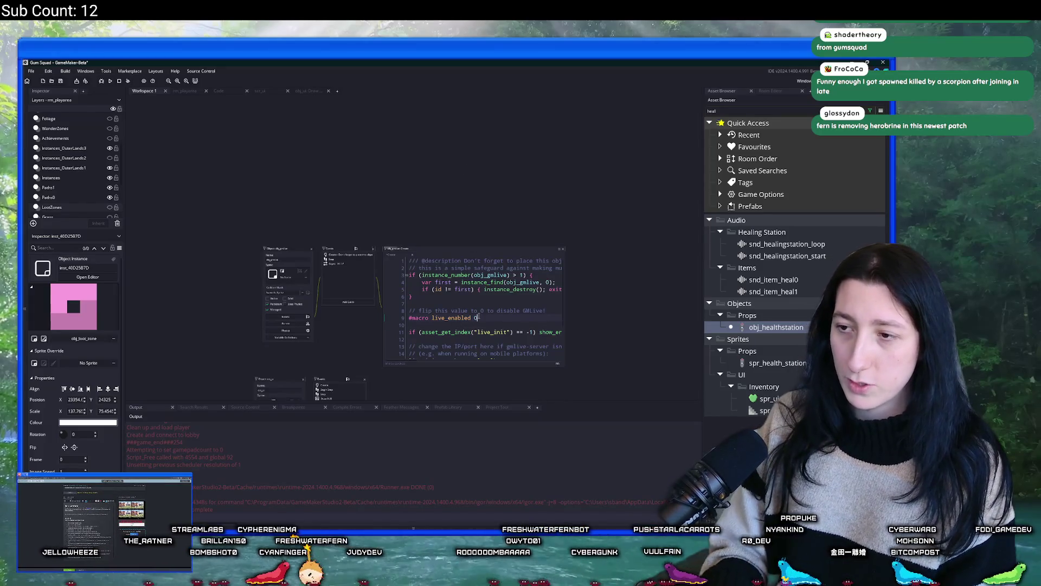
# Step: Search the whole project for 'if ( live_call()' and open the Draw GUI match
pyautogui.moveTo(495, 181); pyautogui.dragTo(397, 132)
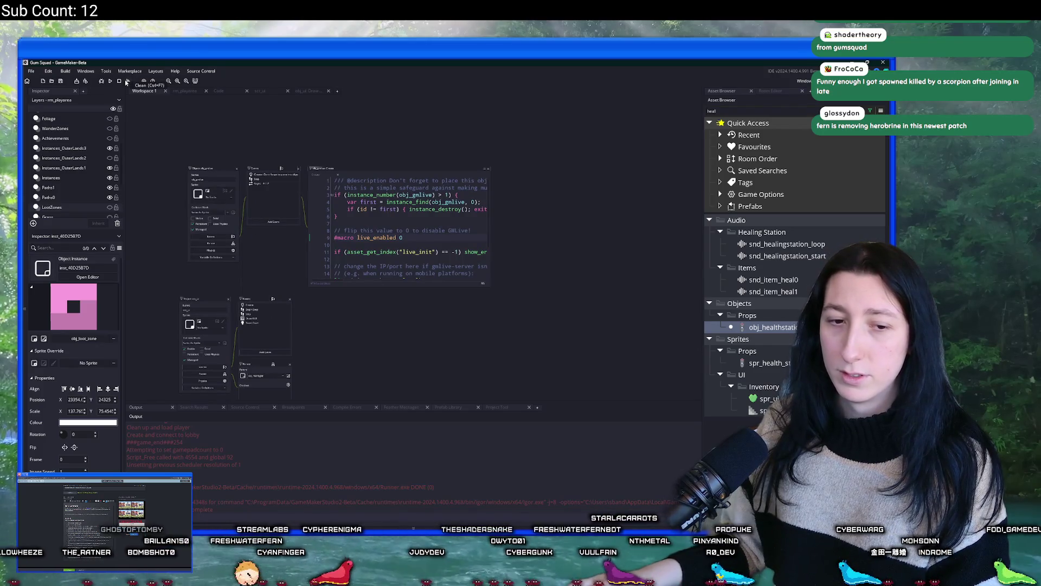
pyautogui.hotkey('ctrl', 'shift', 'f')
pyautogui.write('if (live_call')
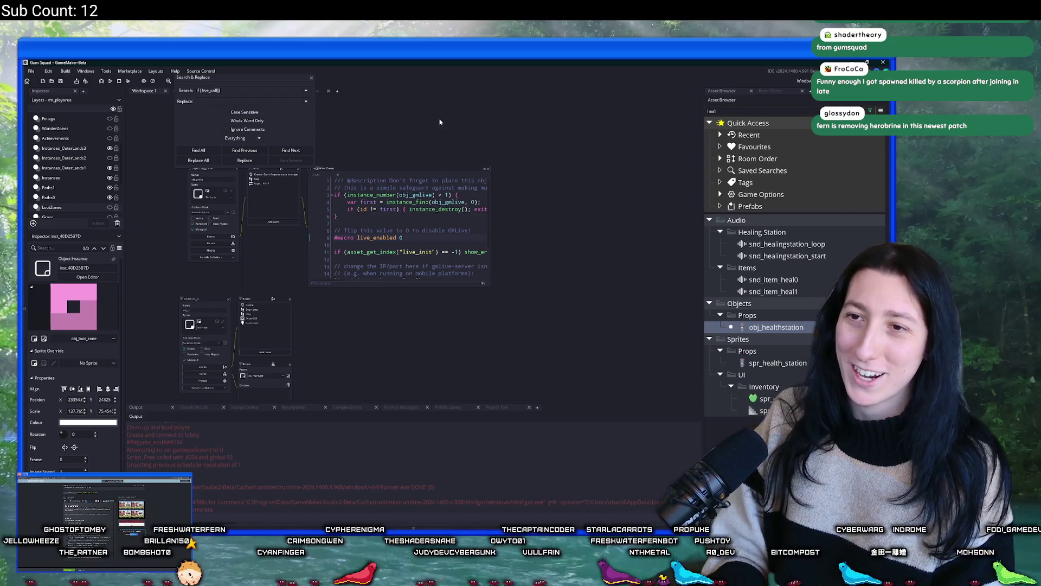
pyautogui.press('Return')
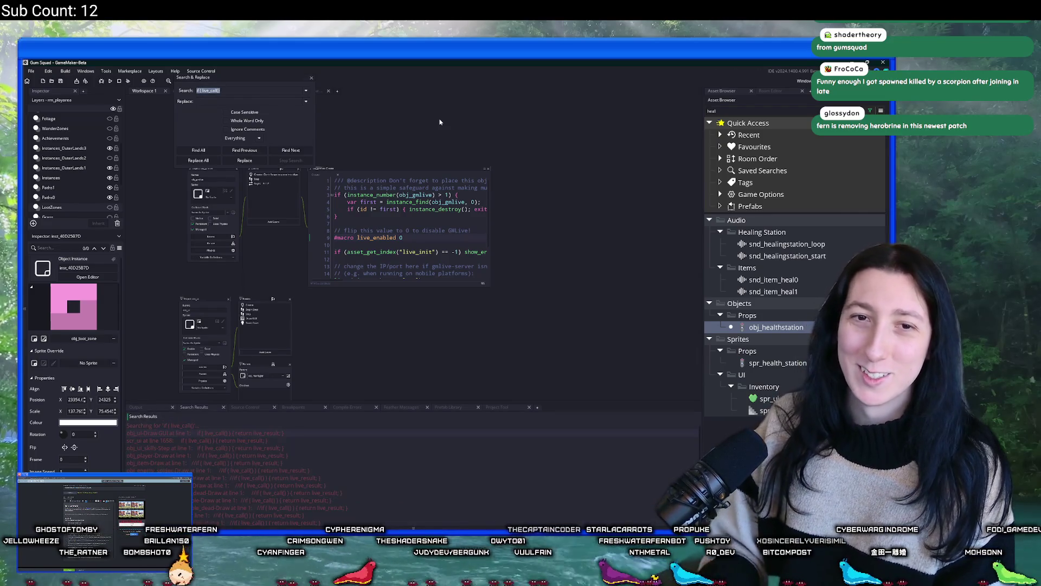
pyautogui.doubleClick(256, 432)
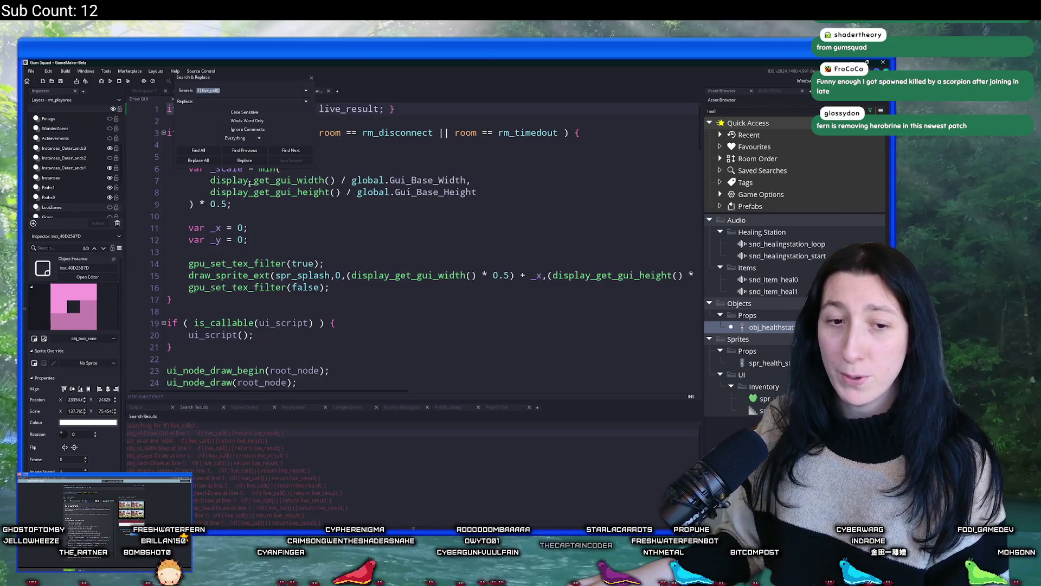
pyautogui.click(366, 158)
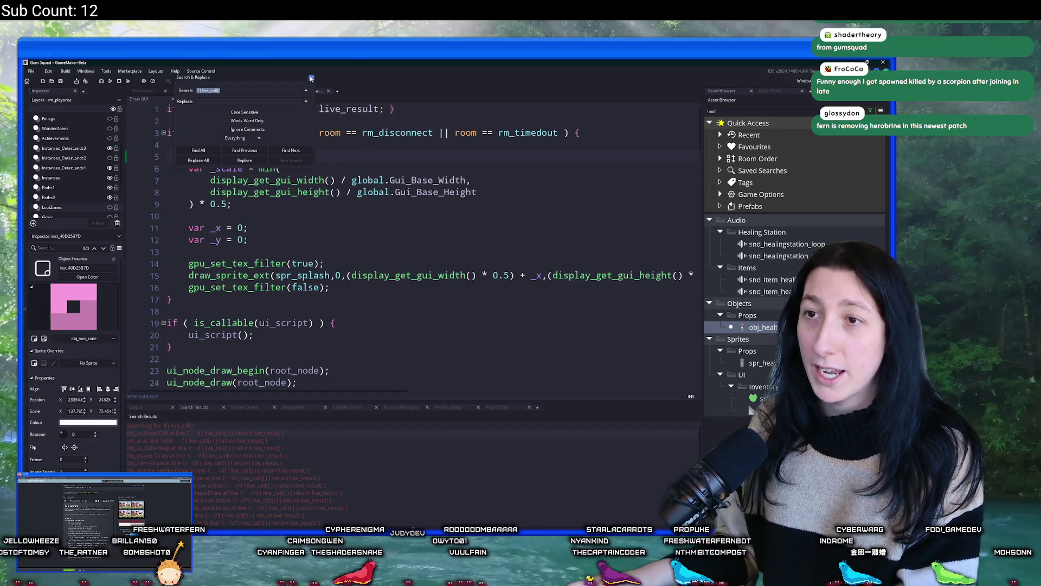
pyautogui.click(312, 78)
# Step: Delete the live_call lines from the UI Draw GUI event and ui_script_default
pyautogui.hotkey('shift', 'Home')
pyautogui.press('BackSpace')
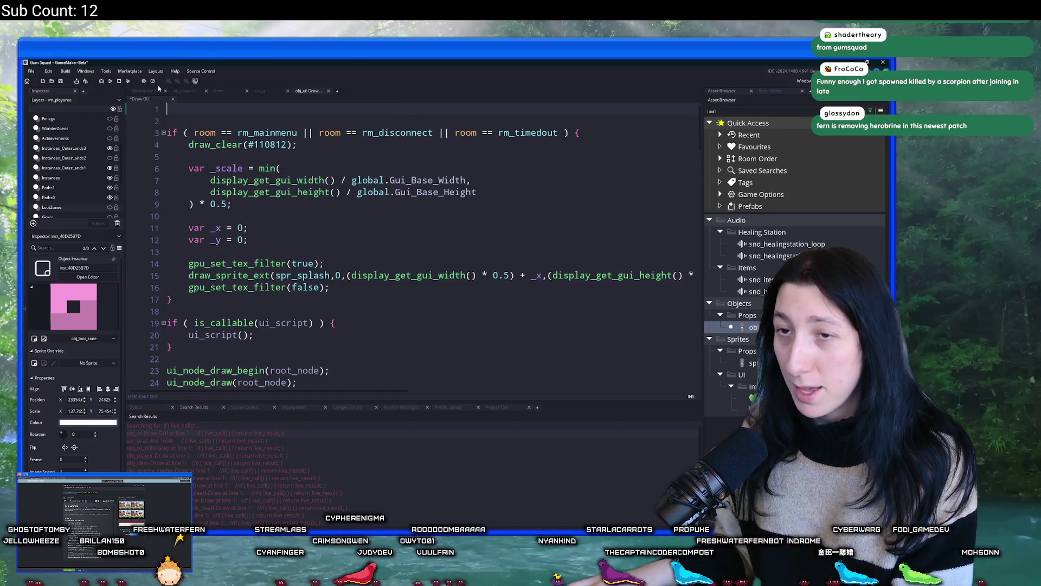
pyautogui.press('Delete')
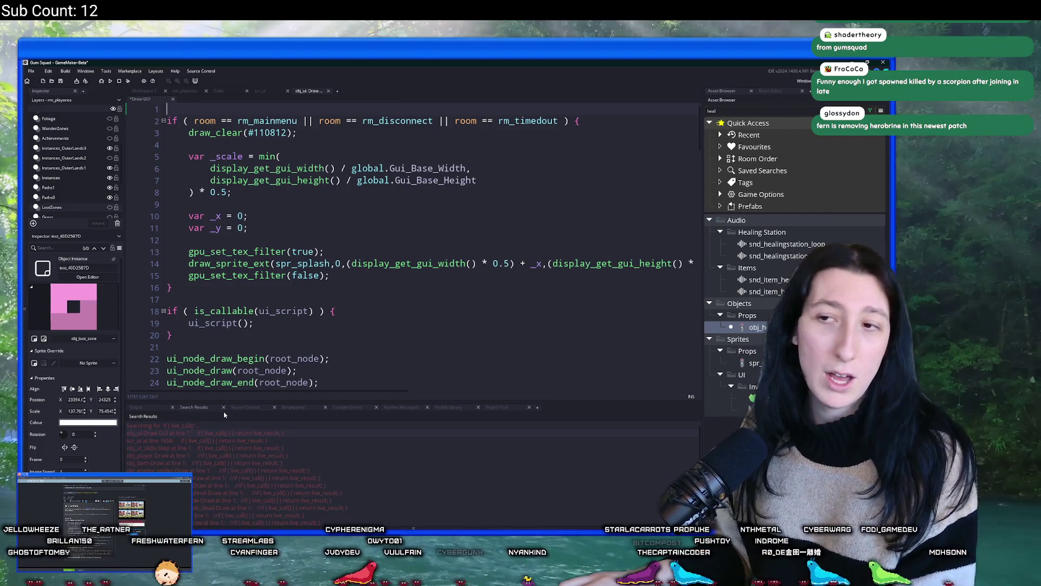
pyautogui.press('Delete')
pyautogui.doubleClick(204, 440)
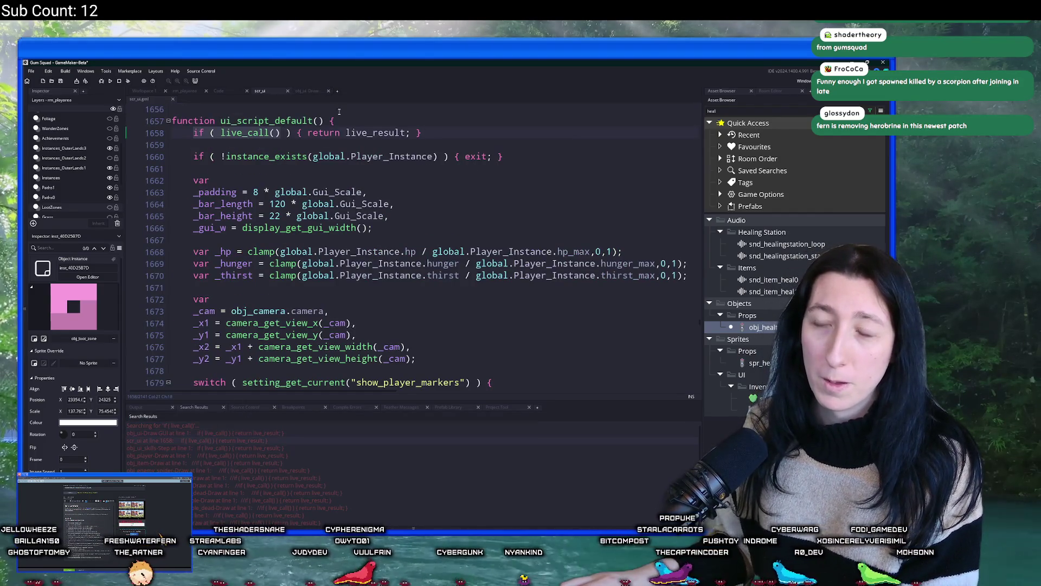
pyautogui.hotkey('shift', 'End')
pyautogui.press('BackSpace')
pyautogui.press('Delete')
pyautogui.press('Delete')
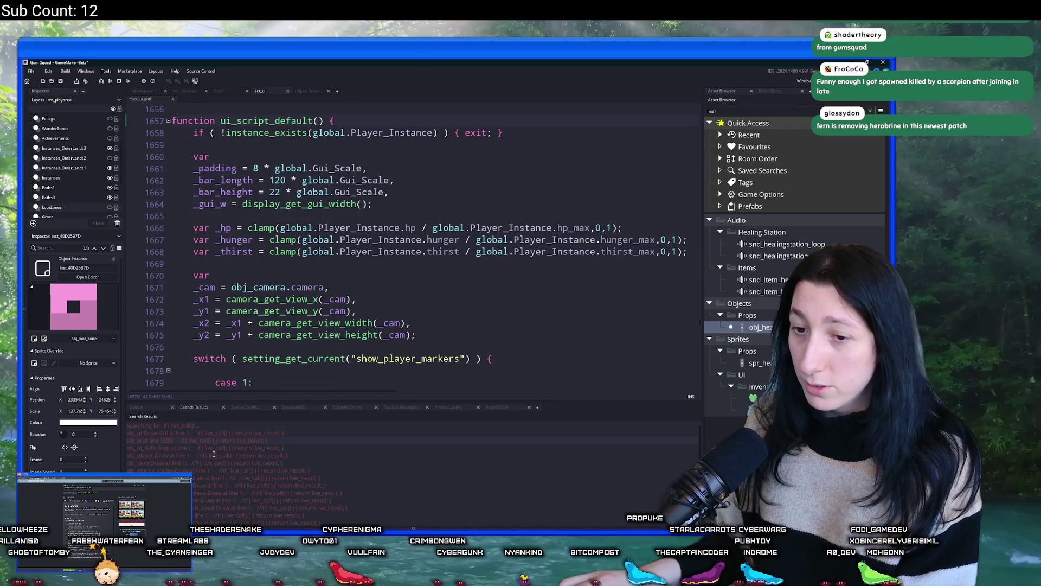
# Step: Remove the live_call line from obj_ui_skills' Step and inspect obj_player's Draw match
pyautogui.doubleClick(221, 447)
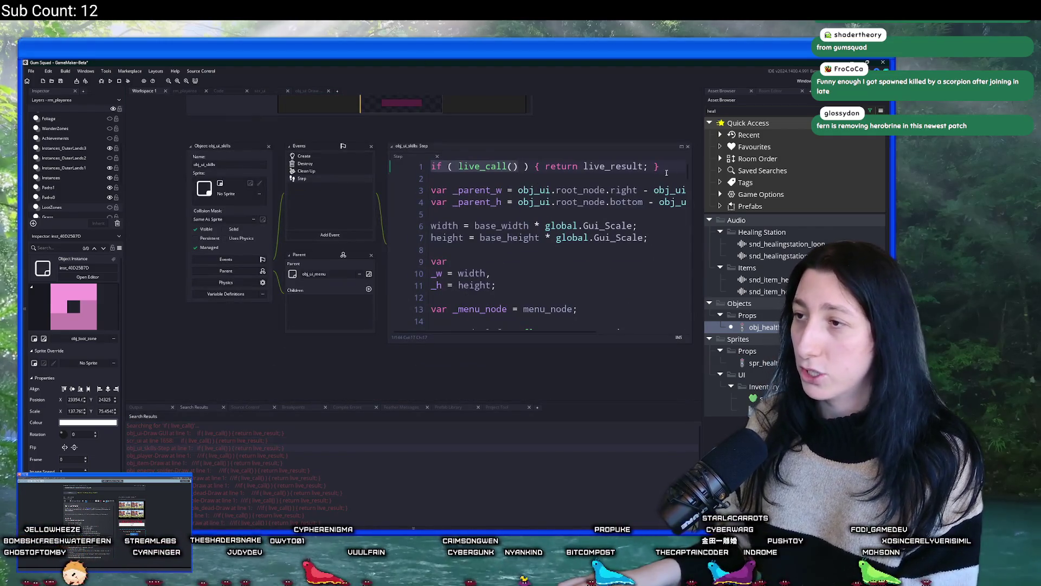
pyautogui.hotkey('shift', 'End')
pyautogui.press('BackSpace')
pyautogui.press('Delete')
pyautogui.press('Delete')
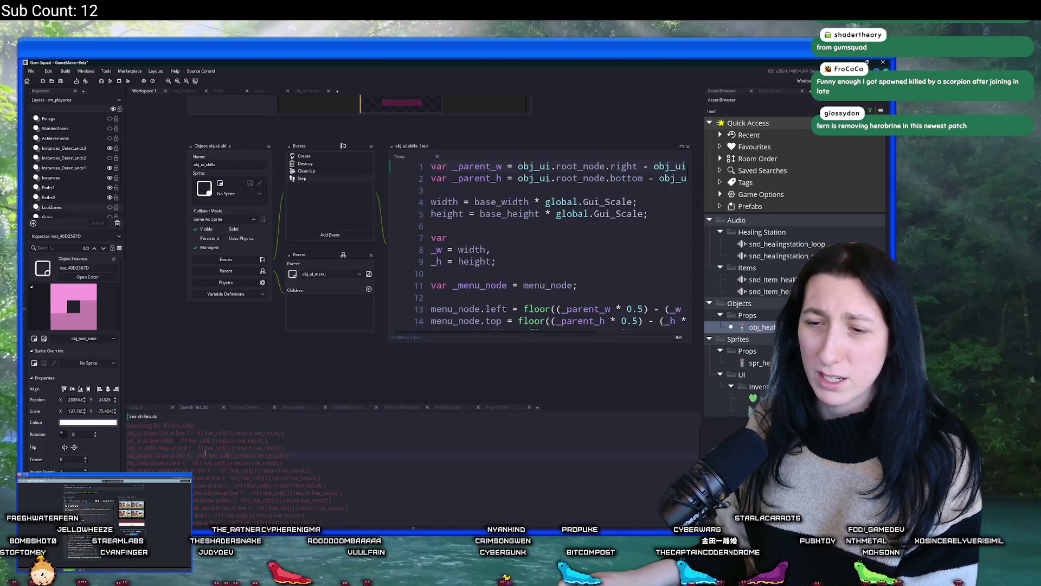
pyautogui.doubleClick(205, 455)
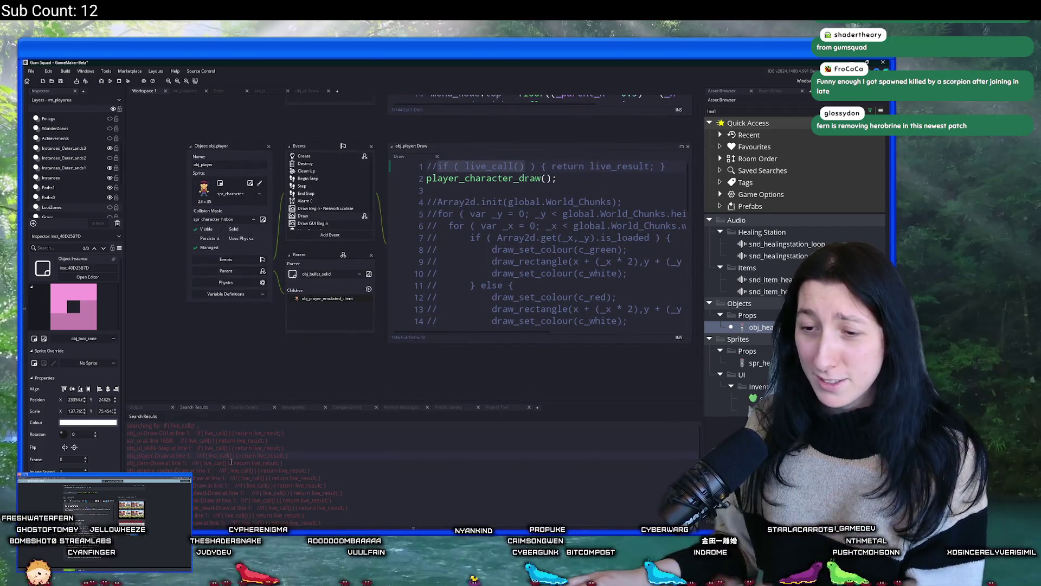
pyautogui.scroll(-5, 239, 481)
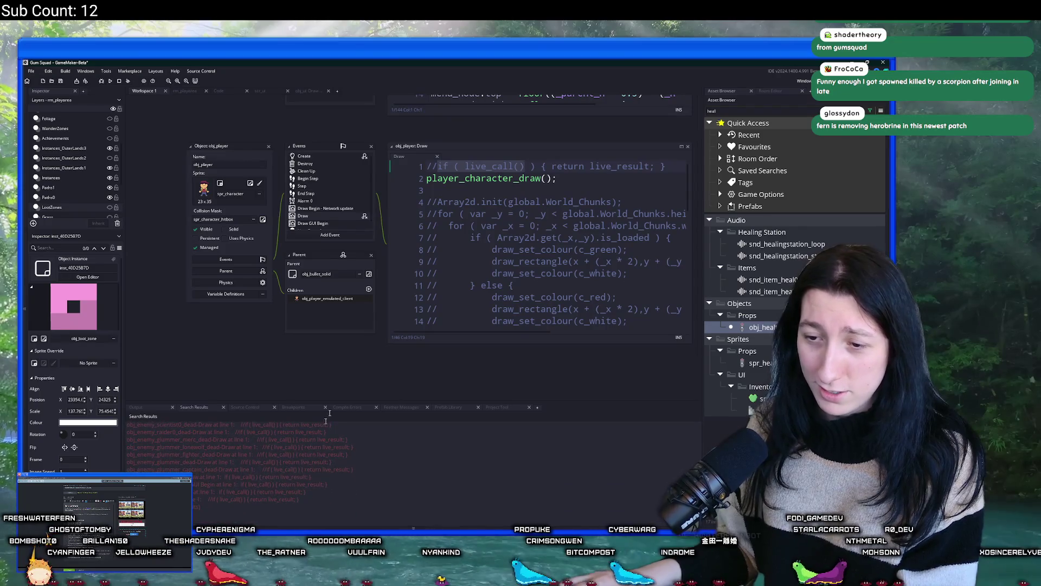
pyautogui.scroll(2, 378, 126)
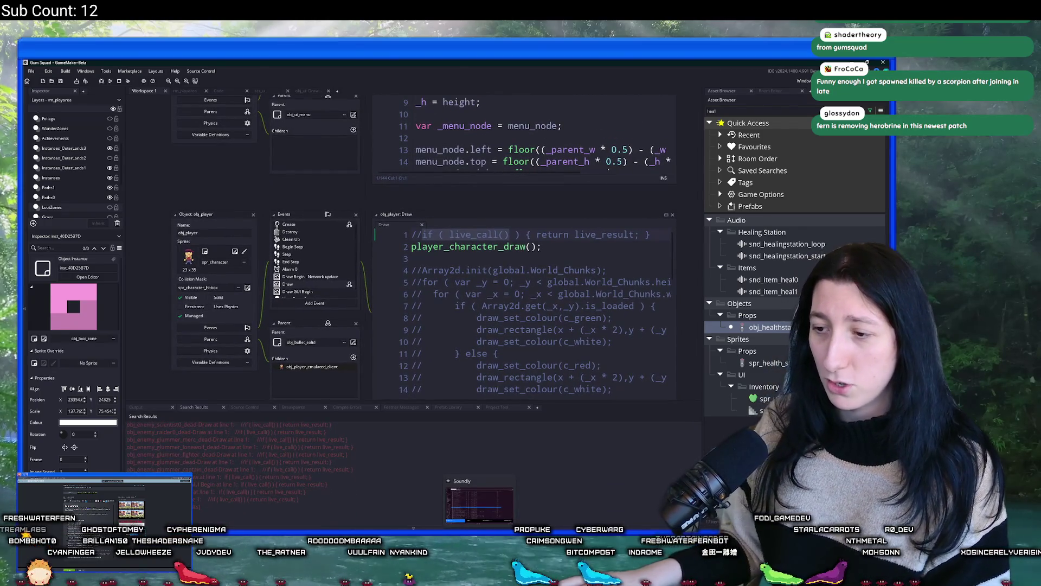
pyautogui.hotkey('alt', 'Tab')
# Step: Commit the four files to main as 'Last minute clean up' and push to origin
pyautogui.click(255, 374)
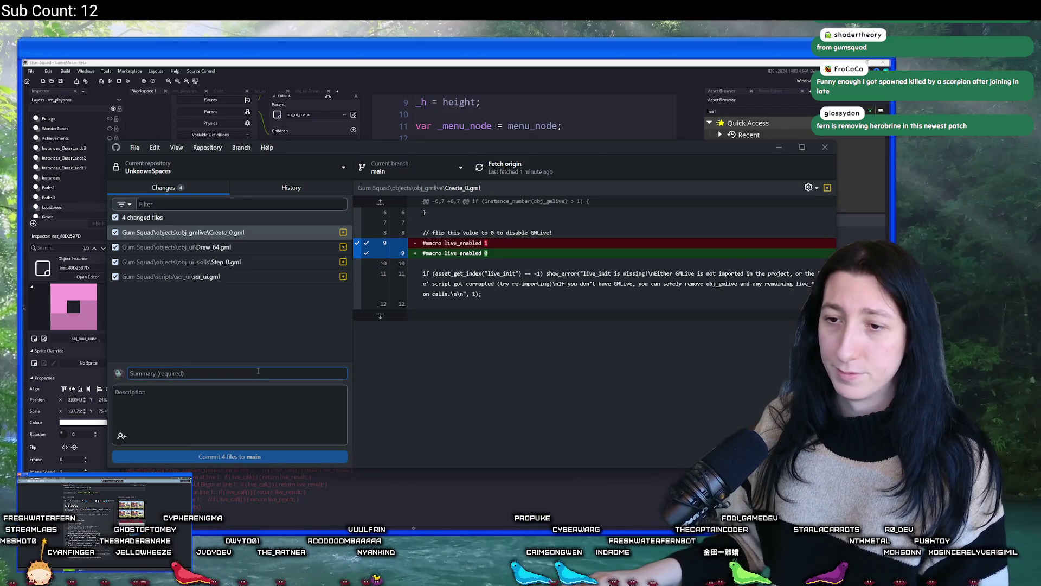
pyautogui.write('Last minute clean up')
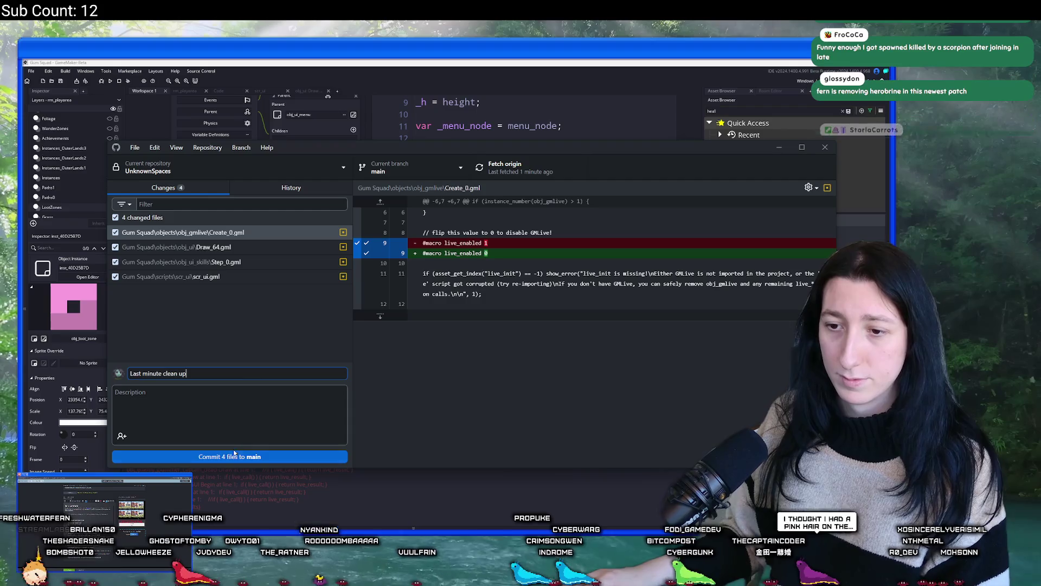
pyautogui.hotkey('ctrl', 'Return')
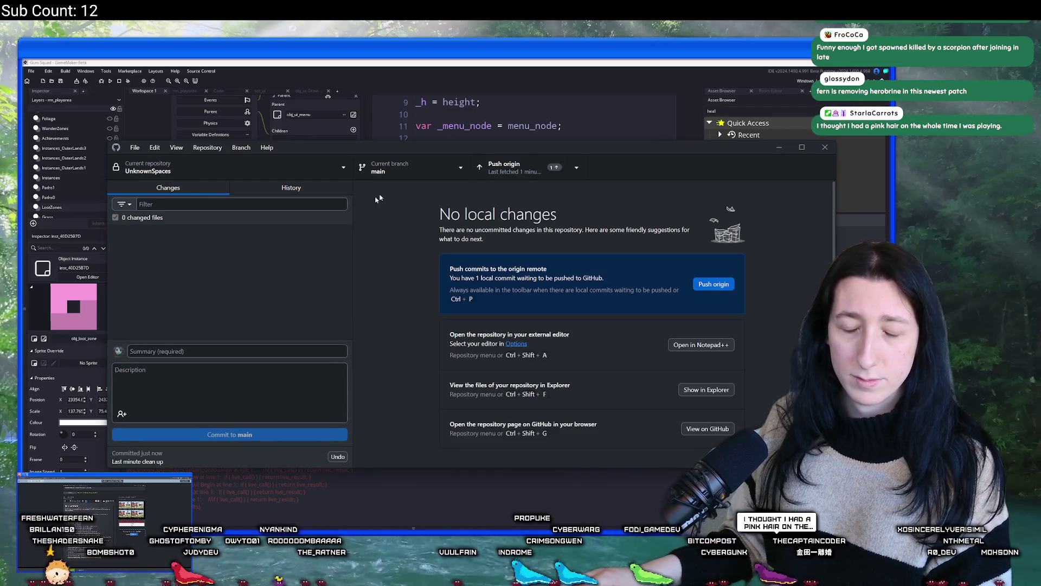
pyautogui.click(516, 167)
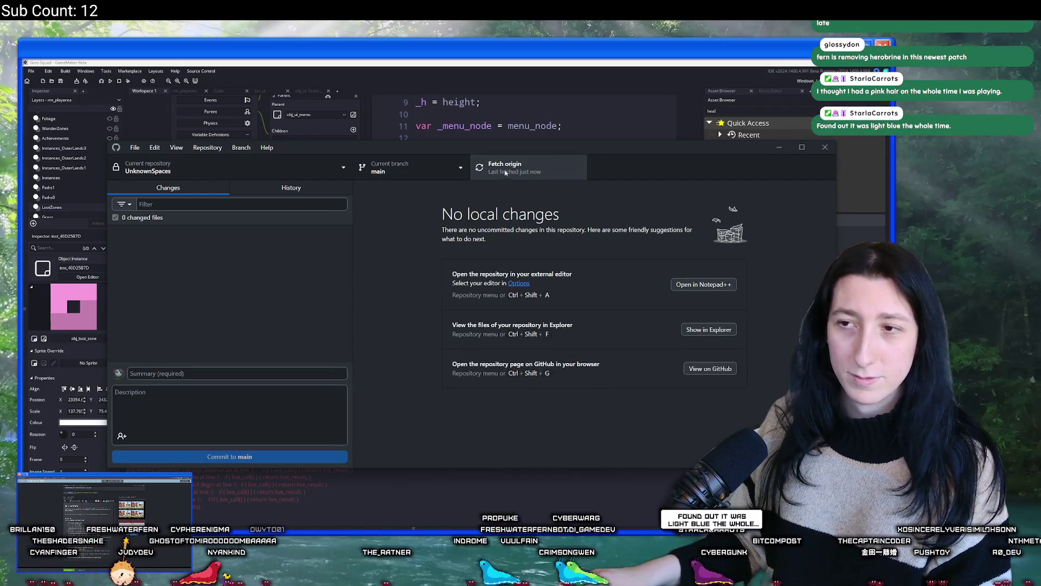
pyautogui.click(427, 77)
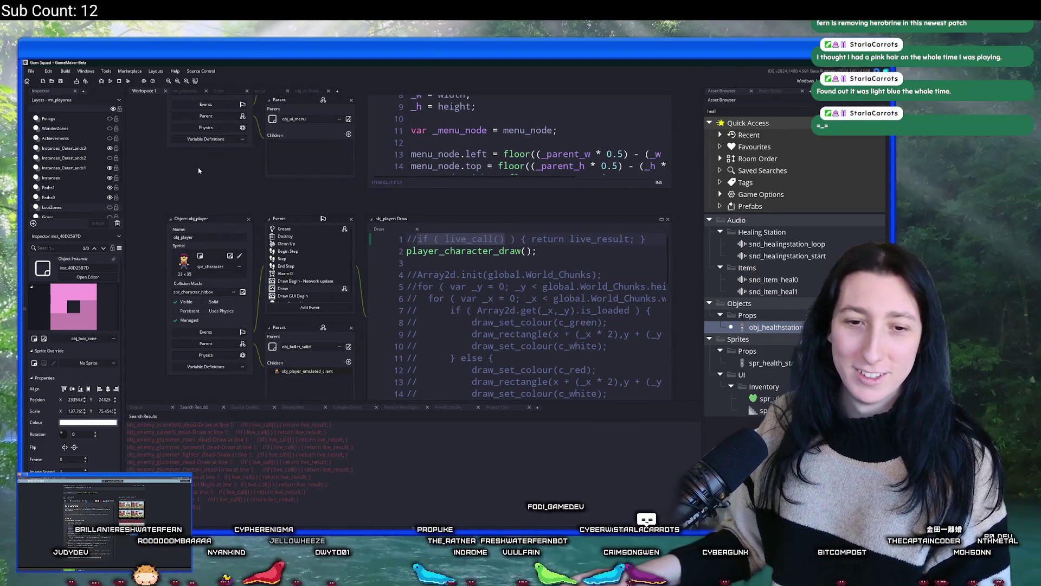
pyautogui.click(65, 72)
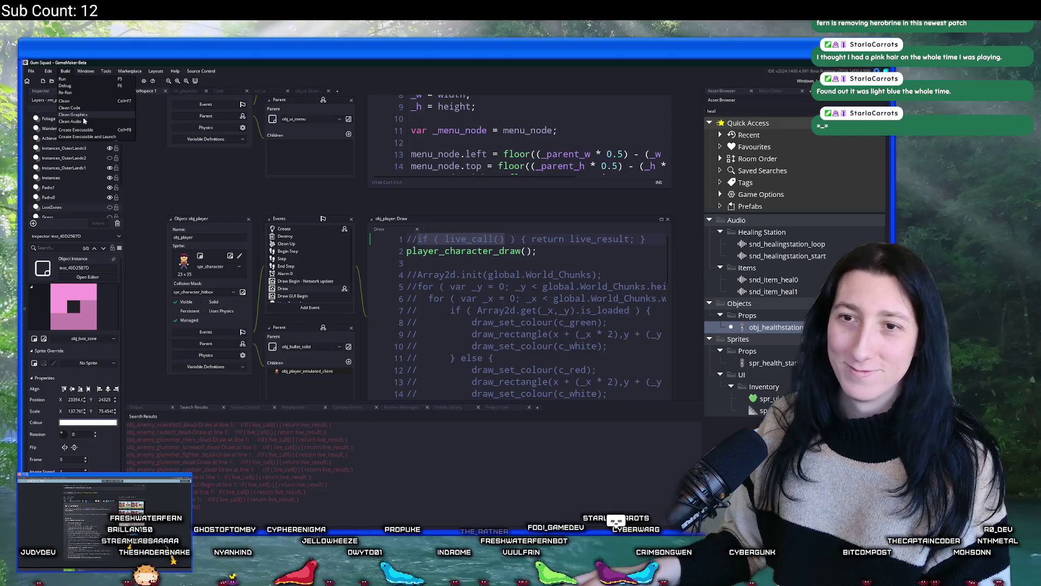
pyautogui.click(77, 130)
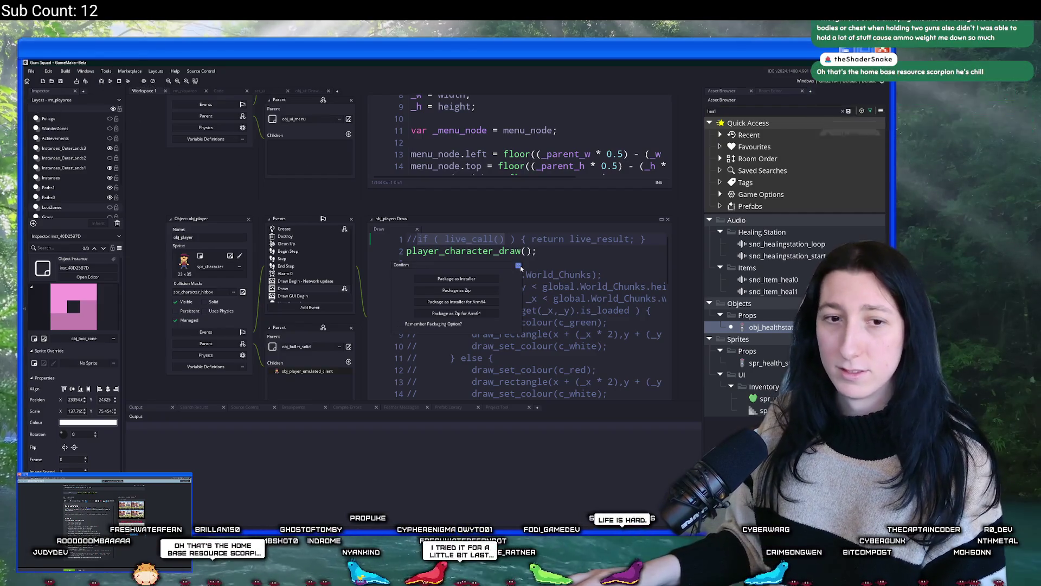
pyautogui.click(519, 265)
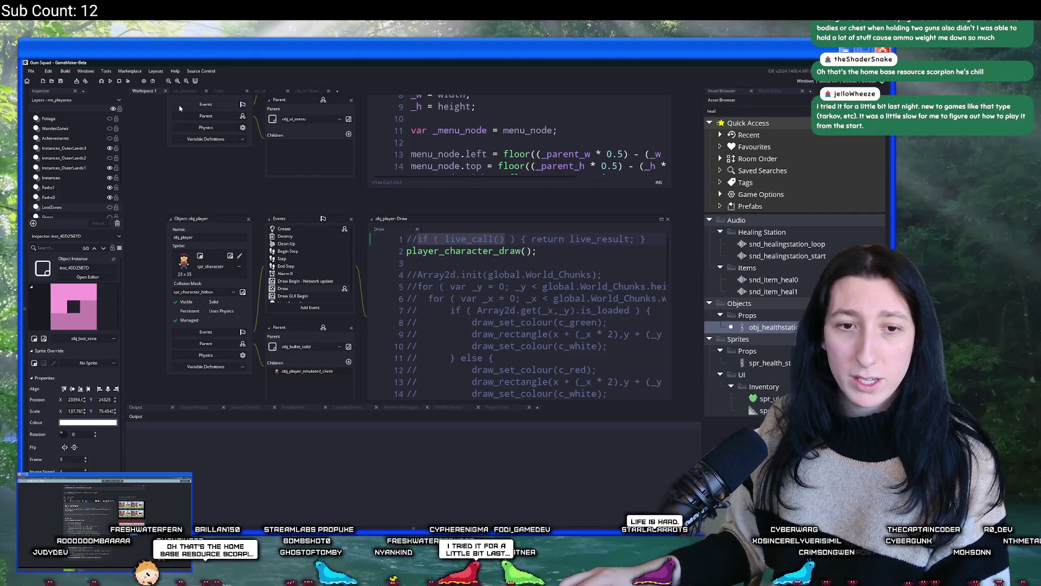
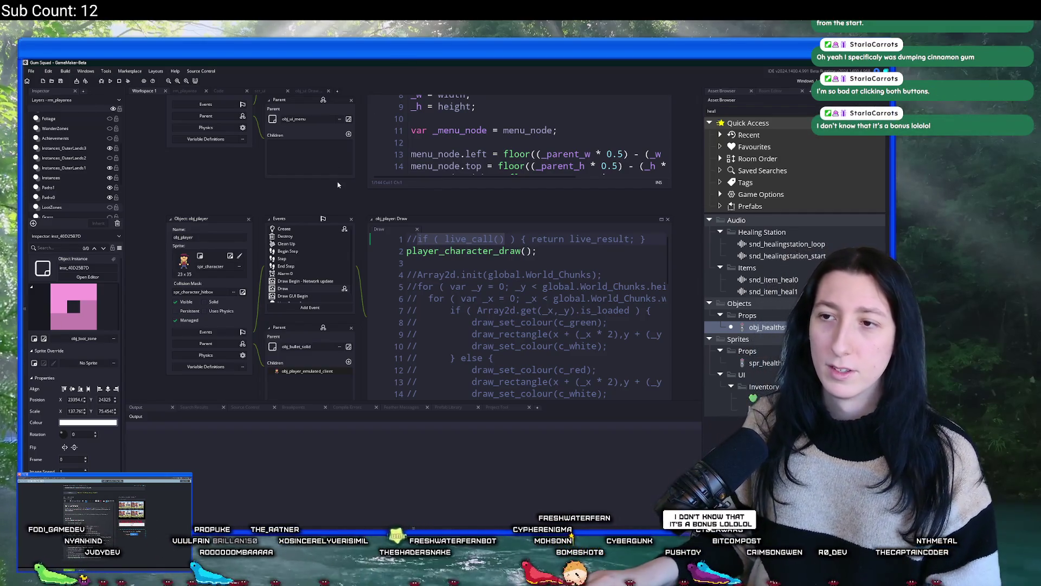
# Step: Find obj_ui through the asset search and open its Create event code
pyautogui.scroll(5, 337, 185)
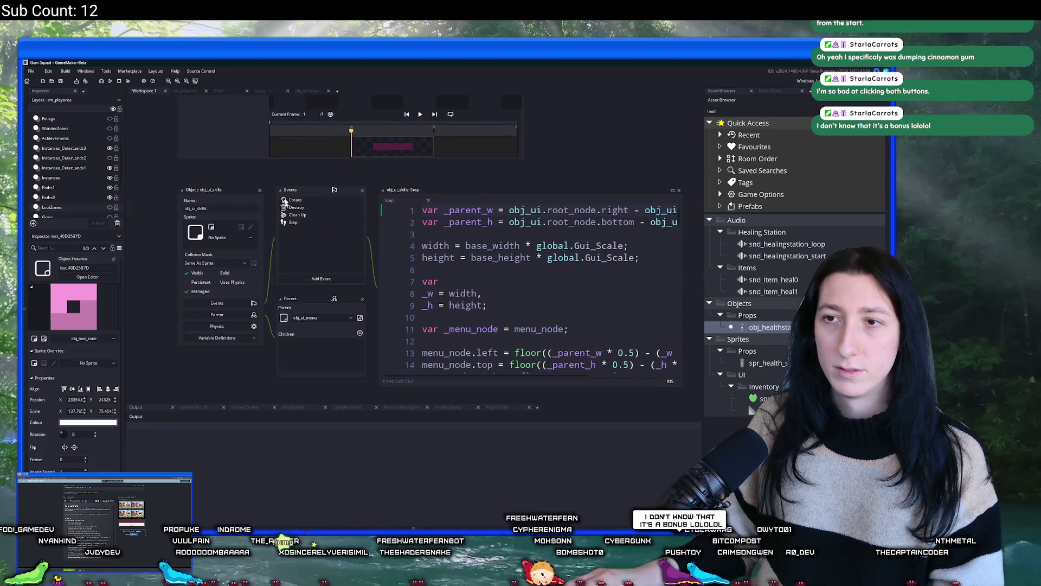
pyautogui.scroll(10, 242, 344)
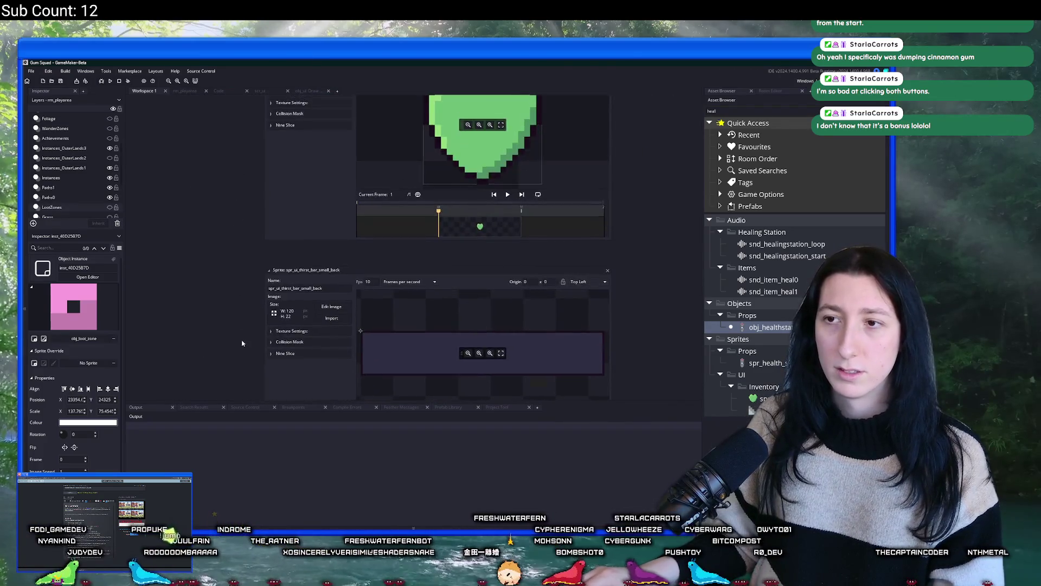
pyautogui.scroll(-5, 242, 344)
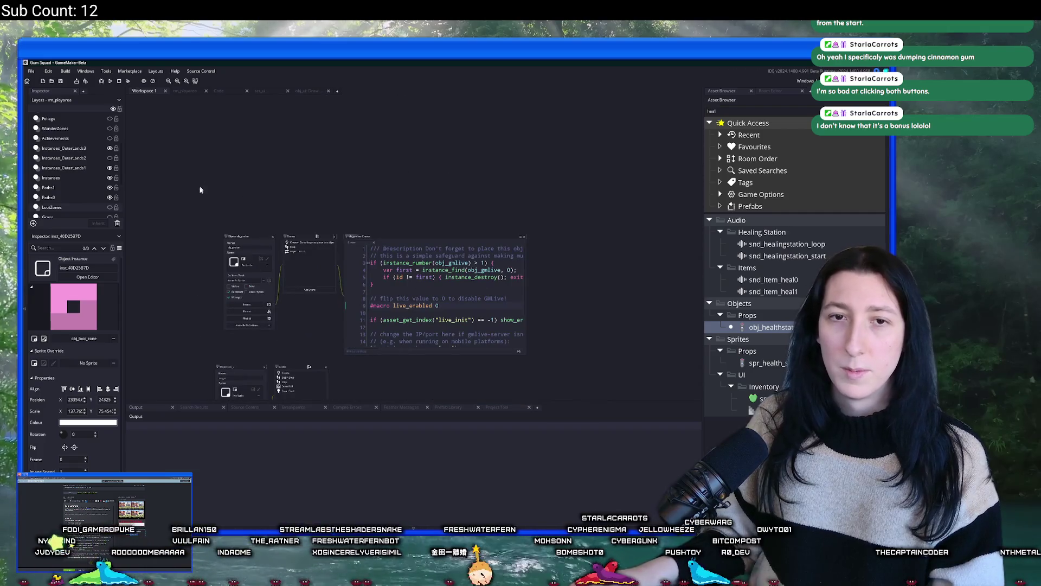
pyautogui.hotkey('ctrl', 't')
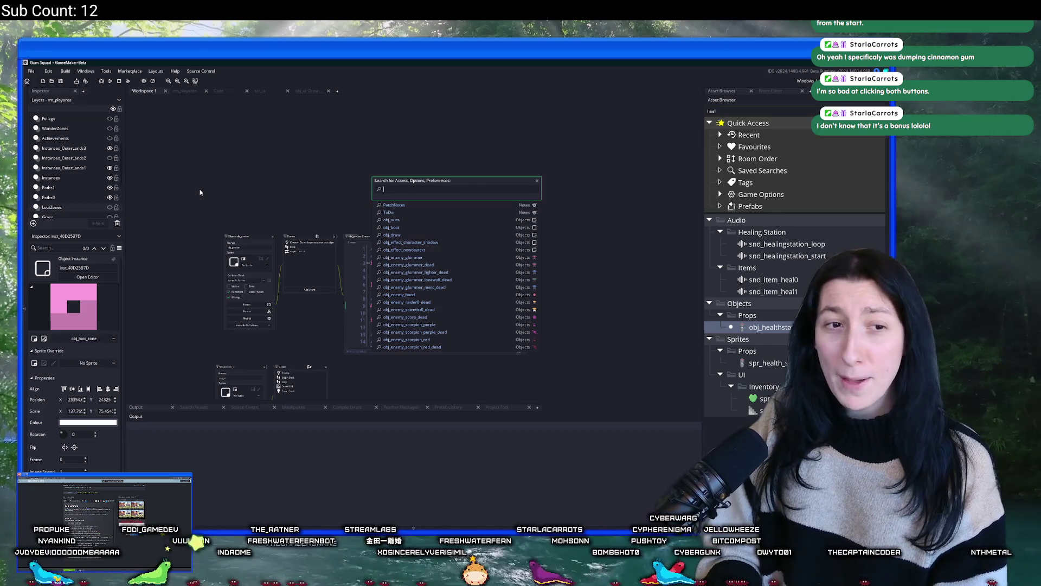
pyautogui.write('obj_ui')
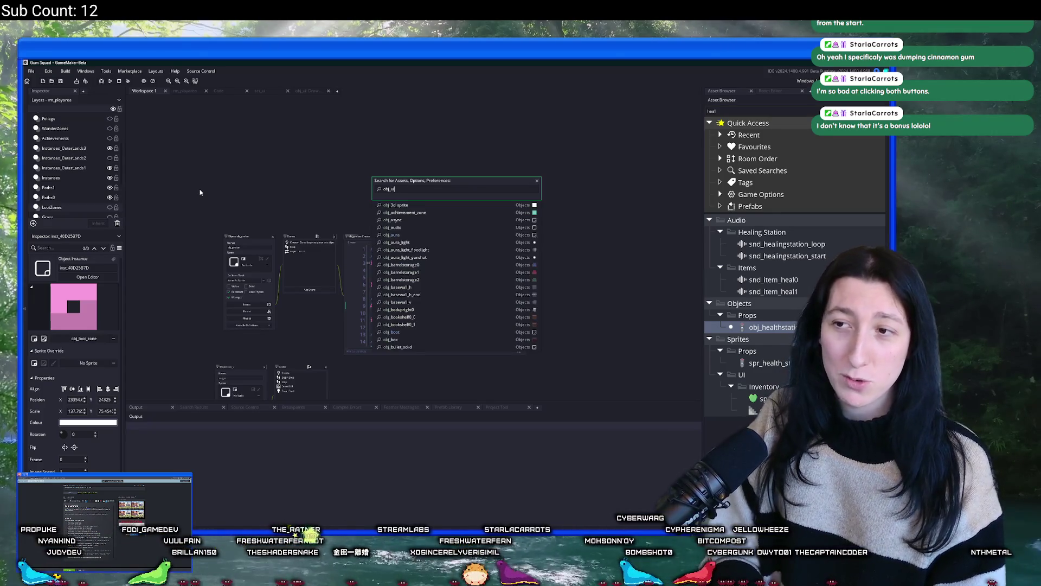
pyautogui.press('Return')
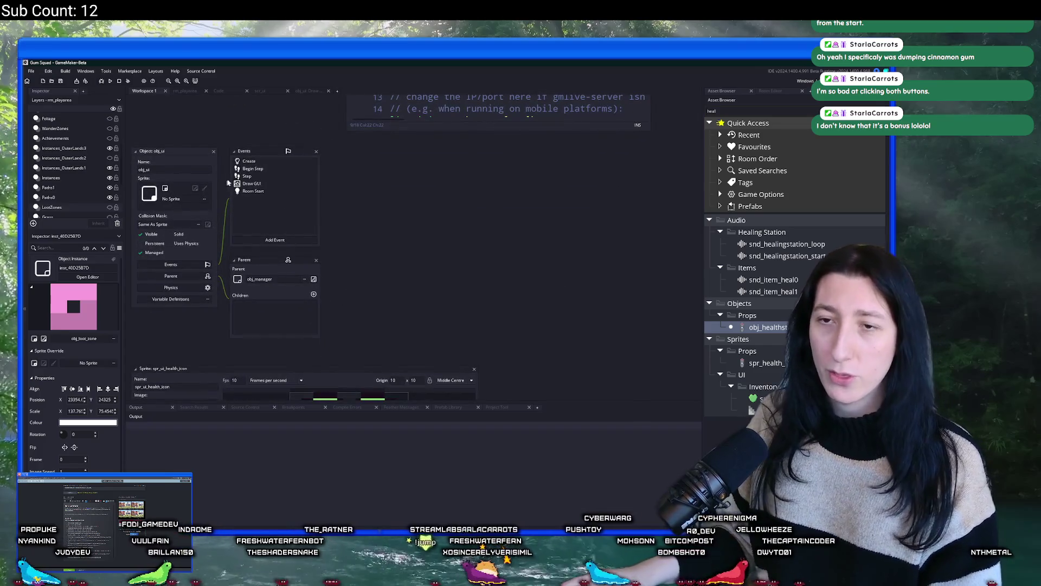
pyautogui.click(252, 161)
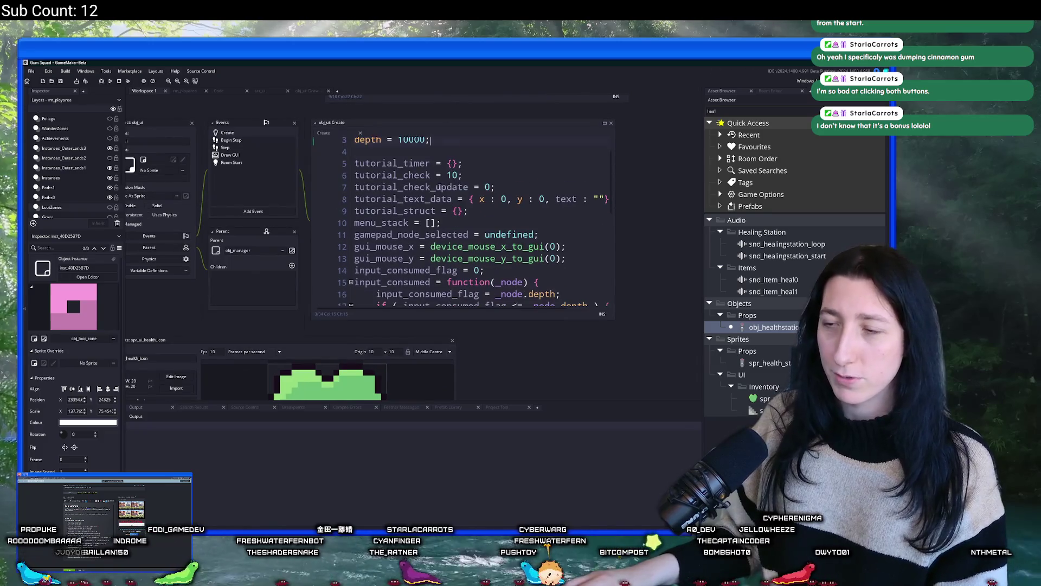
pyautogui.scroll(-2, 439, 186)
# Step: Find obj_player through the asset search and open one of its event scripts
pyautogui.hotkey('ctrl', 't')
pyautogui.write('obj_pla')
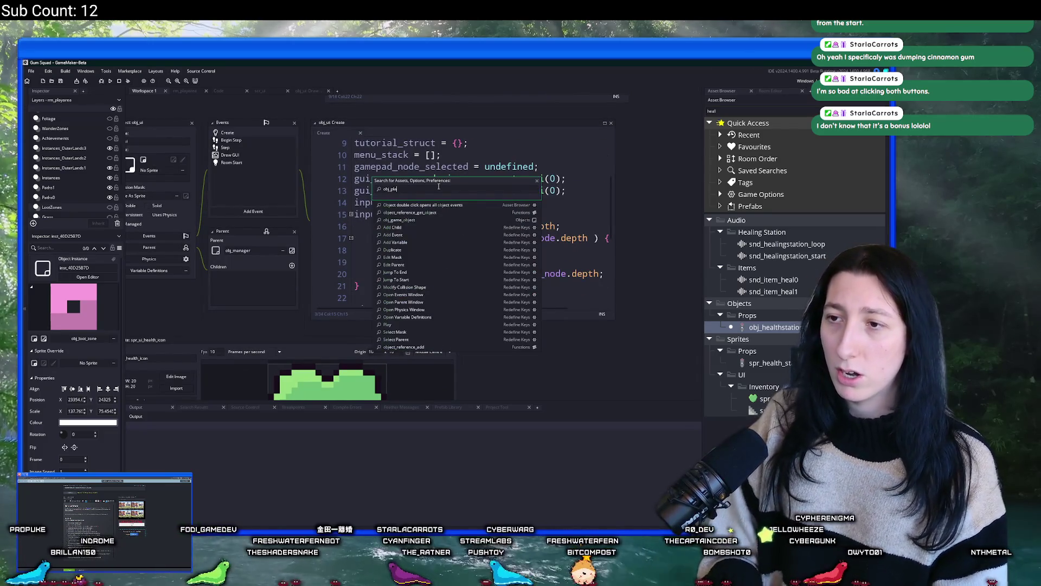
pyautogui.write('yer')
pyautogui.press('Return')
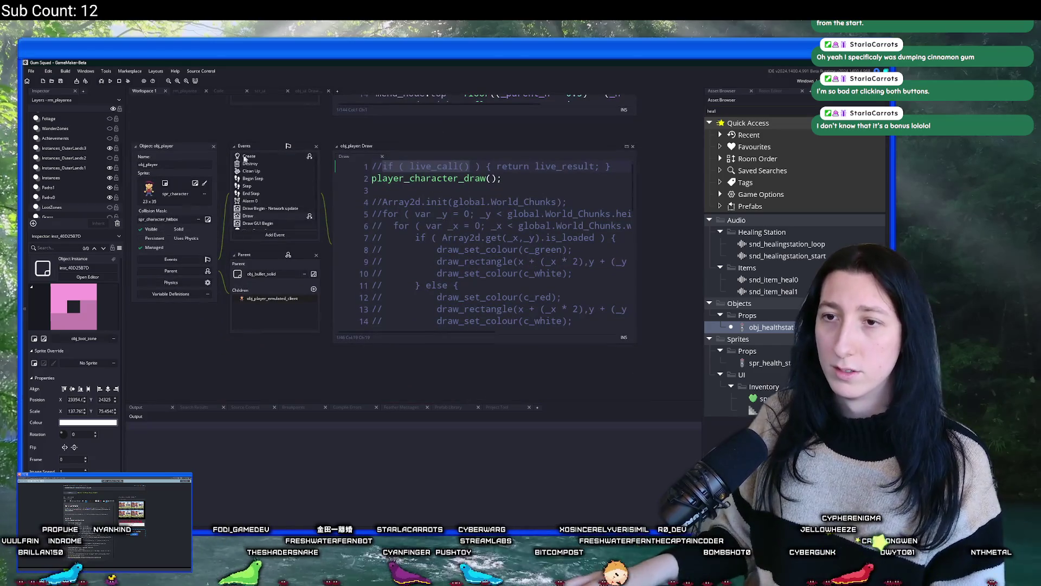
pyautogui.hotkey('ctrl', 't')
pyautogui.write('bj_pla')
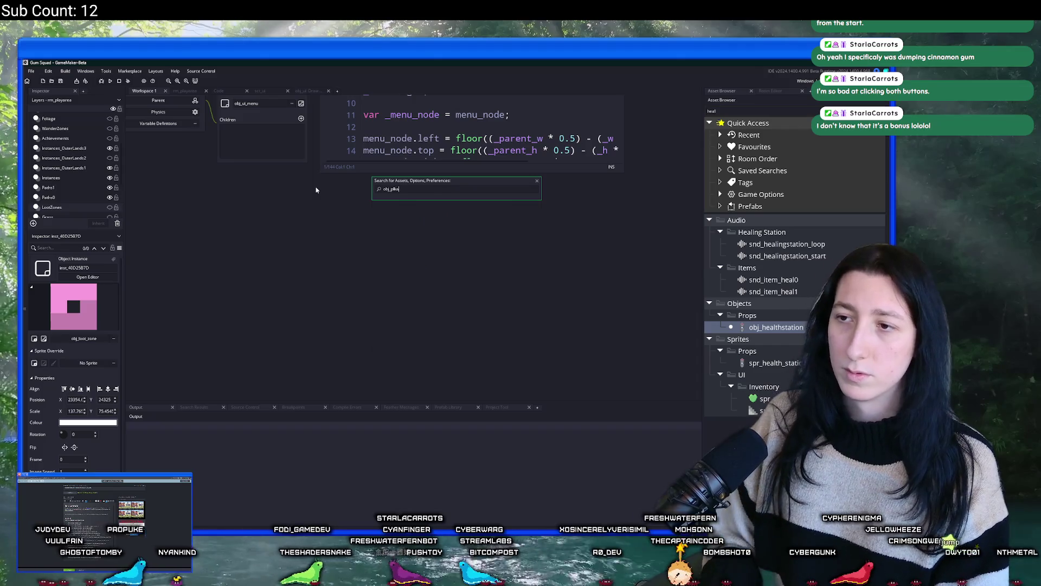
pyautogui.press('Return')
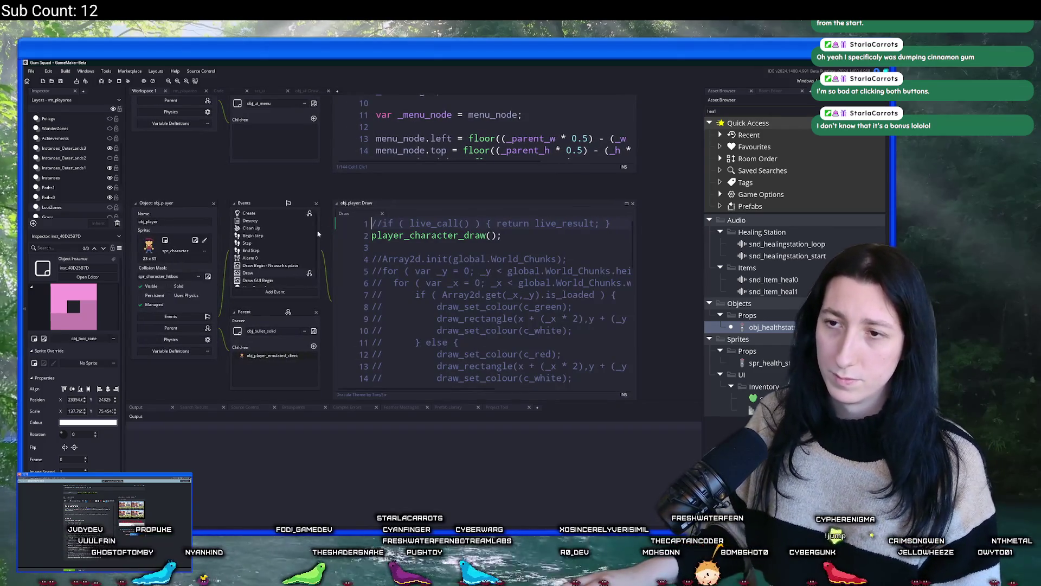
pyautogui.doubleClick(308, 222)
# Step: In the maximised Create editor, add an interaction_fill variable after line 62 and save
pyautogui.doubleClick(249, 213)
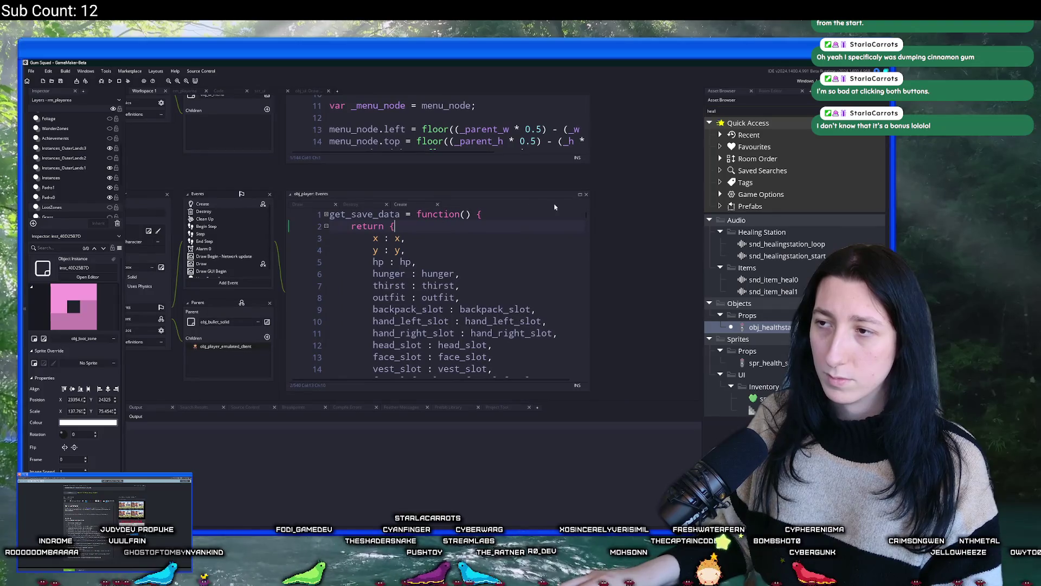
pyautogui.click(579, 194)
pyautogui.scroll(-15, 335, 297)
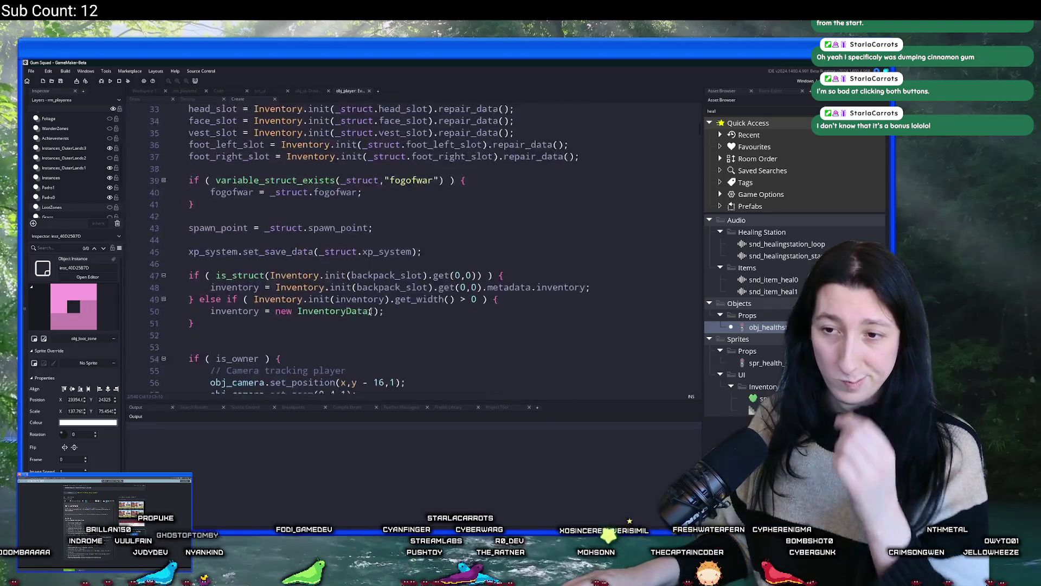
pyautogui.scroll(-2, 335, 297)
pyautogui.click(275, 237)
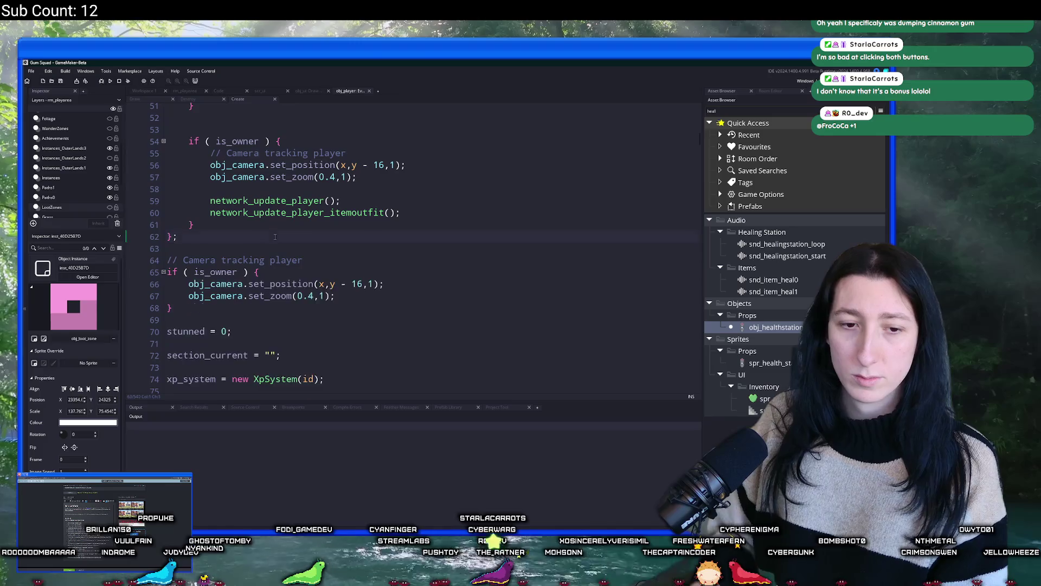
pyautogui.press('Return')
pyautogui.press('Return')
pyautogui.write('tion_held')
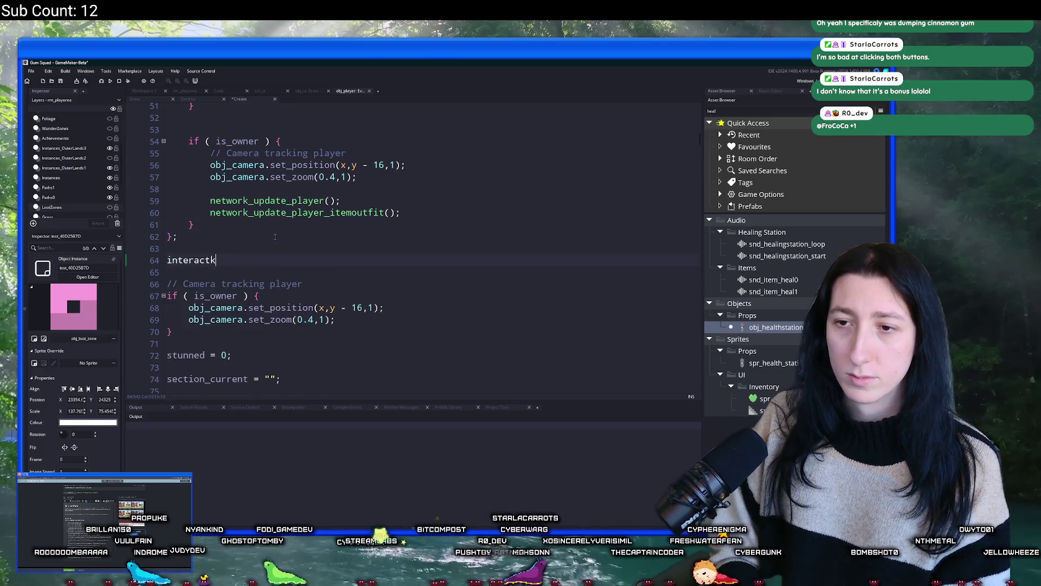
pyautogui.press('BackSpace')
pyautogui.press('BackSpace')
pyautogui.press('BackSpace')
pyautogui.write('fik')
pyautogui.press('BackSpace')
pyautogui.write('lledk')
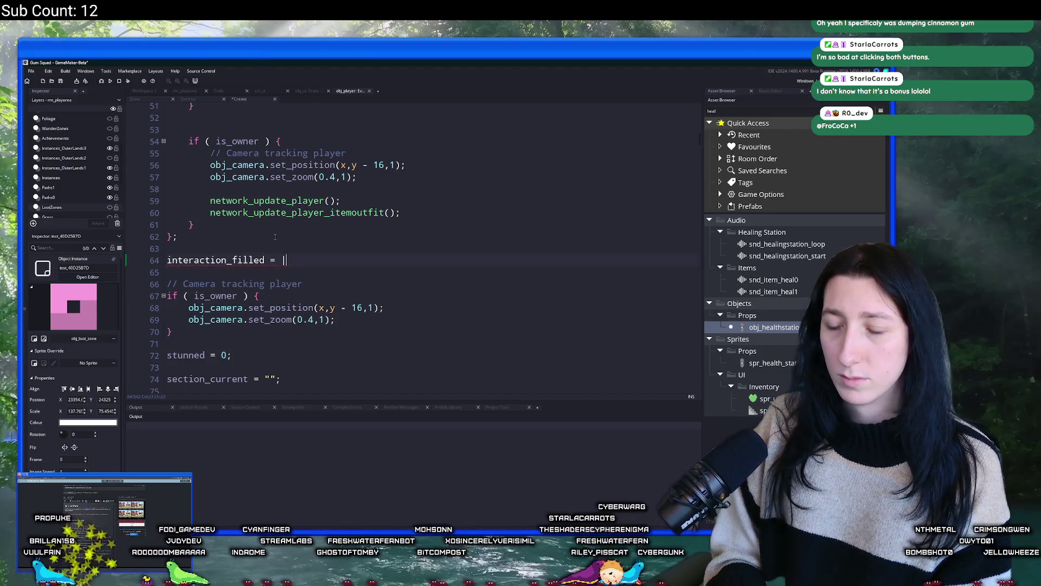
pyautogui.write('0;')
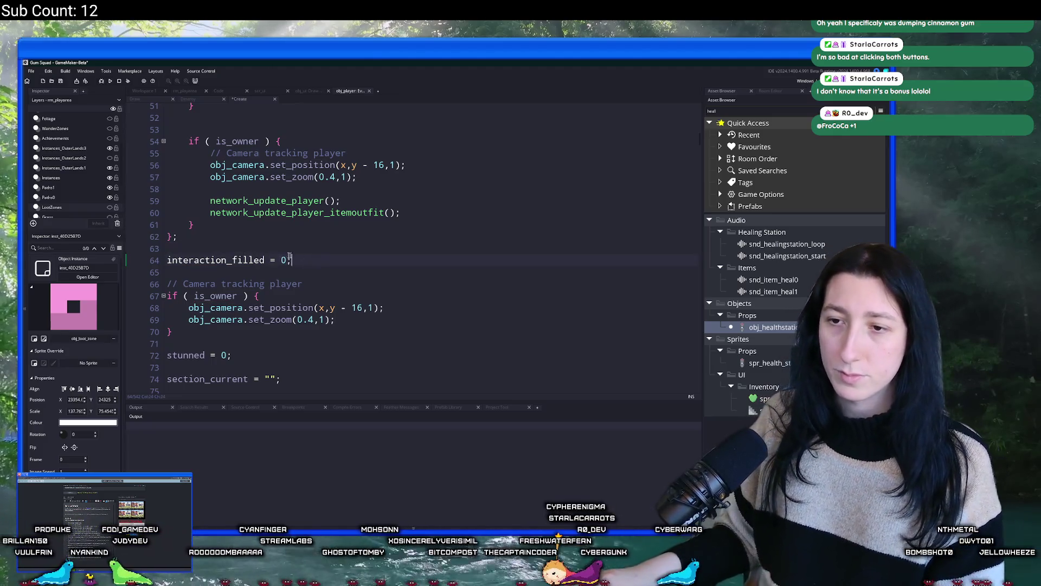
pyautogui.doubleClick(246, 258)
pyautogui.hotkey('ctrl', 's')
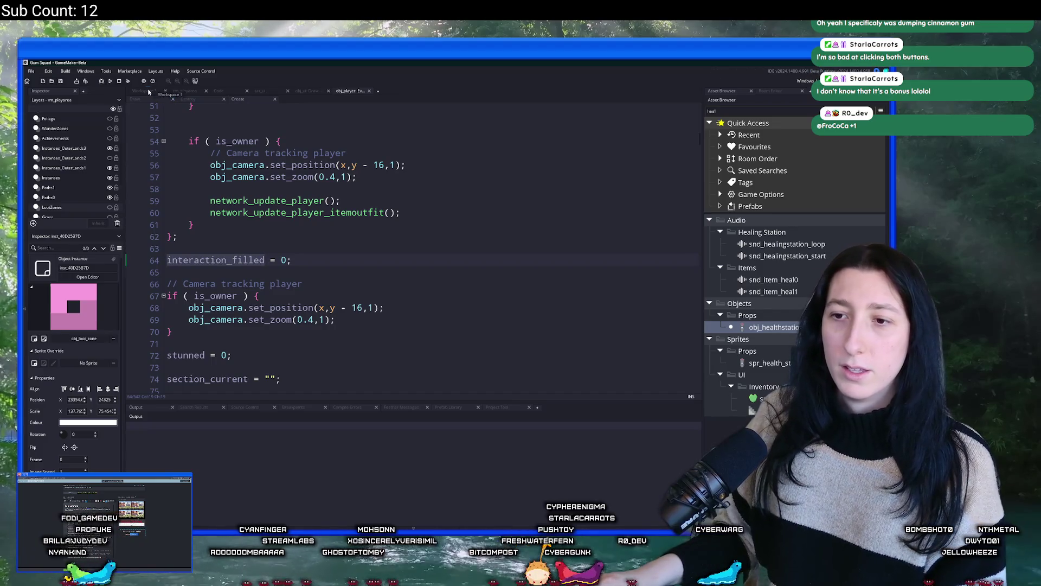
# Step: Add interaction_fill_rate = (2 / GameFps); below interaction_fill and save the Create code
pyautogui.click(297, 259)
pyautogui.press('Return')
pyautogui.write('interaction_fill_ratek')
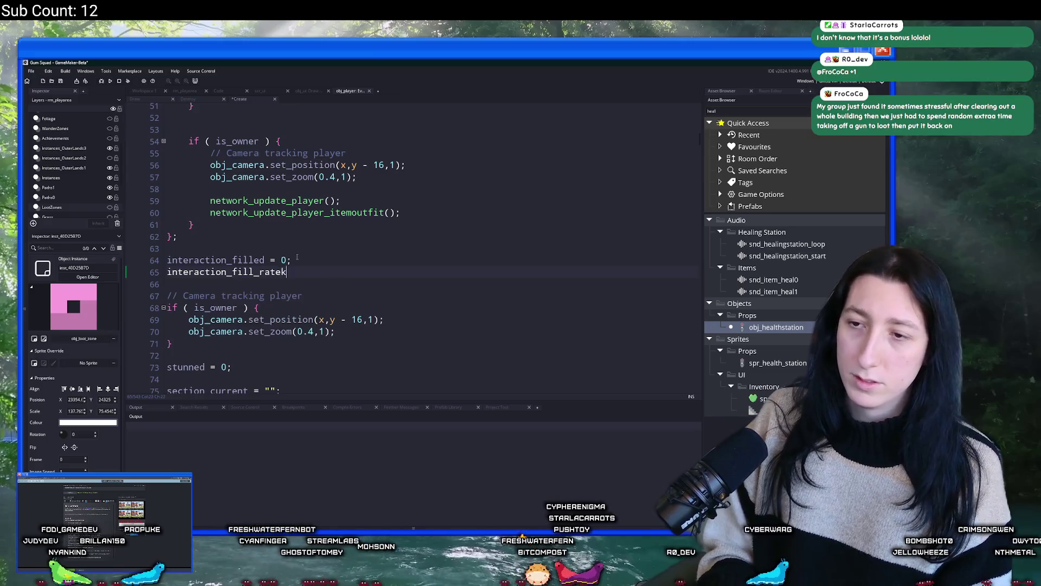
pyautogui.press('Up')
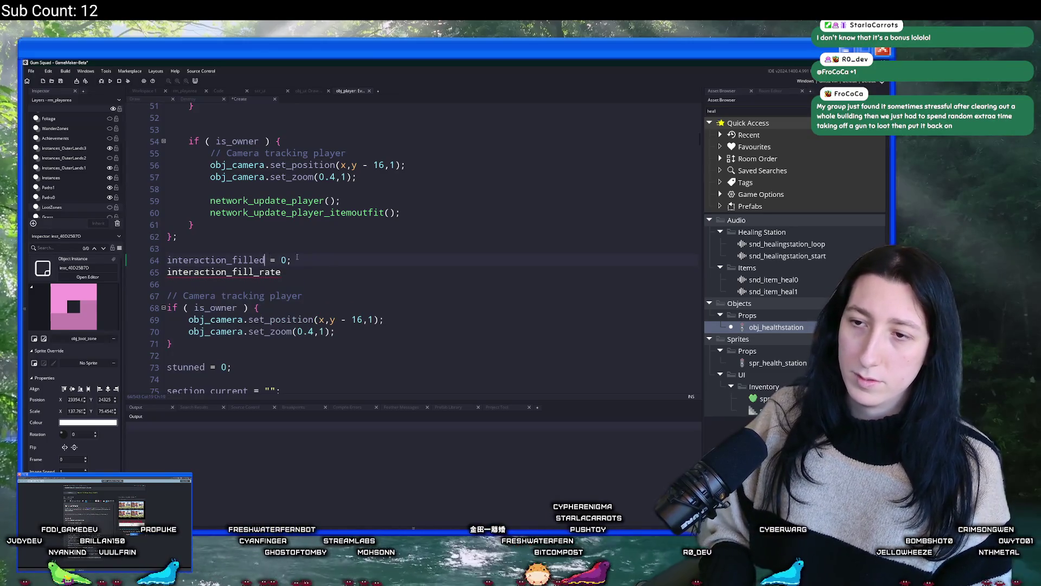
pyautogui.press('BackSpace')
pyautogui.press('BackSpace')
pyautogui.press('Escape')
pyautogui.click(349, 274)
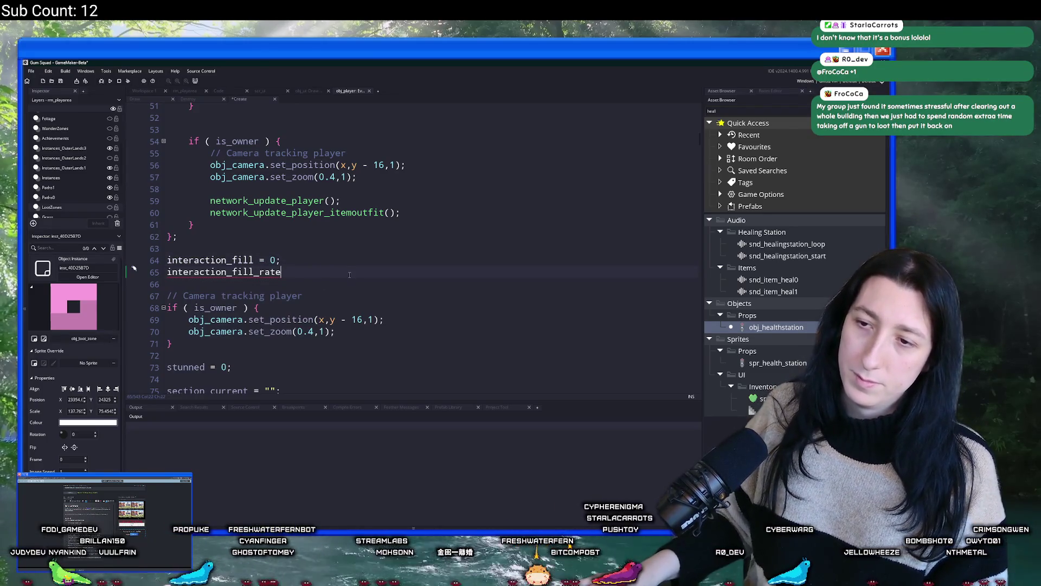
pyautogui.write(' = 1 / ')
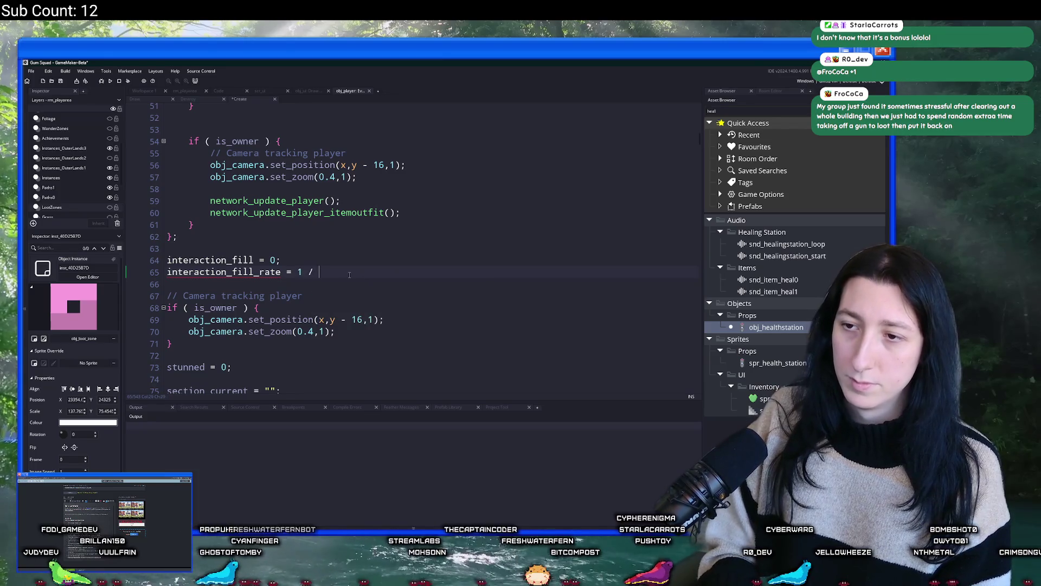
pyautogui.write('GameFps;')
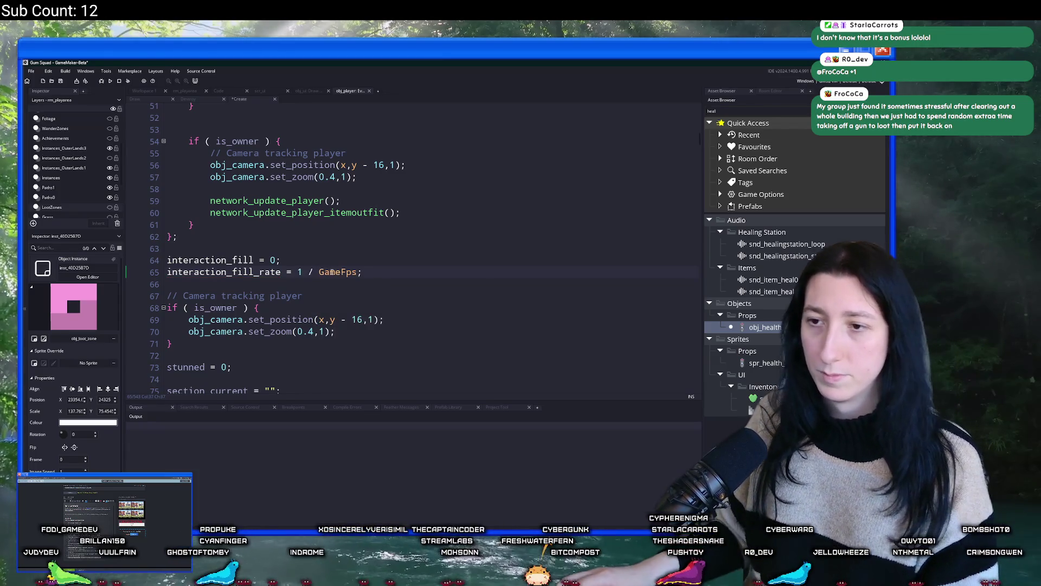
pyautogui.click(297, 271)
pyautogui.doubleClick(298, 271)
pyautogui.write('2')
pyautogui.click(298, 271)
pyautogui.write('(')
pyautogui.write(')')
pyautogui.hotkey('ctrl', 's')
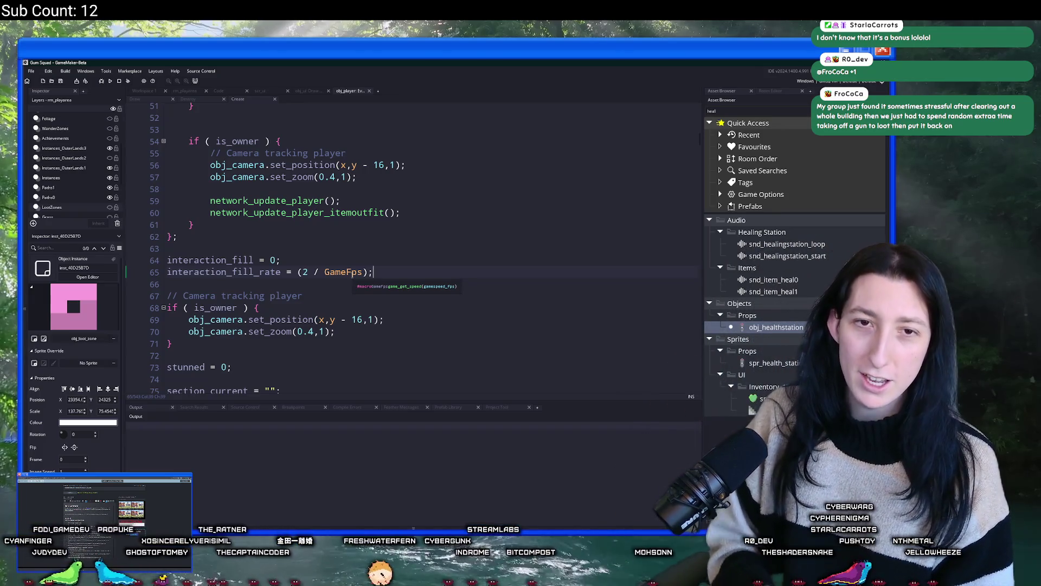
# Step: Review the two new variable lines and return to the object editors workspace
pyautogui.click(384, 264)
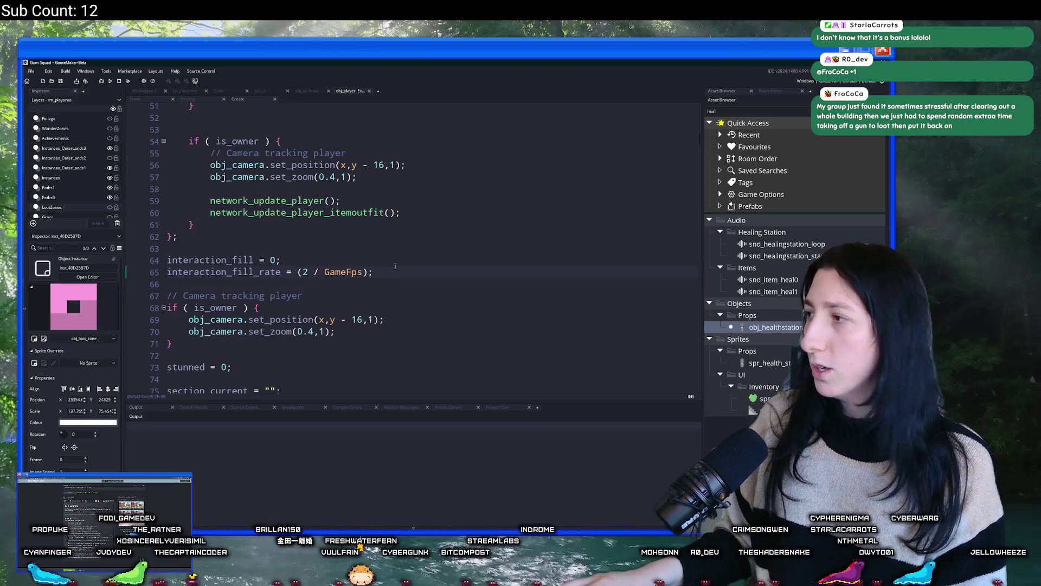
pyautogui.click(395, 266)
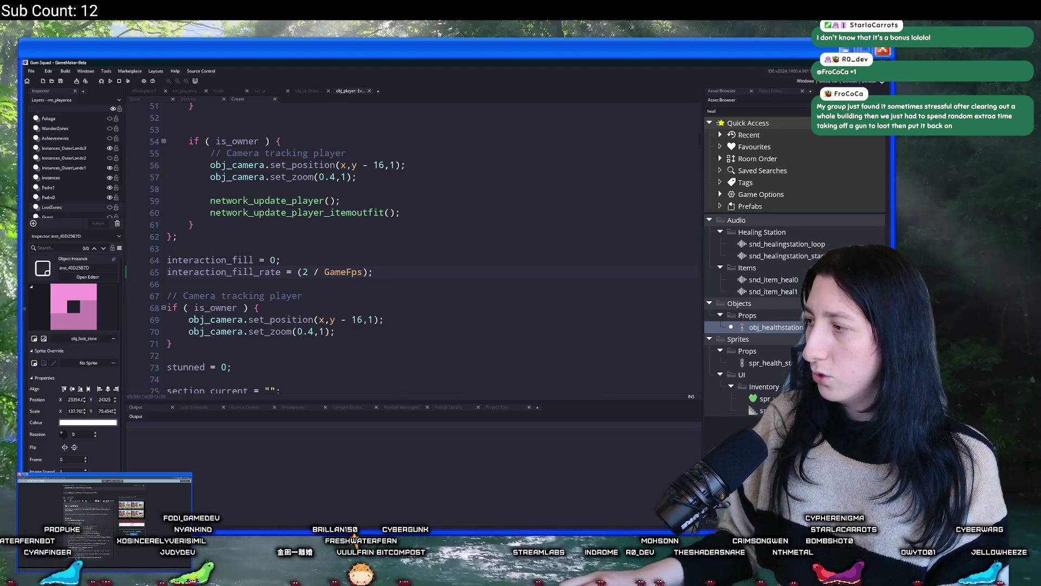
pyautogui.doubleClick(240, 260)
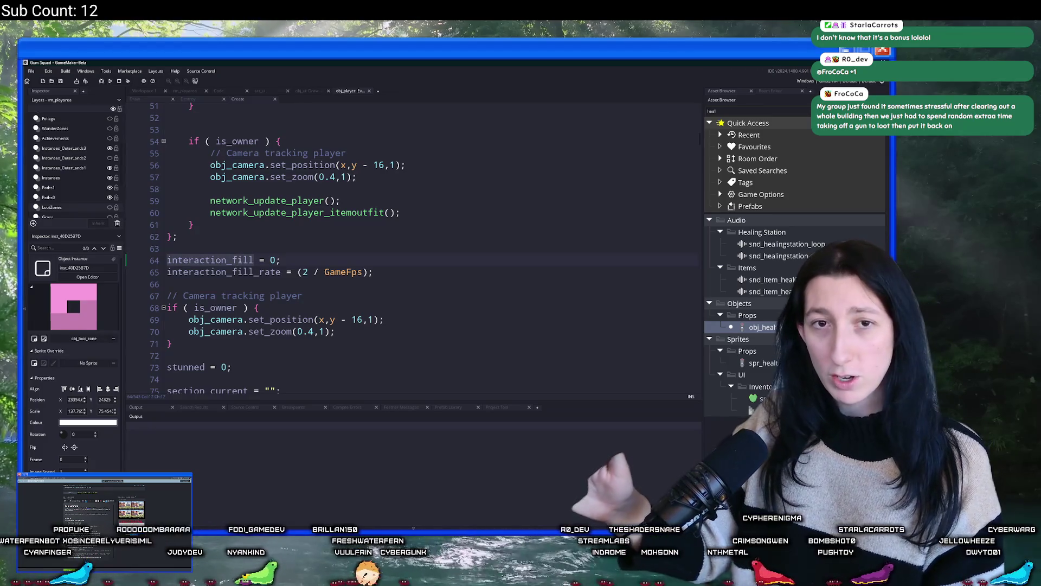
pyautogui.click(150, 92)
# Step: Open obj_player's Step event full-window and scroll to the // Open inventory input logic
pyautogui.scroll(3, 319, 266)
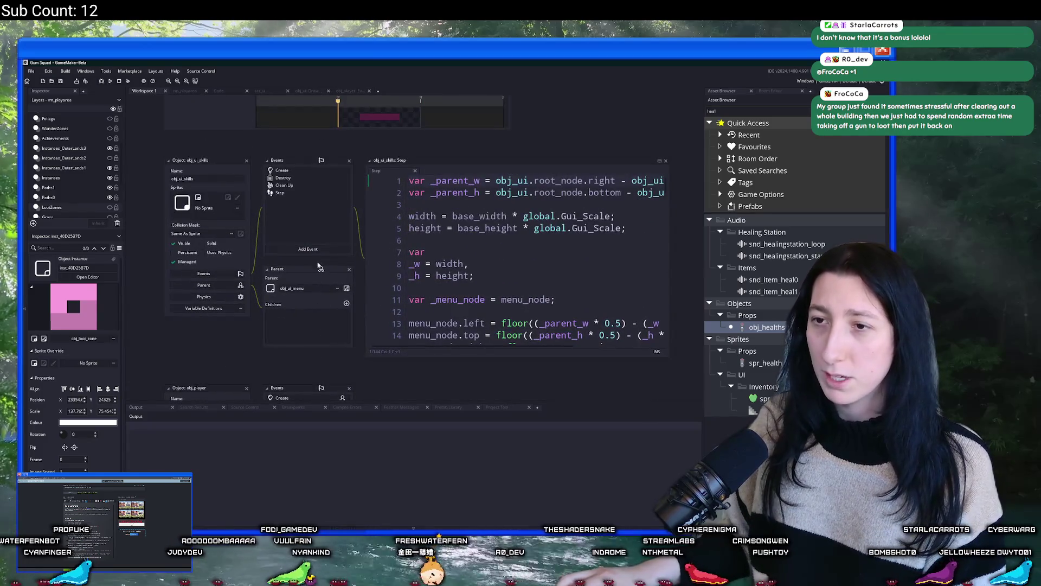
pyautogui.scroll(-5, 316, 222)
pyautogui.scroll(3, 394, 302)
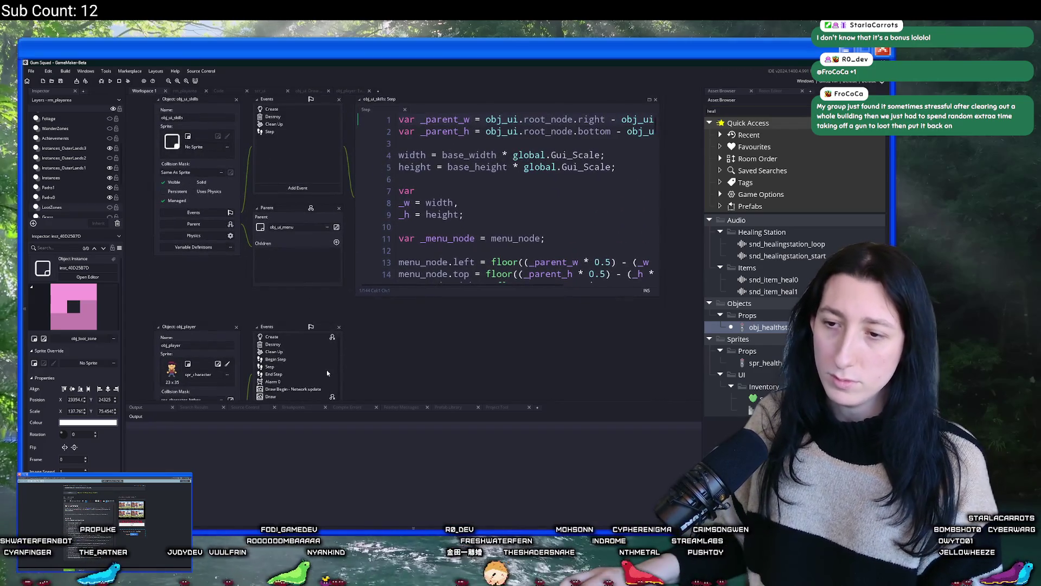
pyautogui.doubleClick(325, 367)
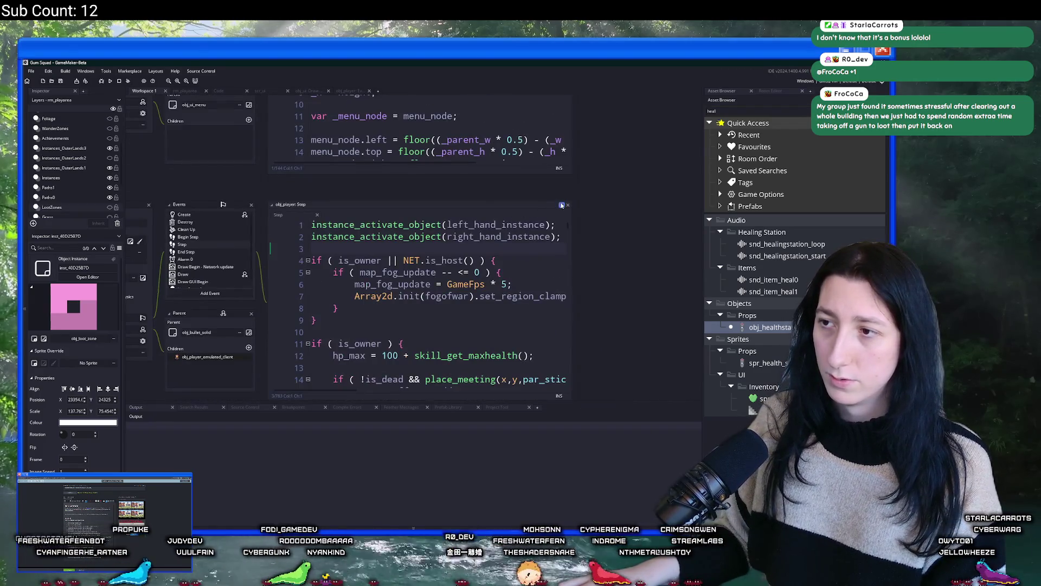
pyautogui.click(561, 205)
pyautogui.scroll(-14, 541, 222)
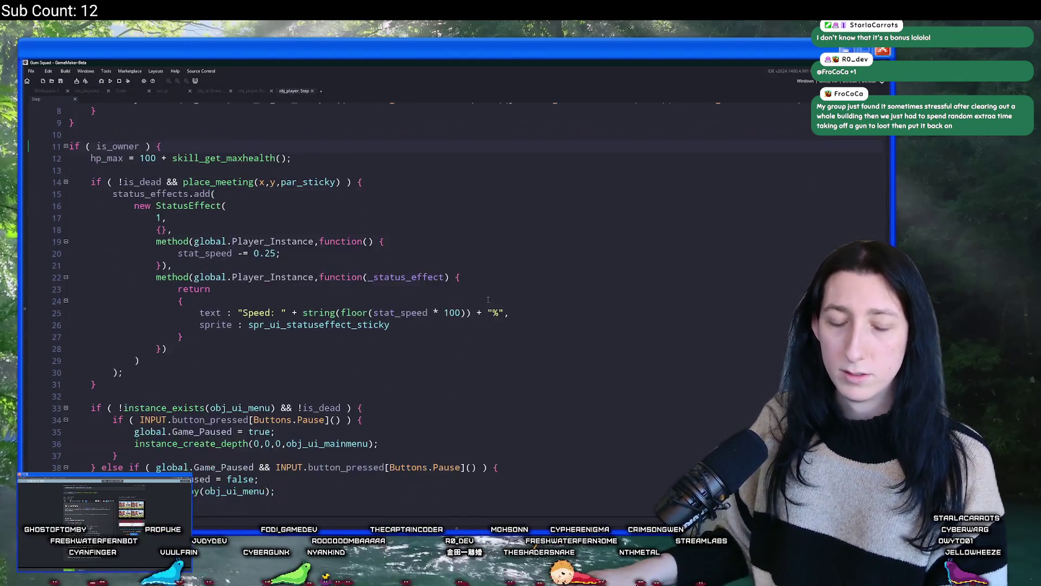
pyautogui.scroll(-20, 494, 252)
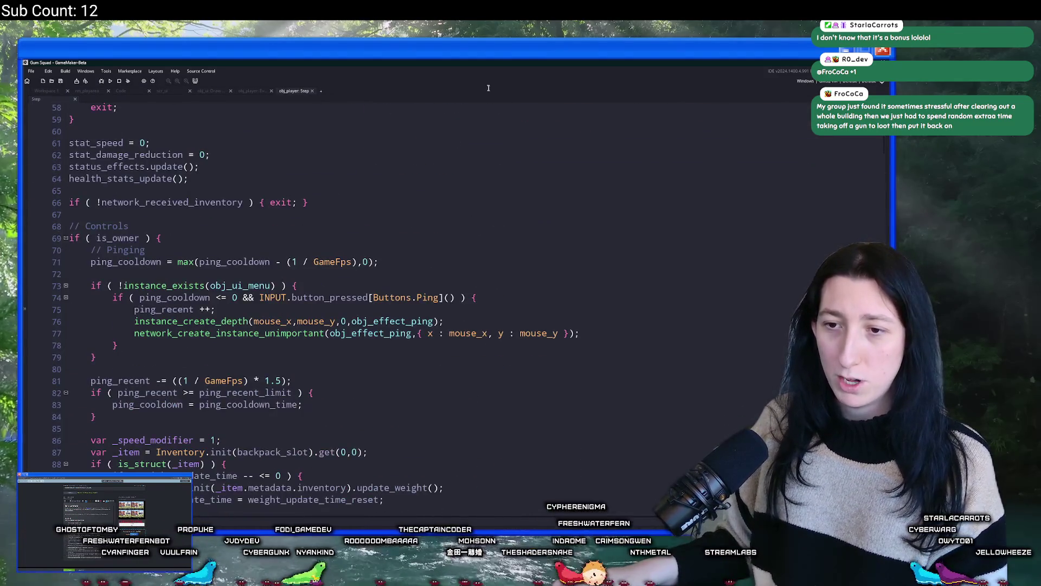
pyautogui.scroll(-13, 547, 226)
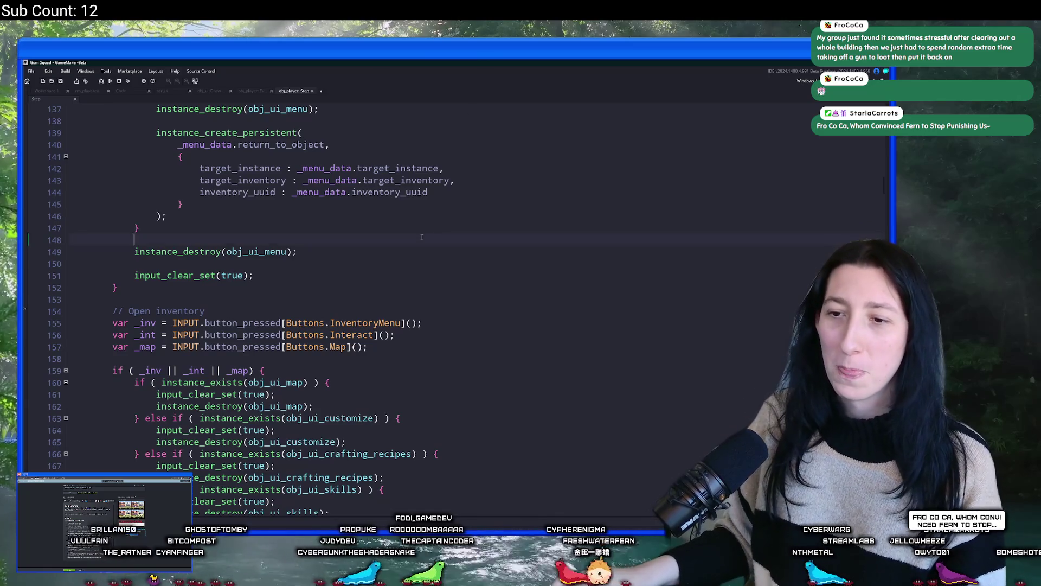
pyautogui.scroll(-3, 421, 237)
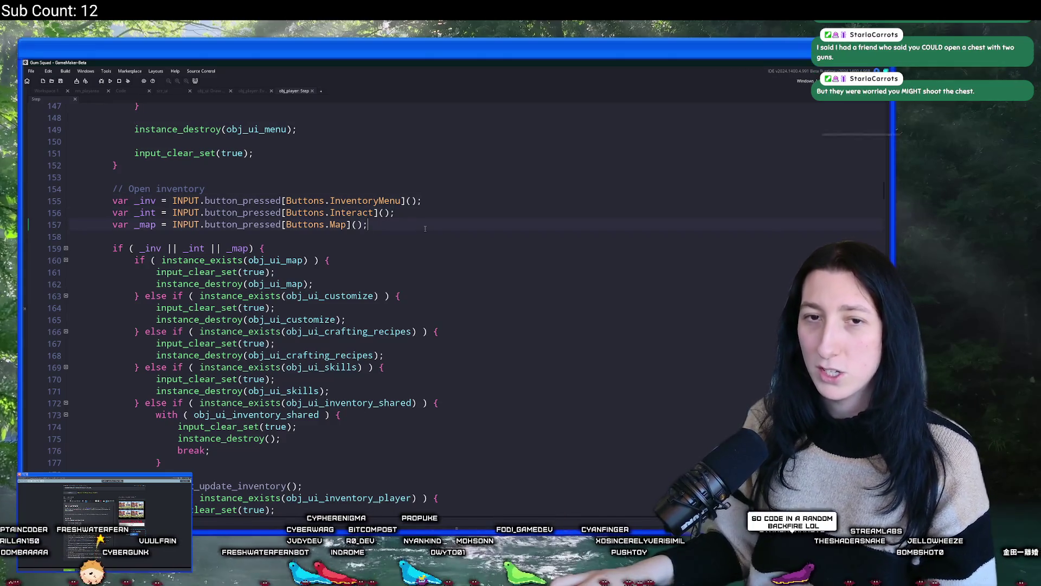
pyautogui.scroll(-4, 425, 229)
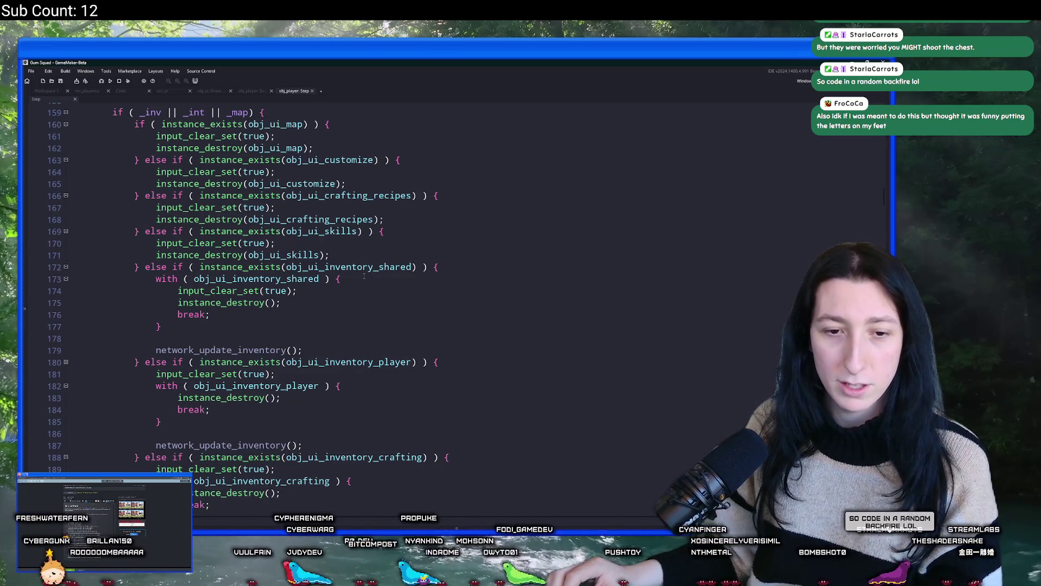
pyautogui.scroll(4, 364, 279)
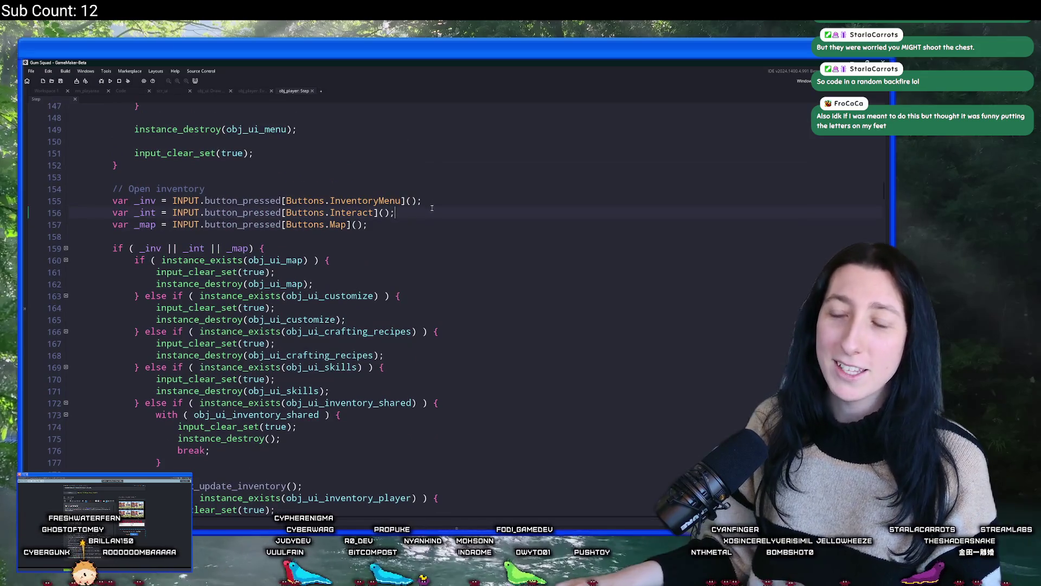
pyautogui.scroll(-5, 355, 277)
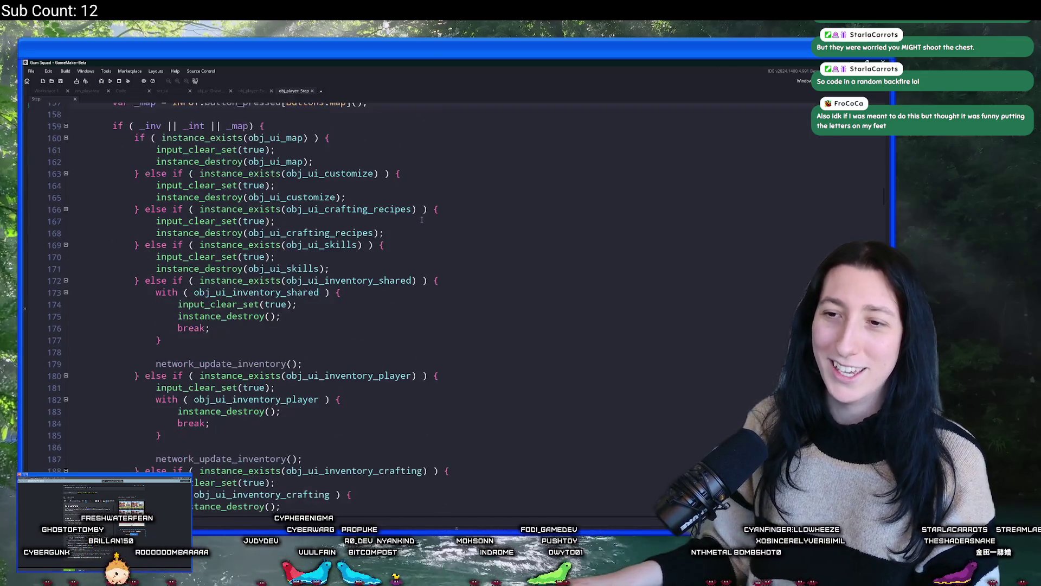
pyautogui.scroll(-11, 355, 277)
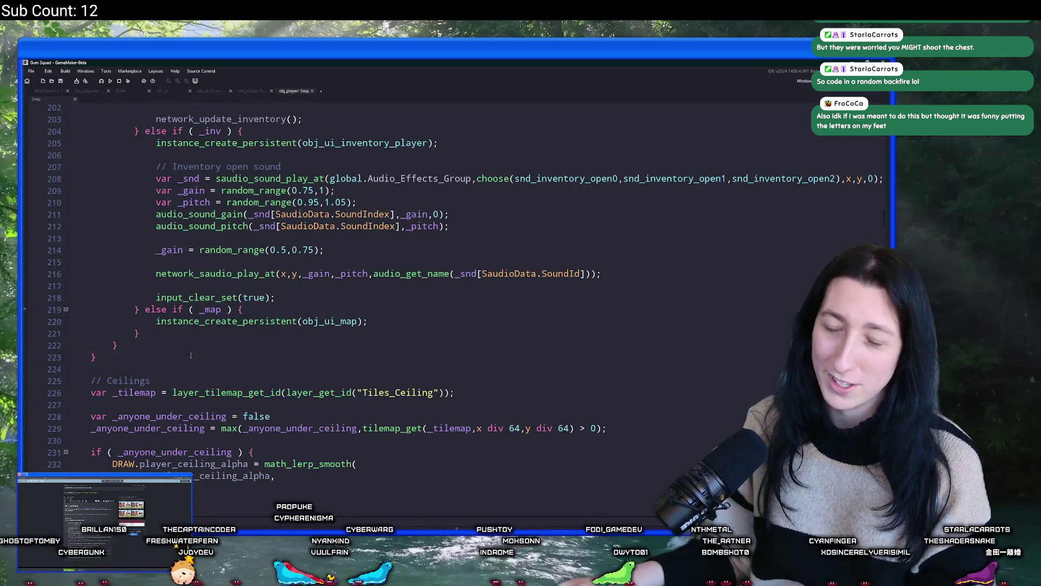
pyautogui.scroll(6, 144, 342)
pyautogui.scroll(10, 144, 342)
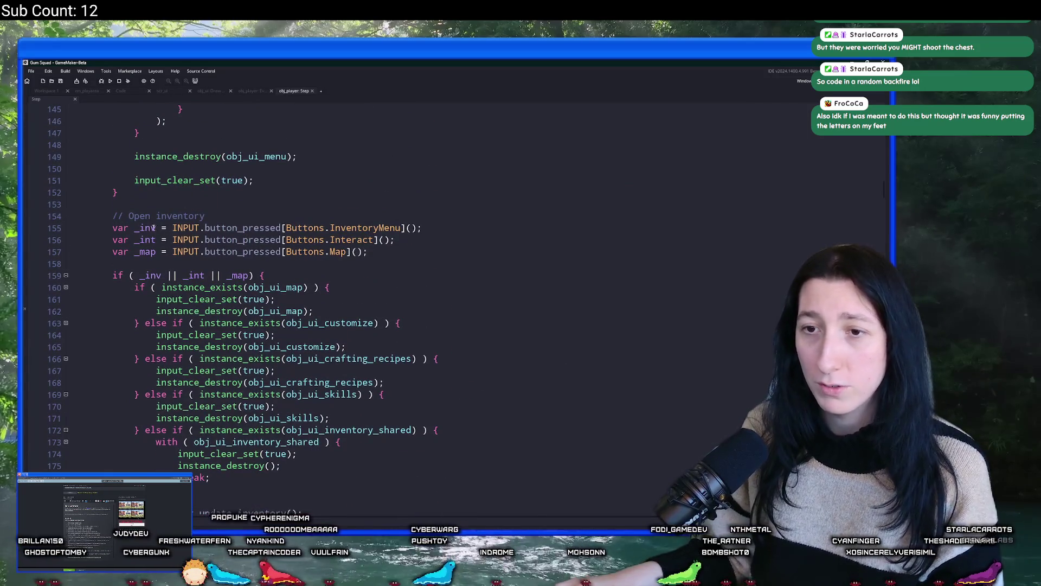
# Step: Inspect the interact input variable declarations in the Step code
pyautogui.click(153, 227)
pyautogui.click(143, 239)
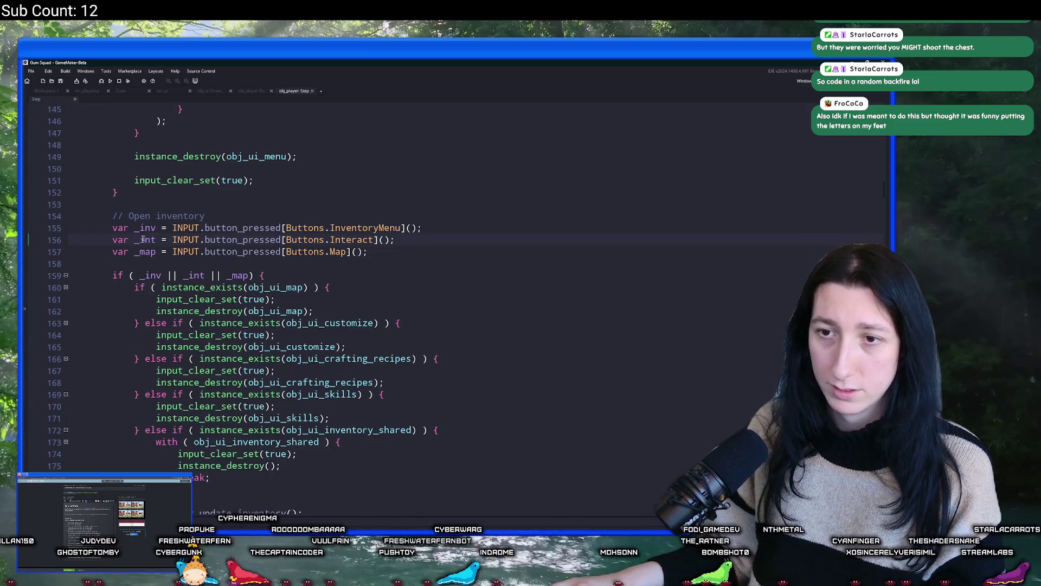
pyautogui.scroll(-5, 279, 234)
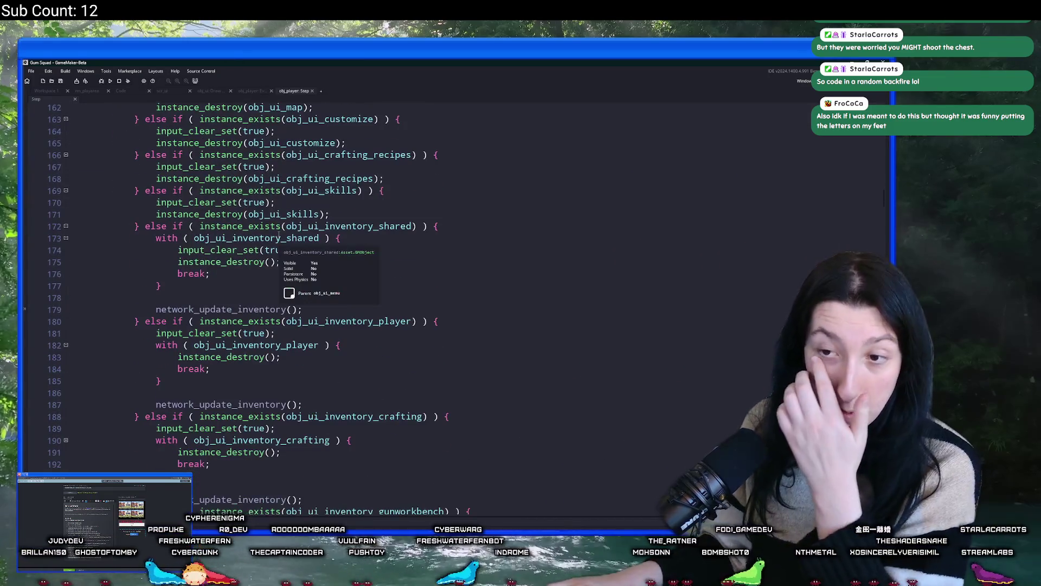
pyautogui.scroll(-9, 279, 234)
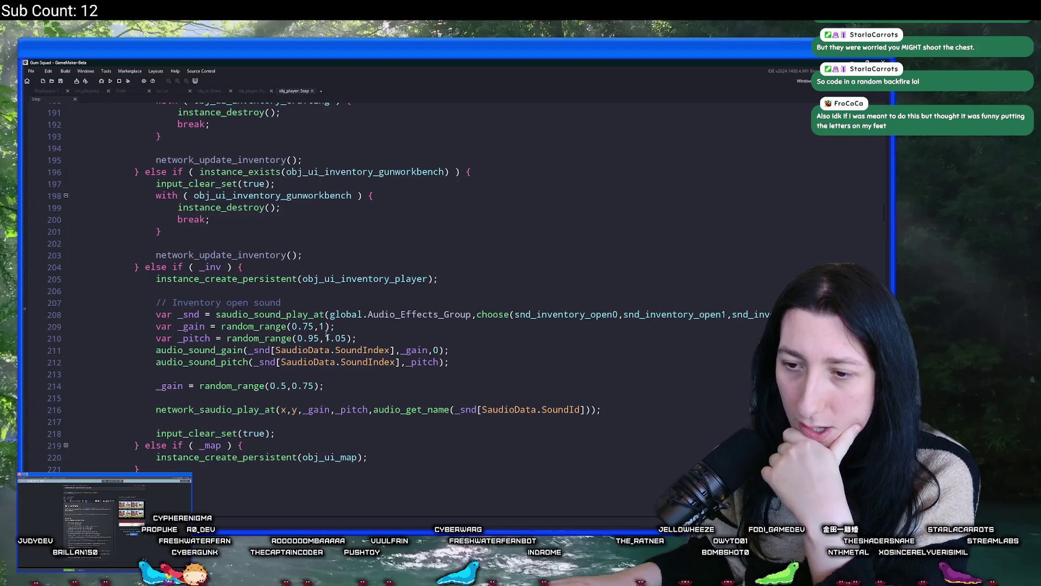
pyautogui.scroll(12, 367, 380)
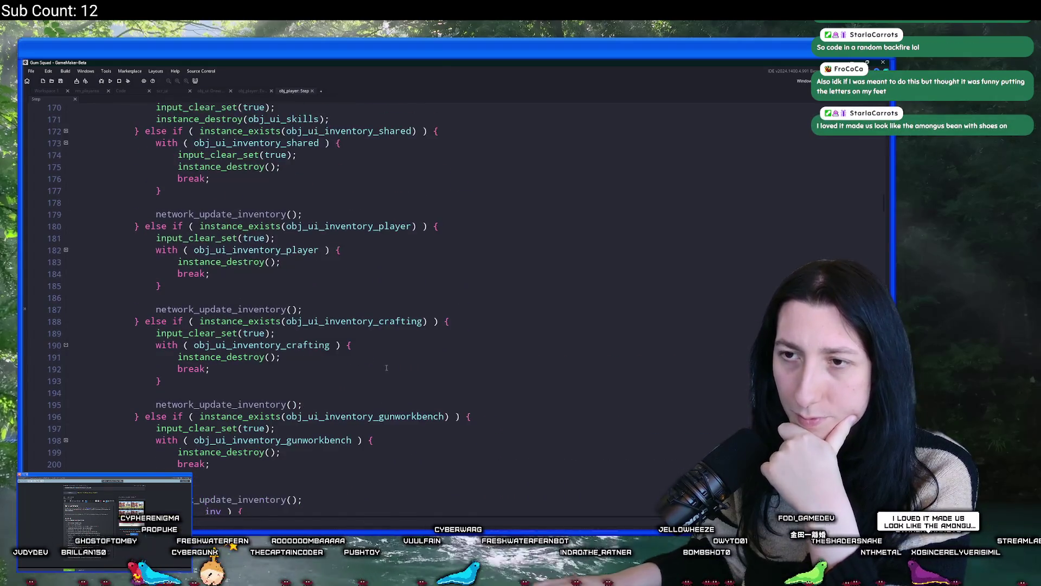
# Step: Jump to the next Buttons.Interact usage and add an empty line inside the with (interaction_instance) block
pyautogui.click(307, 144)
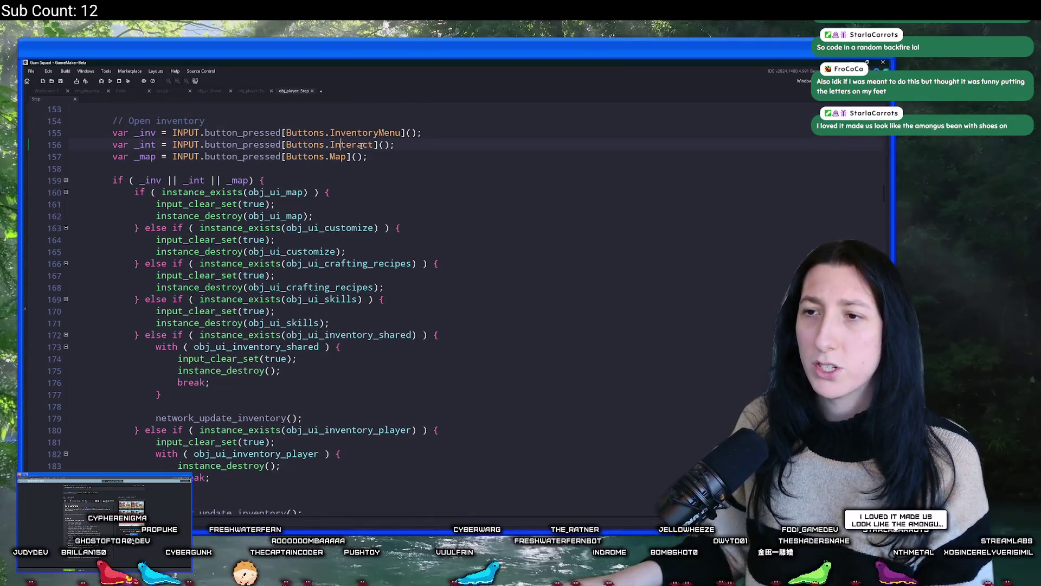
pyautogui.hotkey('ctrl', 'f')
pyautogui.click(370, 145)
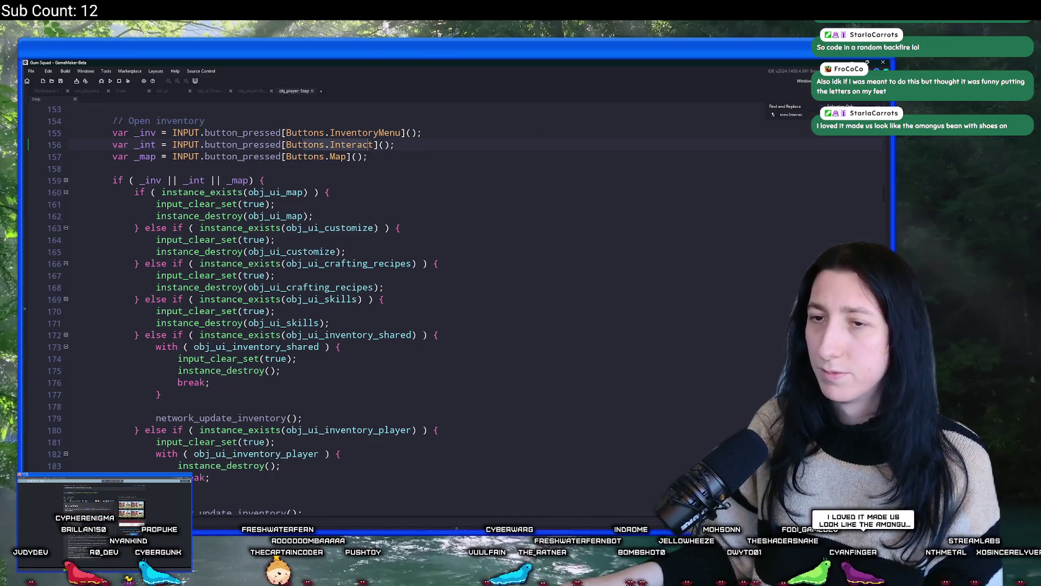
pyautogui.press('Return')
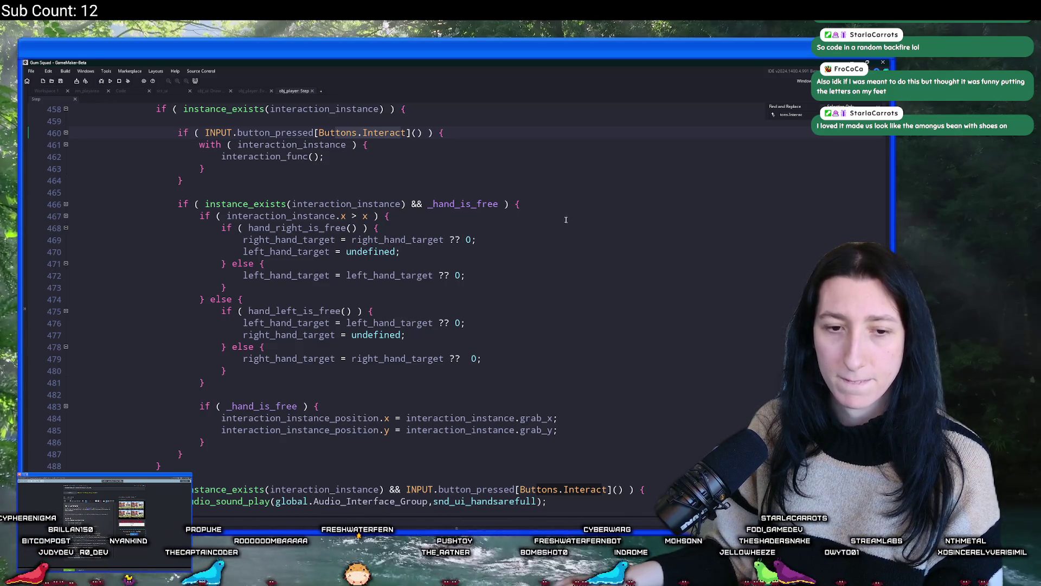
pyautogui.click(428, 145)
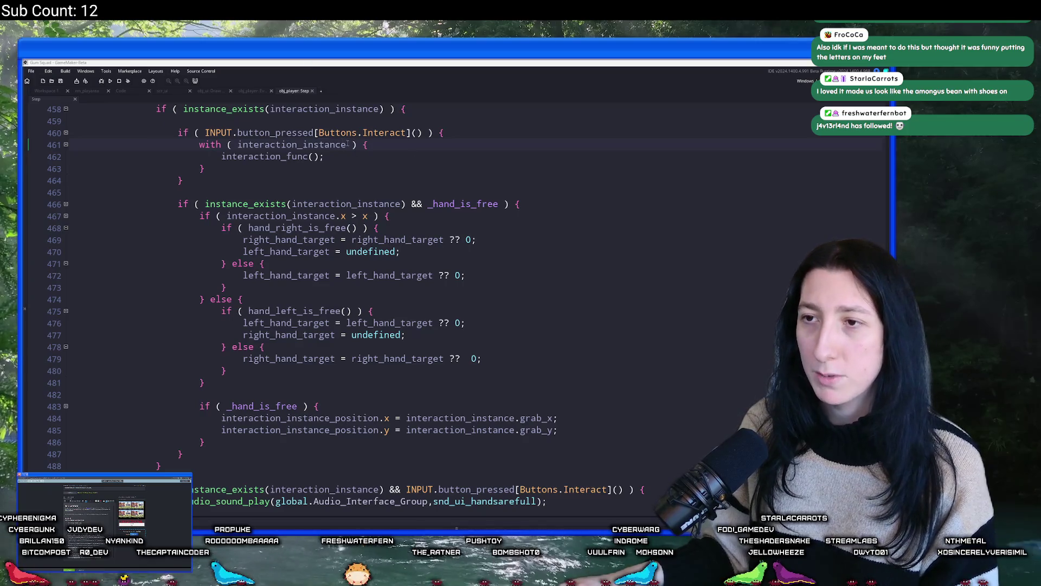
pyautogui.click(415, 151)
pyautogui.scroll(2, 424, 145)
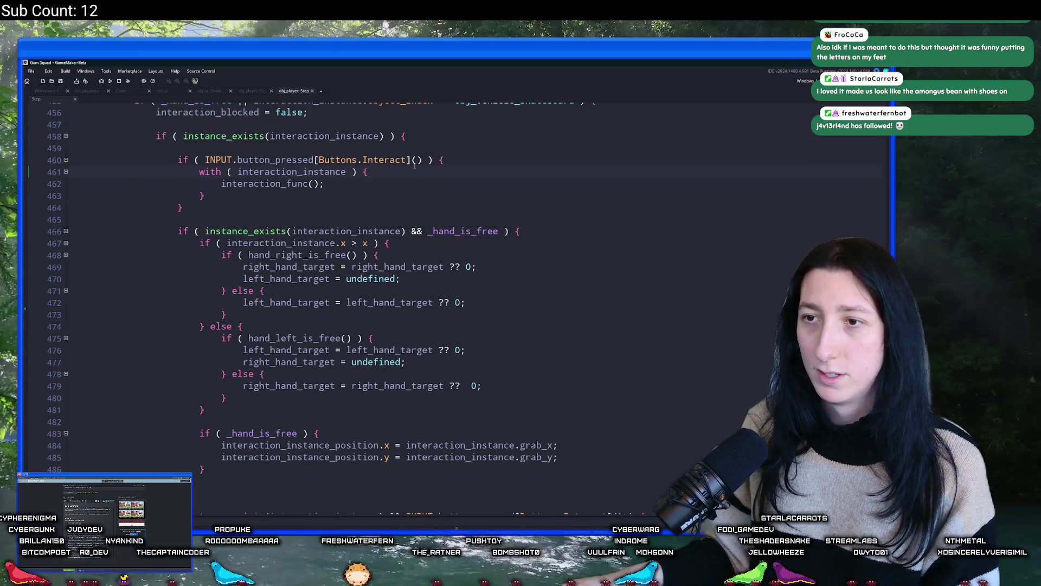
pyautogui.press('Return')
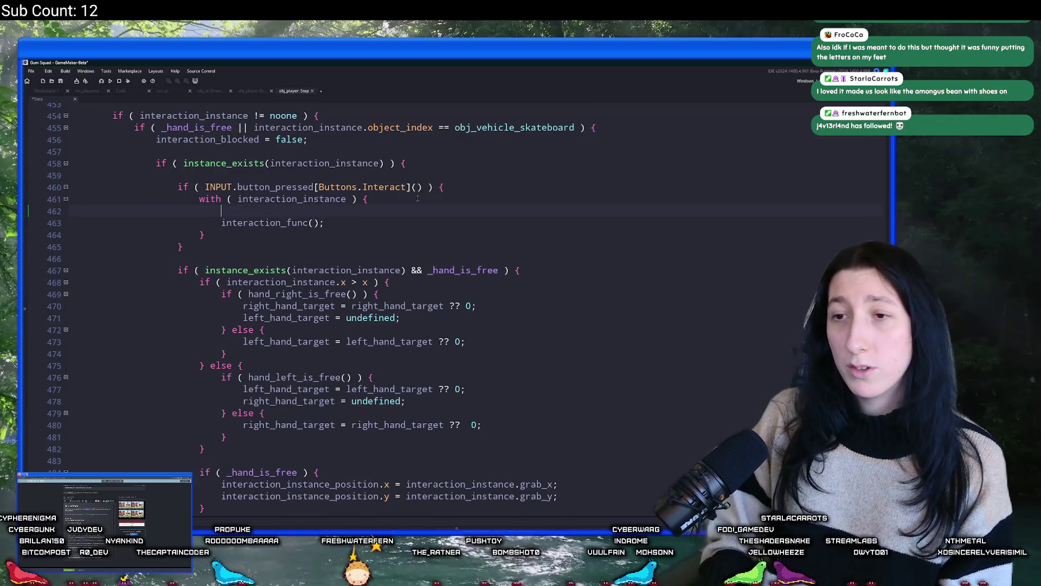
pyautogui.write('if')
pyautogui.press('BackSpace')
pyautogui.press('BackSpace')
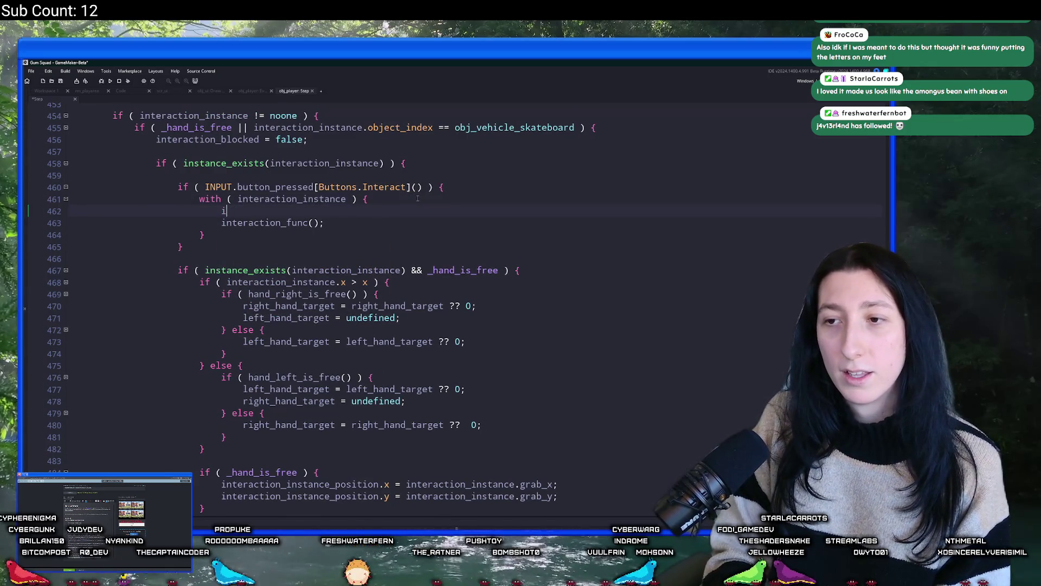
pyautogui.write('if (')
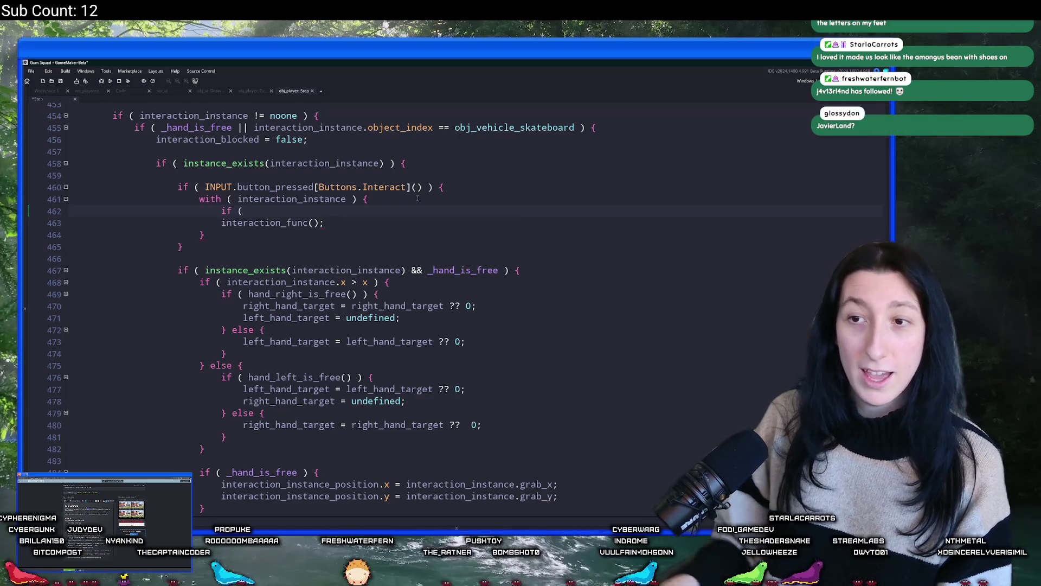
pyautogui.press('BackSpace')
pyautogui.press('BackSpace')
pyautogui.press('BackSpace')
pyautogui.click(452, 187)
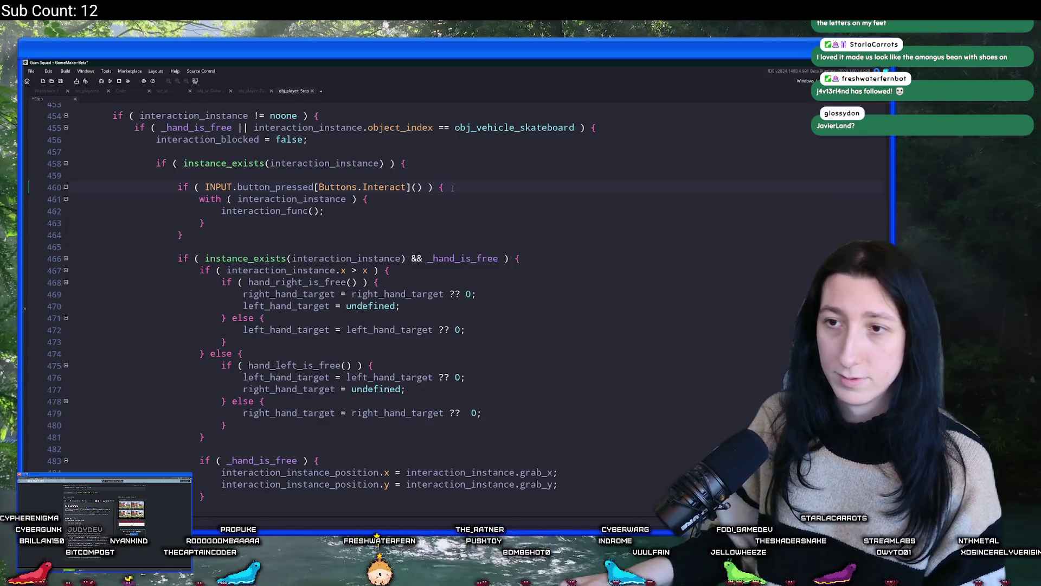
pyautogui.press('Return')
pyautogui.keyDown('shift'); pyautogui.click(452, 187); pyautogui.keyUp('shift')
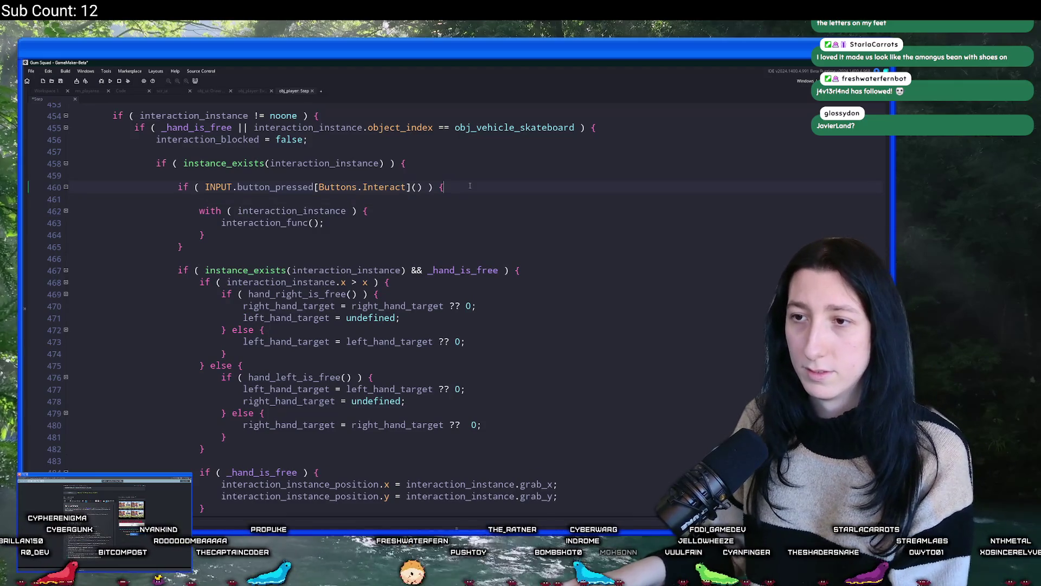
pyautogui.press('BackSpace')
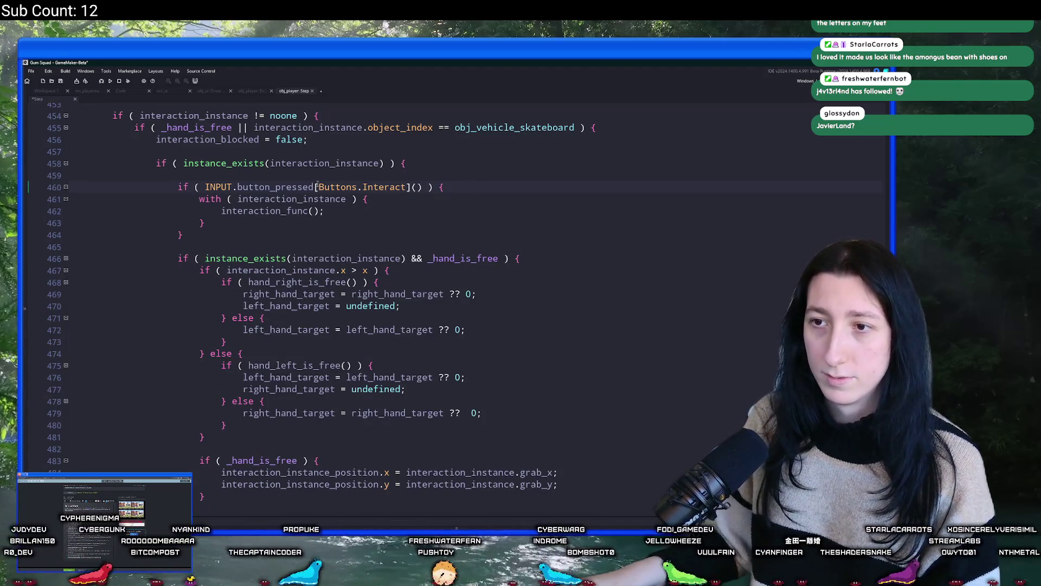
pyautogui.write('|| interaction_fill')
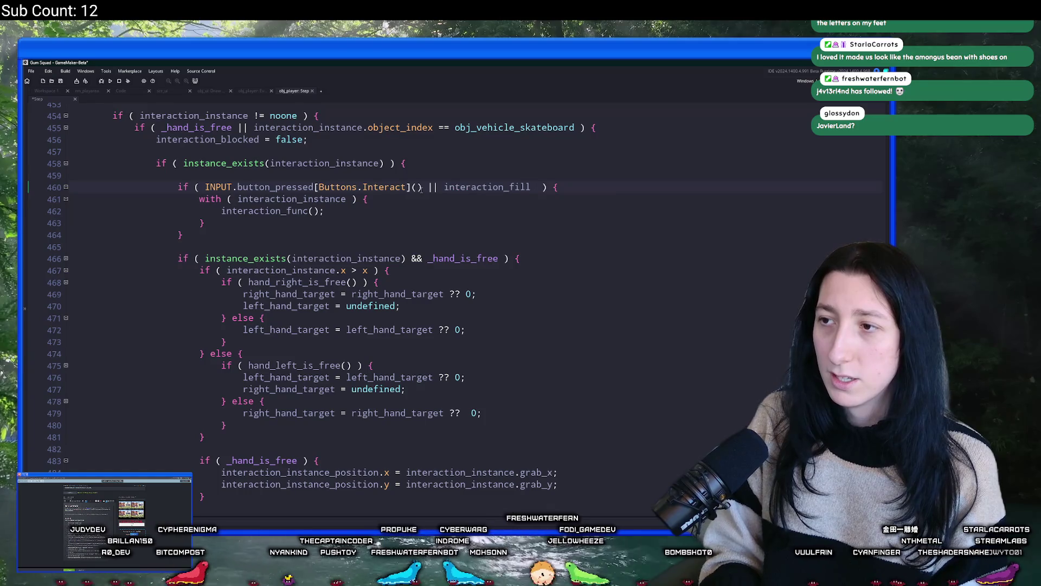
pyautogui.write(' >= 1')
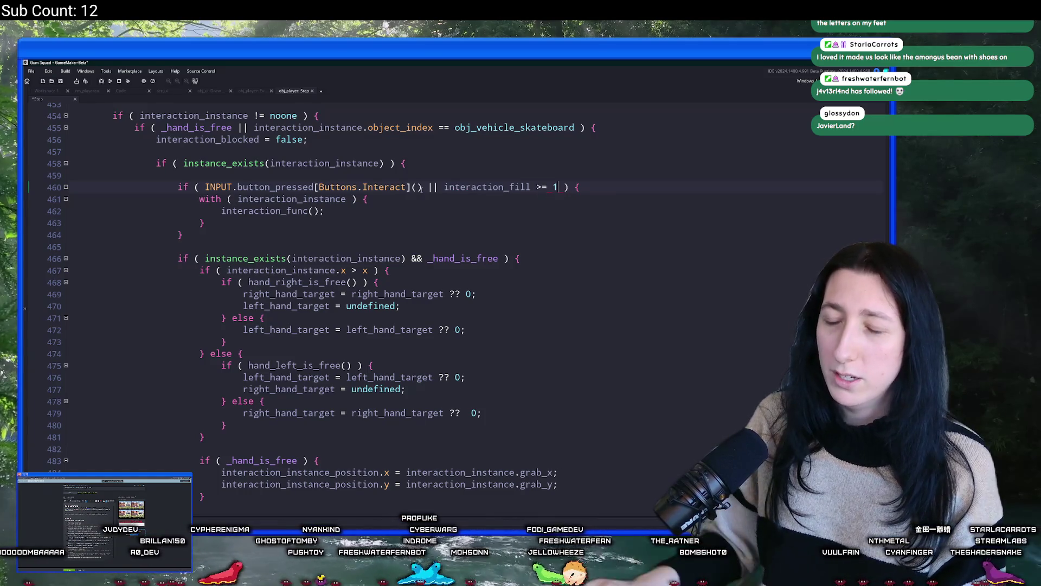
pyautogui.click(611, 201)
pyautogui.press('Return')
pyautogui.write('interaction_fill = 0;')
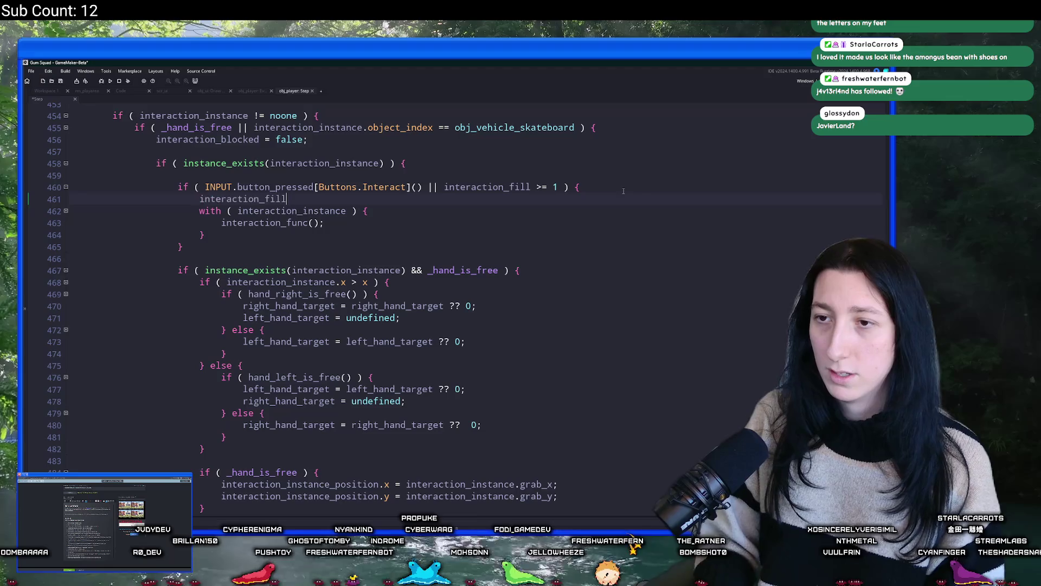
pyautogui.press('Return')
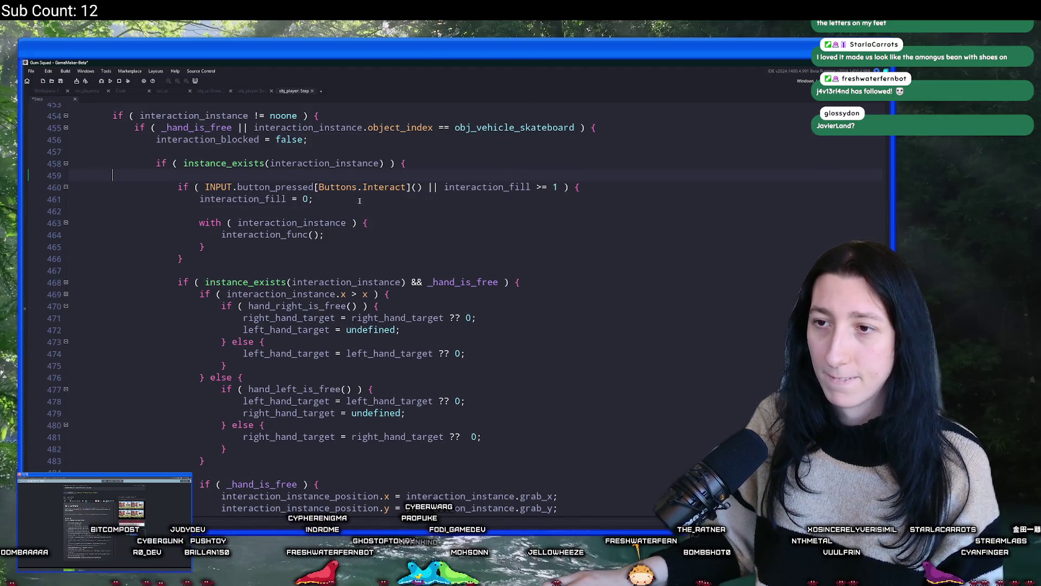
pyautogui.moveTo(316, 196); pyautogui.dragTo(64, 197)
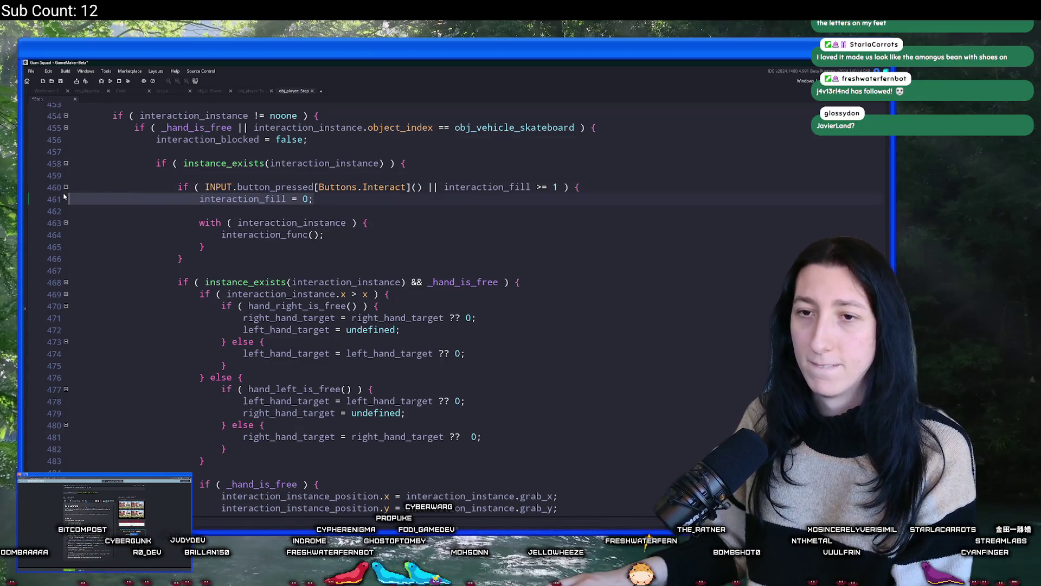
pyautogui.click(368, 190)
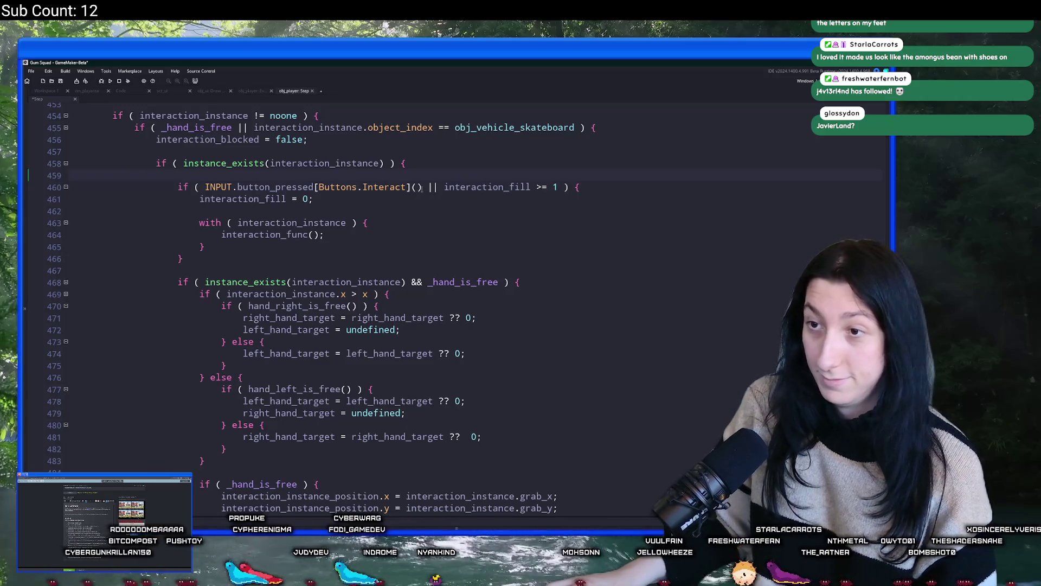
# Step: Write an empty if INPUT.button_pressed[Buttons.Interact]() block on line 459
pyautogui.click(206, 186)
pyautogui.click(233, 173)
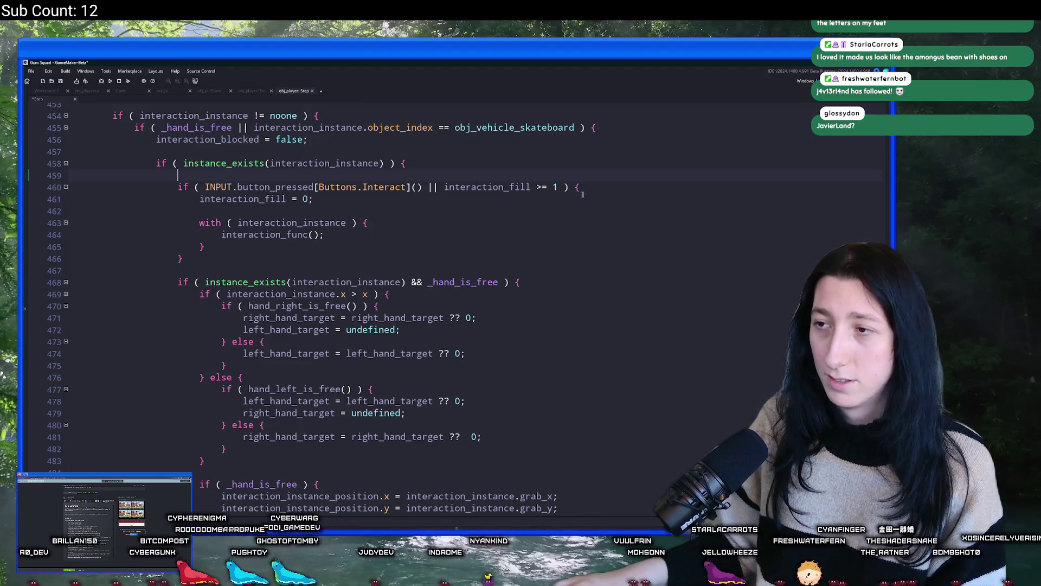
pyautogui.write('if (INPUT.button_pressed[Buttons.Interact]() ) {')
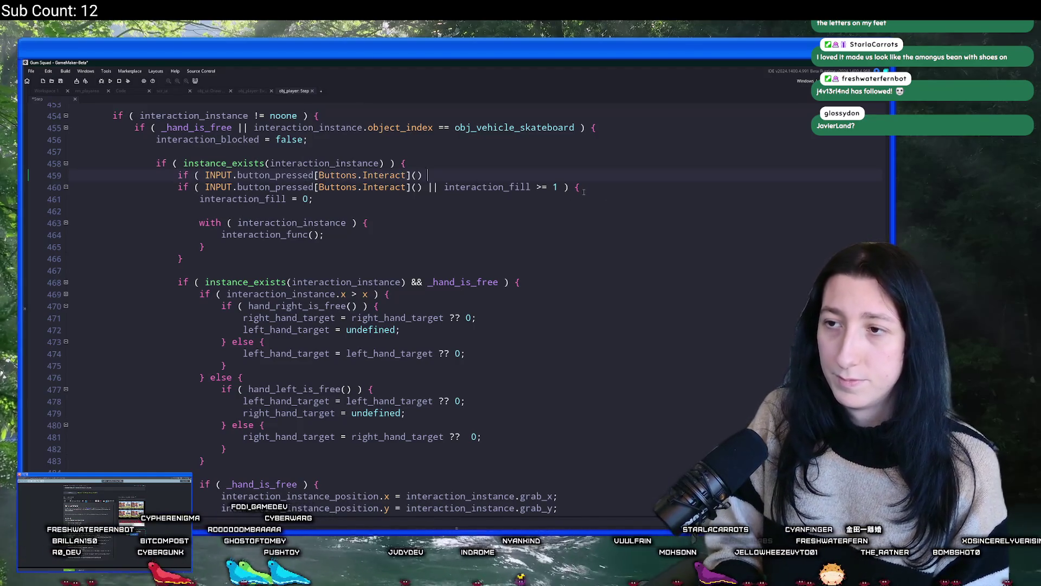
pyautogui.press('Return')
pyautogui.write('}')
pyautogui.press('Return')
pyautogui.scroll(4, 470, 153)
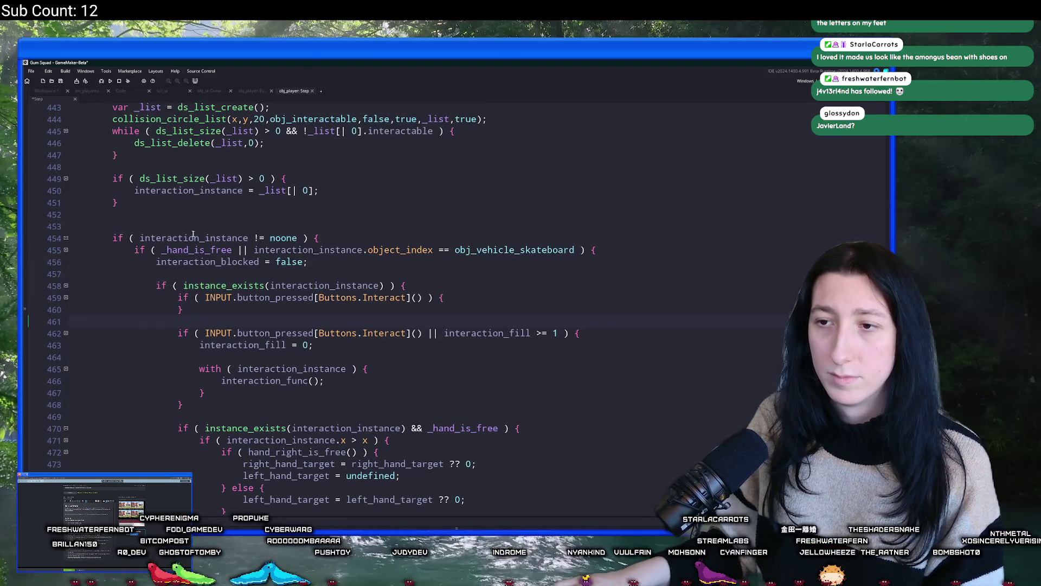
# Step: Move the empty if block to just after the list check on line 451
pyautogui.moveTo(189, 309)
pyautogui.mouseDown()
pyautogui.moveTo(180, 298)
pyautogui.moveTo(187, 308)
pyautogui.moveTo(412, 283)
pyautogui.mouseUp()
pyautogui.hotkey('ctrl', 'c')
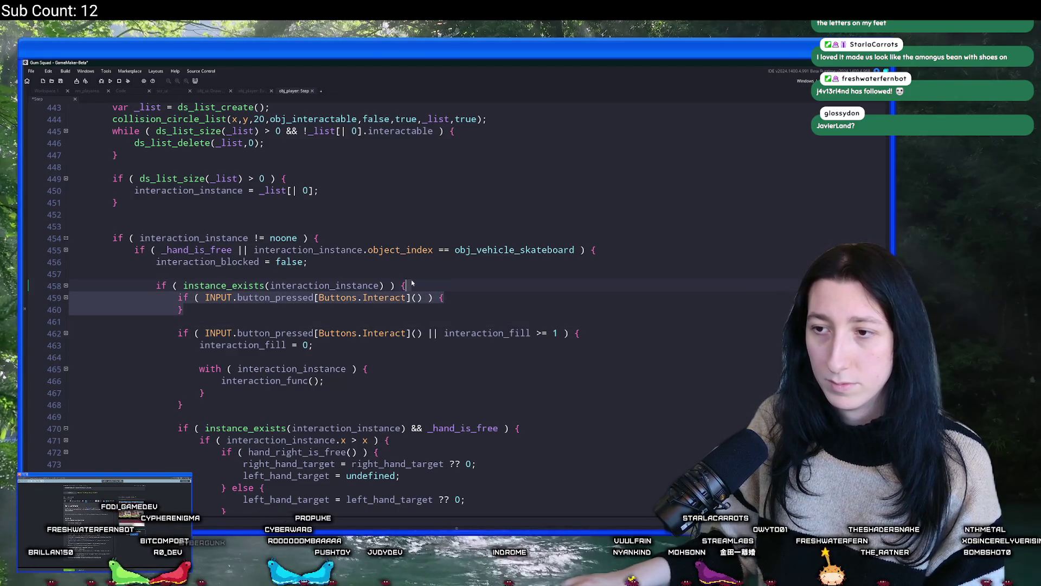
pyautogui.press('Delete')
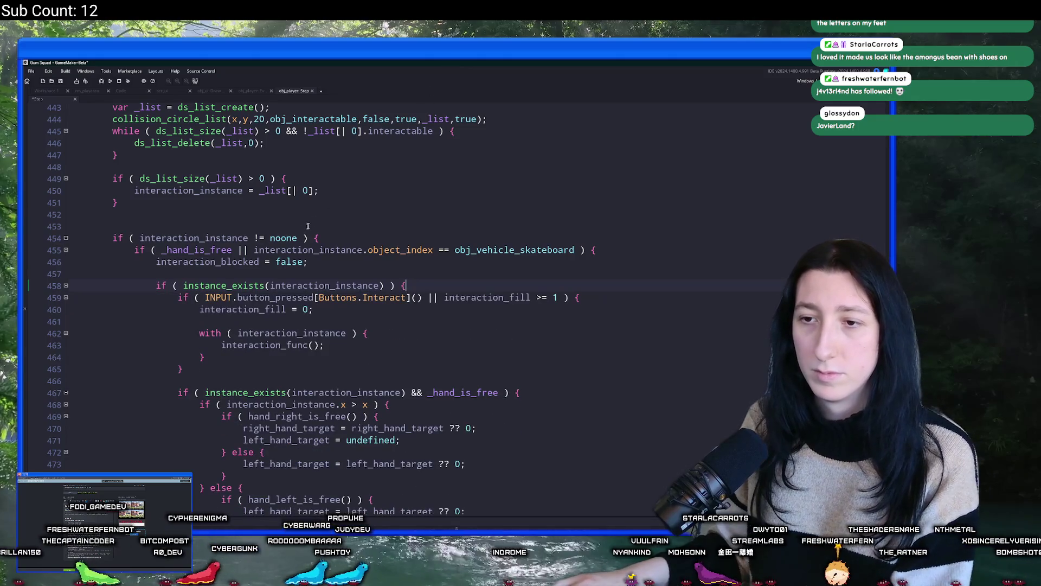
pyautogui.press('Return')
pyautogui.hotkey('ctrl', 'v')
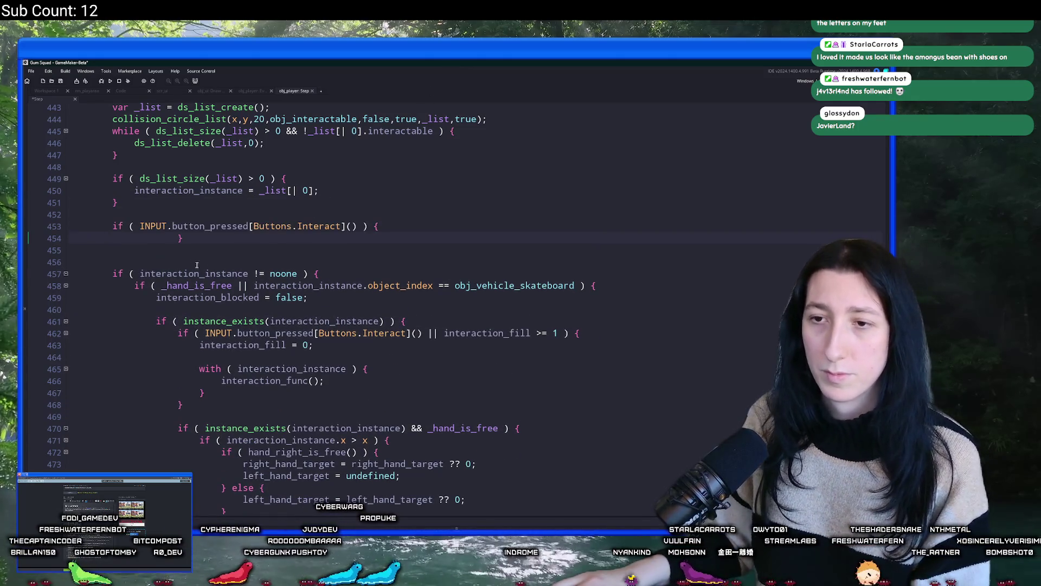
pyautogui.press('Down')
pyautogui.press('Delete')
pyautogui.press('Up')
pyautogui.press('BackSpace')
pyautogui.press('BackSpace')
pyautogui.press('BackSpace')
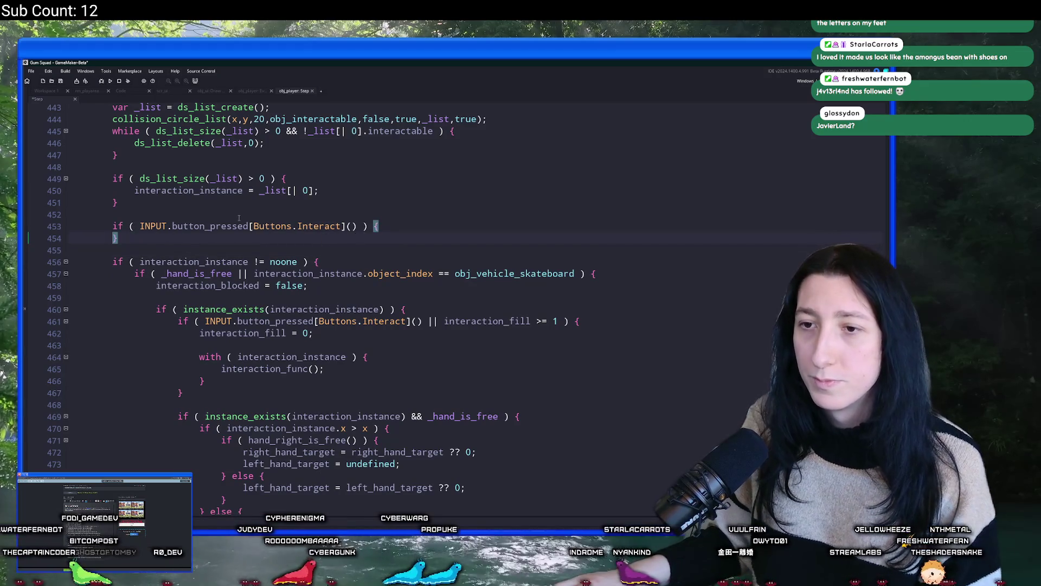
# Step: Change the check to button_held and add interaction_fill += interaction_fill_rate; inside it
pyautogui.moveTo(248, 227); pyautogui.dragTo(215, 226)
pyautogui.press('BackSpace')
pyautogui.press('BackSpace')
pyautogui.write('hel')
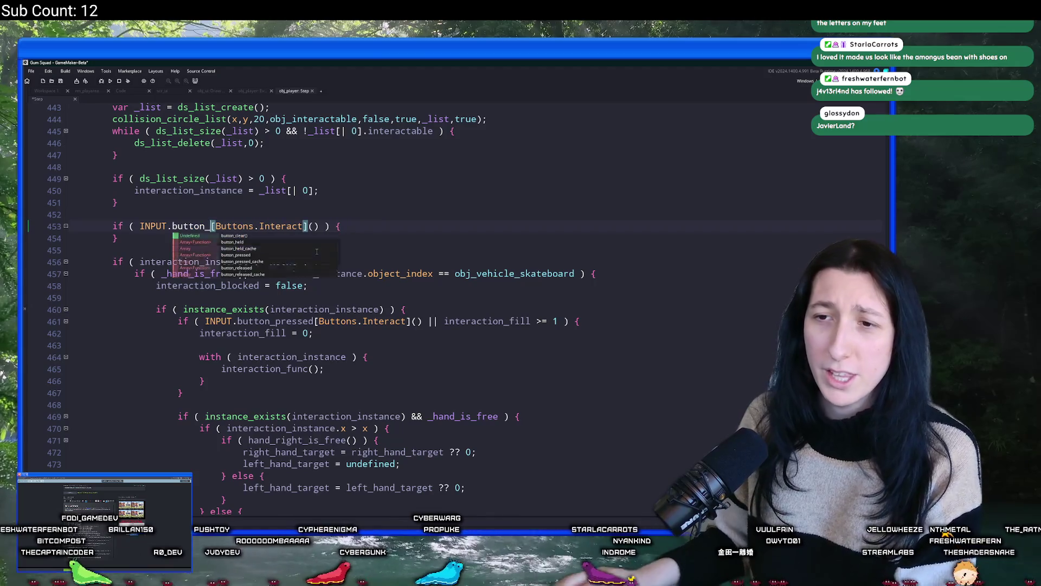
pyautogui.click(399, 219)
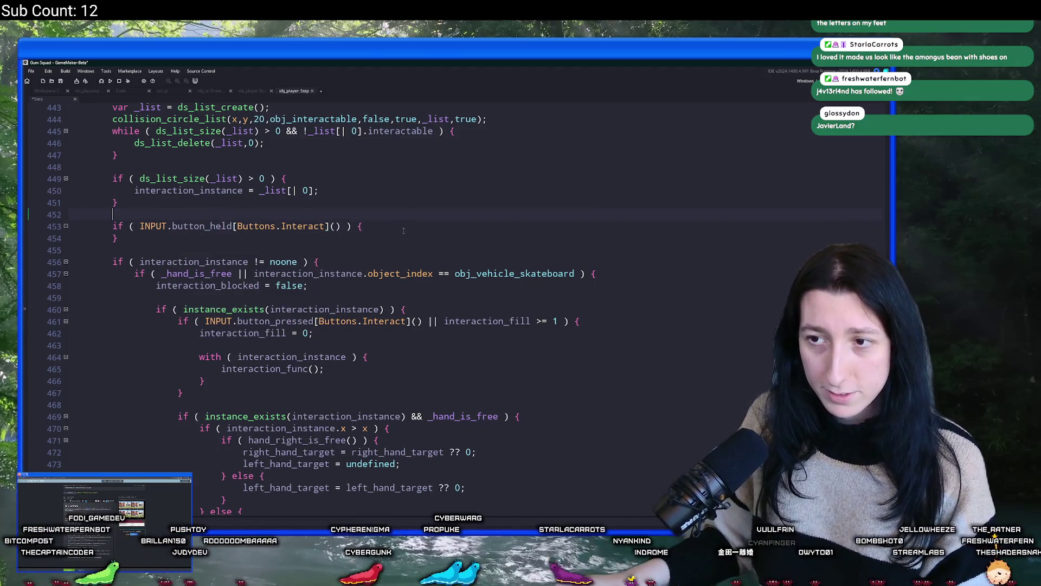
pyautogui.click(416, 234)
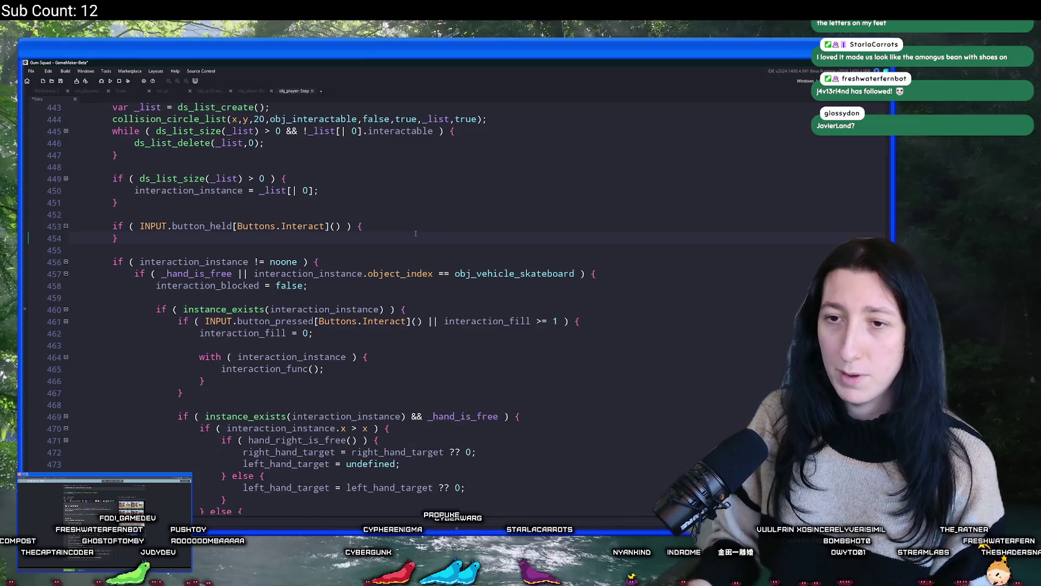
pyautogui.press('Return')
pyautogui.write('interaction_fill+')
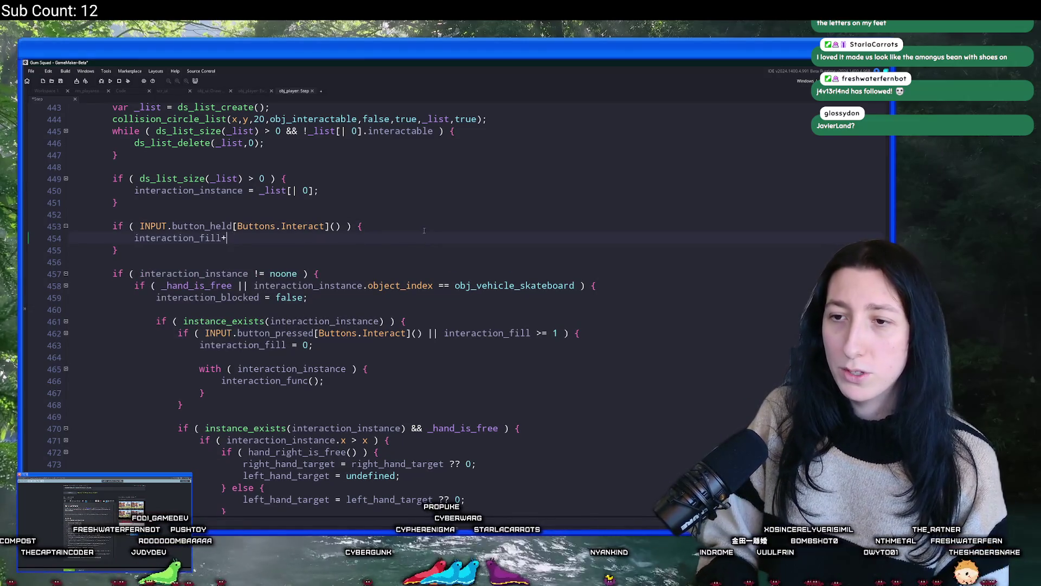
pyautogui.write('interaction_fill')
pyautogui.press('BackSpace')
pyautogui.press('BackSpace')
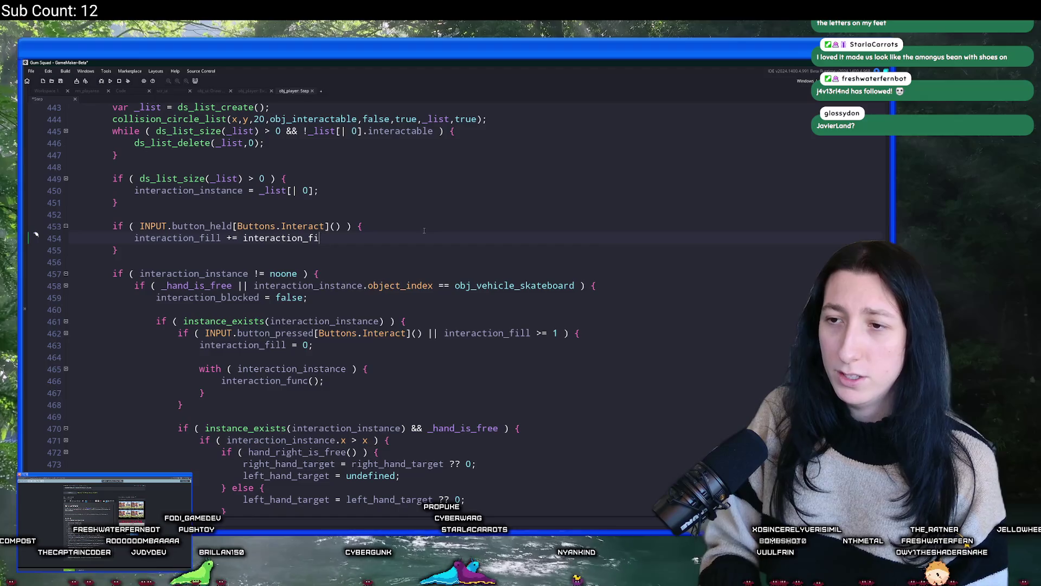
pyautogui.write('ll_rate;')
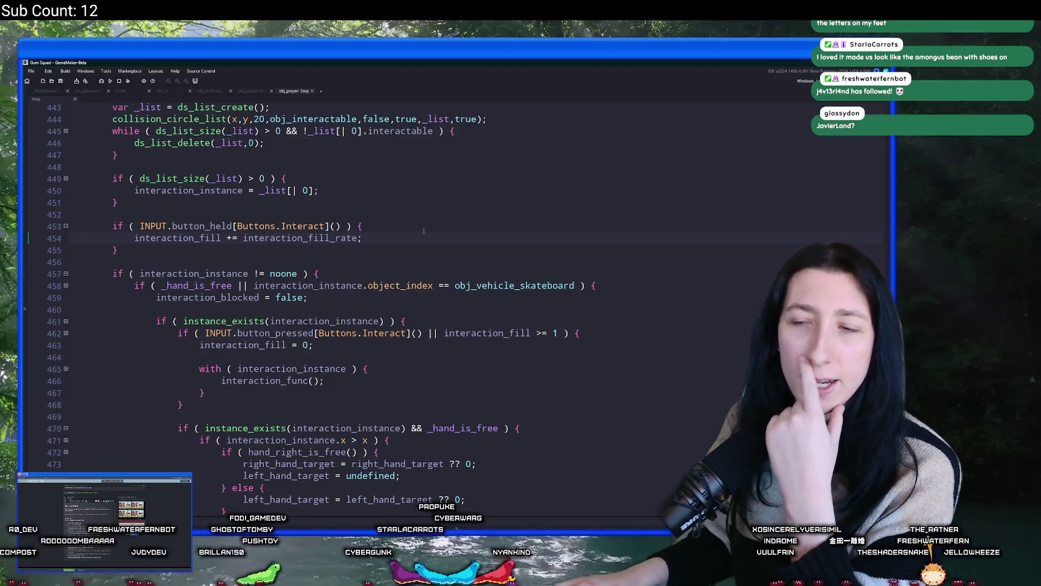
pyautogui.scroll(1, 178, 256)
pyautogui.doubleClick(179, 251)
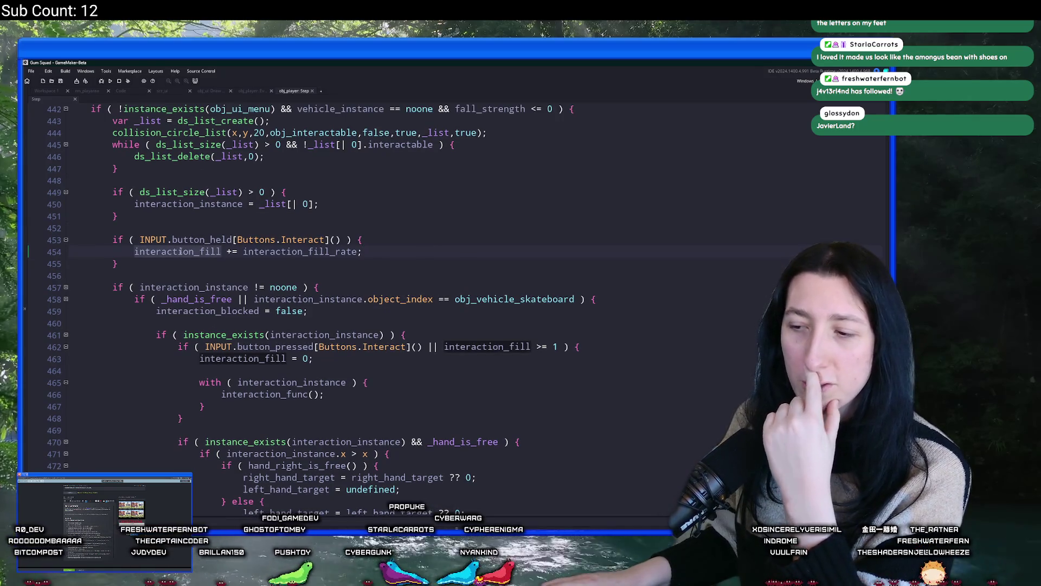
pyautogui.scroll(2, 185, 255)
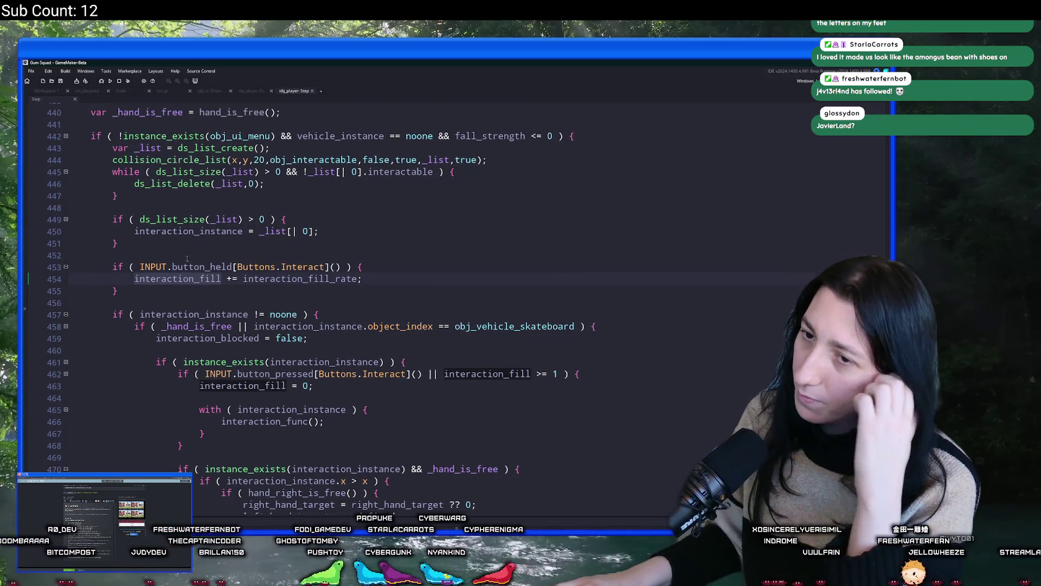
pyautogui.click(361, 278)
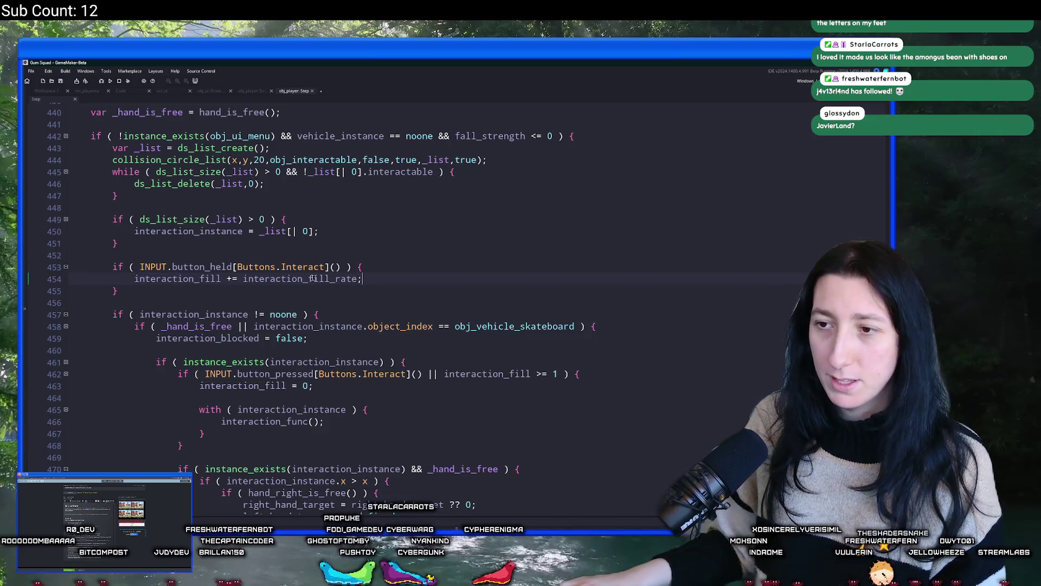
pyautogui.doubleClick(184, 279)
pyautogui.hotkey('alt', 'Tab')
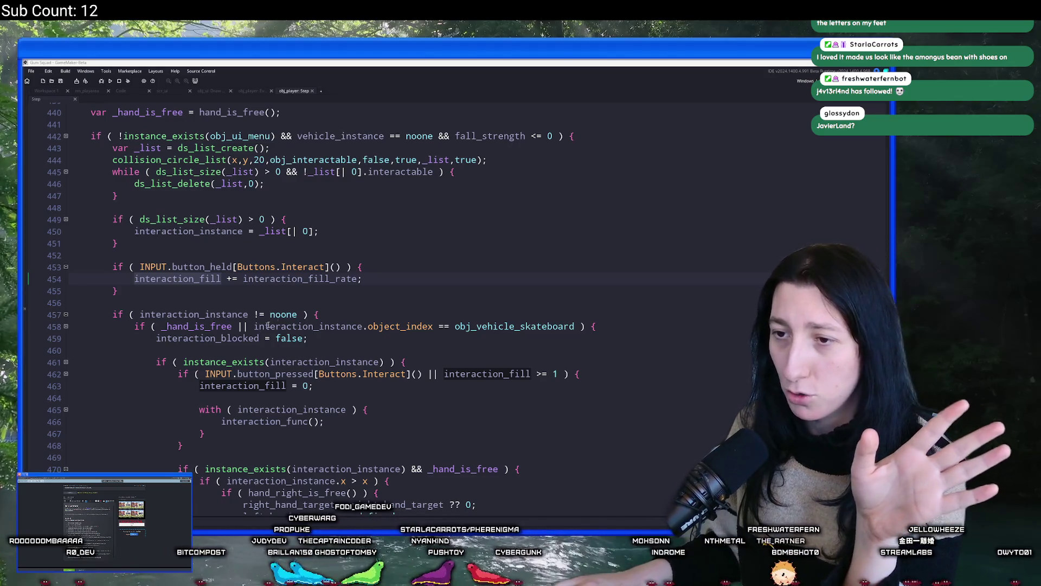
pyautogui.click(380, 277)
pyautogui.press('Down')
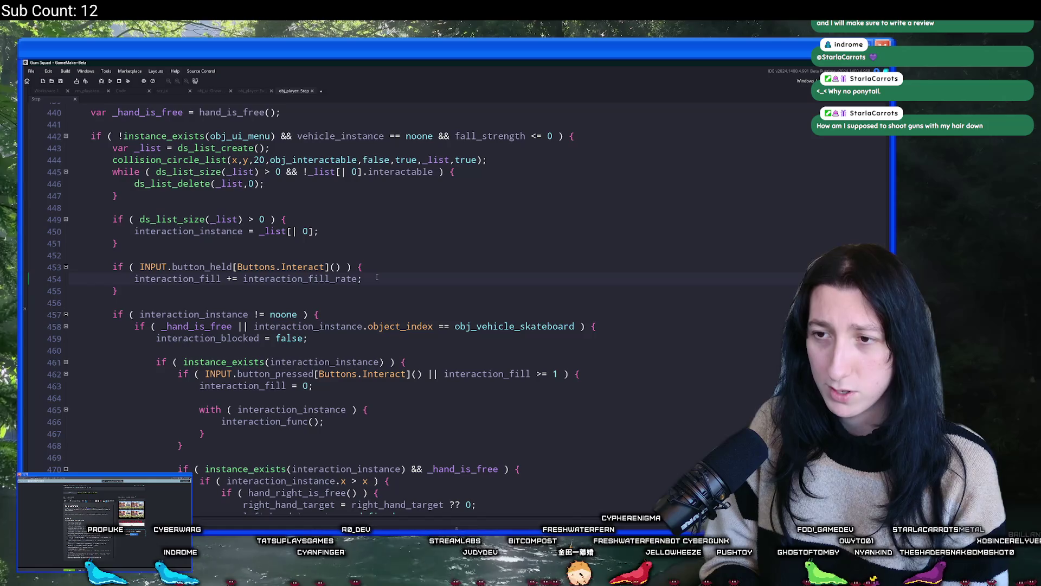
# Step: Extend the skateboard condition with || interaction_fill >= 1
pyautogui.scroll(-1, 400, 354)
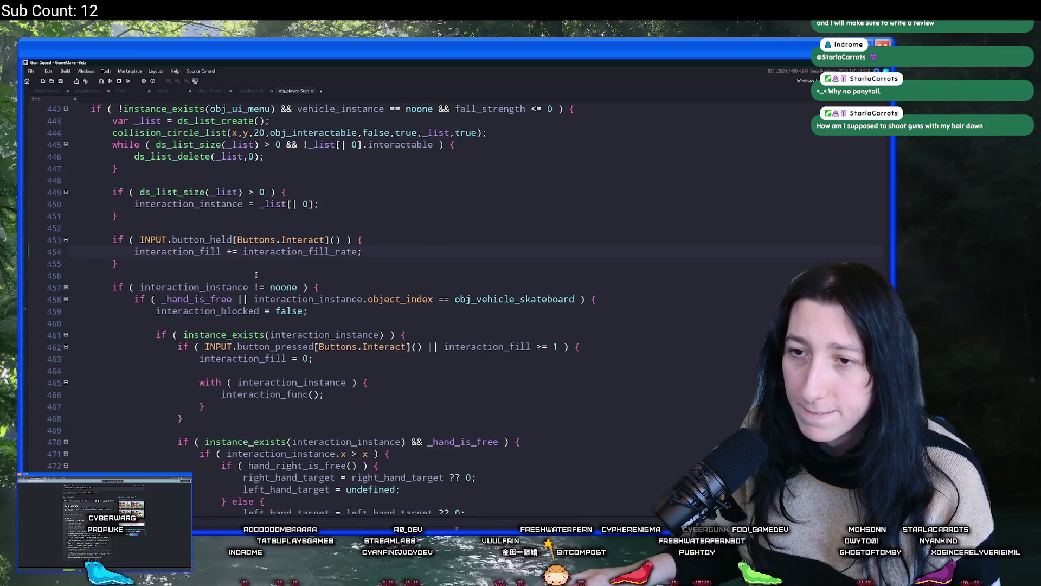
pyautogui.press('Home')
pyautogui.click(575, 299)
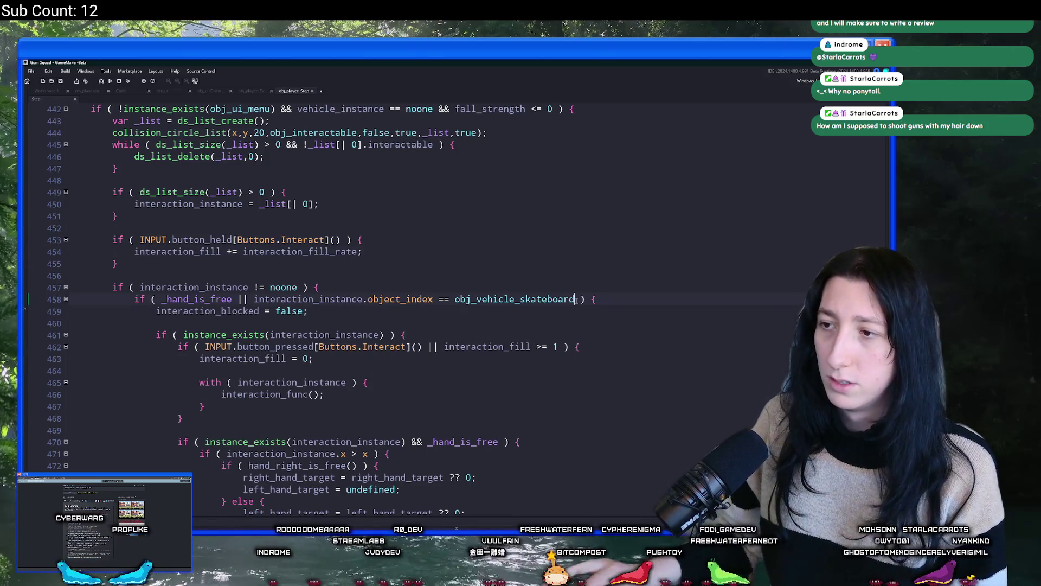
pyautogui.write('|| interaction_fill >= 1')
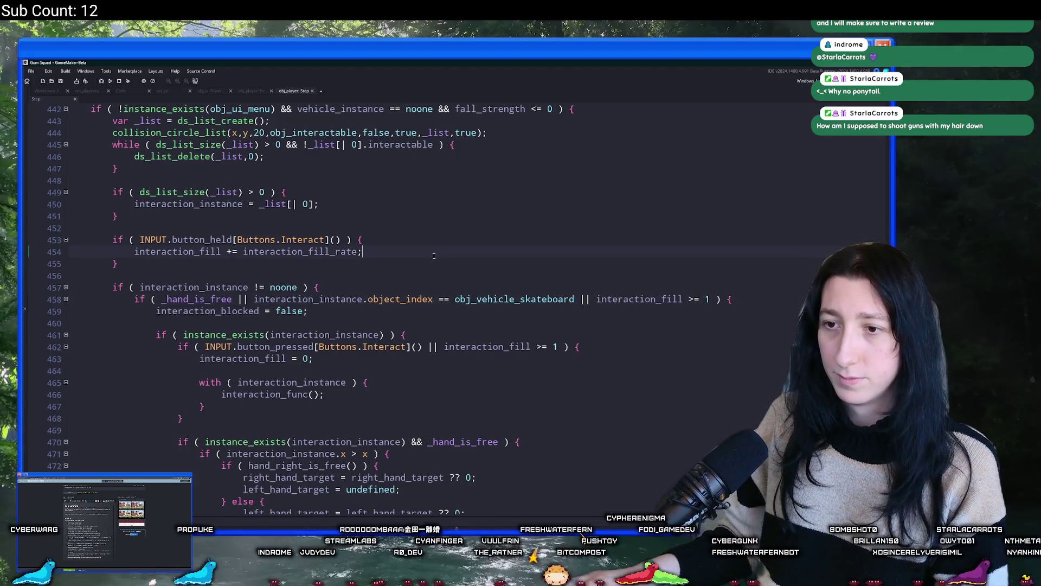
pyautogui.scroll(-1, 410, 332)
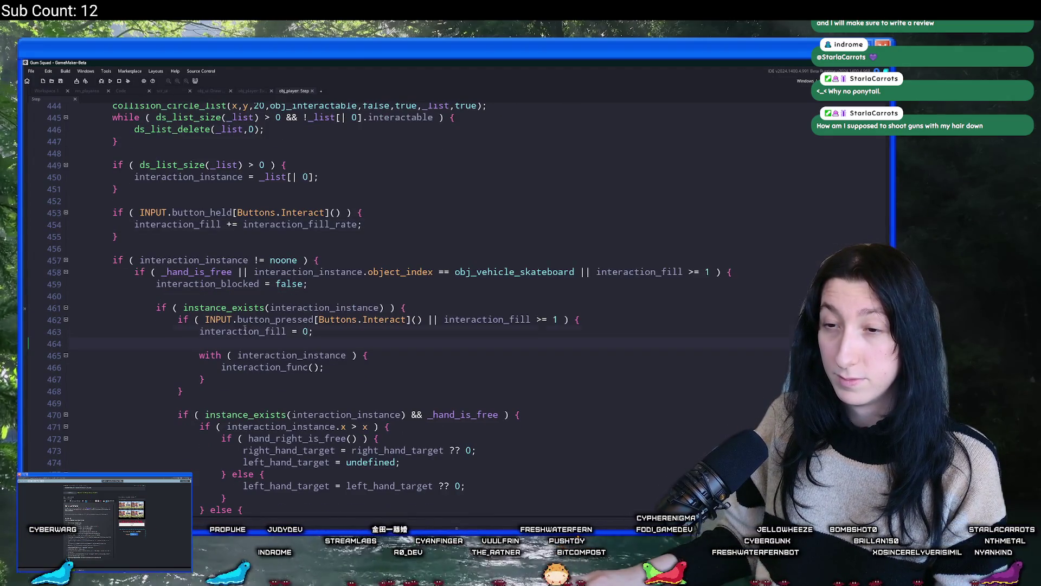
pyautogui.scroll(1, 245, 328)
# Step: Review where interaction_fill and interaction_instance are used around lines 437-454
pyautogui.click(380, 265)
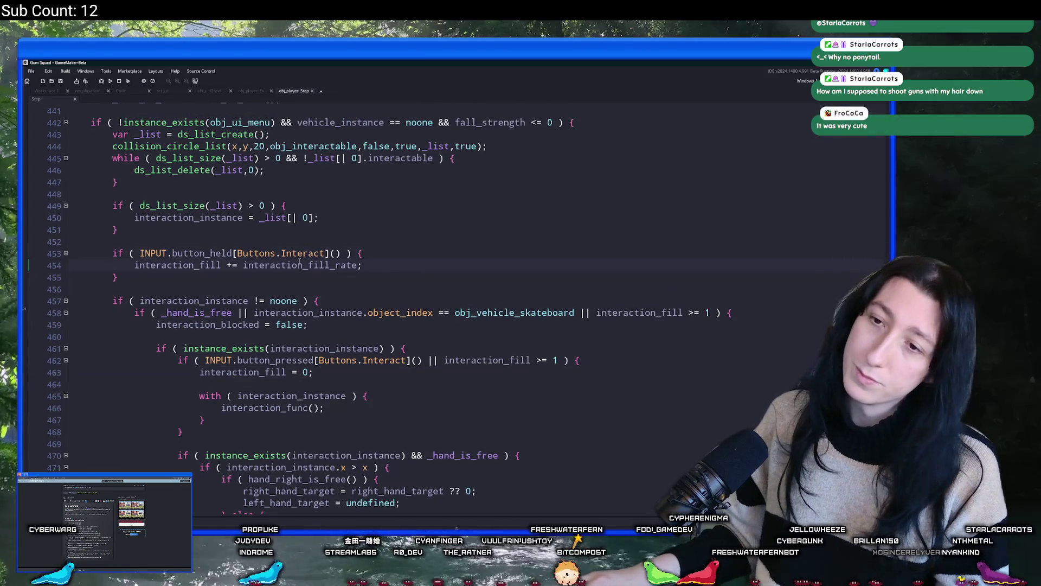
pyautogui.press('Right')
pyautogui.press('Right')
pyautogui.click(222, 217)
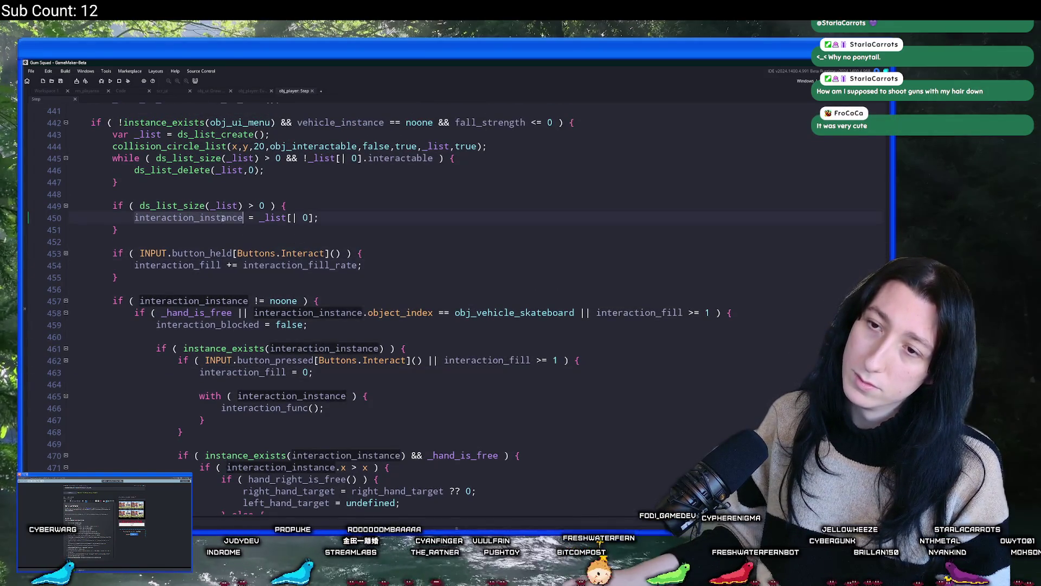
pyautogui.scroll(1, 274, 207)
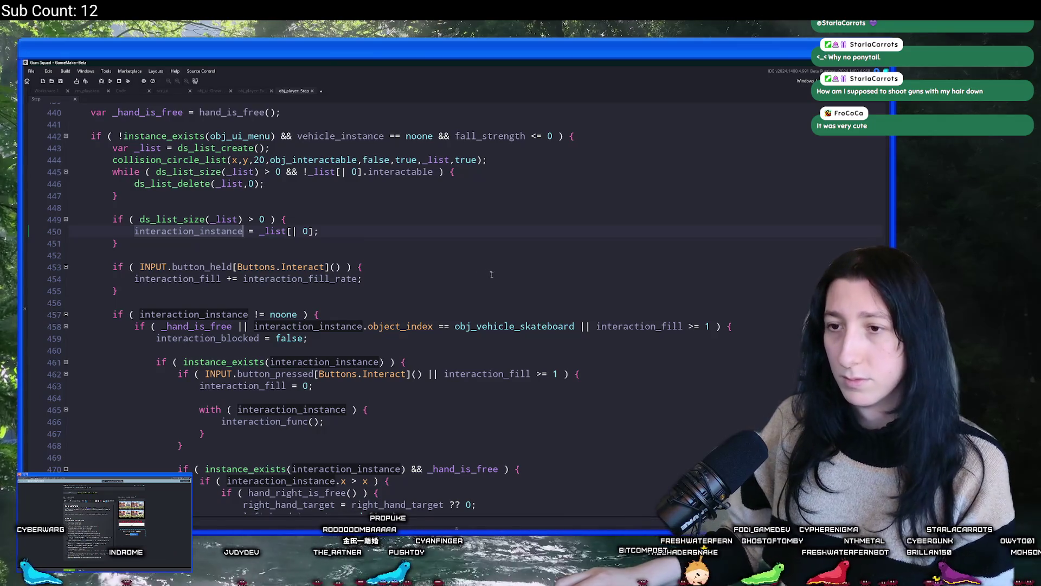
pyautogui.click(466, 270)
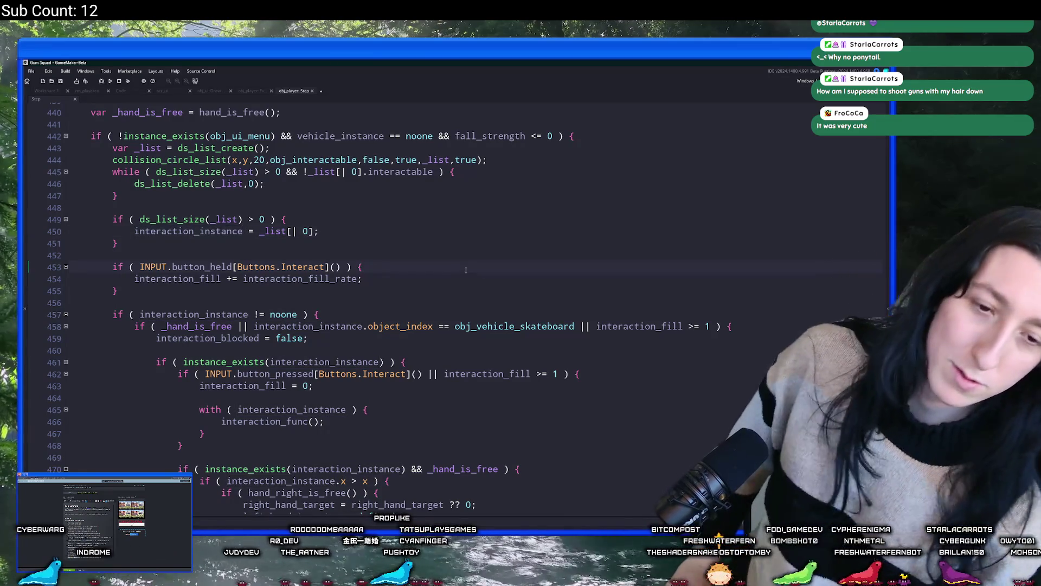
pyautogui.click(268, 234)
pyautogui.scroll(1, 268, 263)
pyautogui.click(326, 235)
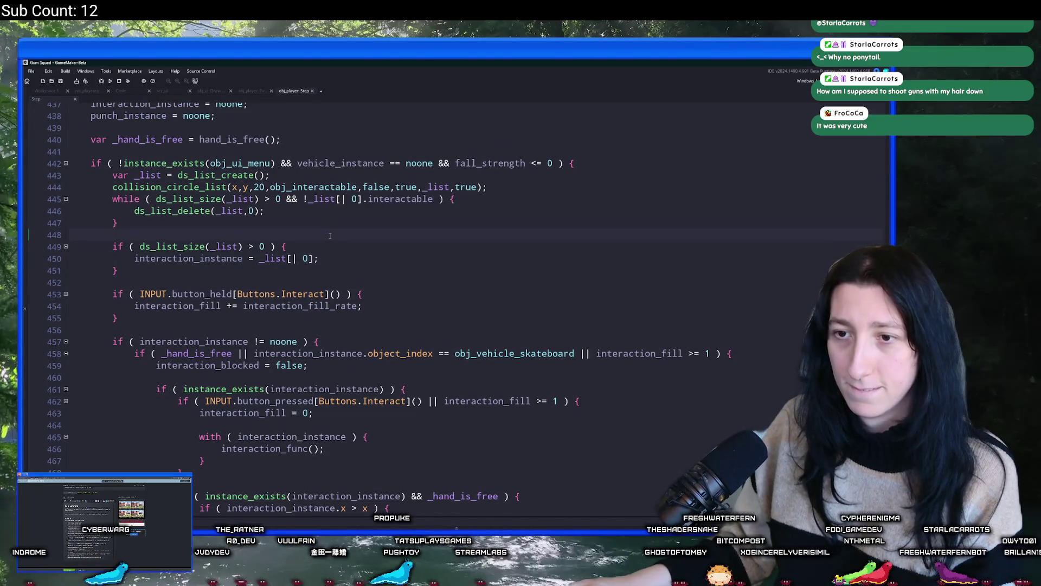
pyautogui.scroll(3, 325, 251)
pyautogui.click(199, 185)
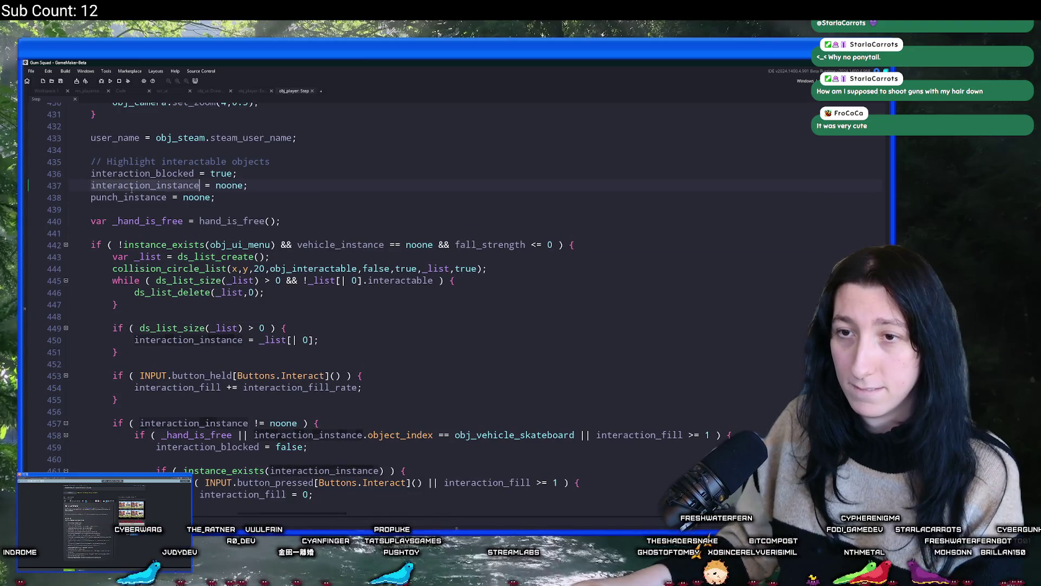
pyautogui.scroll(-1, 243, 355)
pyautogui.scroll(-1, 243, 342)
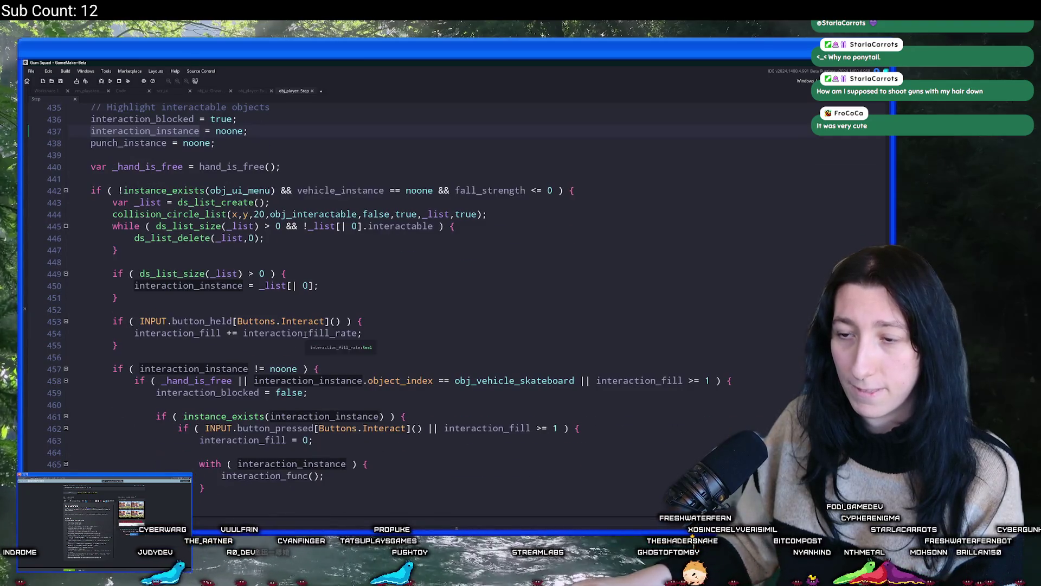
# Step: Select and cut the button_held if-block on lines 453-455
pyautogui.click(342, 332)
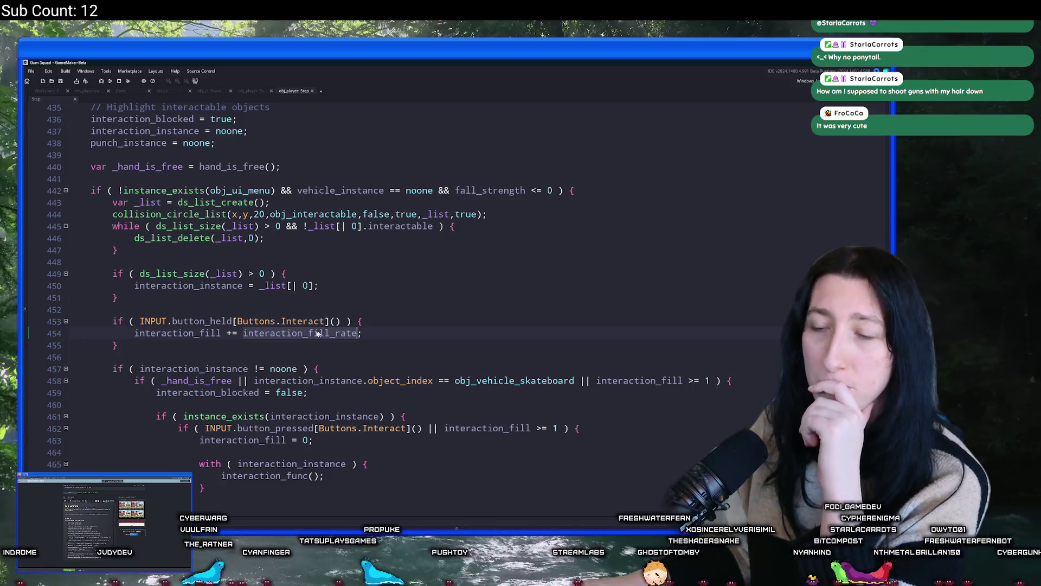
pyautogui.doubleClick(205, 286)
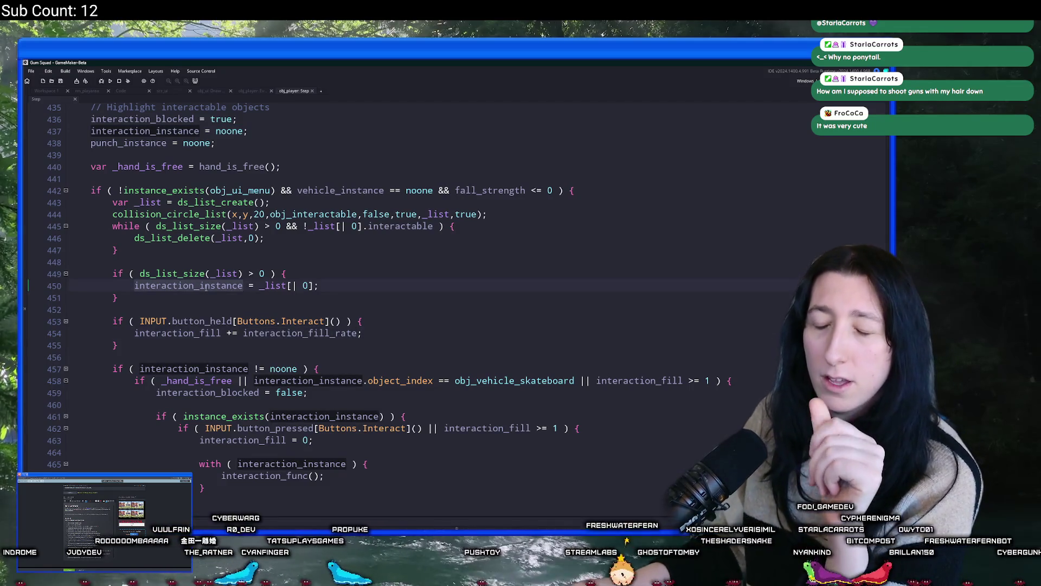
pyautogui.click(331, 366)
pyautogui.press('Home')
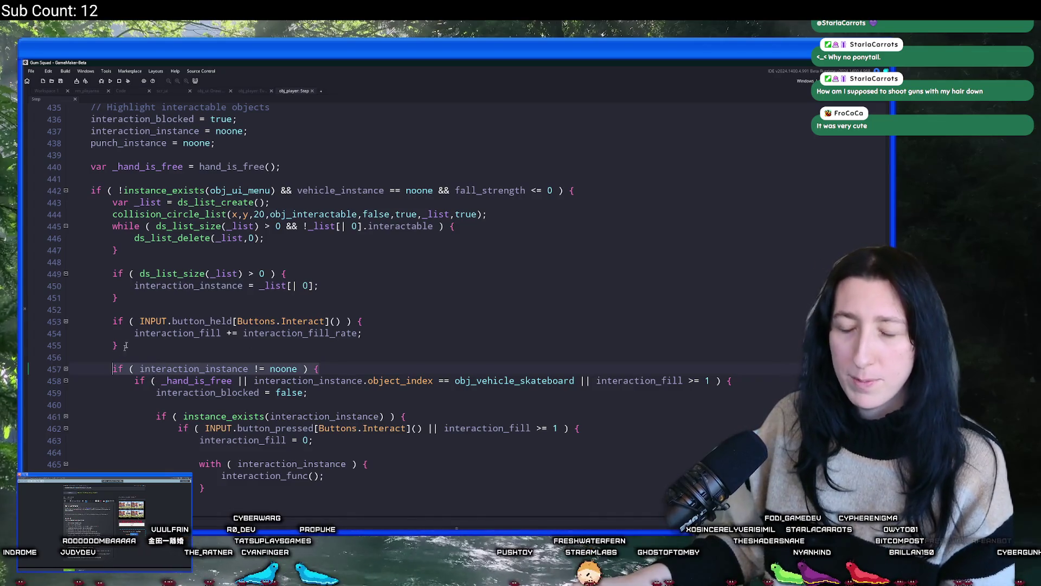
pyautogui.press('Up')
pyautogui.press('Up')
pyautogui.press('Up')
pyautogui.moveTo(187, 344); pyautogui.dragTo(113, 319)
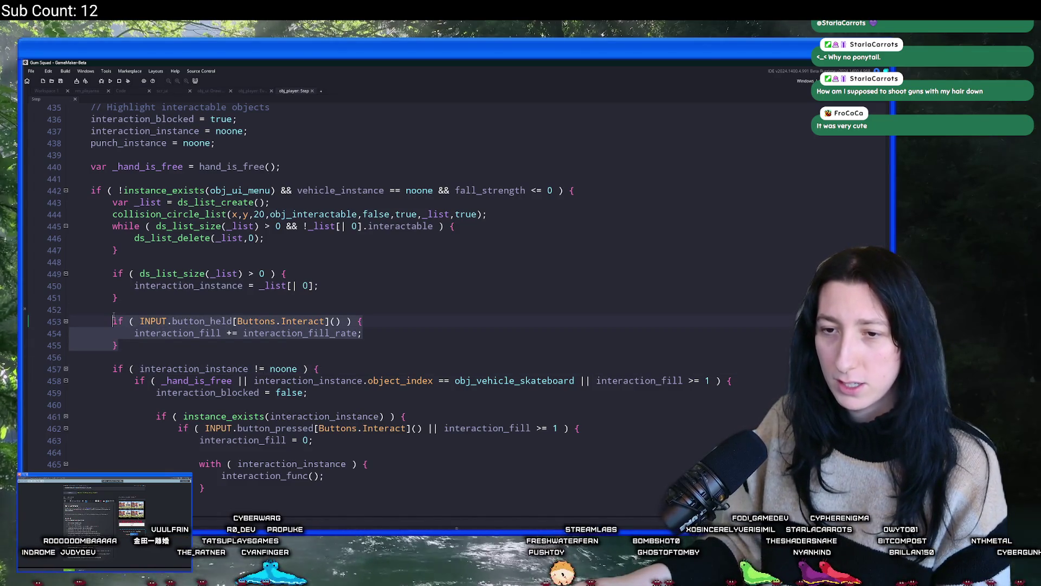
pyautogui.hotkey('shift', 'Up')
pyautogui.hotkey('ctrl', 'c')
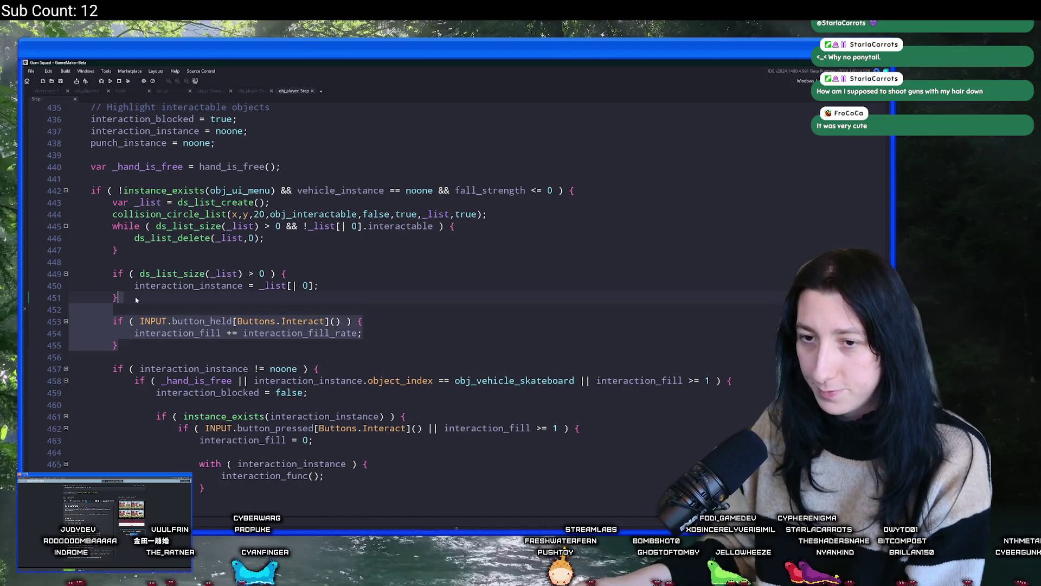
# Step: Paste the held-button fill block inside the interaction_instance != noone check and indent it one level
pyautogui.press('BackSpace')
pyautogui.hotkey('ctrl', 'v')
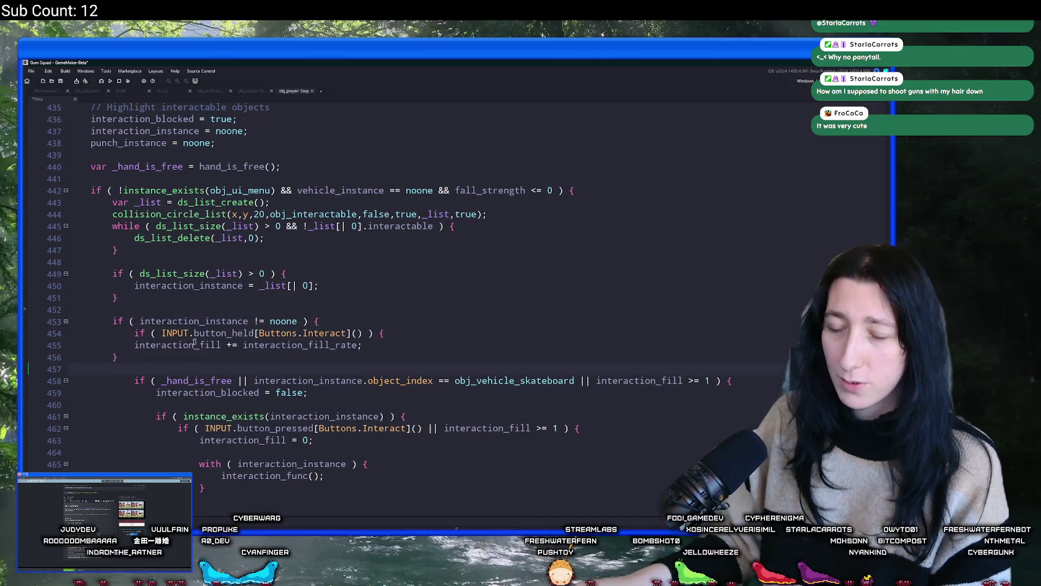
pyautogui.moveTo(119, 357); pyautogui.dragTo(135, 345)
pyautogui.press('Tab')
pyautogui.click(249, 321)
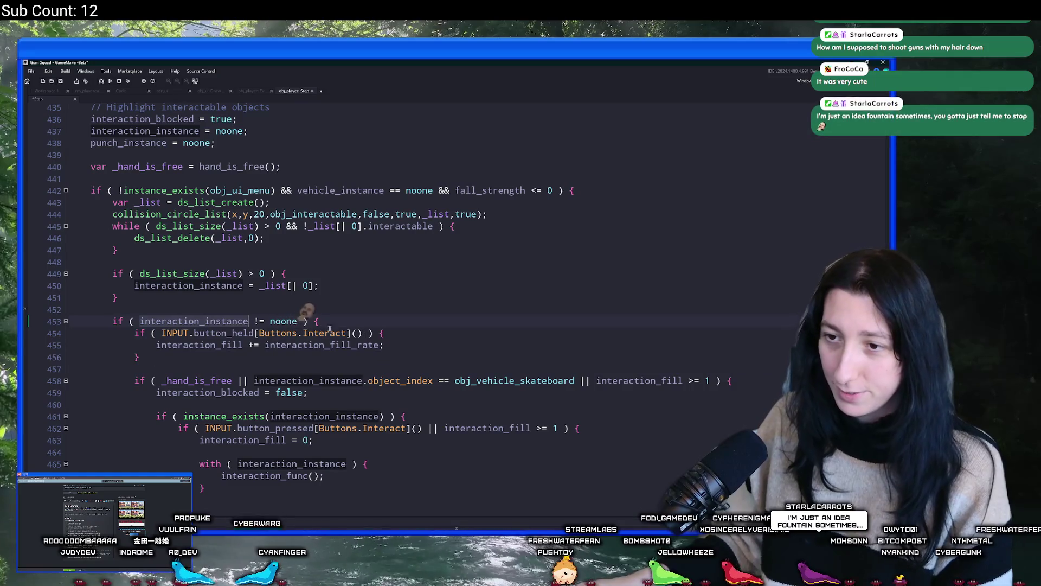
pyautogui.scroll(-5, 329, 329)
pyautogui.click(314, 277)
pyautogui.scroll(-8, 313, 277)
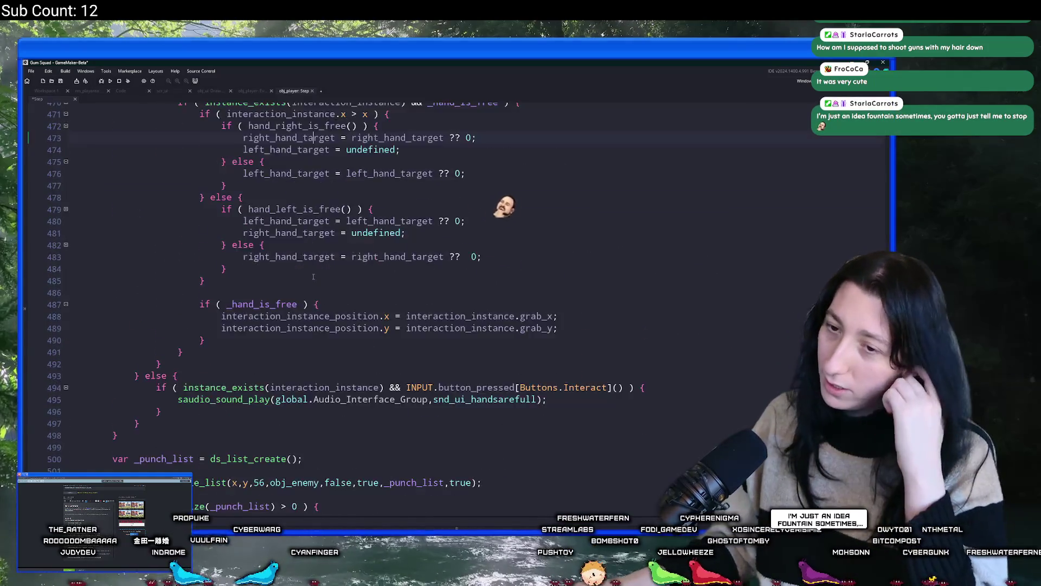
pyautogui.scroll(-20, 313, 277)
pyautogui.scroll(-13, 180, 308)
pyautogui.hotkey('ctrl', 'z')
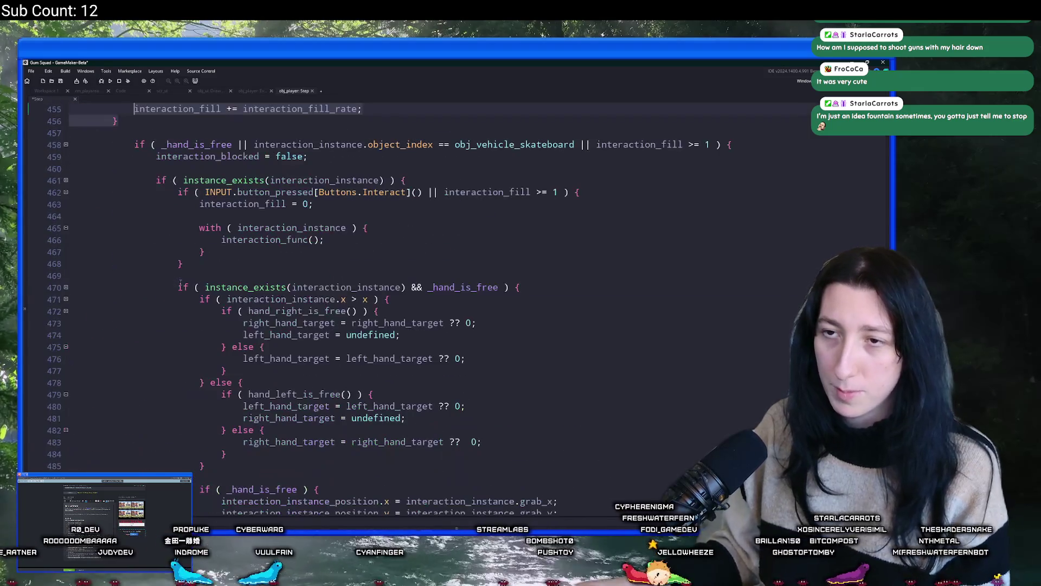
pyautogui.scroll(4, 178, 290)
# Step: Add an else branch after the check's closing brace that sets interaction_fill to 0
pyautogui.click(366, 223)
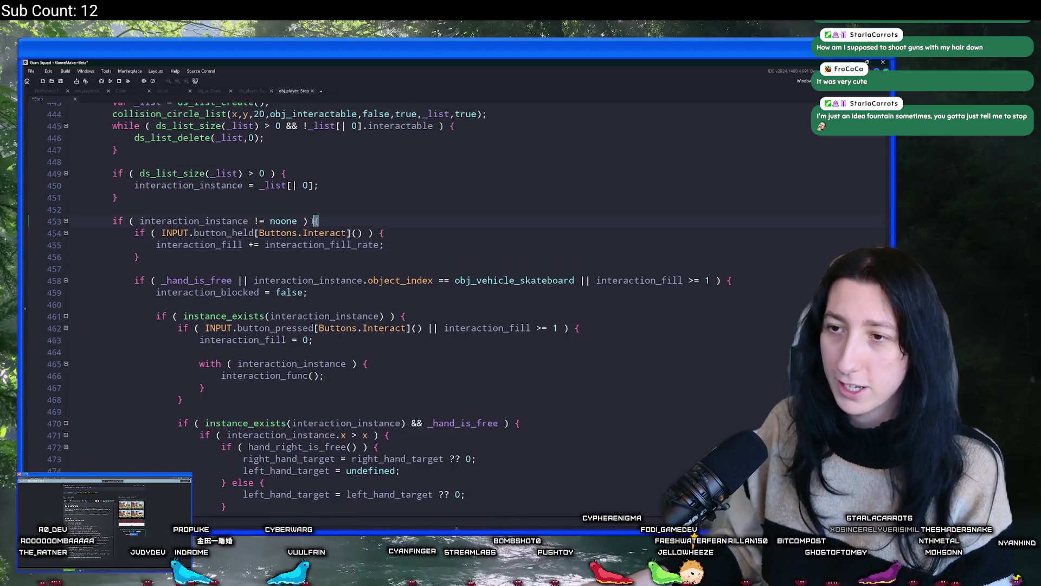
pyautogui.scroll(-12, 250, 309)
pyautogui.click(162, 291)
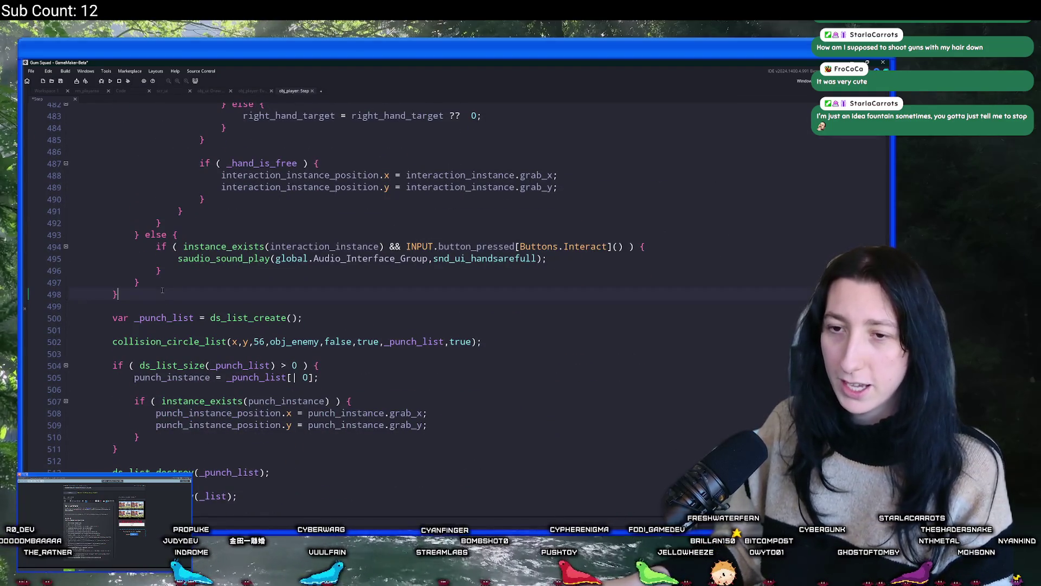
pyautogui.write(' else {')
pyautogui.press('Return')
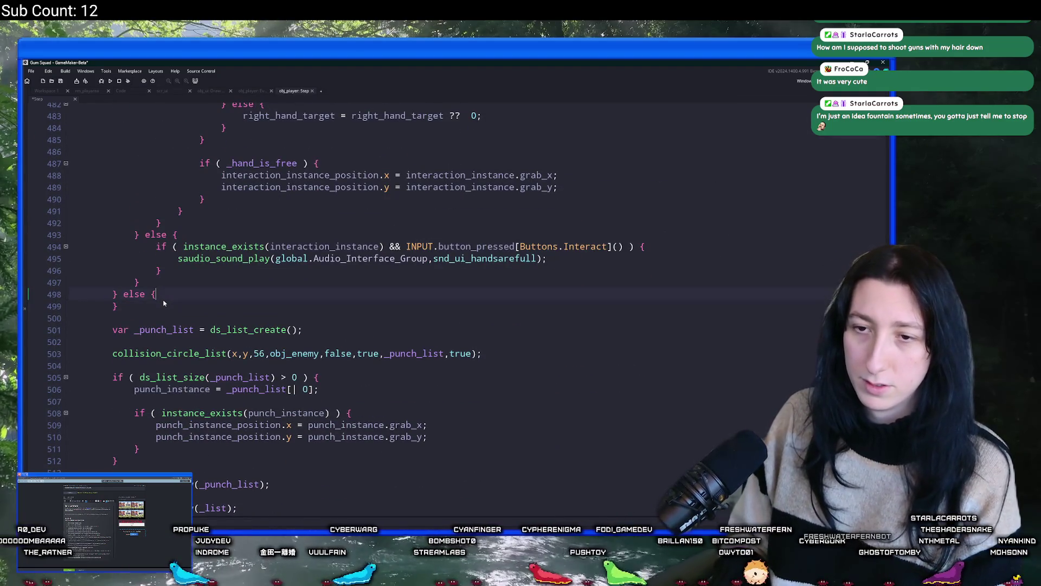
pyautogui.write('interaction_instance')
pyautogui.hotkey('ctrl', 'BackSpace')
pyautogui.write('fill')
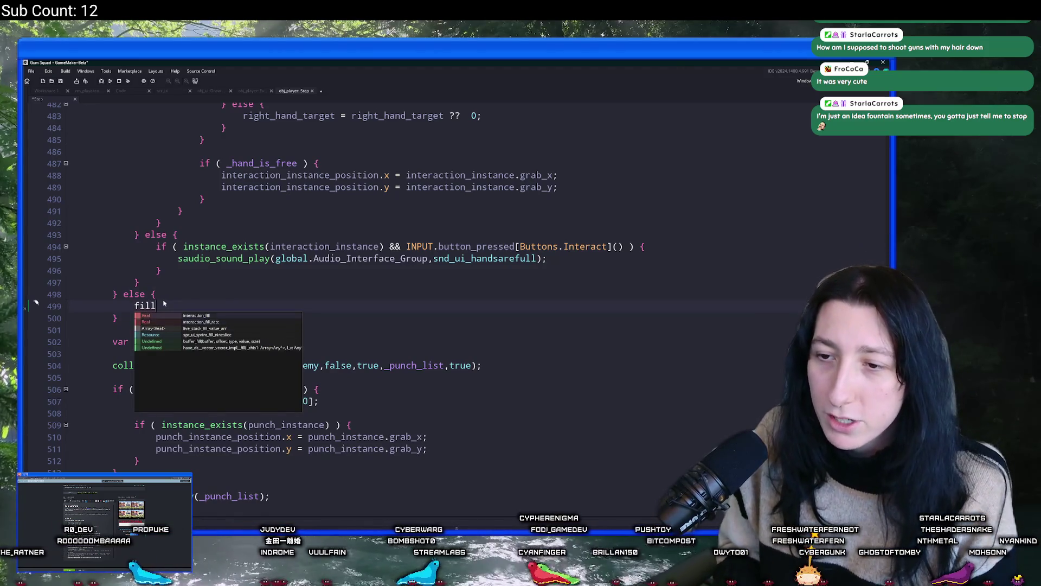
pyautogui.press('Return')
pyautogui.write('= 0;')
pyautogui.scroll(14, 163, 304)
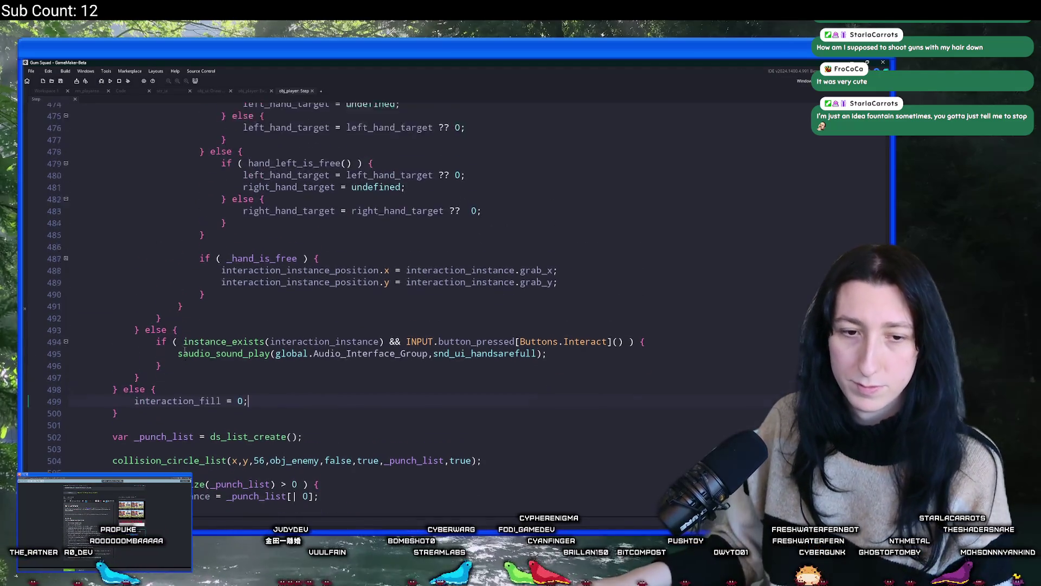
pyautogui.scroll(5, 186, 332)
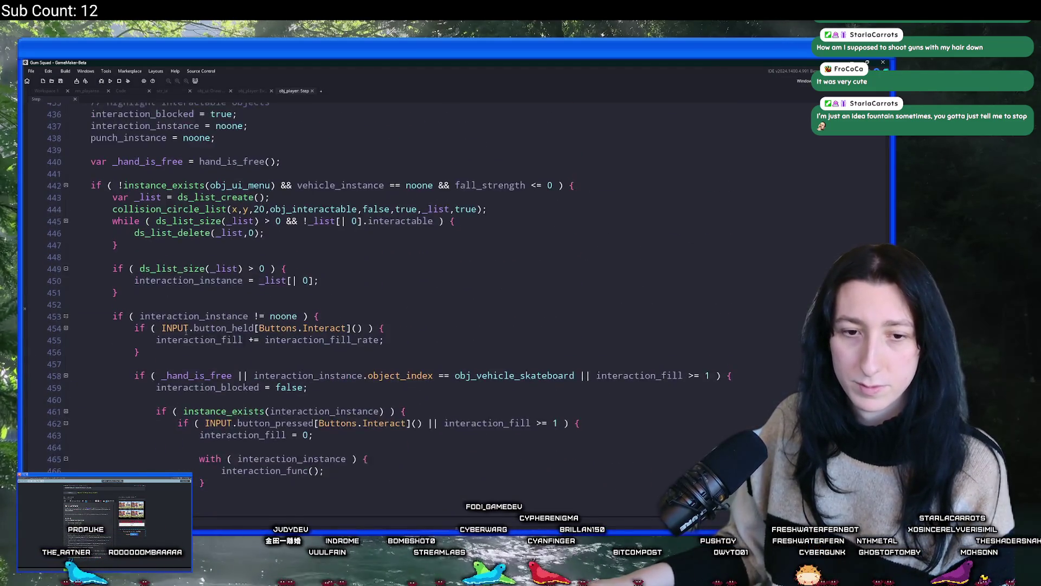
# Step: Review the edited obj_player Step code, then go back to Workspace 1
pyautogui.scroll(-2, 353, 331)
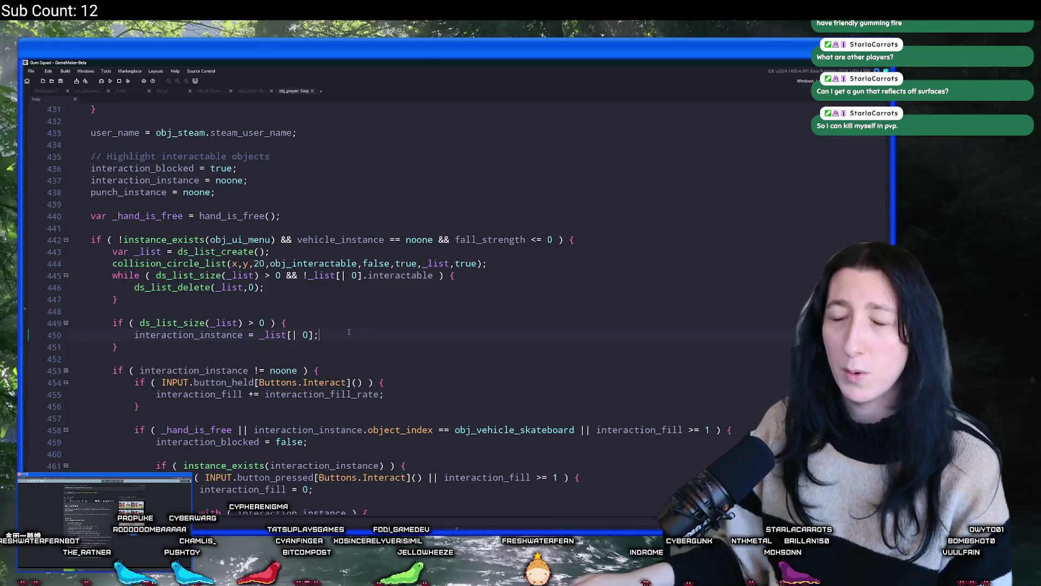
pyautogui.scroll(-3, 349, 331)
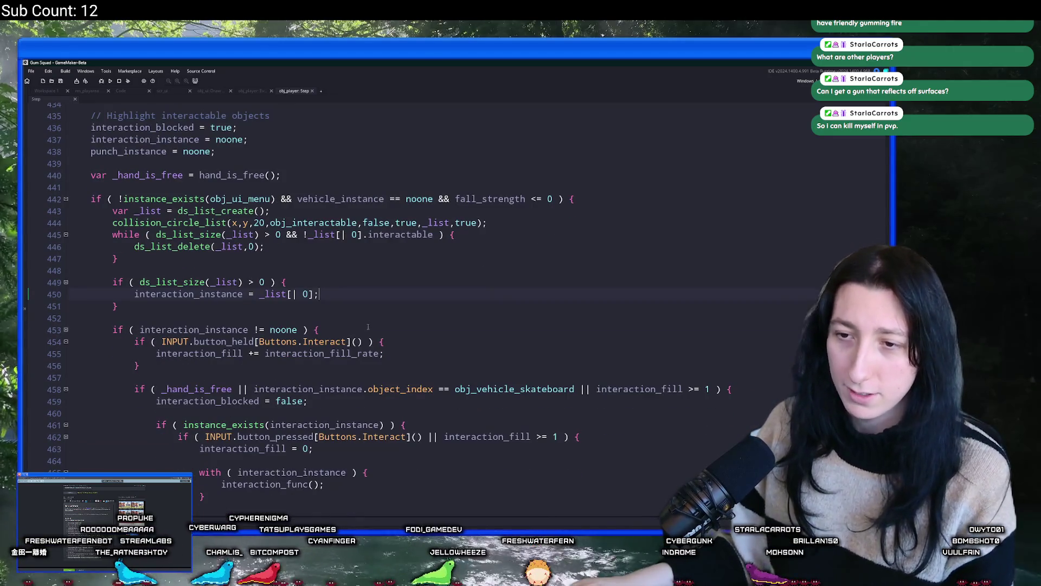
pyautogui.scroll(-5, 333, 291)
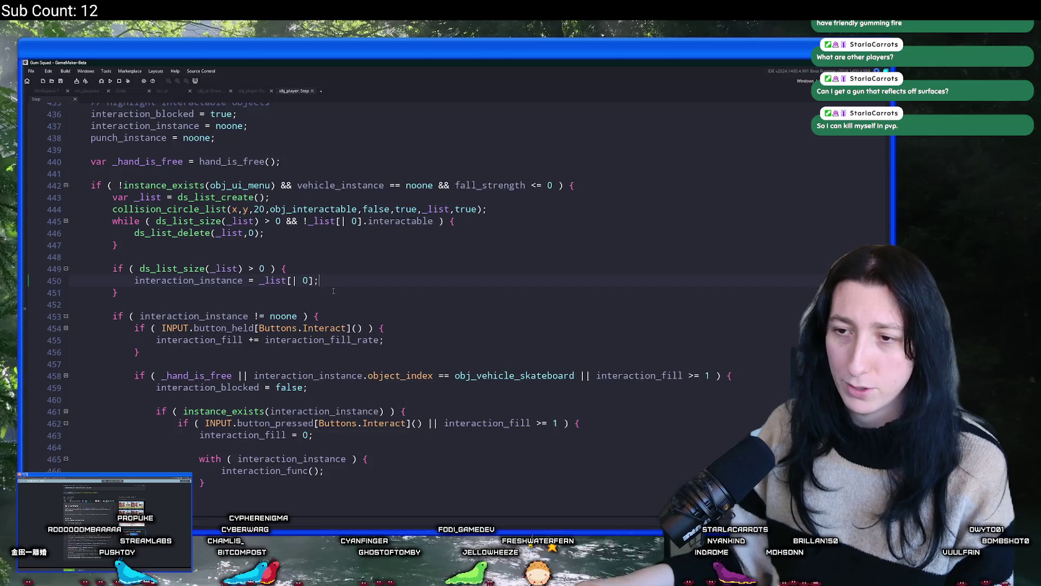
pyautogui.scroll(-3, 355, 250)
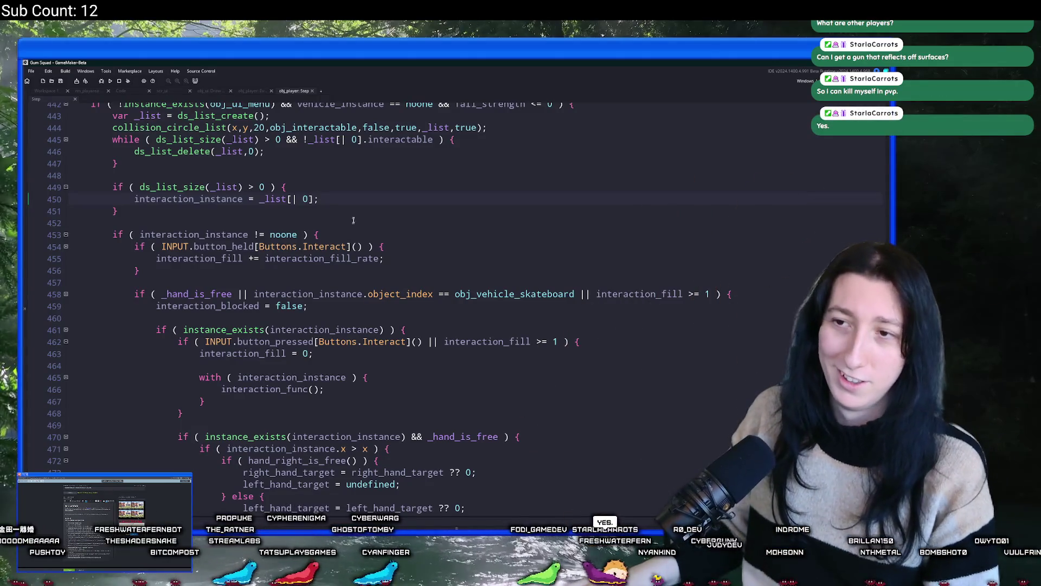
pyautogui.scroll(-2, 349, 184)
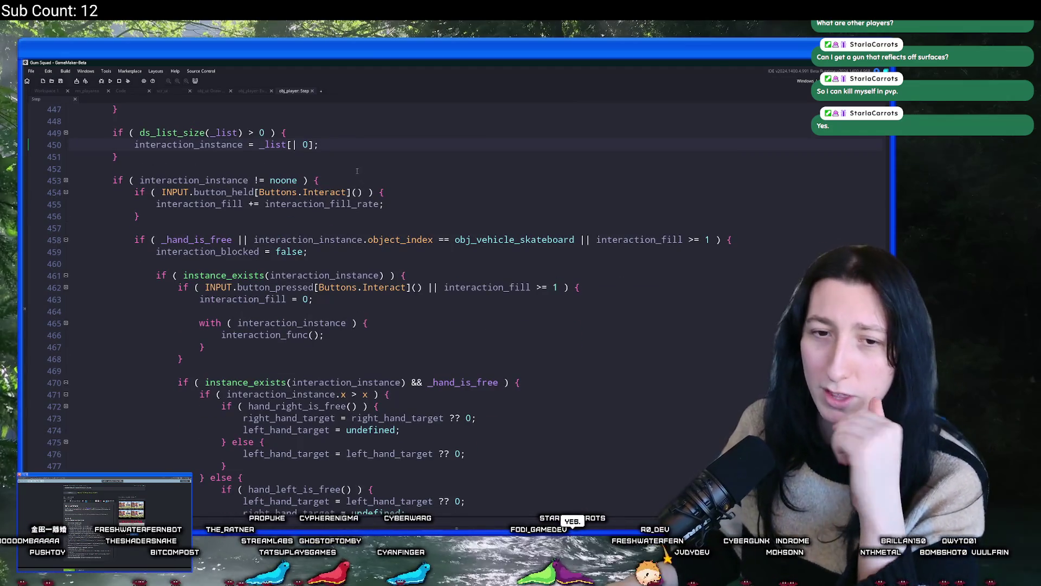
pyautogui.scroll(4, 358, 173)
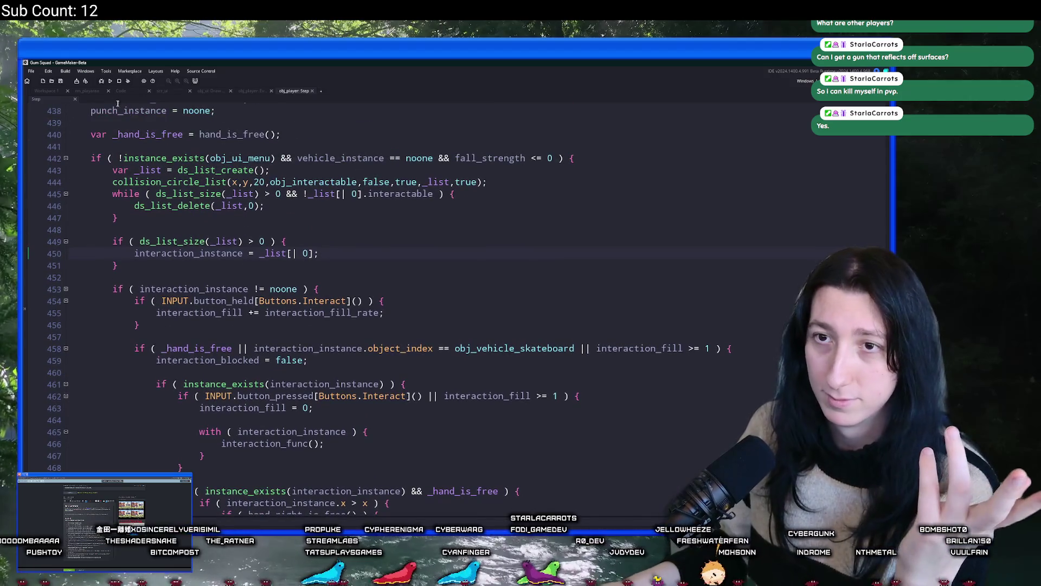
pyautogui.scroll(1, 69, 146)
pyautogui.click(46, 91)
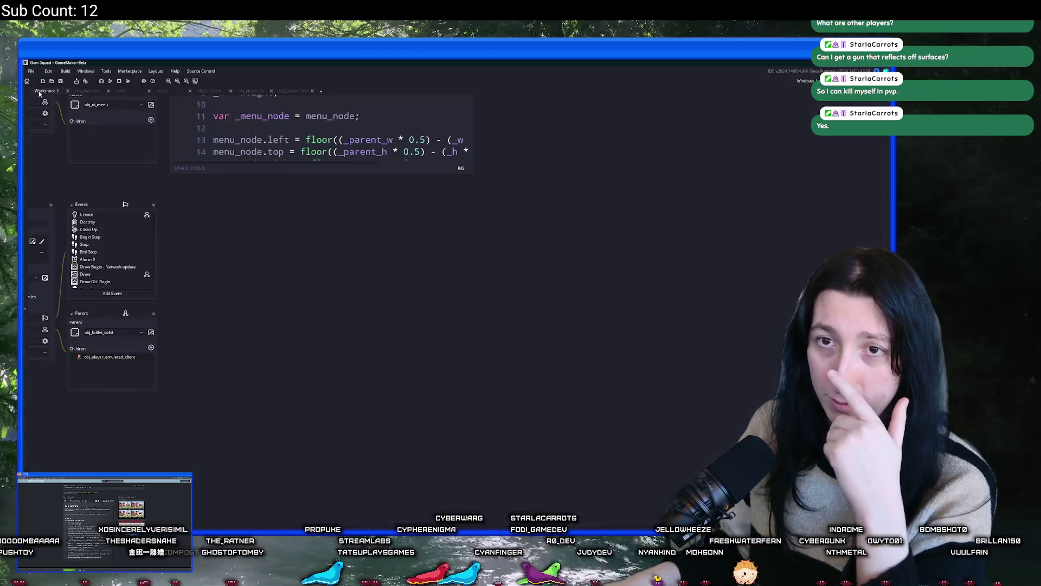
# Step: Declare interaction_instance_previous = noone in obj_player's Create event
pyautogui.doubleClick(201, 263)
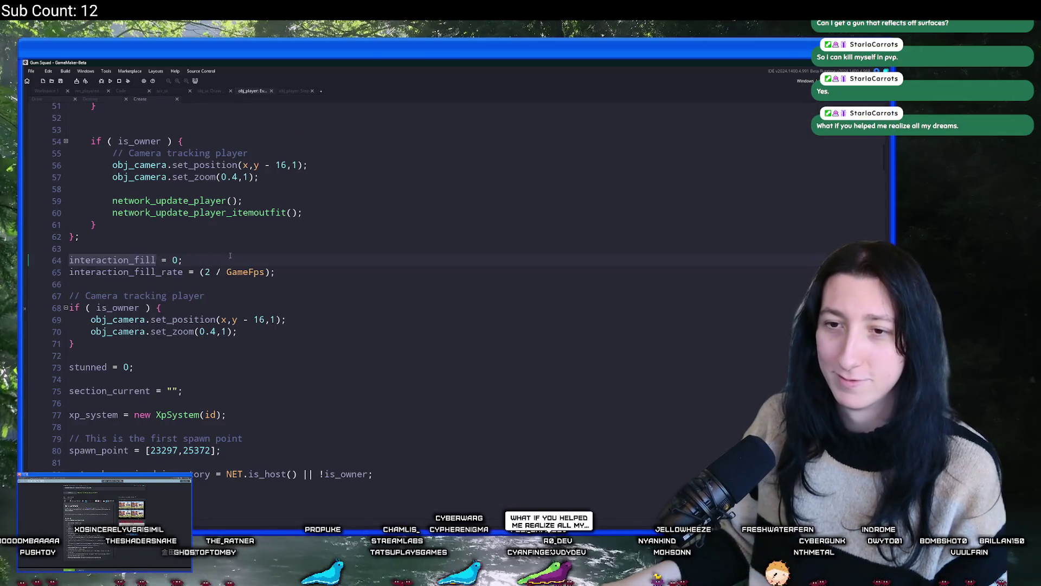
pyautogui.click(230, 255)
pyautogui.press('Return')
pyautogui.write('inte')
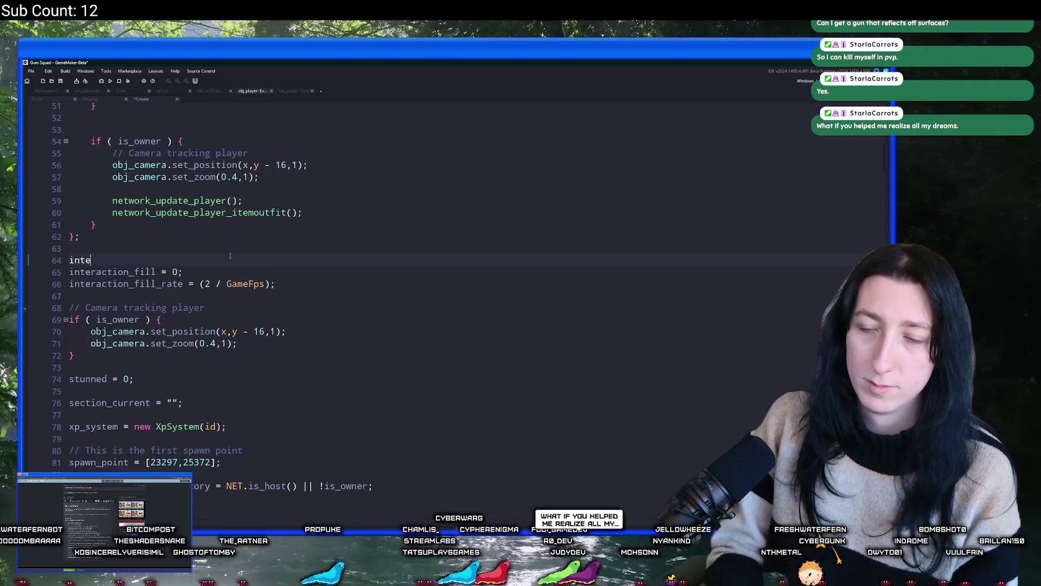
pyautogui.write('raction_instancek')
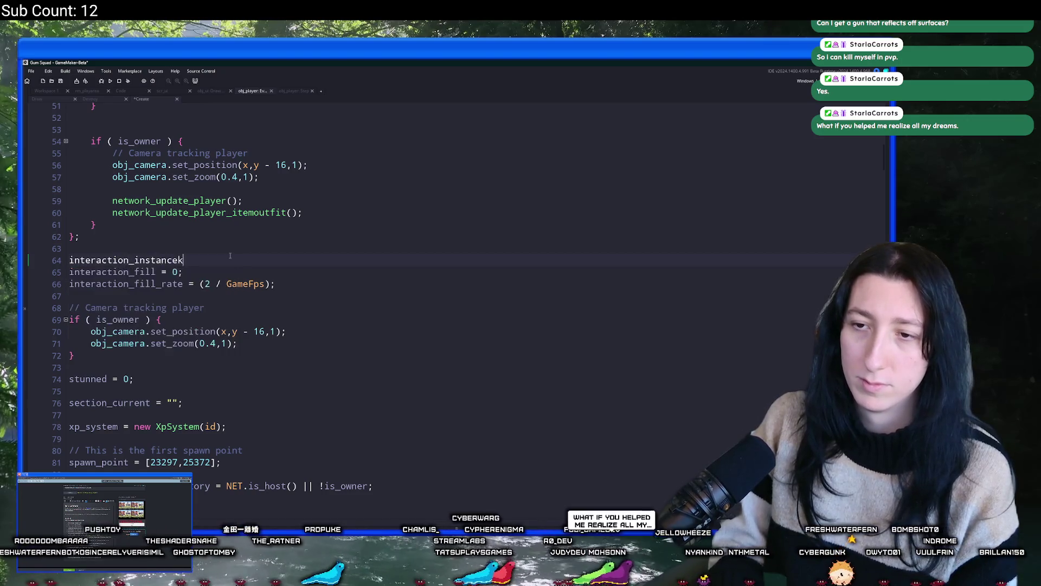
pyautogui.press('BackSpace')
pyautogui.write('_previous = noone;')
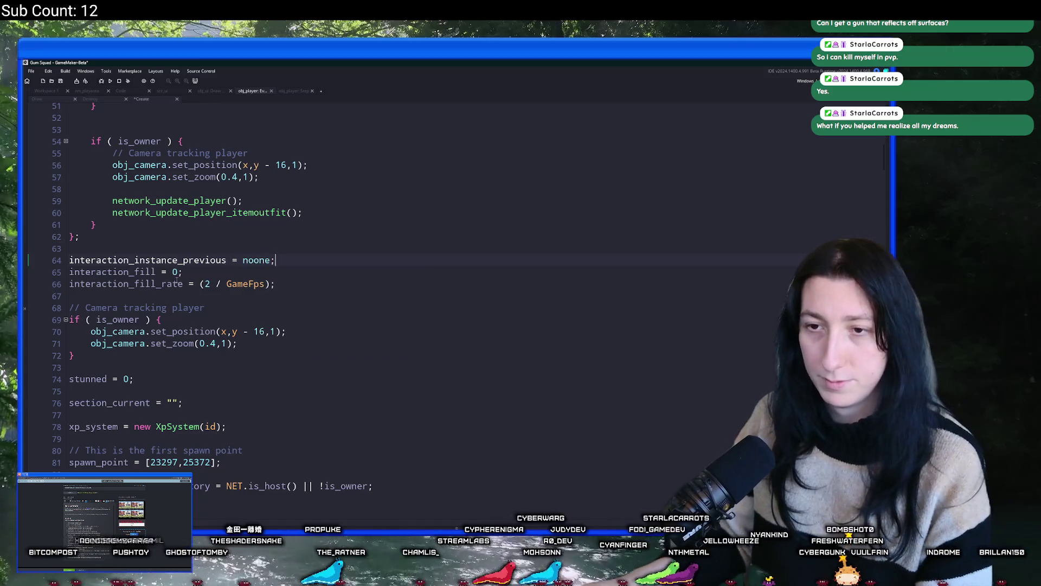
pyautogui.doubleClick(166, 258)
pyautogui.hotkey('ctrl', 'c')
# Step: In the Step event, add an assignment line for interaction_instance_previous below line 453
pyautogui.click(282, 91)
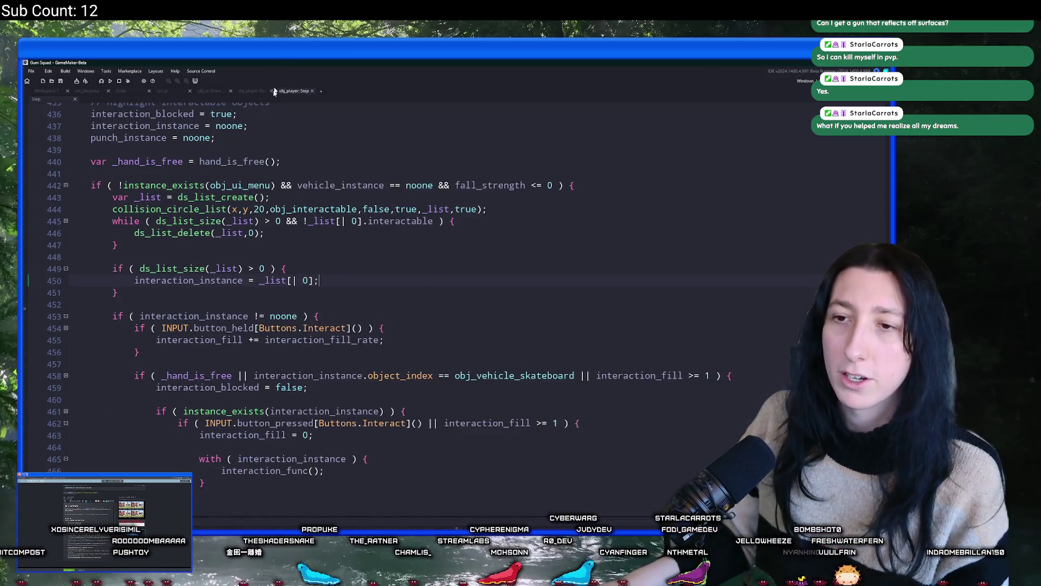
pyautogui.scroll(2, 374, 191)
pyautogui.scroll(-2, 353, 202)
pyautogui.click(359, 277)
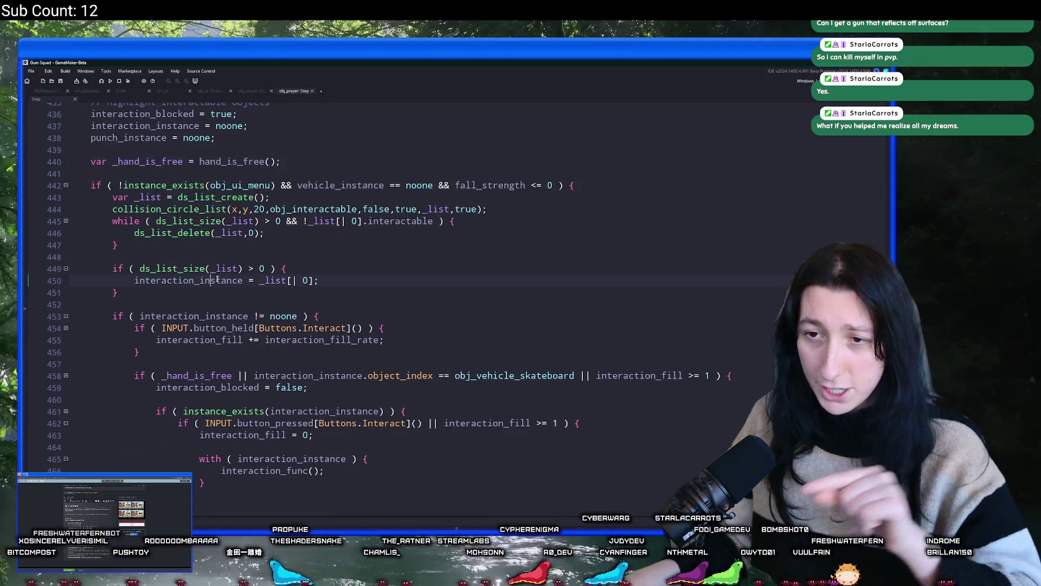
pyautogui.scroll(-2, 360, 276)
pyautogui.press('Return')
pyautogui.hotkey('ctrl', 'v')
pyautogui.write('=')
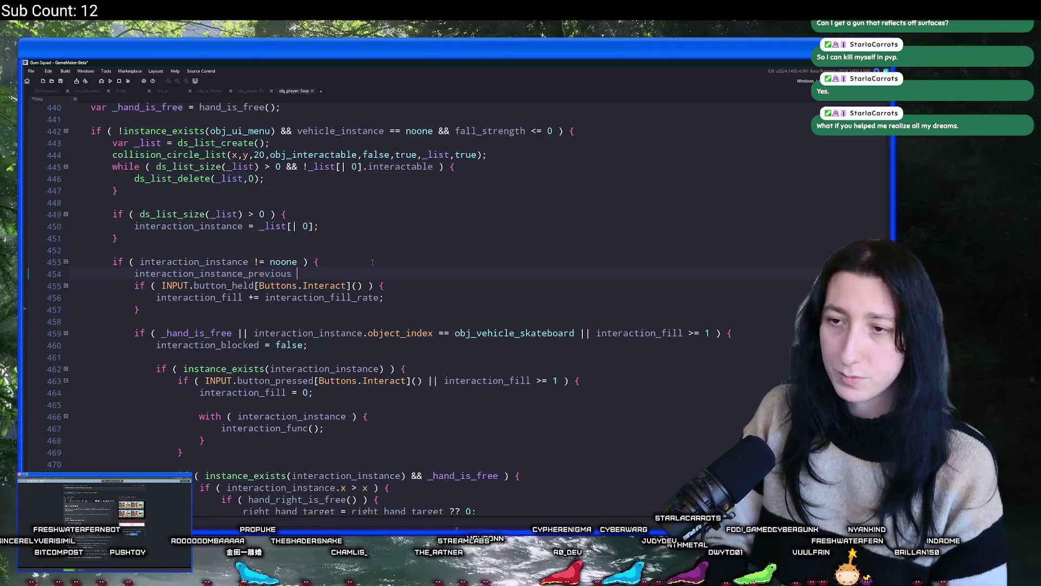
pyautogui.write('= interaction_instance_previous')
pyautogui.press('BackSpace')
pyautogui.press('BackSpace')
pyautogui.press('BackSpace')
pyautogui.press('BackSpace')
pyautogui.press('BackSpace')
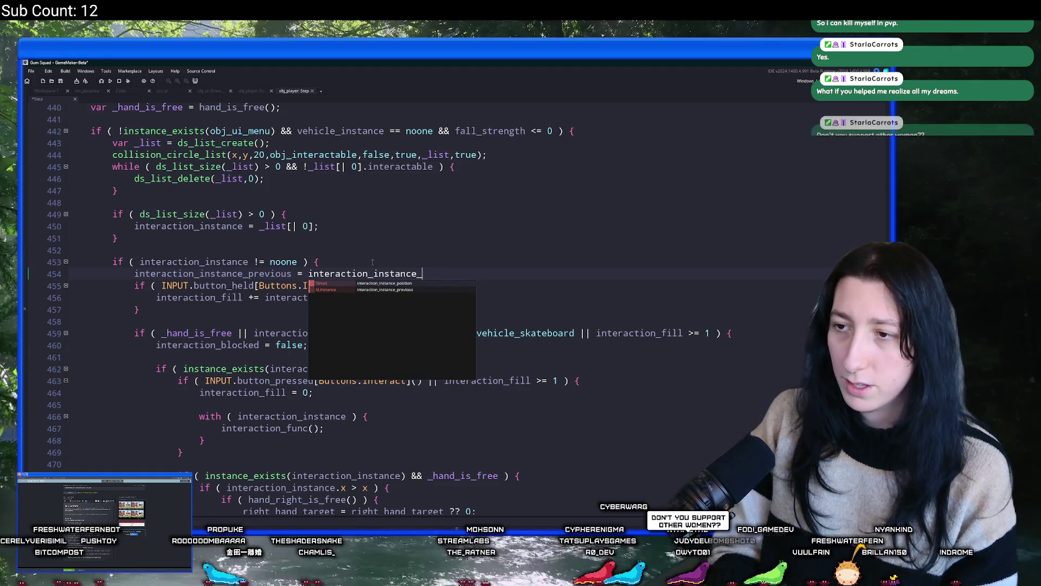
pyautogui.write(';')
# Step: Insert an empty if block above it with a != condition on interaction_instance_previous
pyautogui.press('Up')
pyautogui.press('End')
pyautogui.press('Return')
pyautogui.press('Return')
pyautogui.write('(')
pyautogui.hotkey('ctrl', 'v')
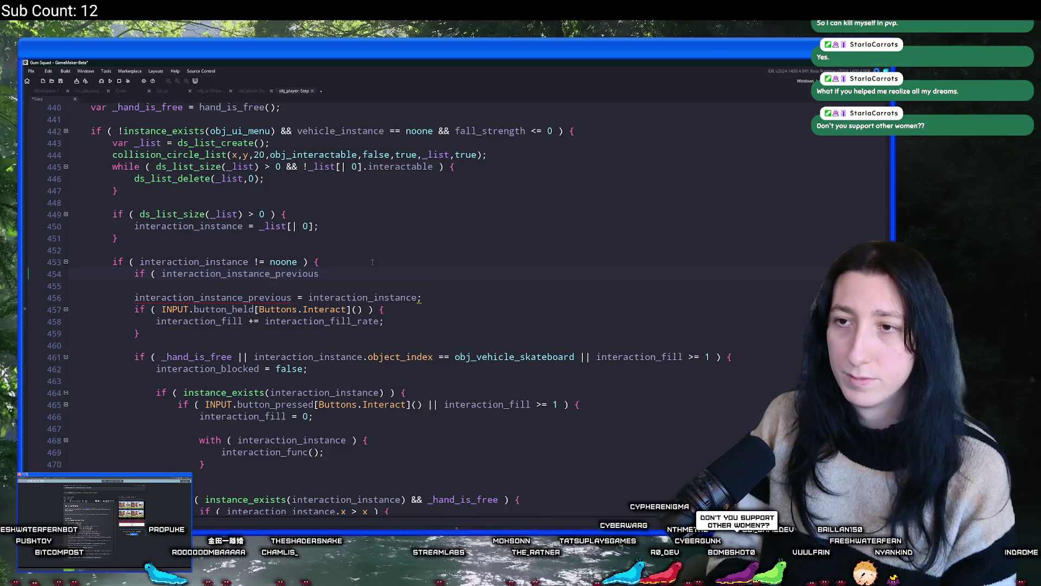
pyautogui.write('!')
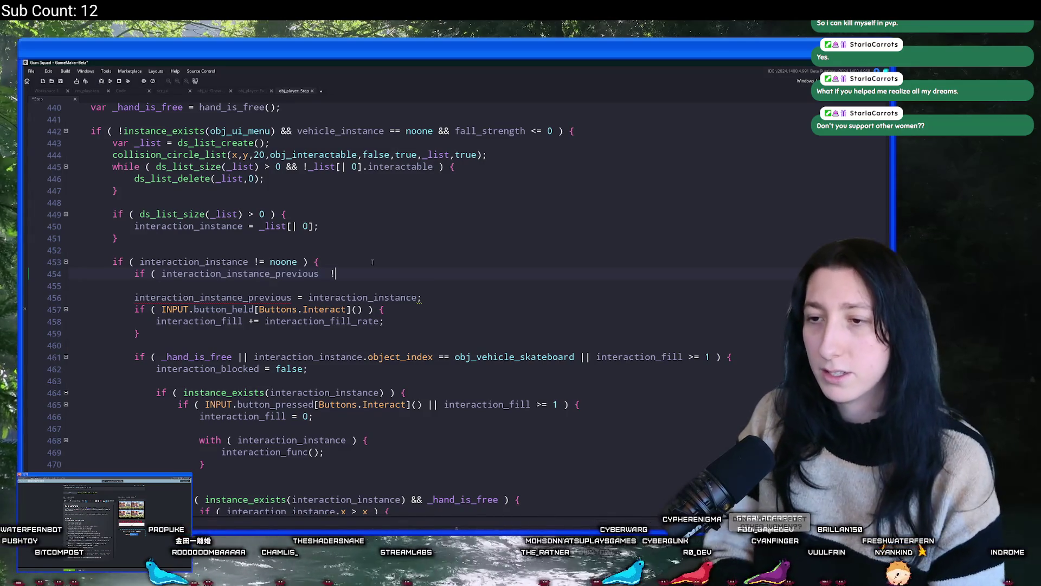
pyautogui.write('=')
pyautogui.hotkey('ctrl', 'v')
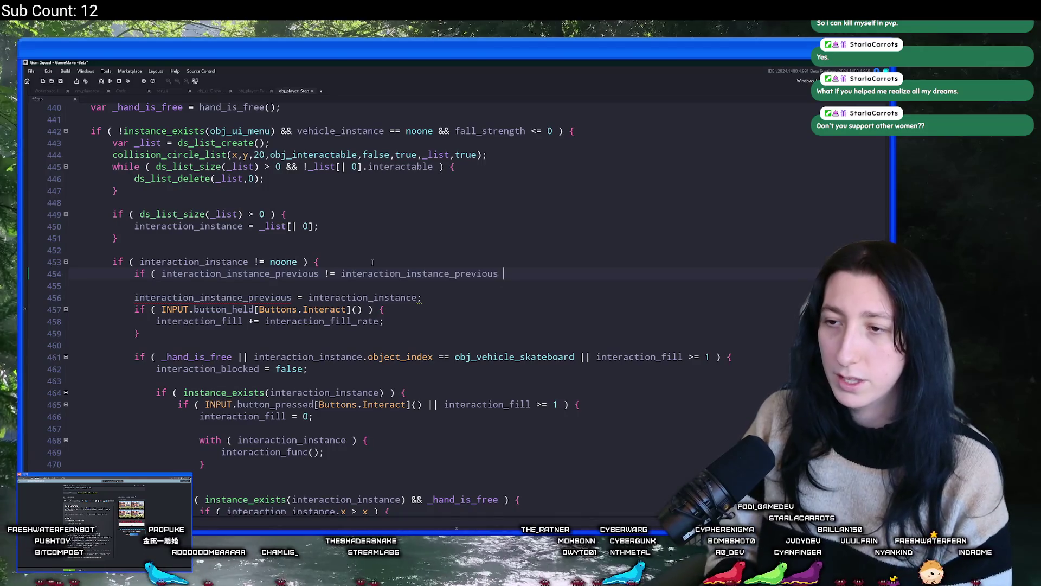
pyautogui.write(') {')
pyautogui.press('Return')
pyautogui.write('}')
# Step: Fix the condition so it compares interaction_instance against interaction_instance_previous
pyautogui.doubleClick(189, 261)
pyautogui.hotkey('ctrl', 'c')
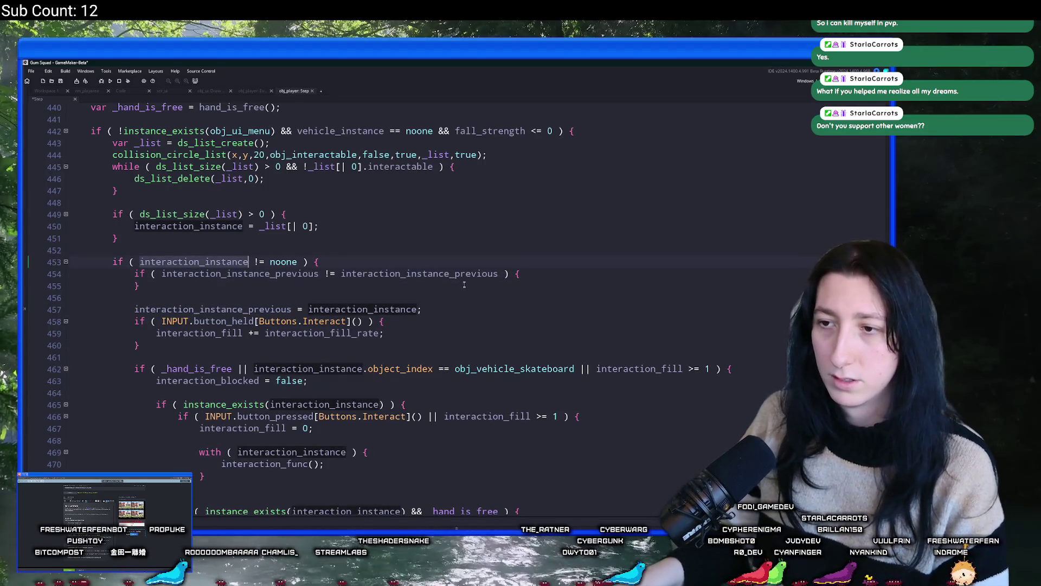
pyautogui.doubleClick(419, 273)
pyautogui.hotkey('ctrl', 'v')
pyautogui.click(554, 270)
# Step: Set interaction_fill = 0 inside the new if block
pyautogui.press('Return')
pyautogui.write('itneraction')
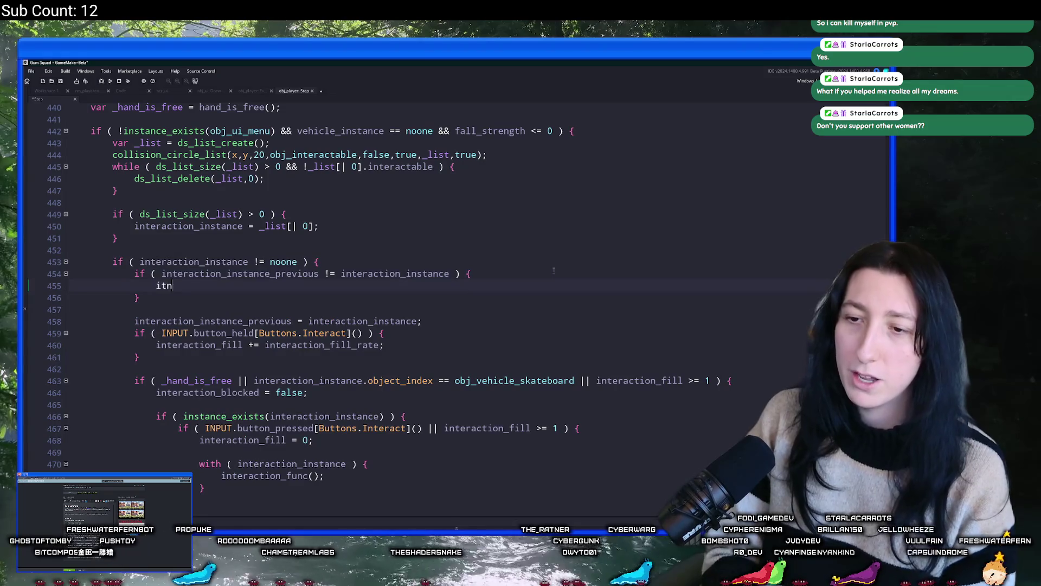
pyautogui.doubleClick(206, 345)
pyautogui.hotkey('ctrl', 'c')
pyautogui.doubleClick(202, 285)
pyautogui.hotkey('ctrl', 'v')
pyautogui.write('0;')
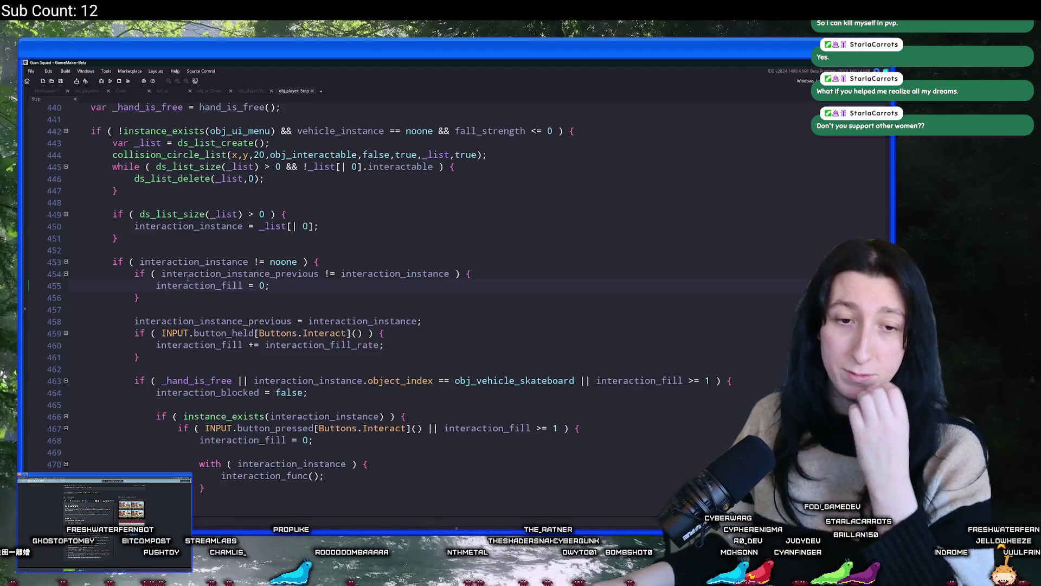
pyautogui.scroll(-1, 325, 316)
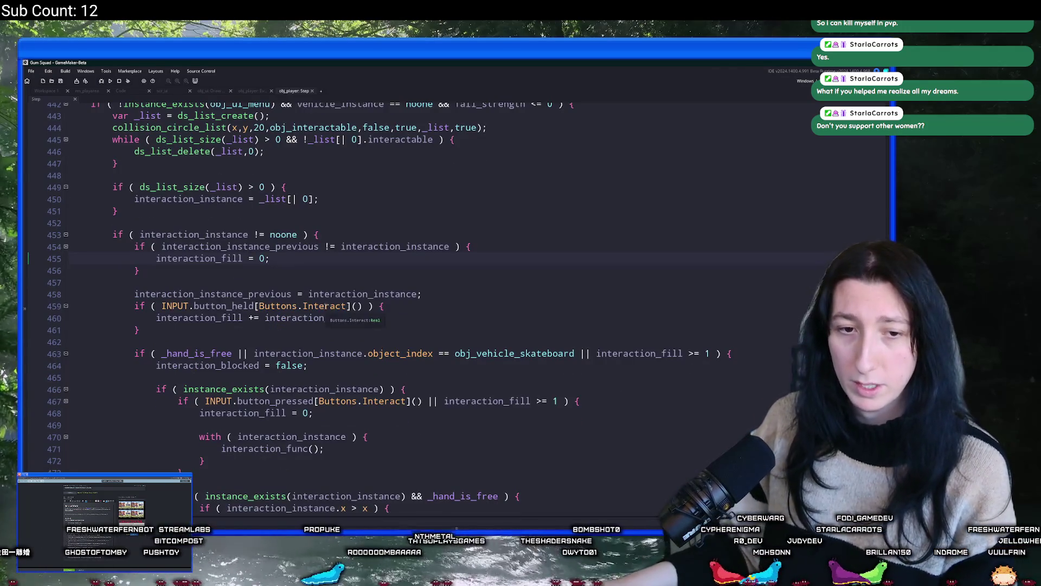
pyautogui.scroll(-2, 239, 263)
pyautogui.click(238, 263)
pyautogui.scroll(-2, 242, 257)
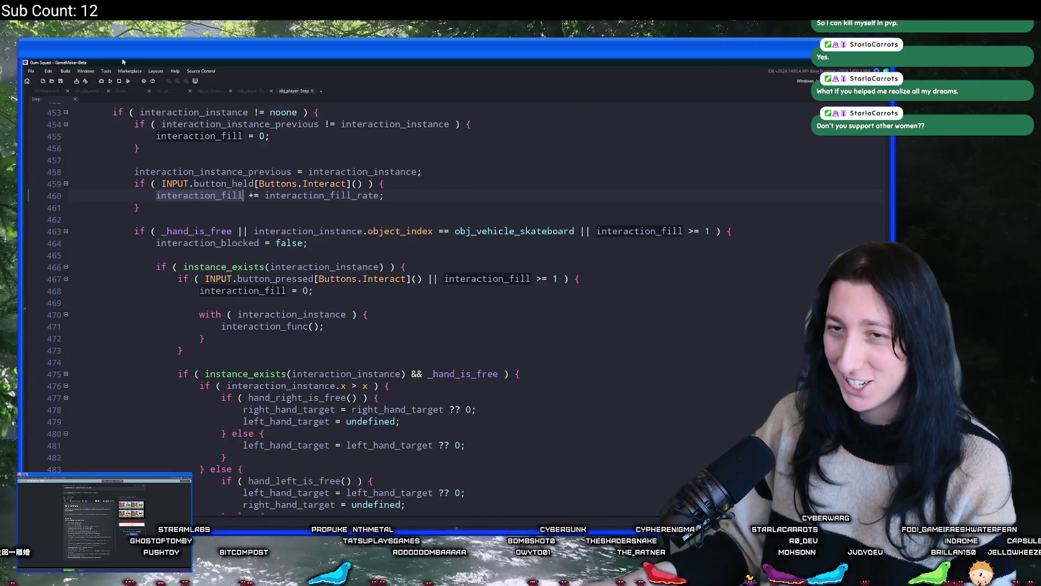
pyautogui.click(56, 90)
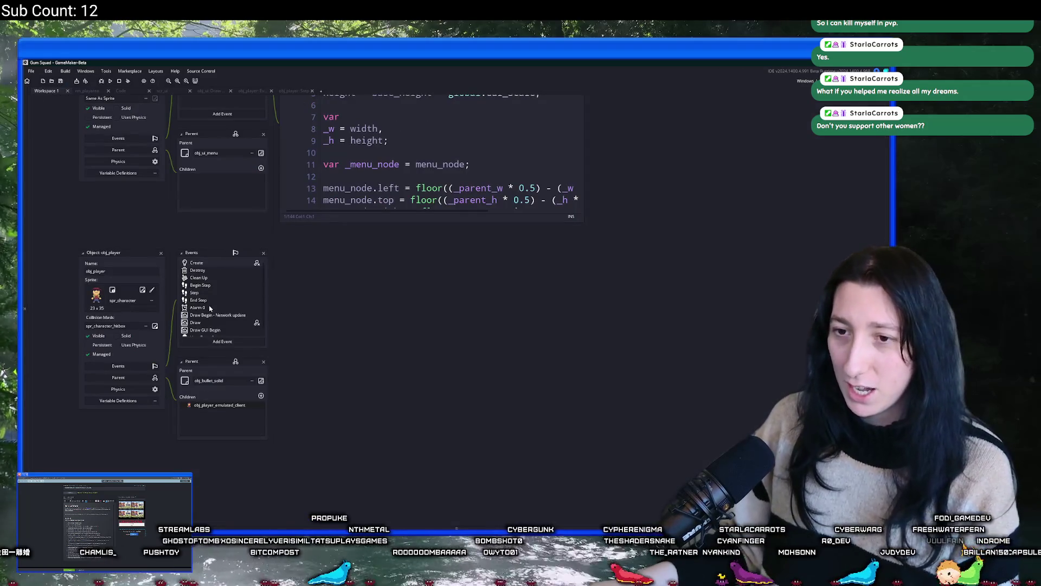
# Step: Open obj_player's Draw GUI Begin code and enlarge its window
pyautogui.scroll(-1, 217, 320)
pyautogui.doubleClick(226, 326)
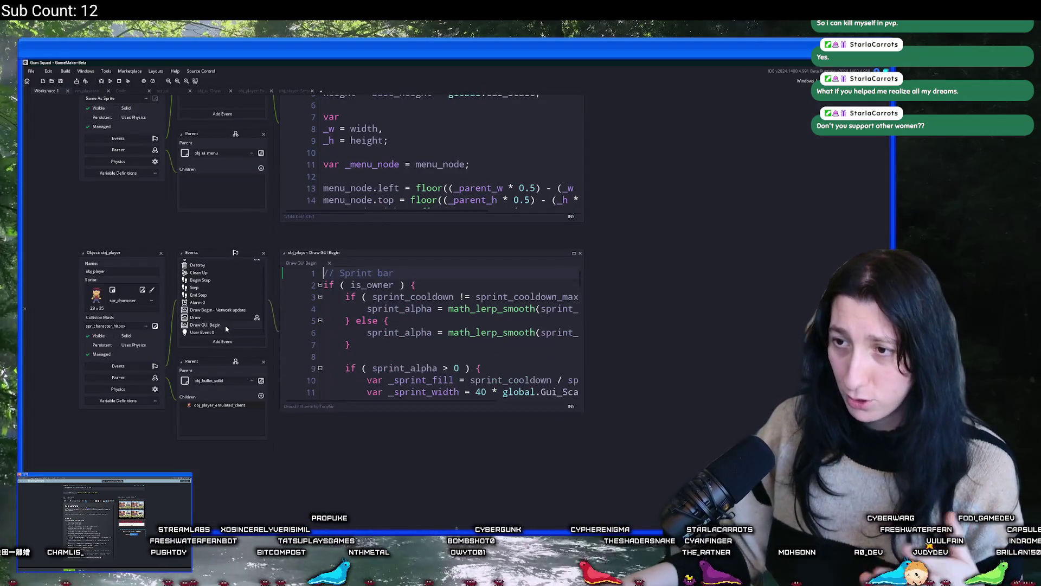
pyautogui.moveTo(526, 406)
pyautogui.mouseDown()
pyautogui.moveTo(635, 434)
pyautogui.moveTo(693, 482)
pyautogui.mouseUp()
pyautogui.click(393, 266)
pyautogui.moveTo(373, 242)
pyautogui.mouseDown()
pyautogui.moveTo(428, 306)
pyautogui.moveTo(417, 330)
pyautogui.moveTo(355, 294)
pyautogui.mouseUp()
pyautogui.click(231, 215)
# Step: Search the project for 'interaction' and jump to the obj_interactable match
pyautogui.hotkey('ctrl', 'f')
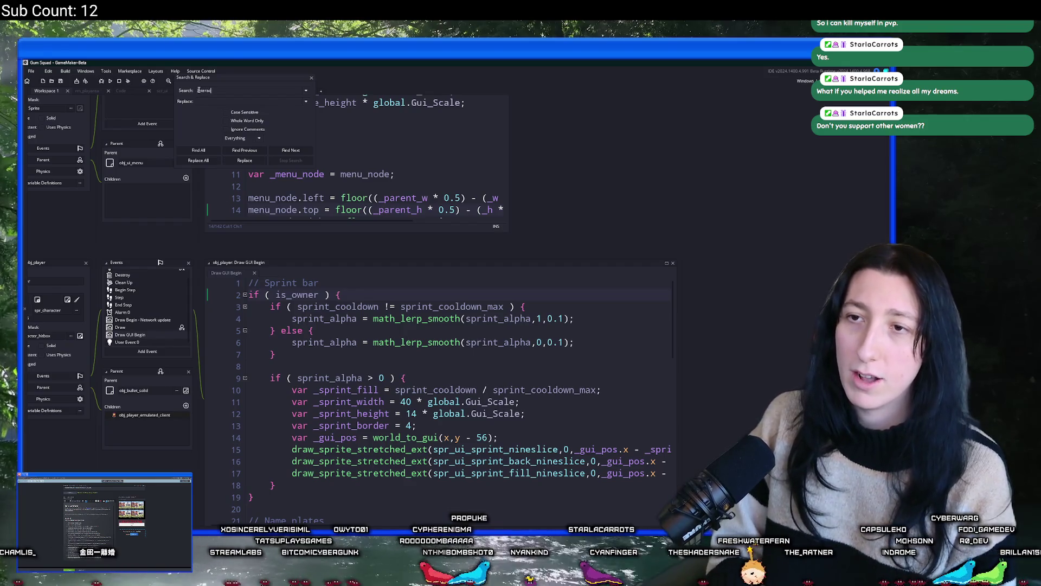
pyautogui.write('tion')
pyautogui.press('Return')
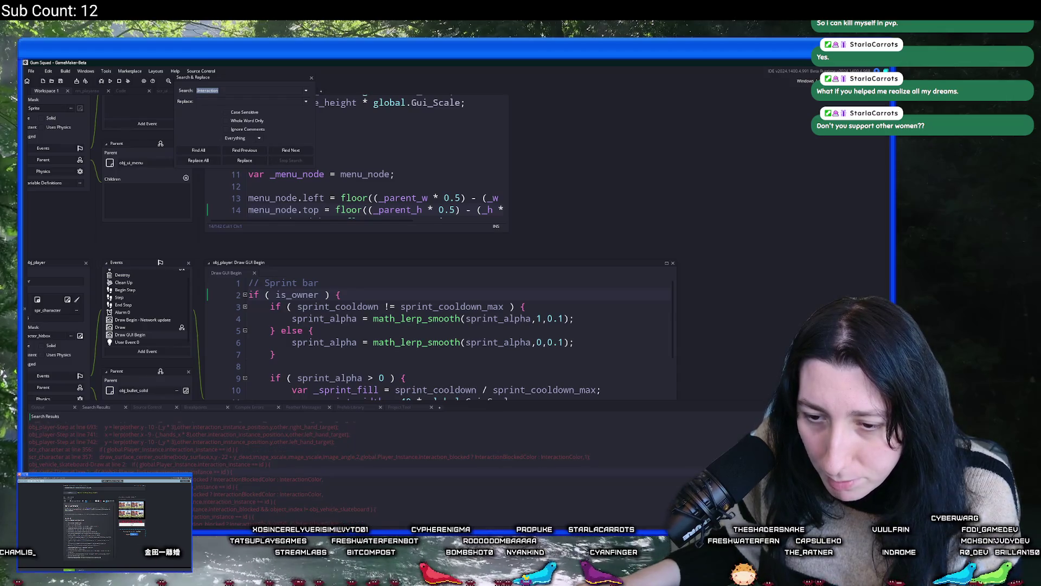
pyautogui.press('Return')
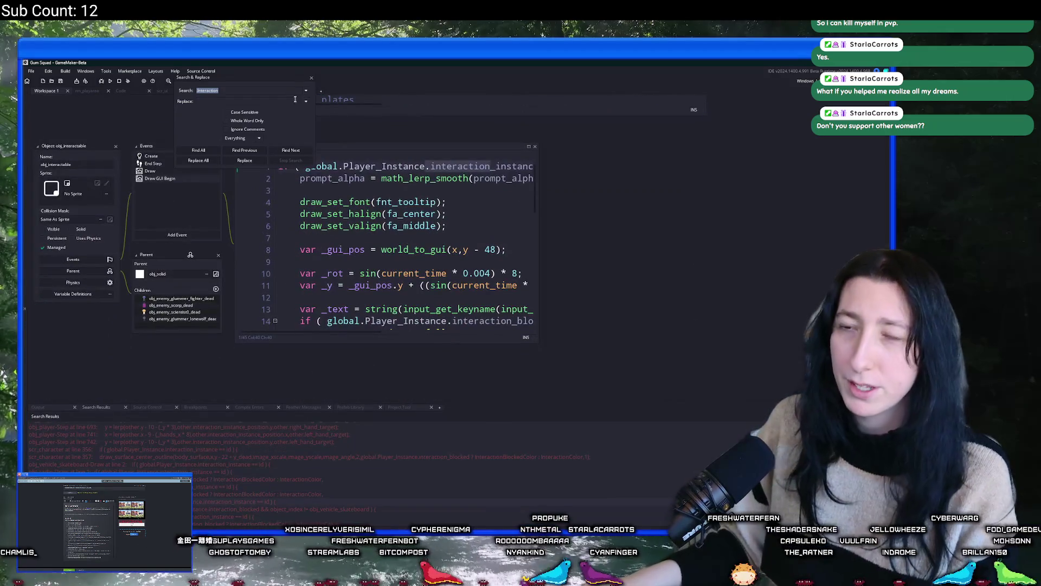
pyautogui.click(311, 79)
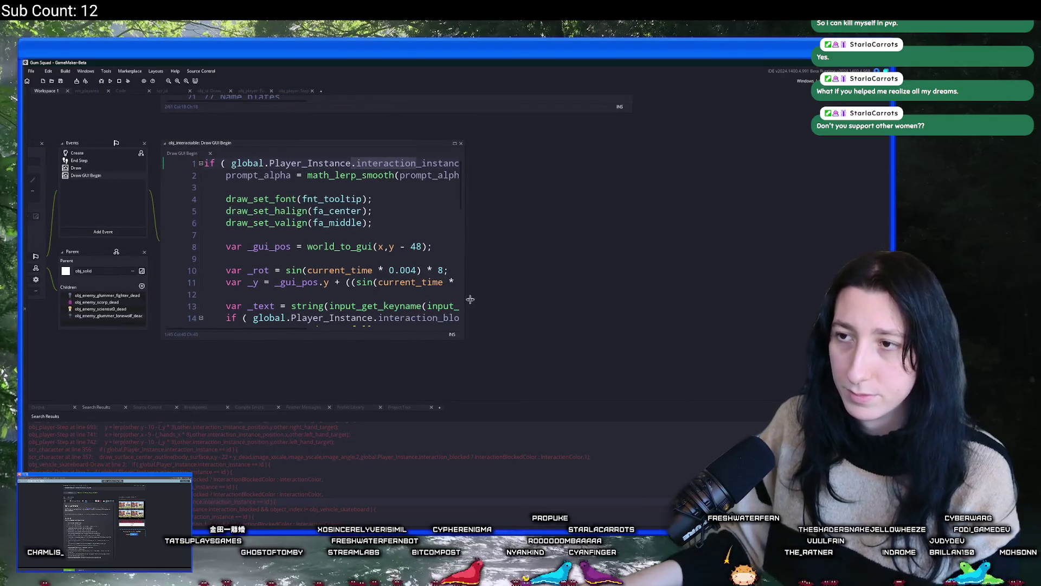
# Step: Replace the 'Hands are full!' prompt text in obj_interactable's Draw GUI Begin with 'Hold to open'
pyautogui.moveTo(429, 271); pyautogui.dragTo(705, 347)
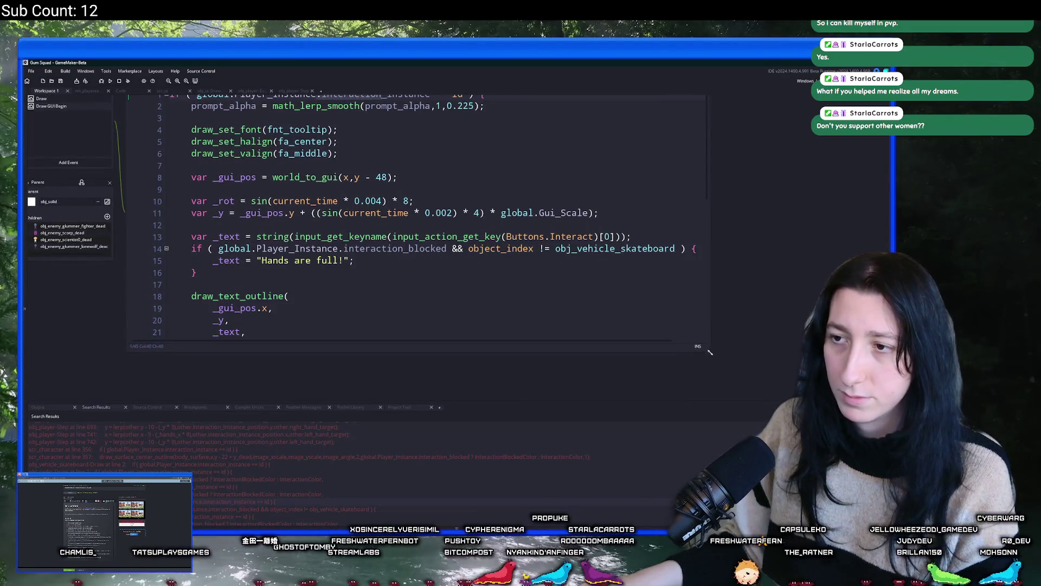
pyautogui.click(554, 268)
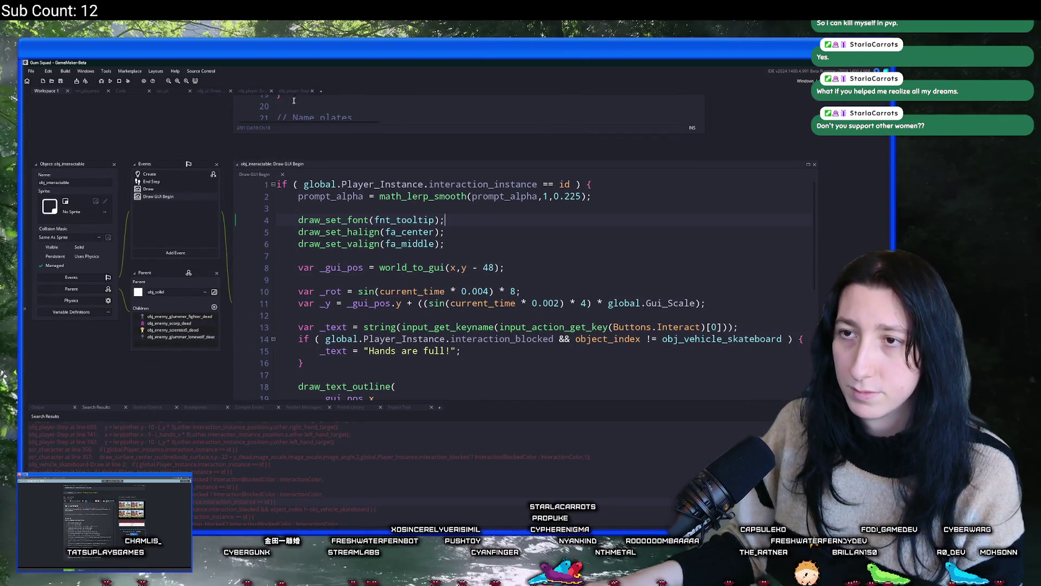
pyautogui.press('Down')
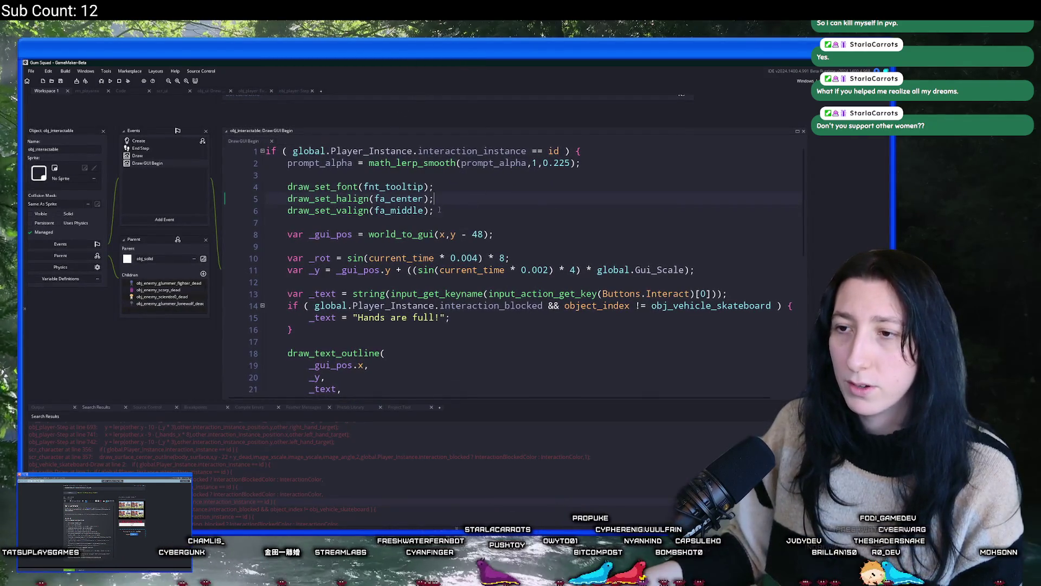
pyautogui.scroll(-3, 439, 268)
pyautogui.scroll(2, 439, 268)
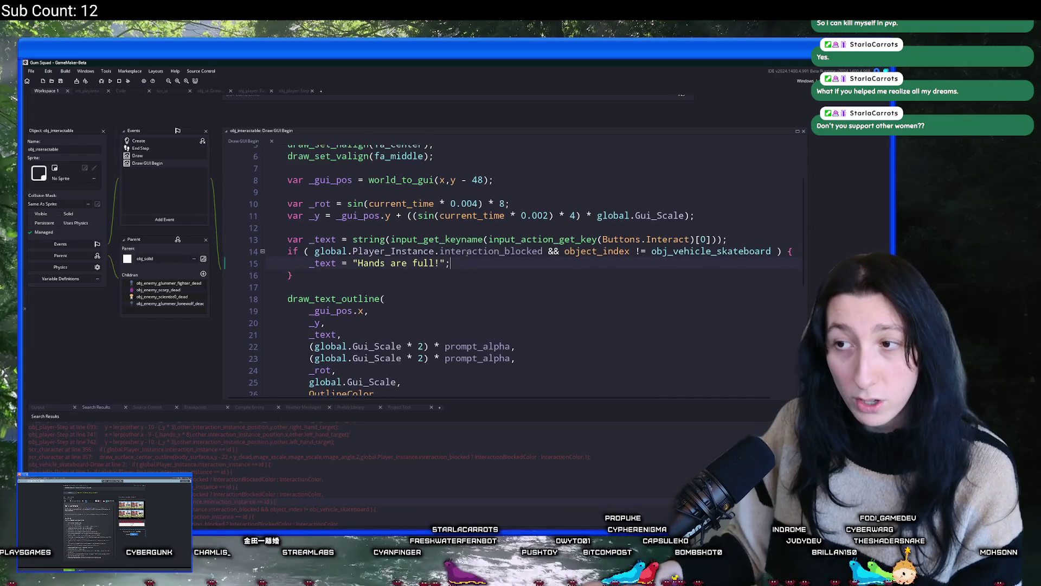
pyautogui.click(440, 276)
pyautogui.moveTo(440, 277); pyautogui.dragTo(359, 276)
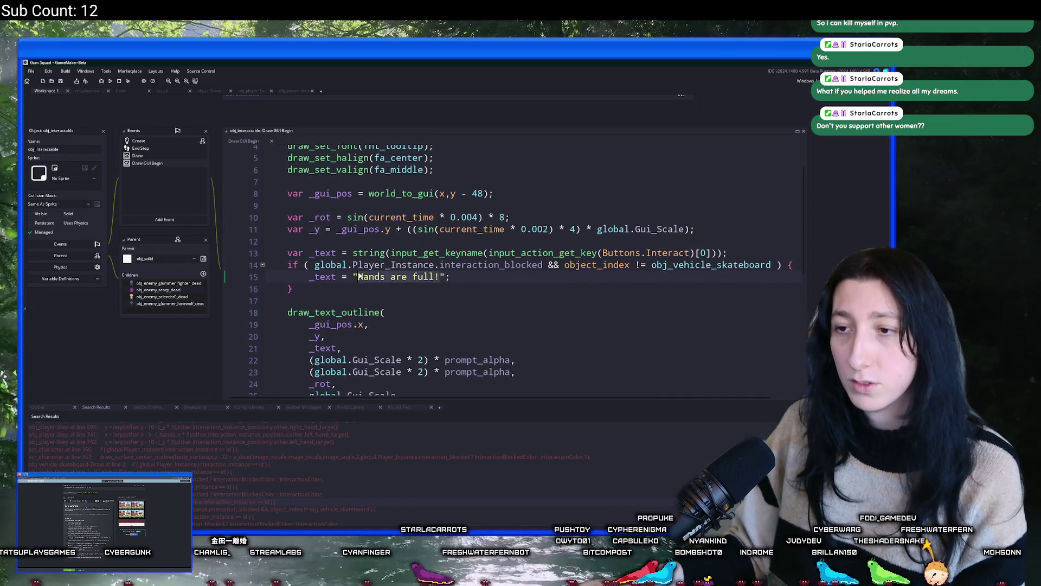
pyautogui.scroll(1, 518, 326)
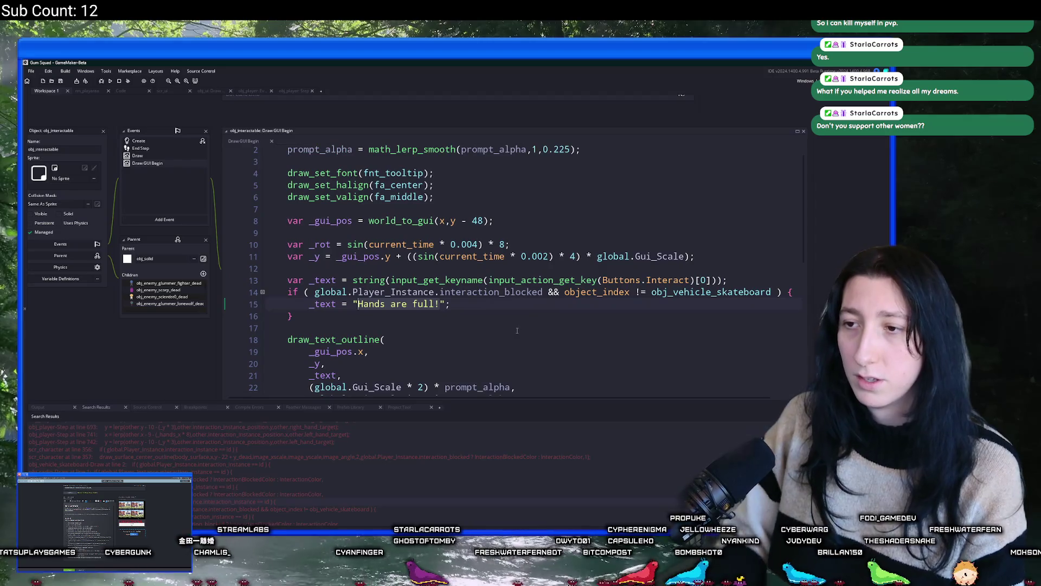
pyautogui.write('G')
pyautogui.press('BackSpace')
pyautogui.write('Hold to')
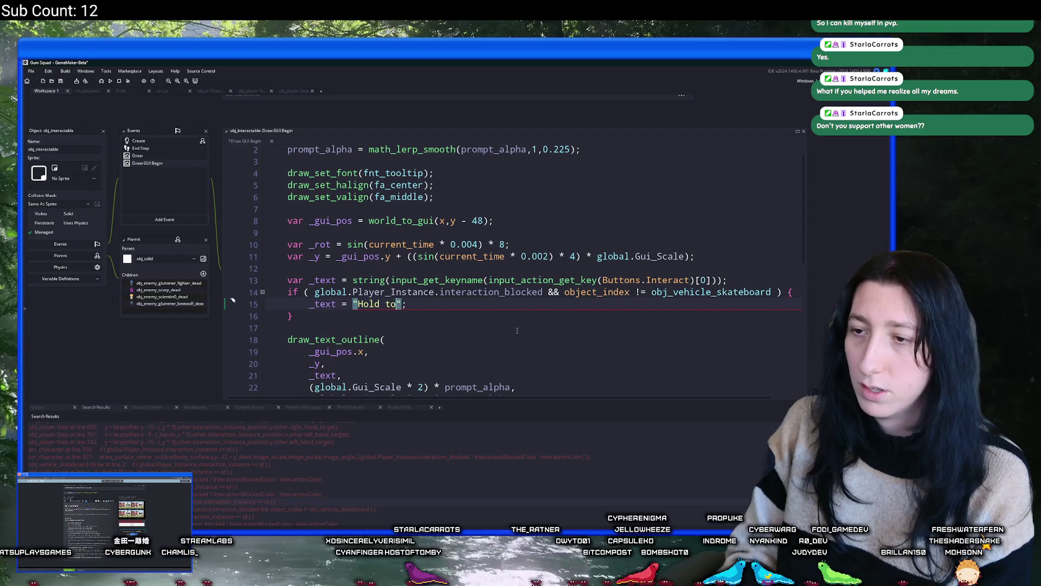